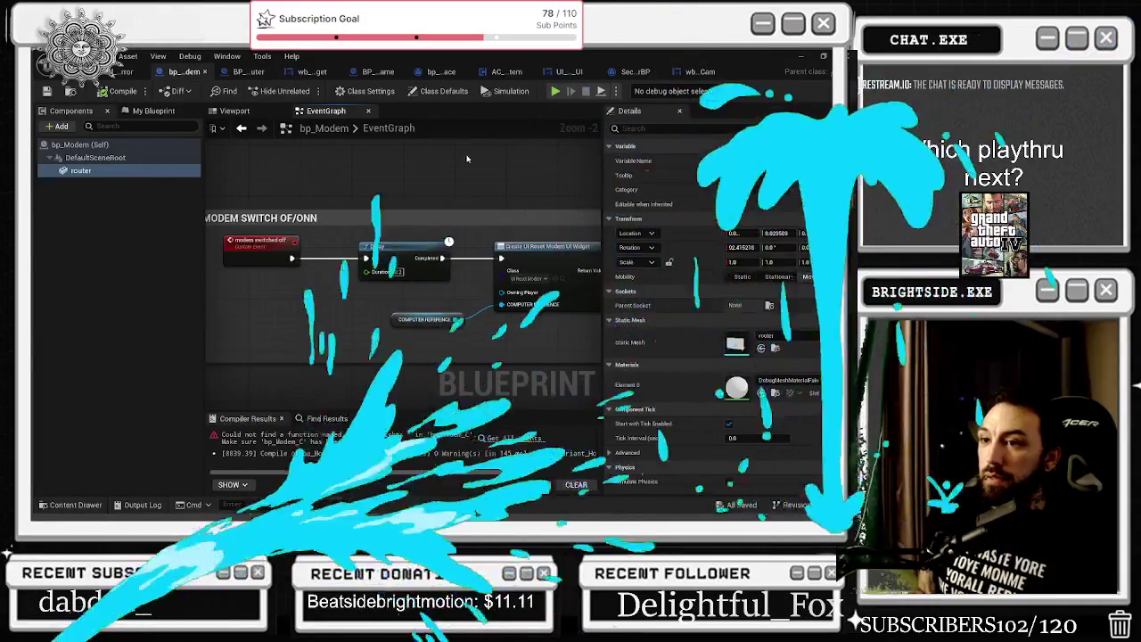
Close bp_Modem and jump from wb_Computer_Widget's interface call to the onplayersecuritycam event
scroll(363, 261, "down", 6)
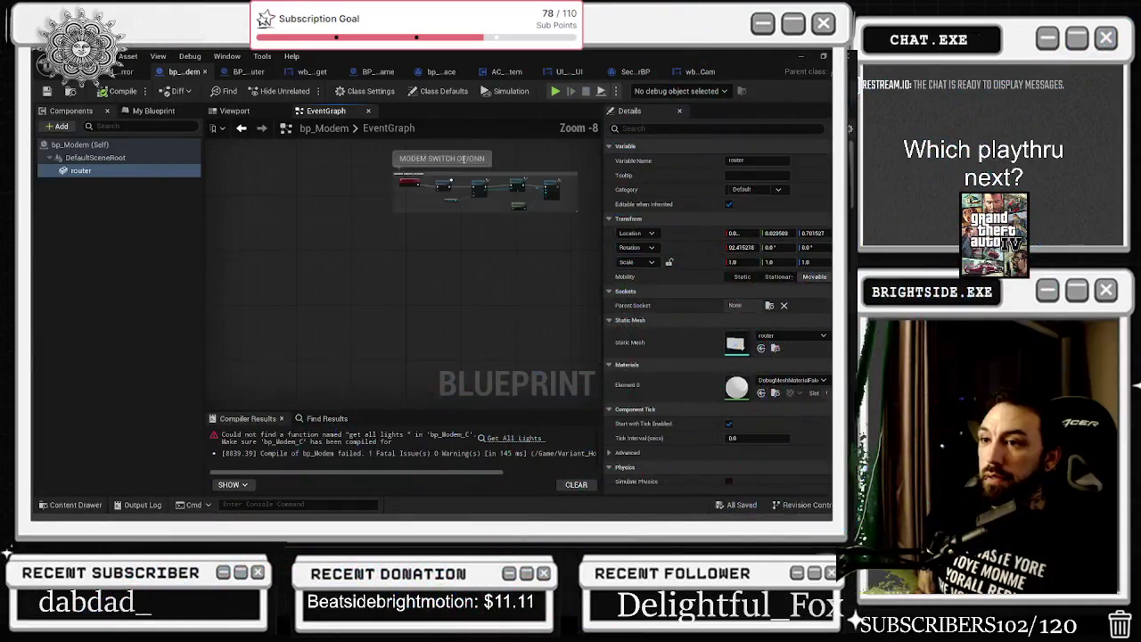
left_click(204, 71)
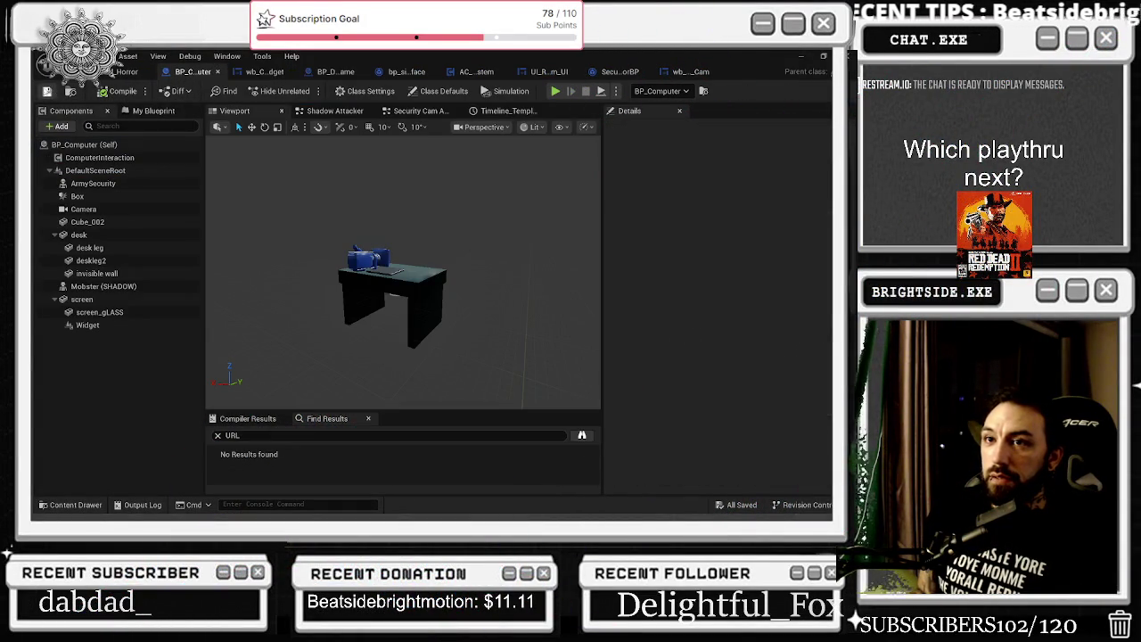
left_click(264, 72)
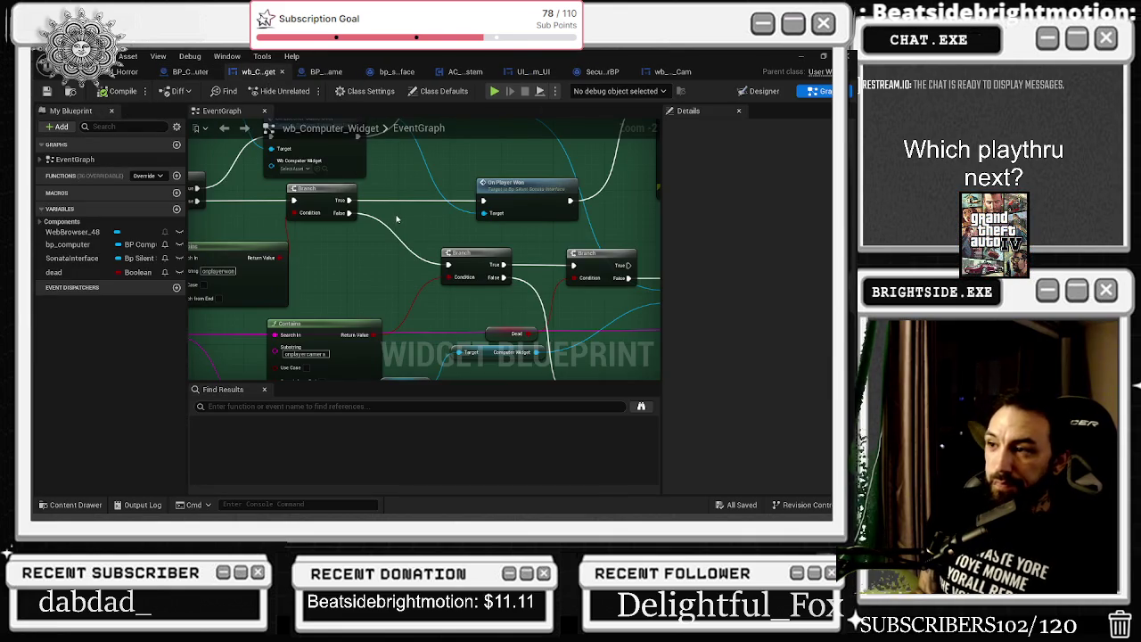
left_click_drag(397, 219, 229, 208)
double_click(468, 267)
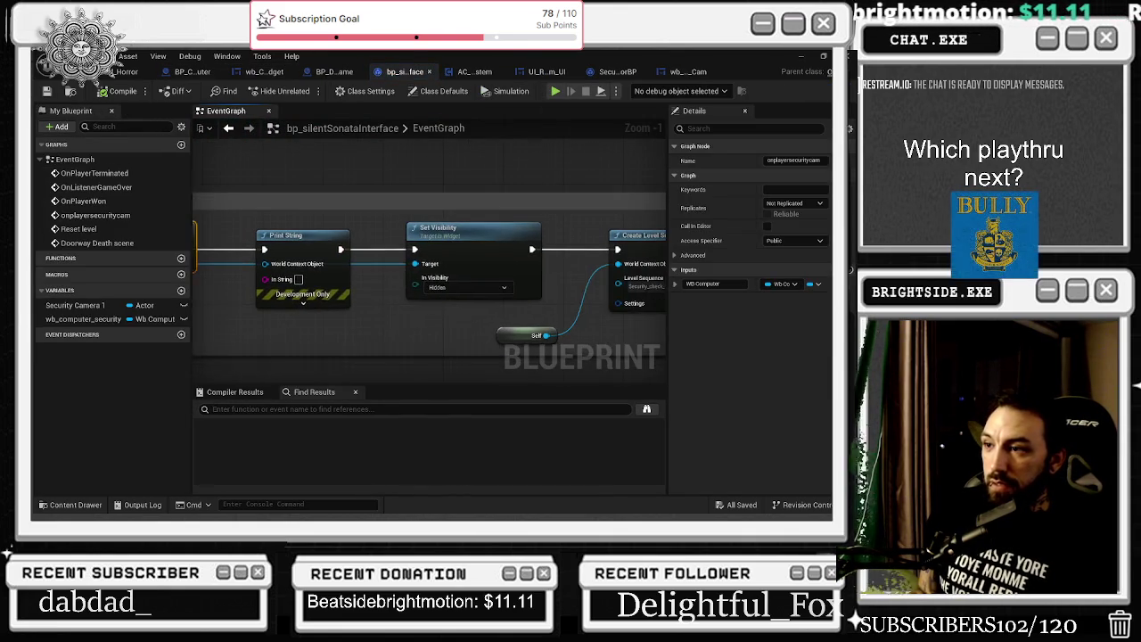
Pull Print String out of the chain and add a Sequence whose Then 1 feeds Set Visibility
left_click_drag(383, 236, 78, 235)
mouse_move(192, 218)
left_mouse_down()
mouse_move(305, 197)
mouse_move(254, 181)
left_mouse_up()
left_click_drag(183, 206, 352, 212)
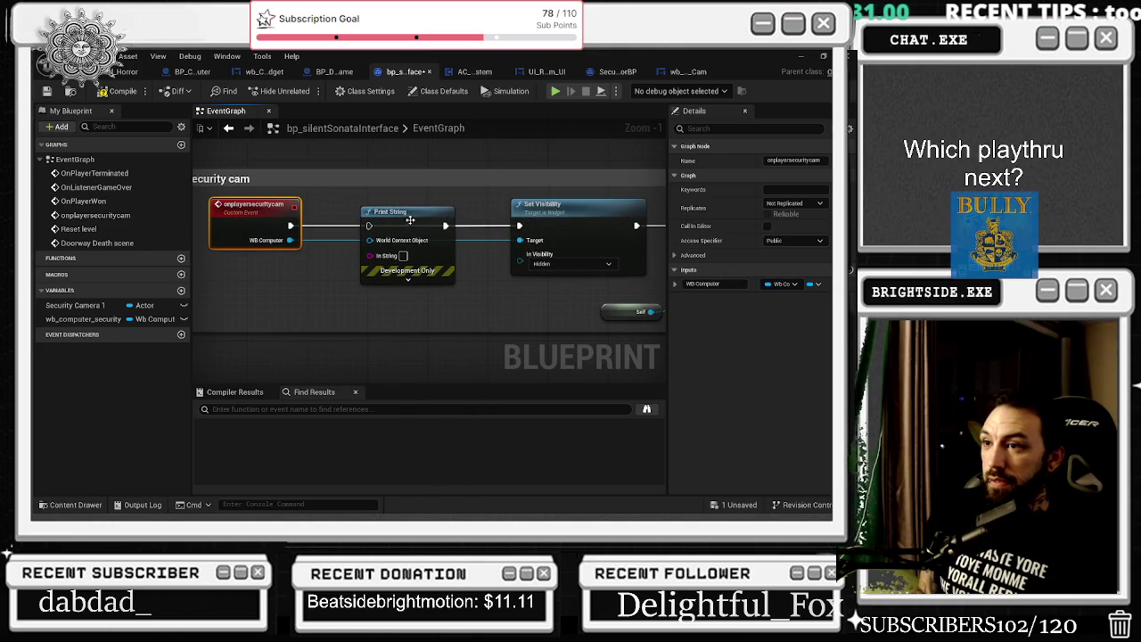
left_click_drag(402, 218, 385, 283)
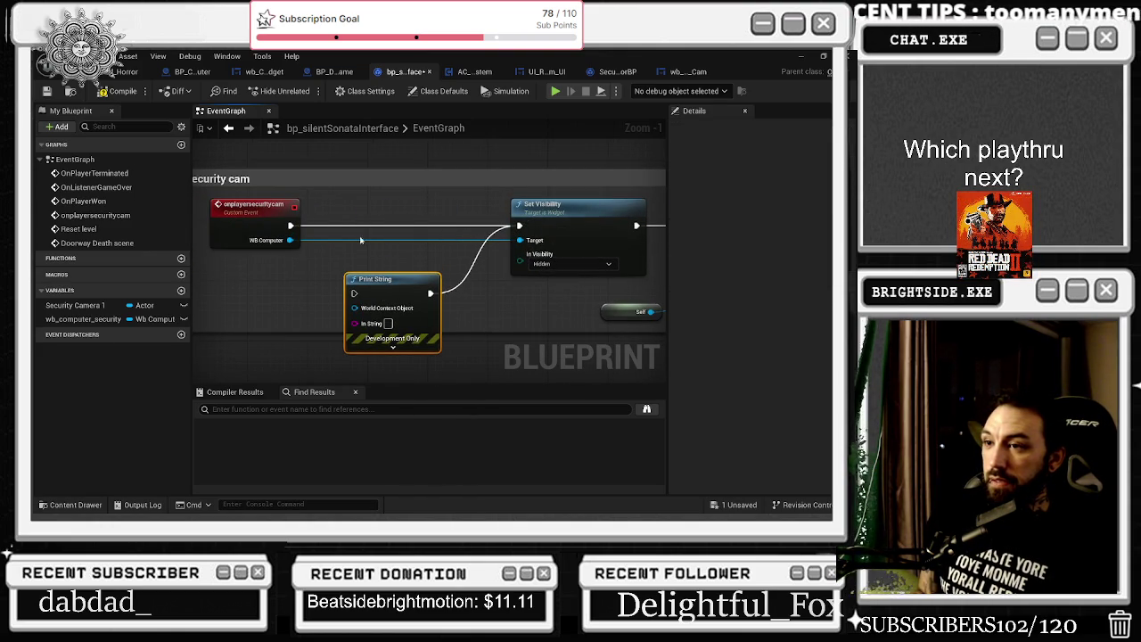
left_click(324, 212)
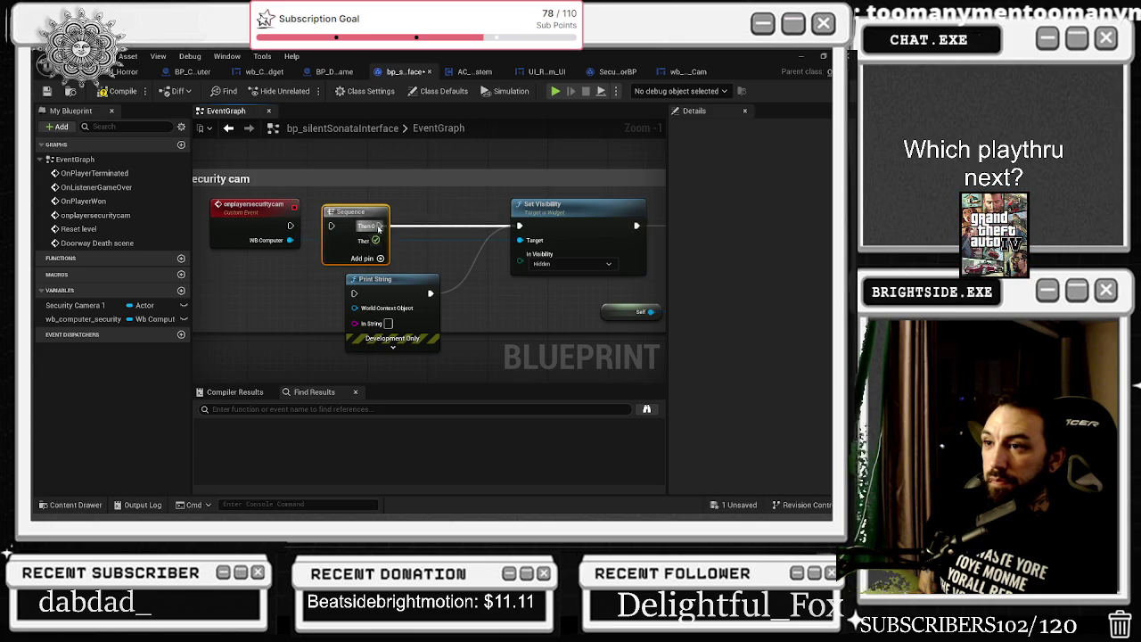
mouse_move(580, 211)
left_mouse_down()
mouse_move(573, 239)
mouse_move(536, 272)
left_mouse_up()
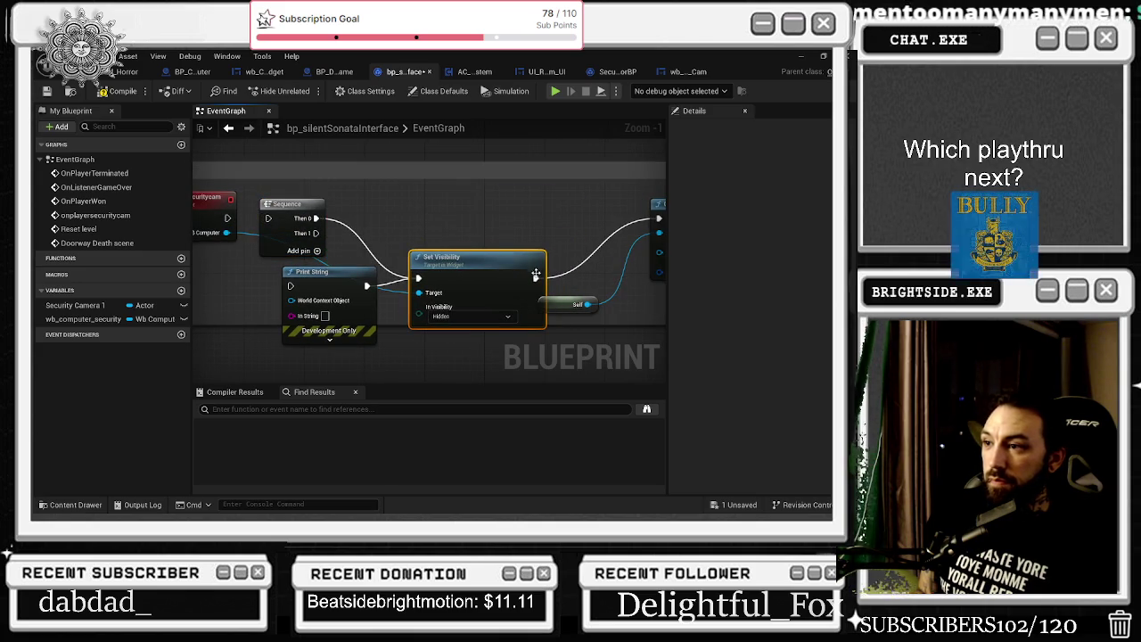
mouse_move(323, 232)
left_mouse_down()
mouse_move(317, 218)
mouse_move(418, 279)
left_mouse_up()
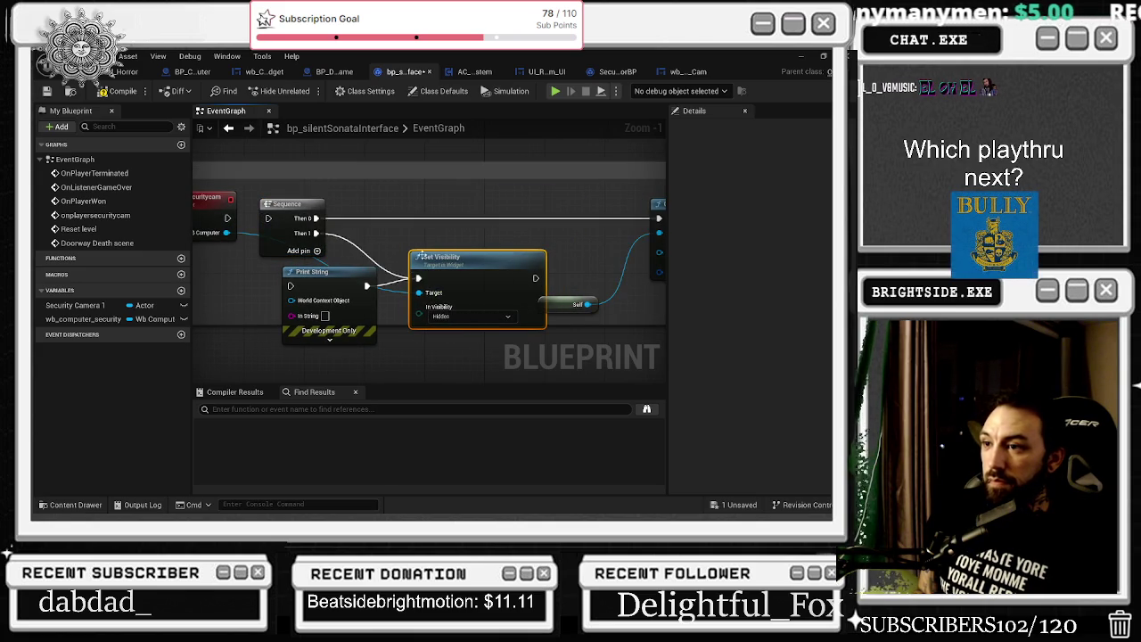
left_click_drag(471, 242, 455, 285)
left_click_drag(392, 233, 346, 301)
mouse_move(437, 273)
left_mouse_down()
mouse_move(365, 269)
mouse_move(398, 264)
mouse_move(432, 289)
mouse_move(517, 299)
mouse_move(441, 299)
left_mouse_up()
Insert a 2.0-second Delay between Sequence and Set Visibility, wire Self, and compile
left_click(365, 256)
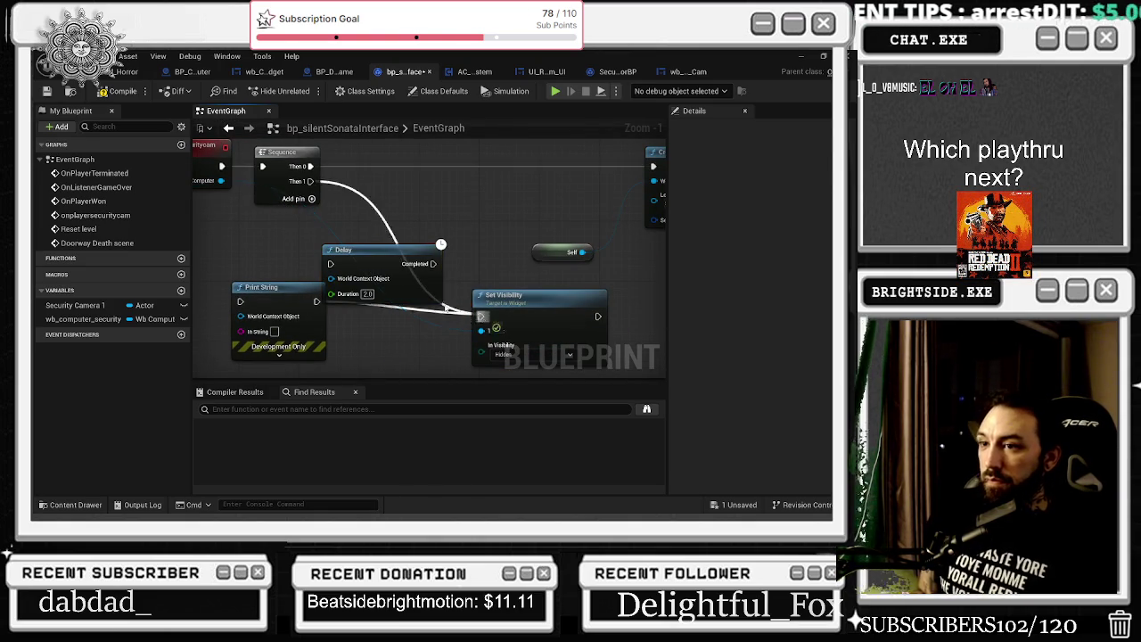
left_click_drag(329, 264, 367, 257)
left_click_drag(448, 271, 476, 331)
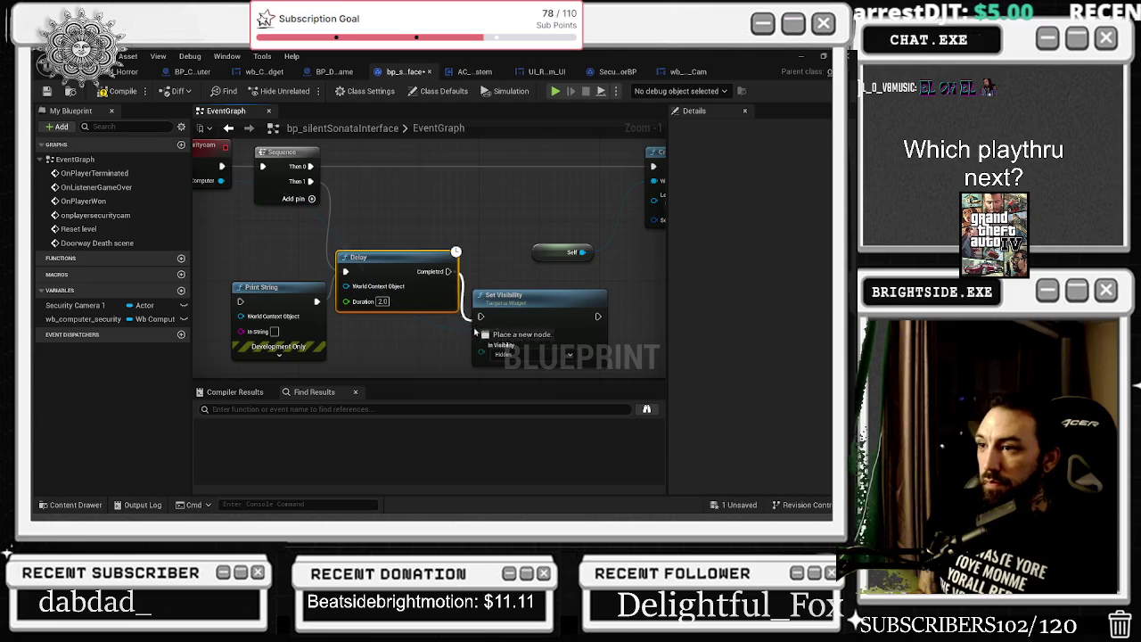
mouse_move(489, 266)
left_mouse_down()
mouse_move(314, 336)
mouse_move(119, 348)
mouse_move(316, 275)
mouse_move(524, 173)
mouse_move(487, 219)
left_mouse_up()
mouse_move(649, 184)
left_mouse_down()
mouse_move(566, 231)
mouse_move(619, 233)
left_mouse_up()
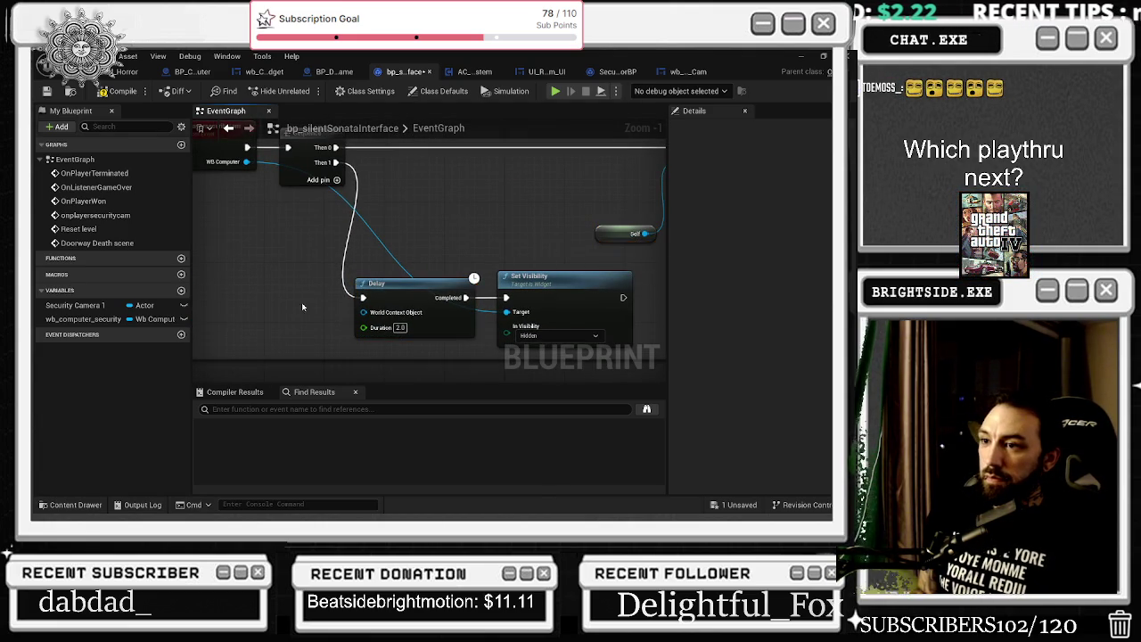
left_click_drag(368, 312, 363, 312)
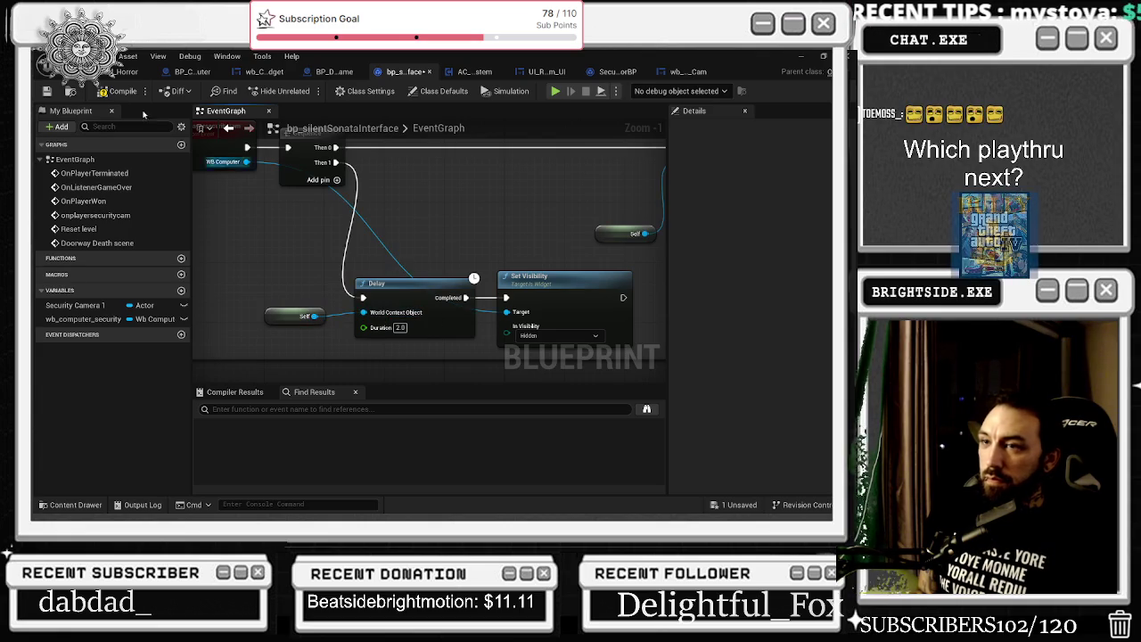
left_click(118, 91)
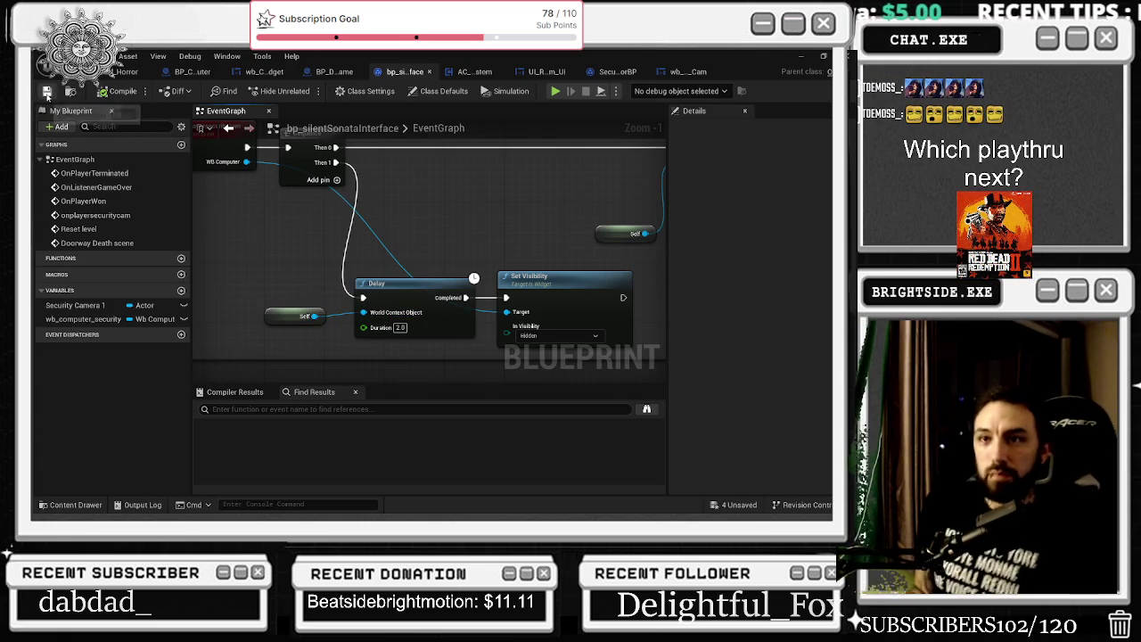
Play the level and cycle the security cameras between the spotlight room and theatre
left_click(111, 73)
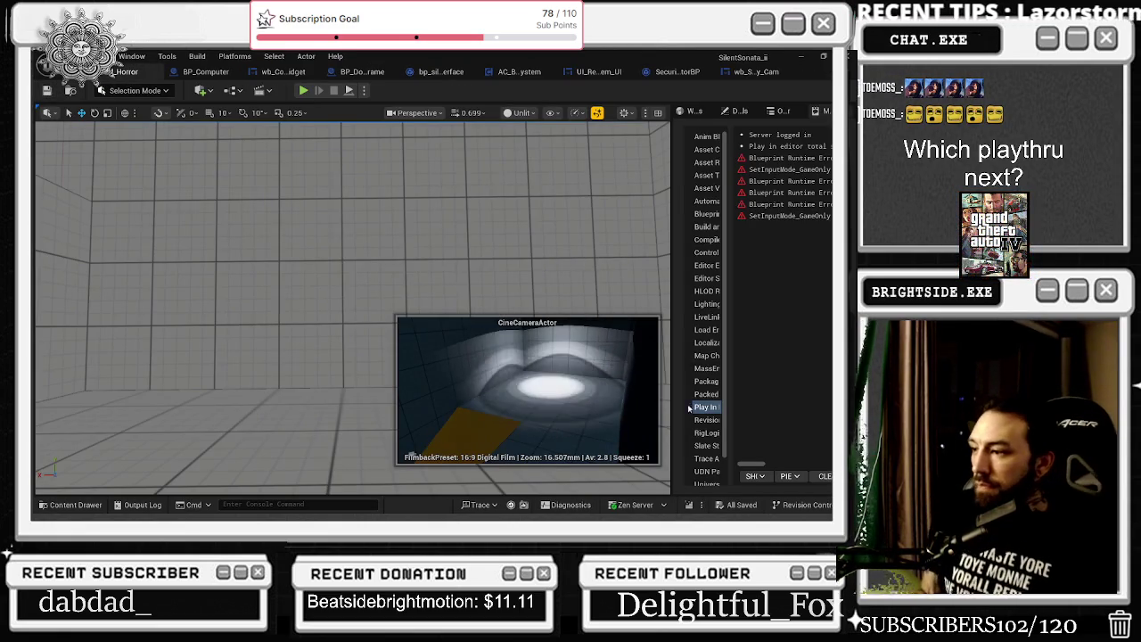
left_click(312, 90)
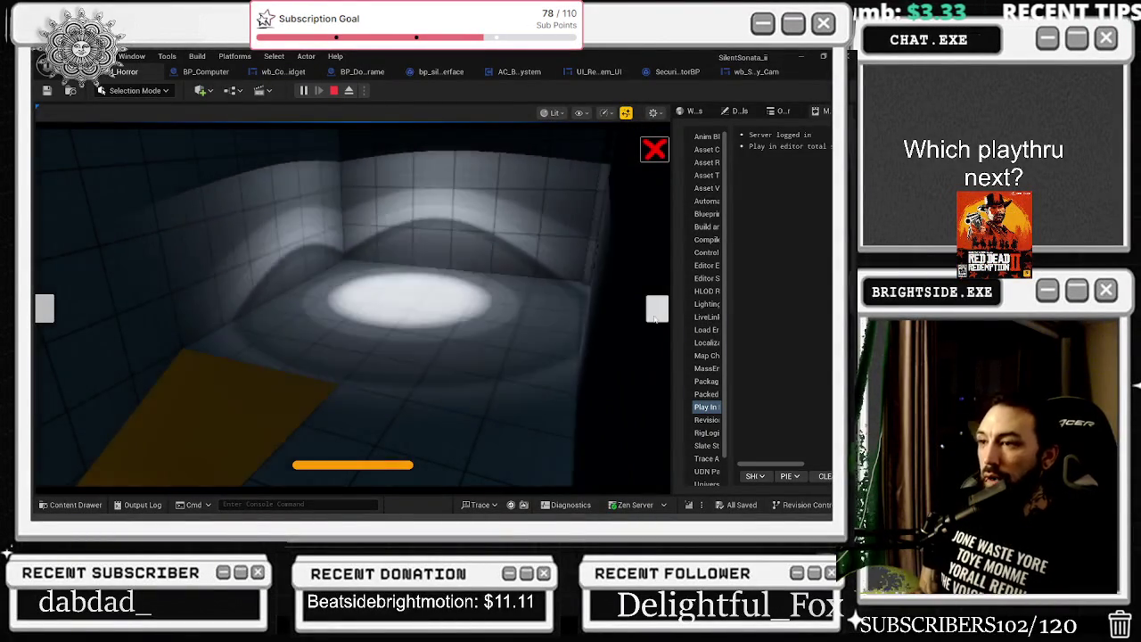
left_click(656, 307)
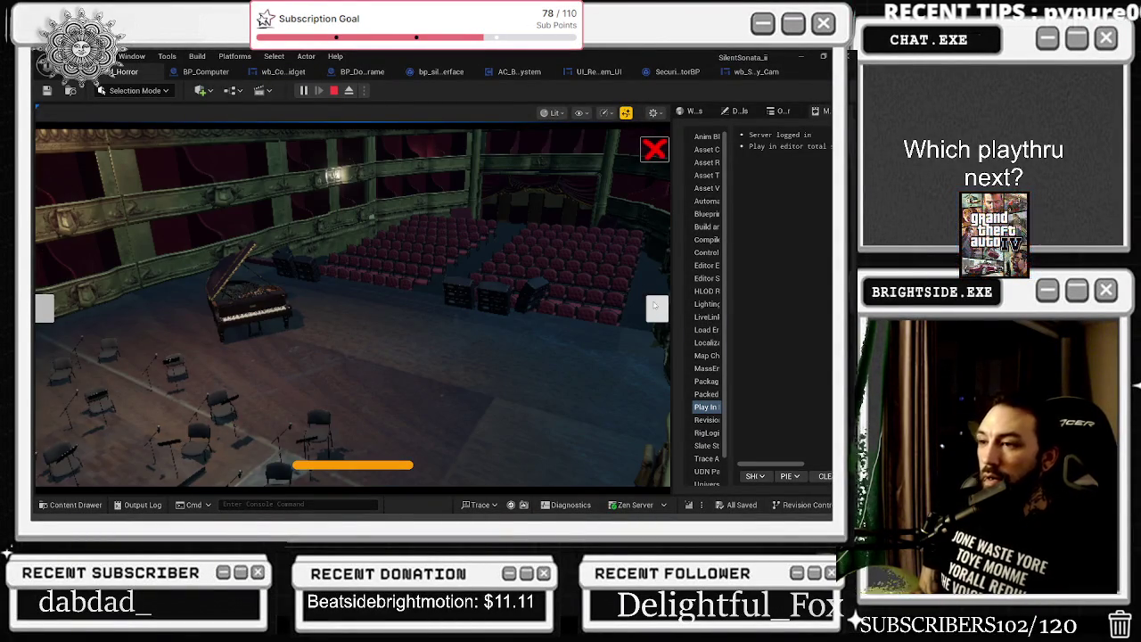
left_click(655, 307)
left_click(655, 307)
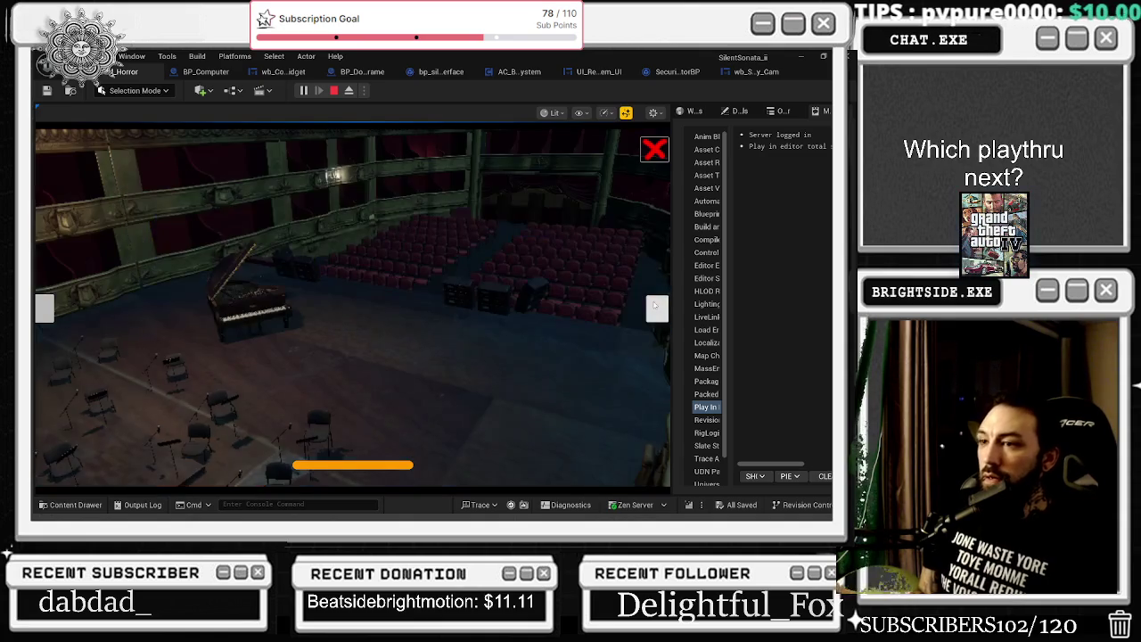
left_click(655, 307)
left_click(655, 307)
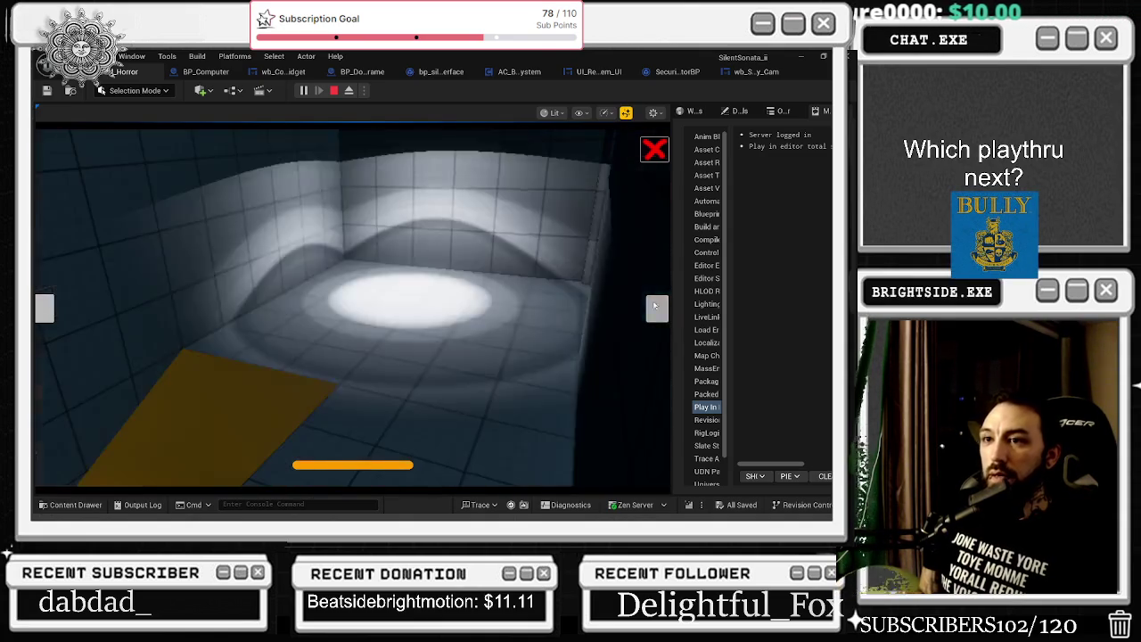
left_click(656, 307)
left_click(655, 306)
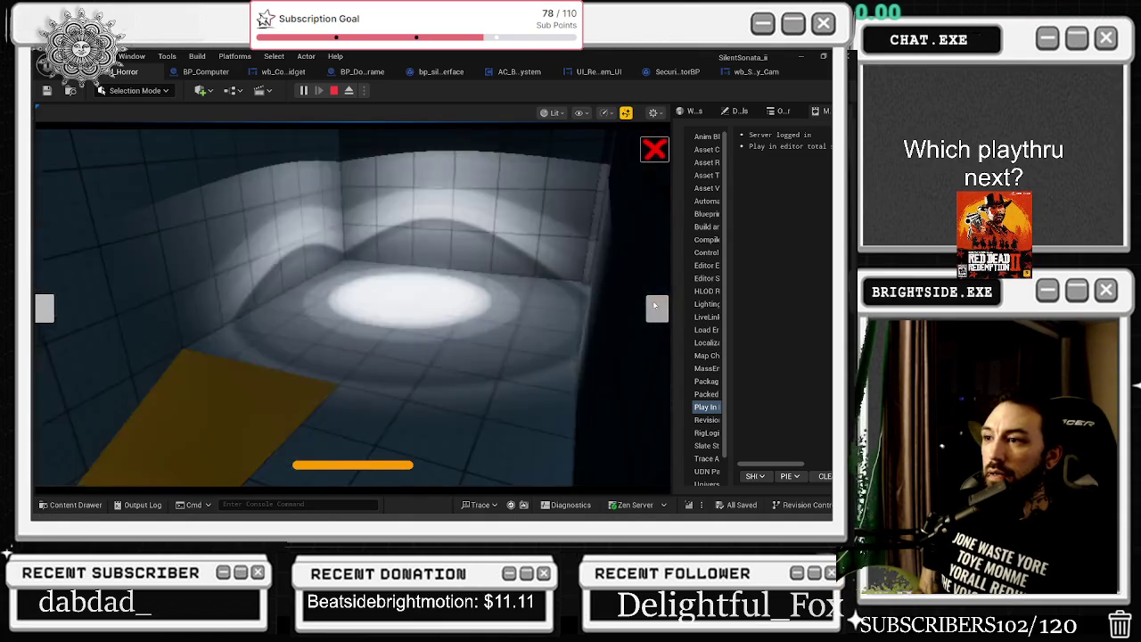
left_click(655, 307)
left_click(655, 307)
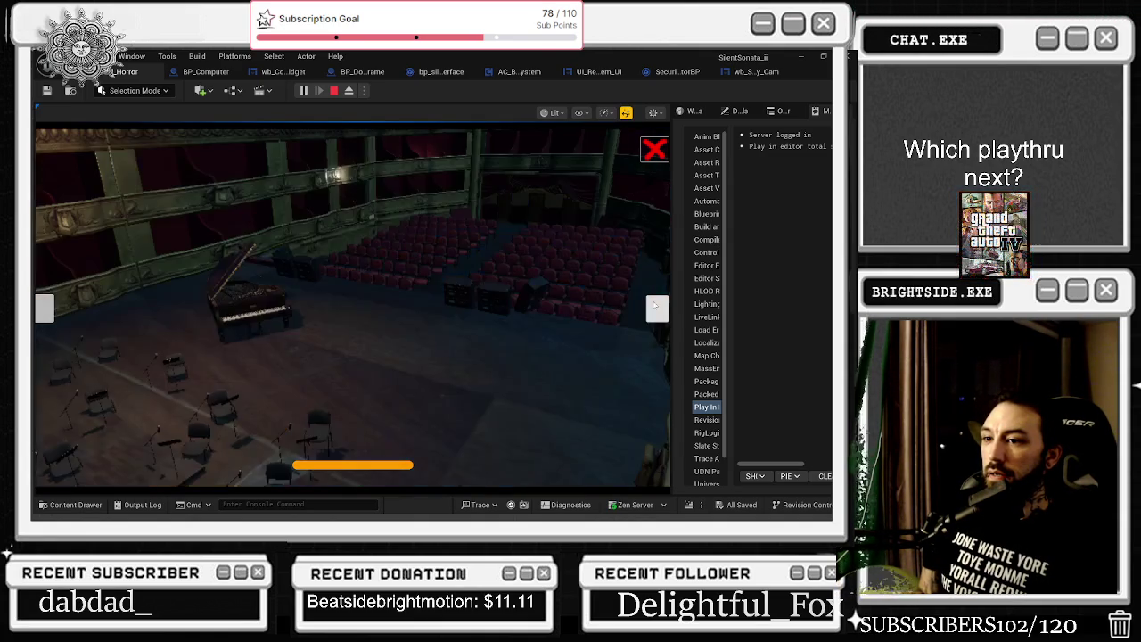
left_click(655, 307)
left_click(656, 307)
Rapidly keep cycling cameras to test the fade, ending on the spotlight room camera
left_click(655, 307)
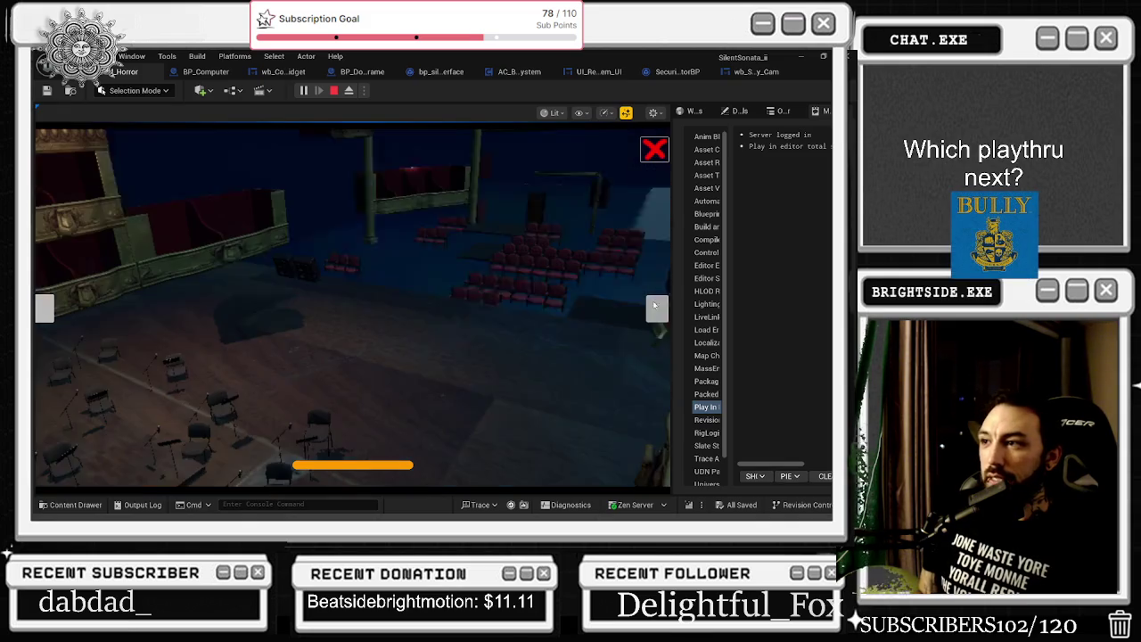
left_click(655, 307)
left_click(655, 306)
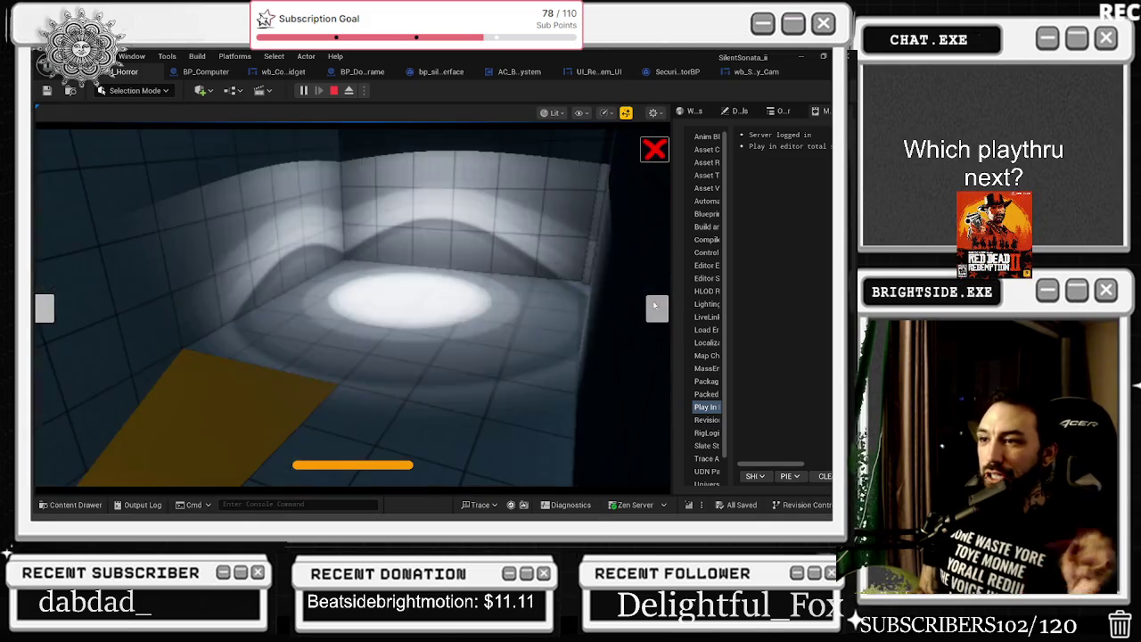
left_click(655, 307)
left_click(655, 307)
left_click(655, 306)
left_click(656, 307)
left_click(655, 307)
left_click(655, 307)
left_click(655, 307)
left_click(656, 307)
left_click(655, 306)
left_click(656, 307)
left_click(656, 307)
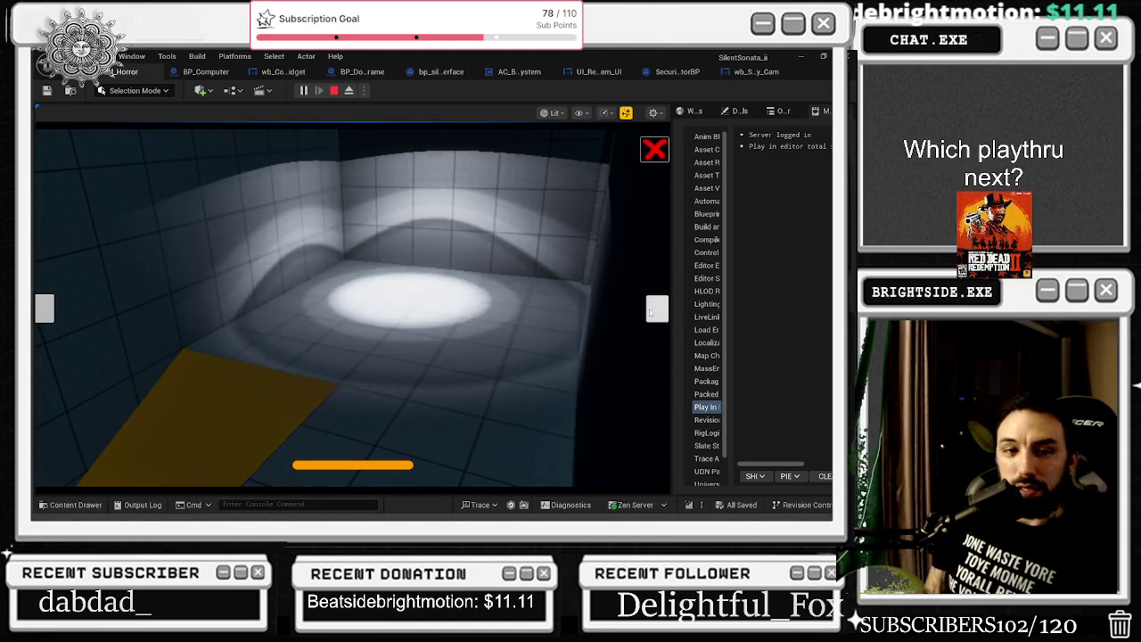
left_click(651, 310)
left_click(651, 310)
left_click(652, 310)
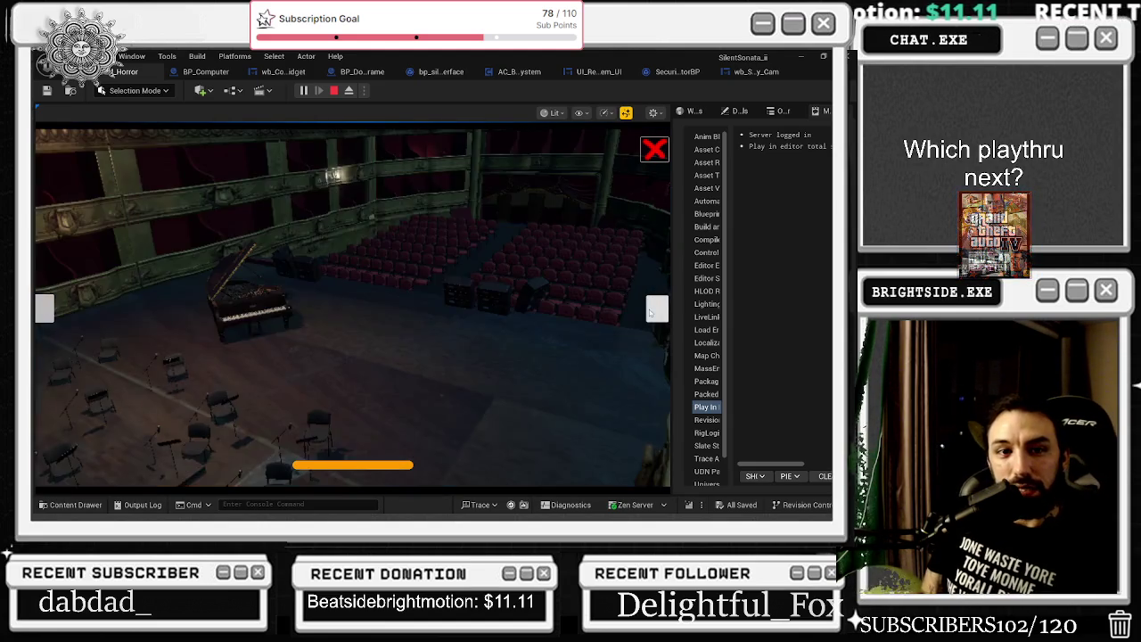
left_click(652, 310)
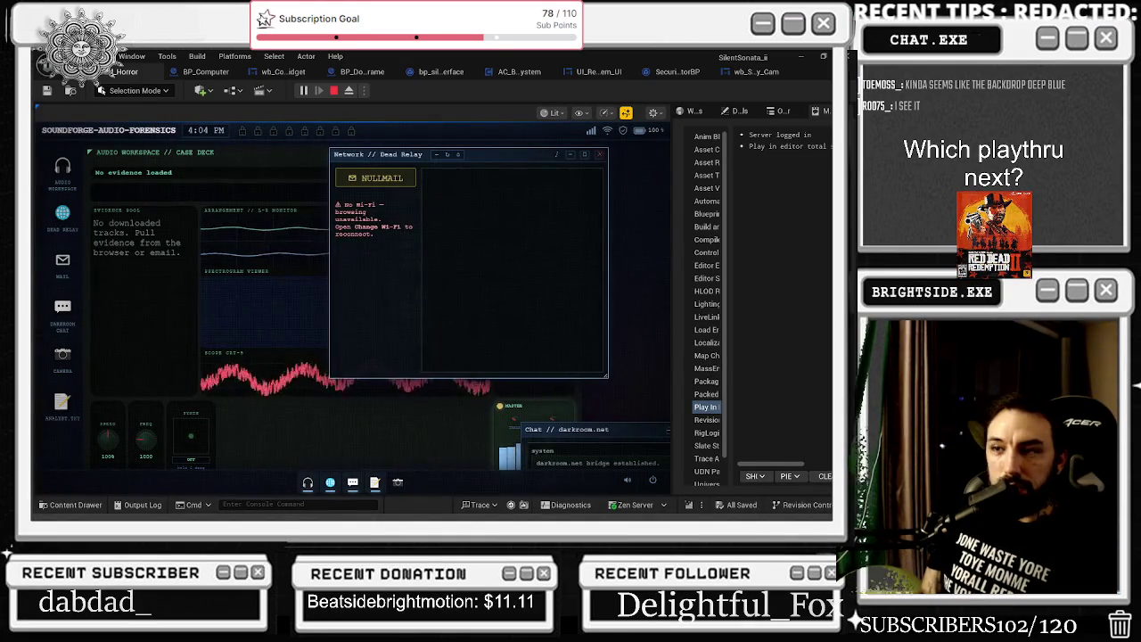
Bring the Twitch stream browser window to the front
key("alt+Tab")
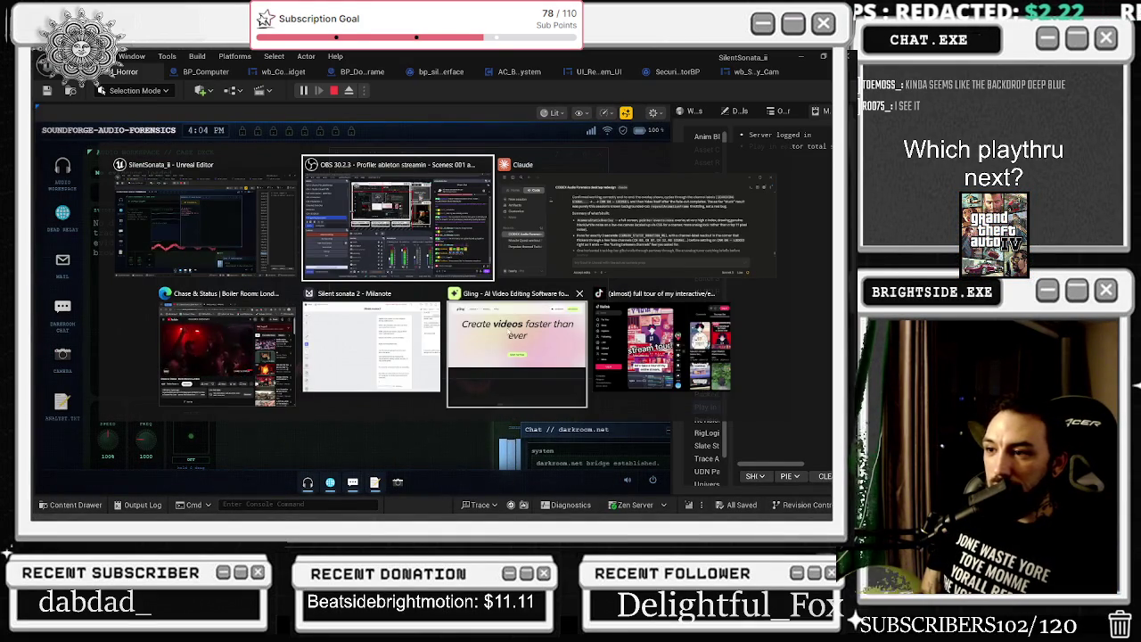
key("Escape")
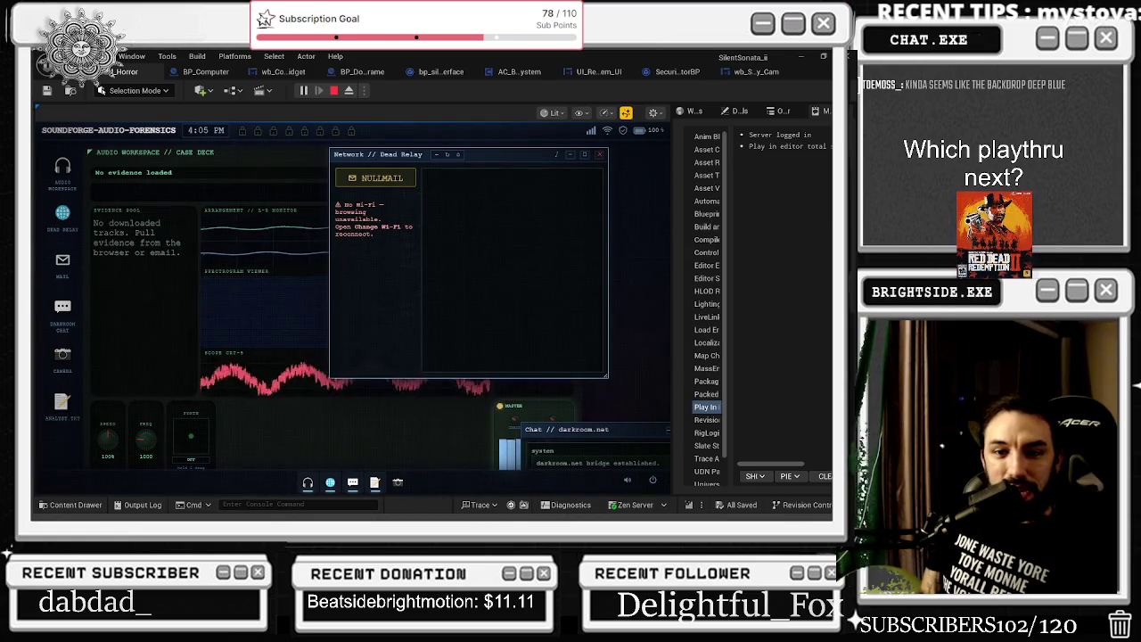
key("alt+Tab")
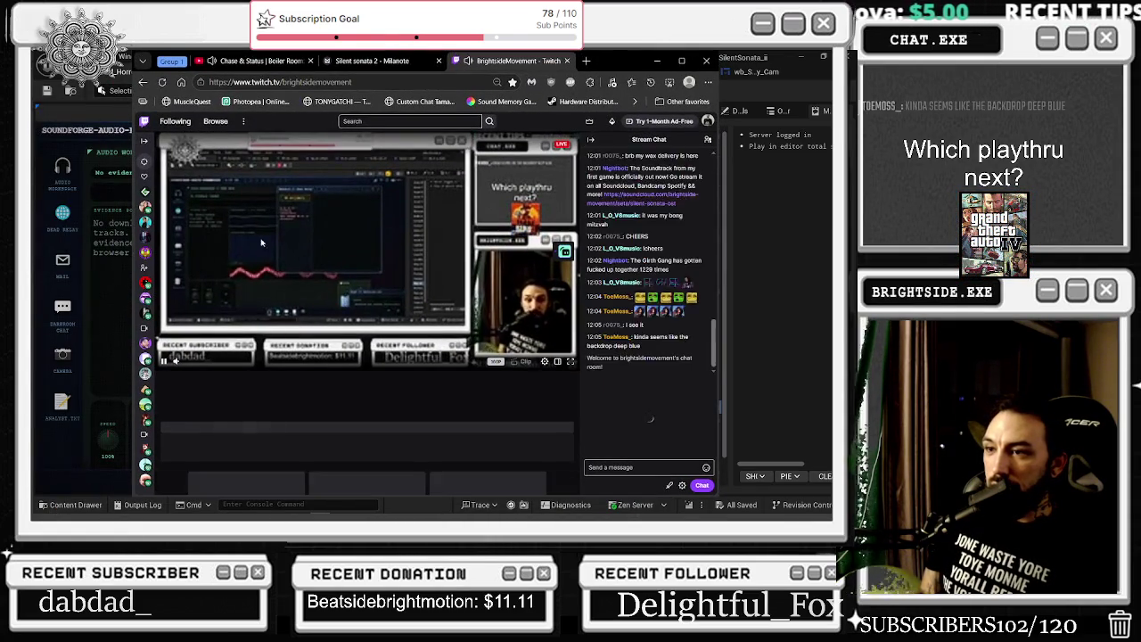
Pause the stream, open the Creator Dashboard, and move the browser window down-left
left_click(162, 361)
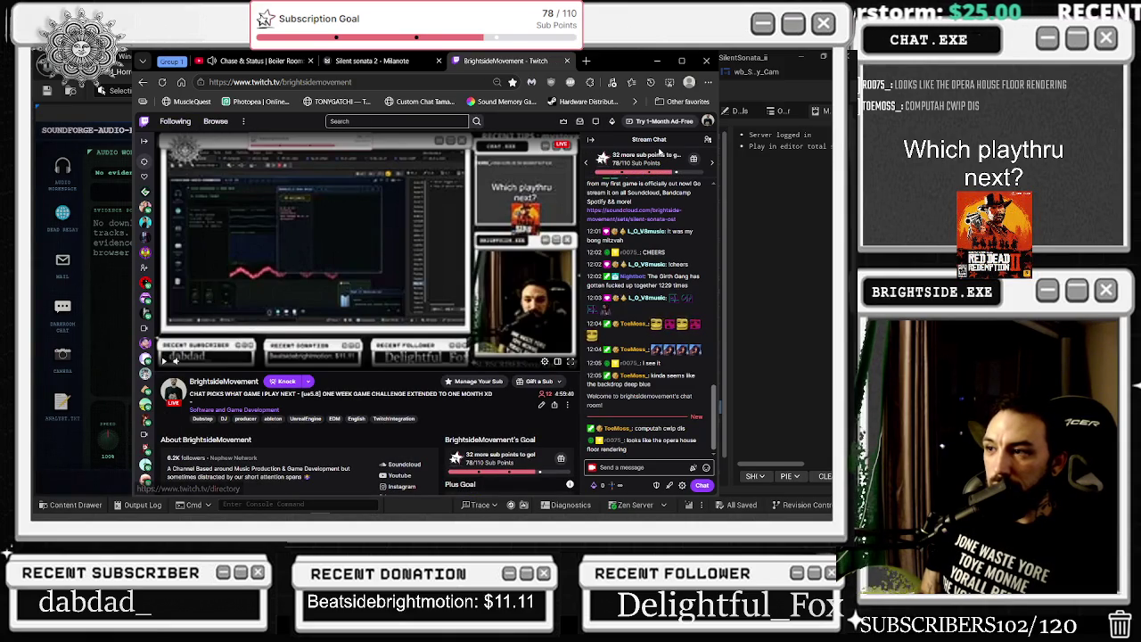
left_click(707, 124)
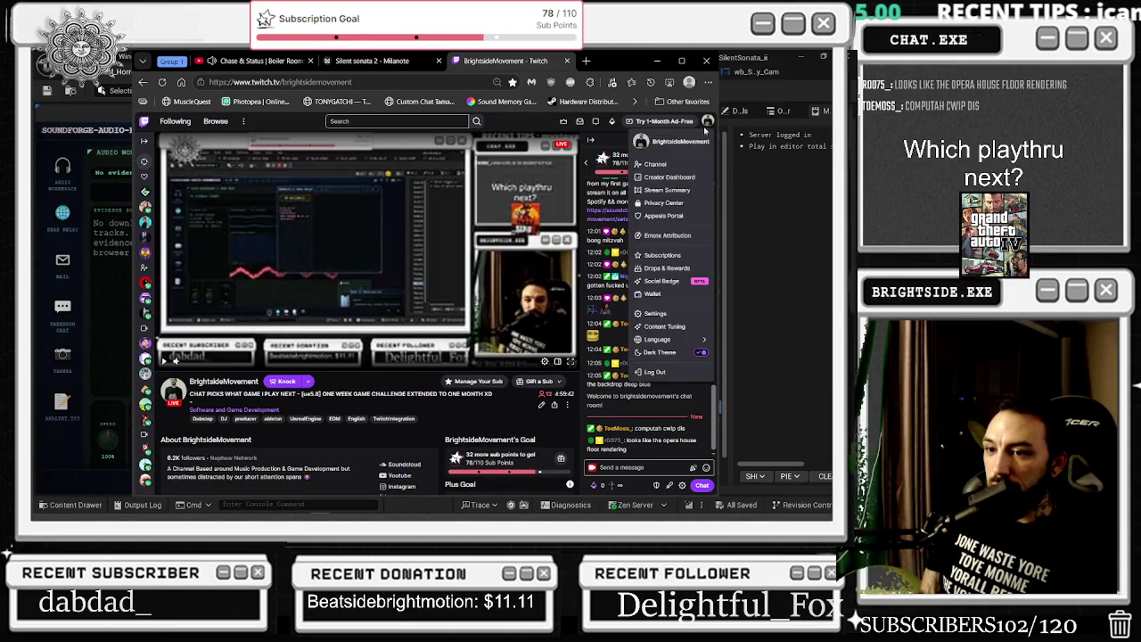
left_click(692, 178)
left_click_drag(615, 61, 368, 263)
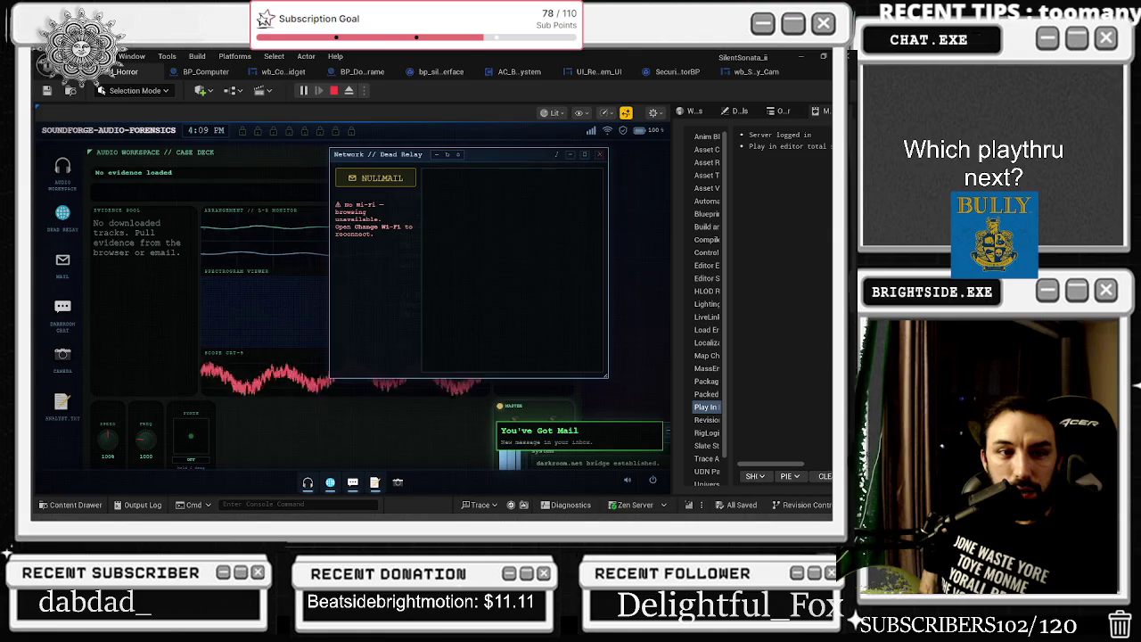
Restore the Clips Manager window and preview the newest clip, playing then pausing it
key("alt+Tab")
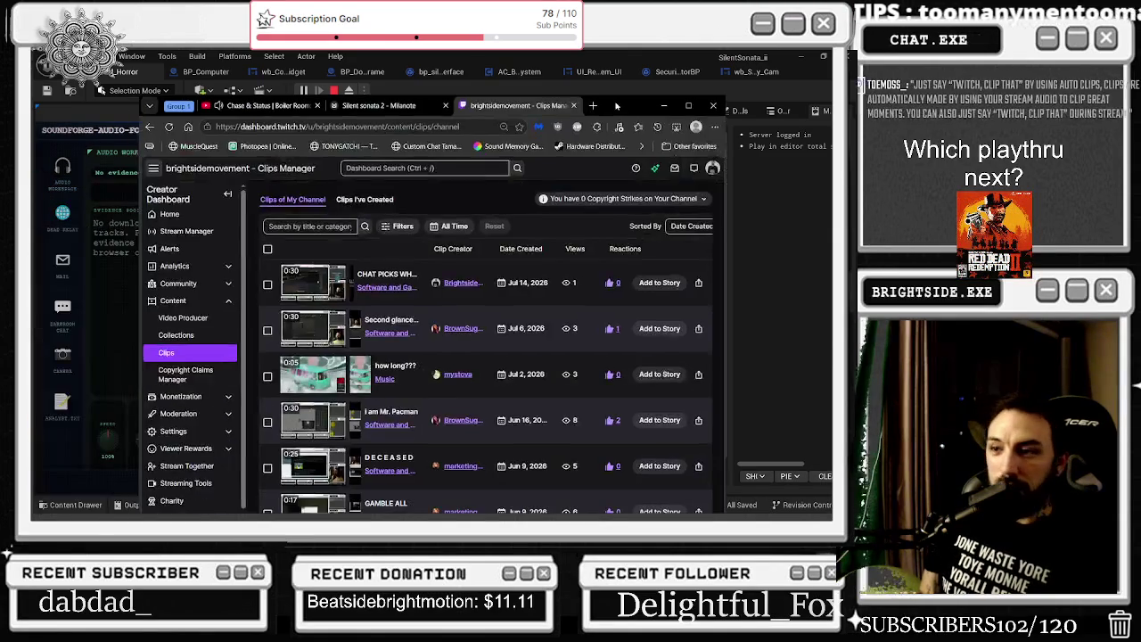
left_click_drag(616, 106, 607, 100)
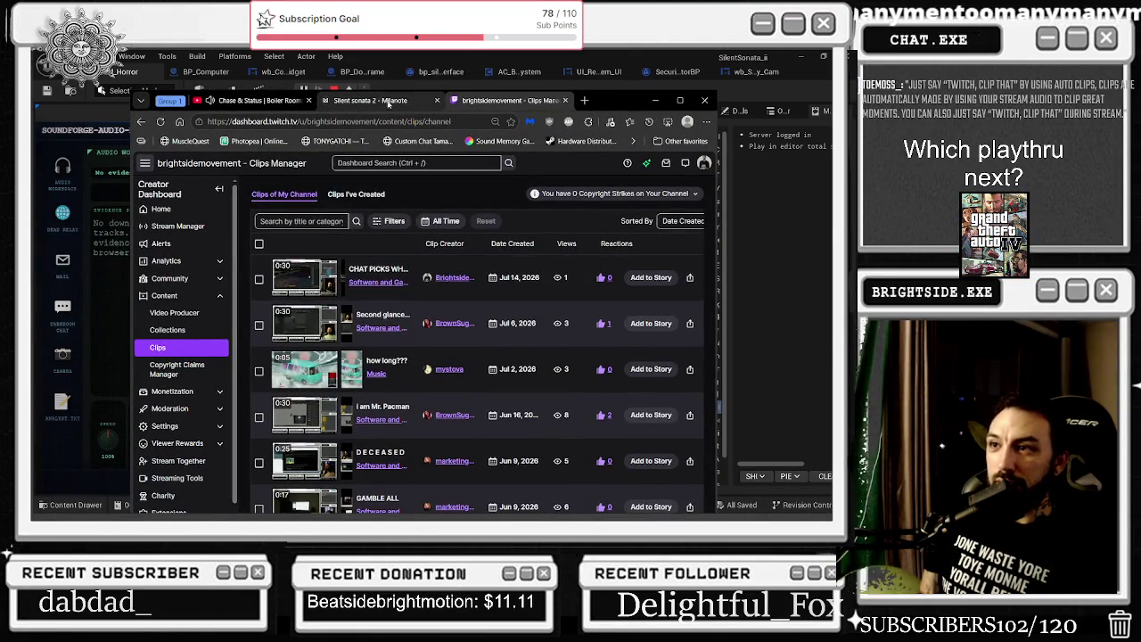
left_click(396, 269)
left_click(289, 447)
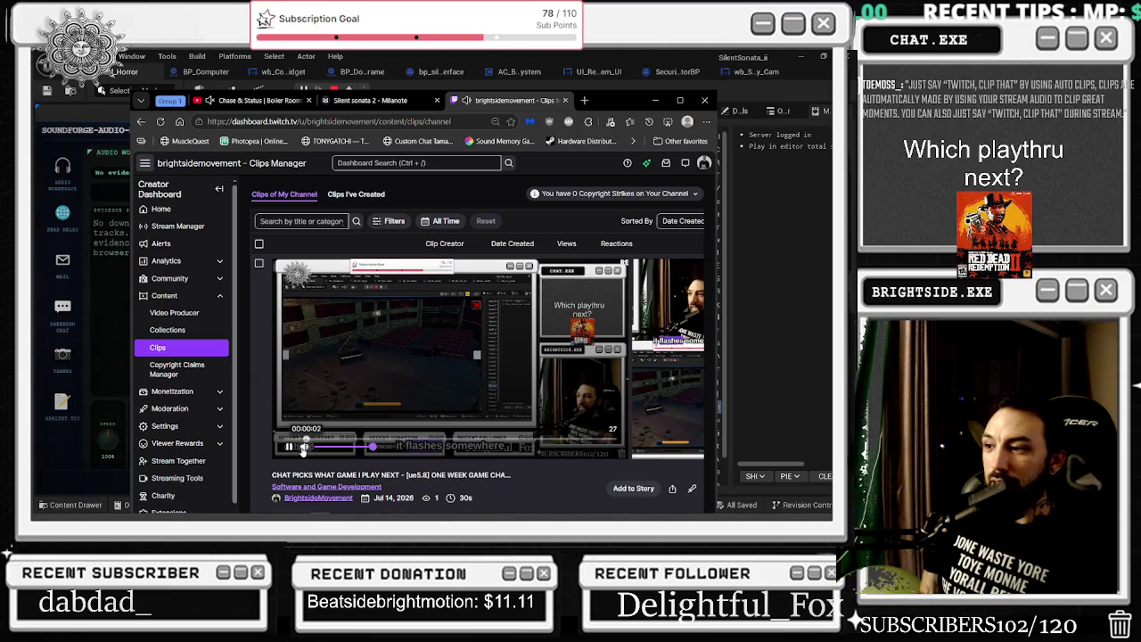
scroll(507, 311, "down", 1)
left_click(289, 393)
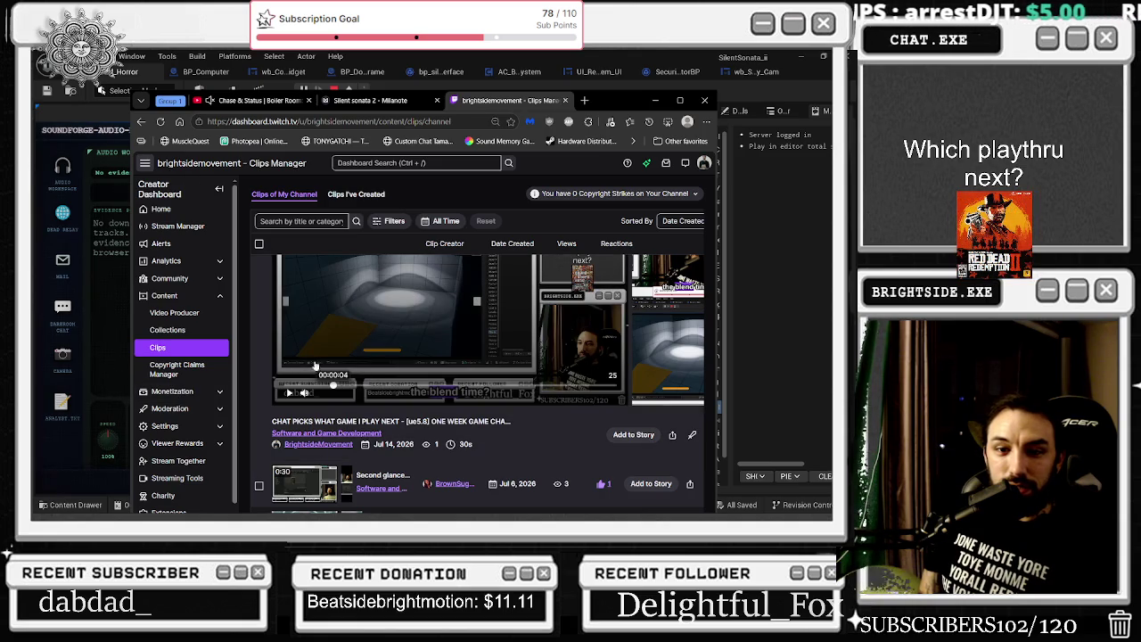
scroll(431, 358, "up", 1)
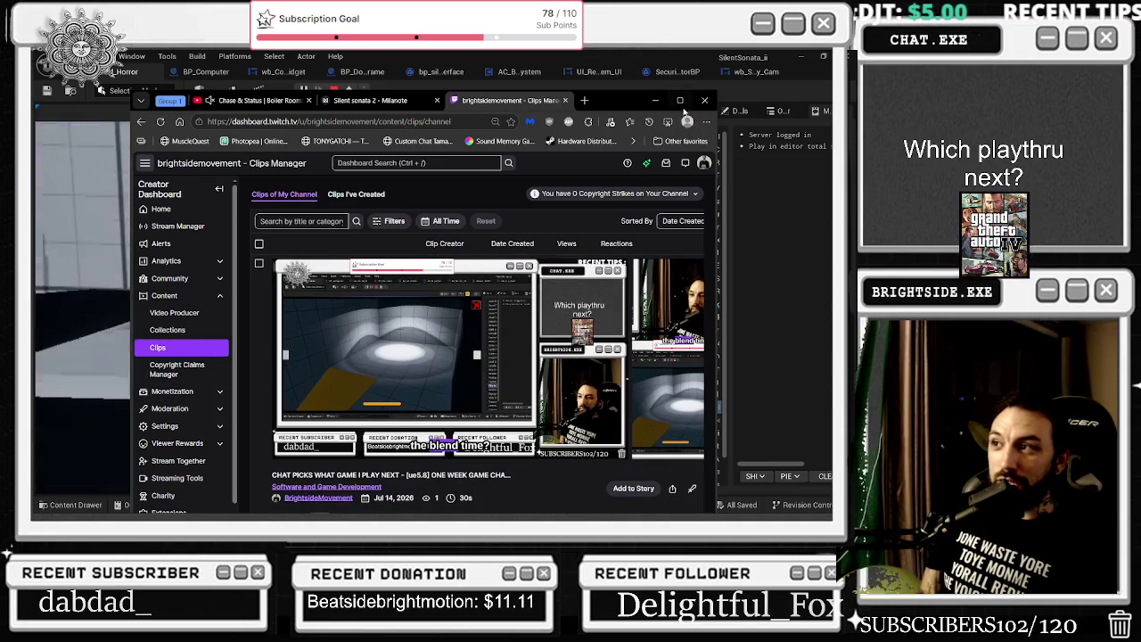
Maximize the window, expand the newest clip again, and open it on its own page
key("super+Up")
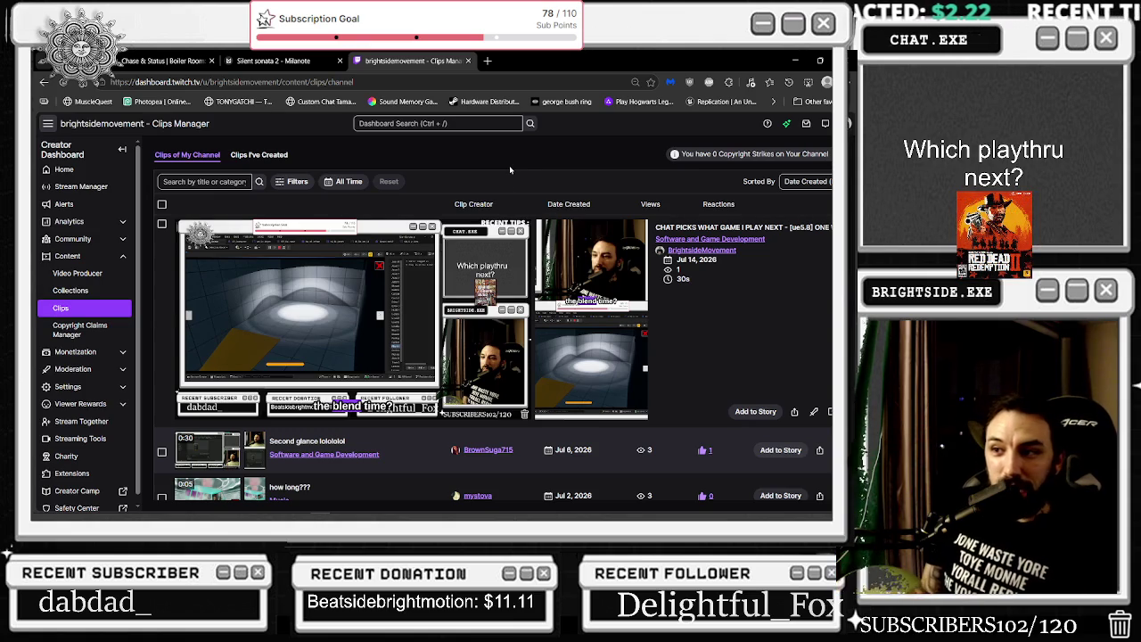
mouse_move(370, 356)
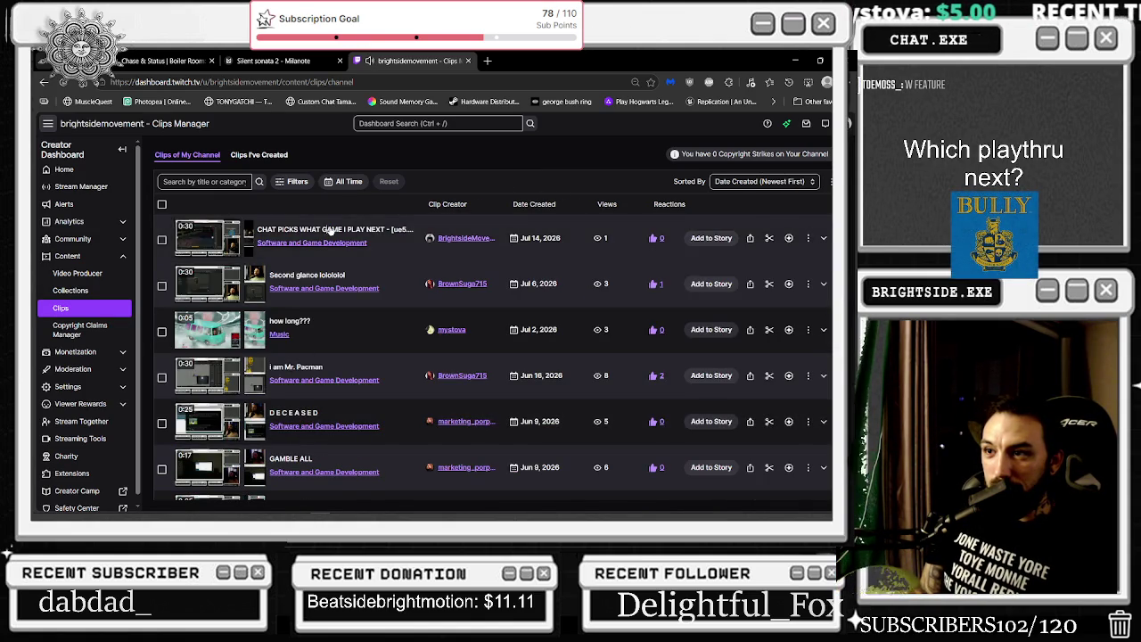
left_click(327, 229)
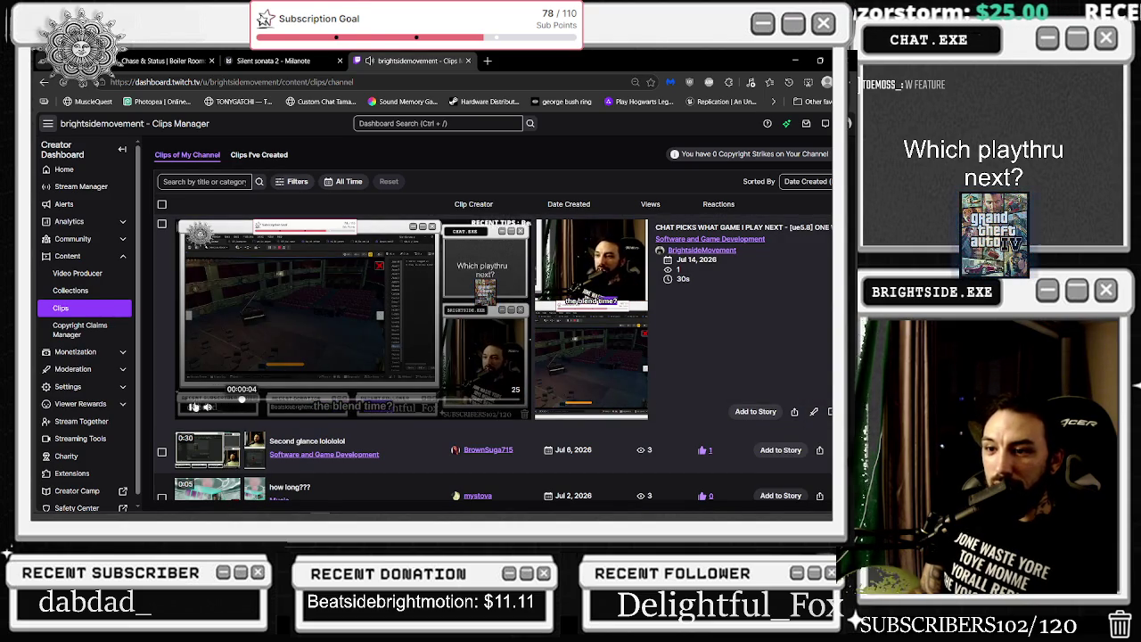
left_click(326, 419)
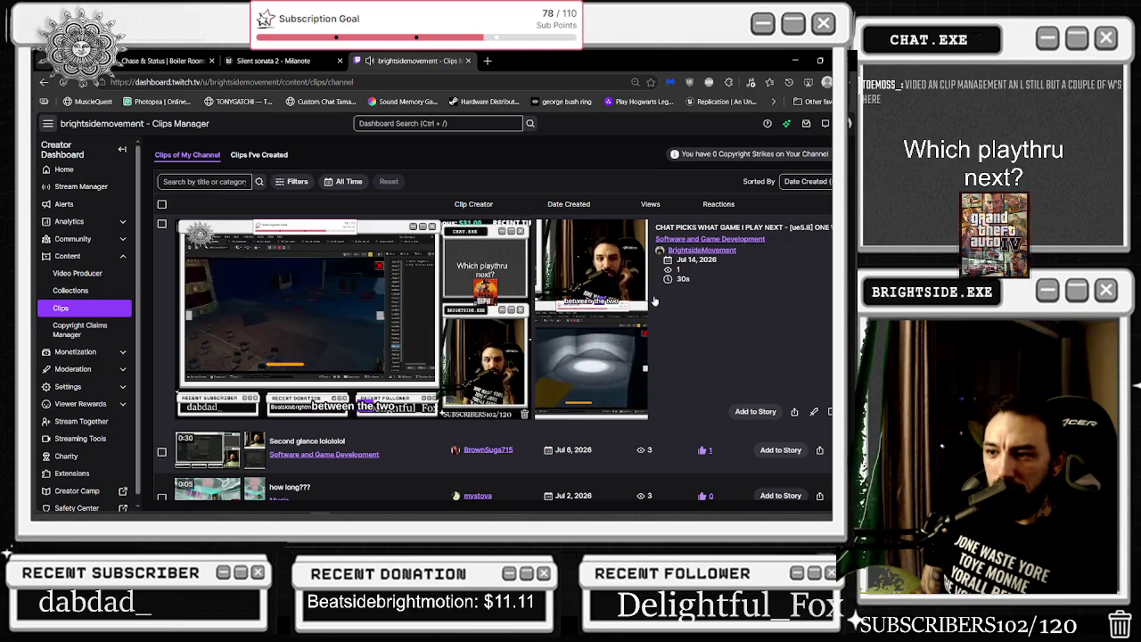
mouse_move(601, 292)
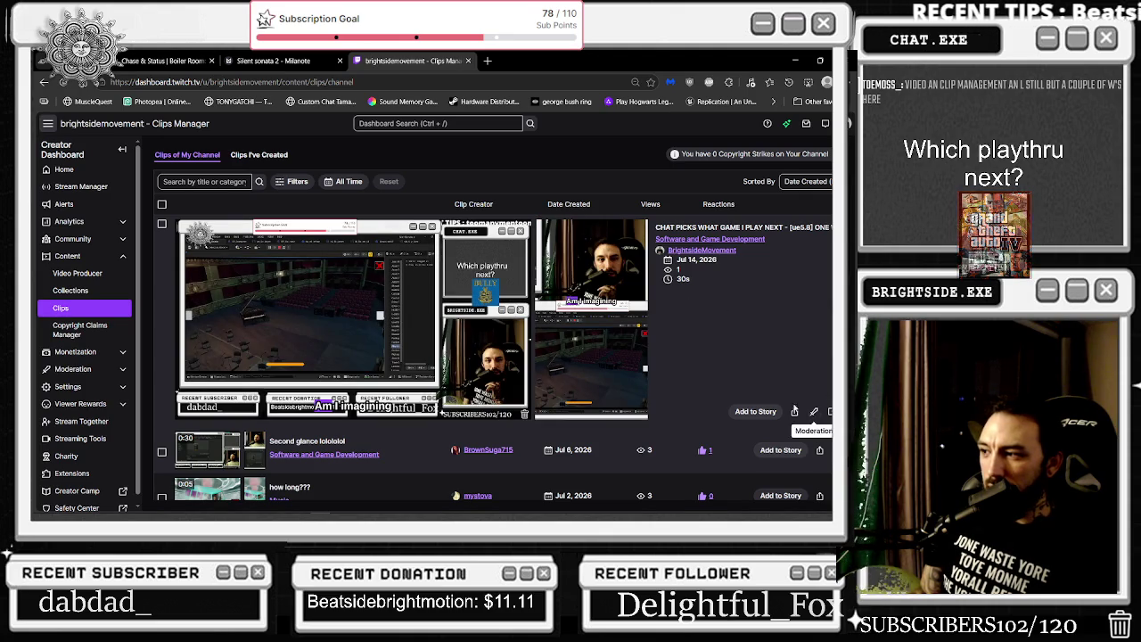
left_click(598, 342)
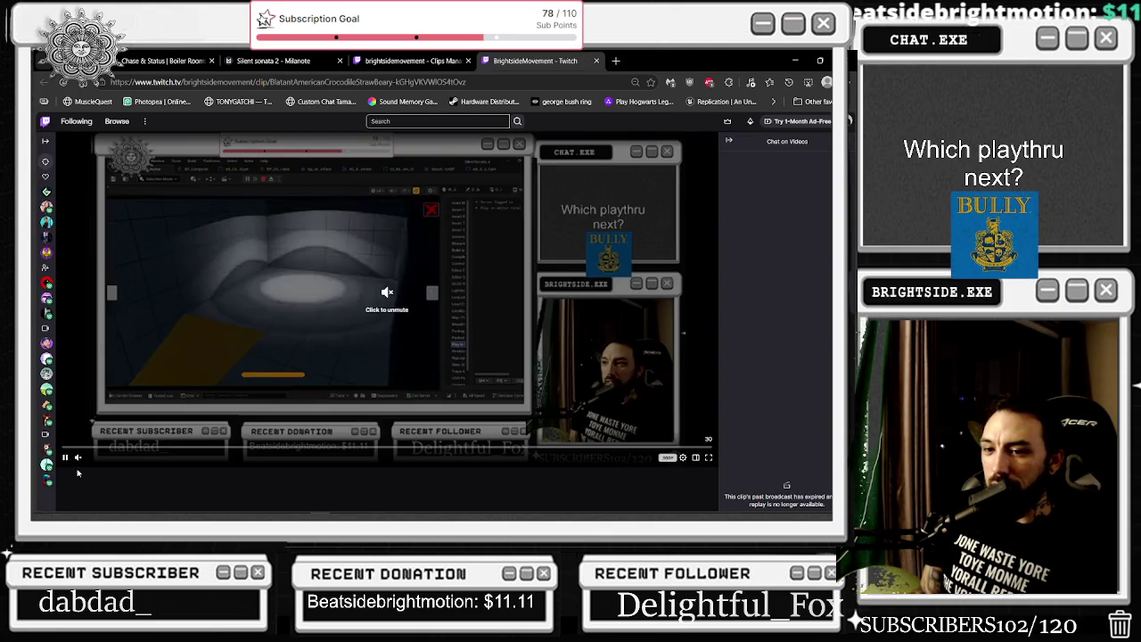
Unmute the clip, adjust its volume, and set playback speed to 2x
left_click(96, 459)
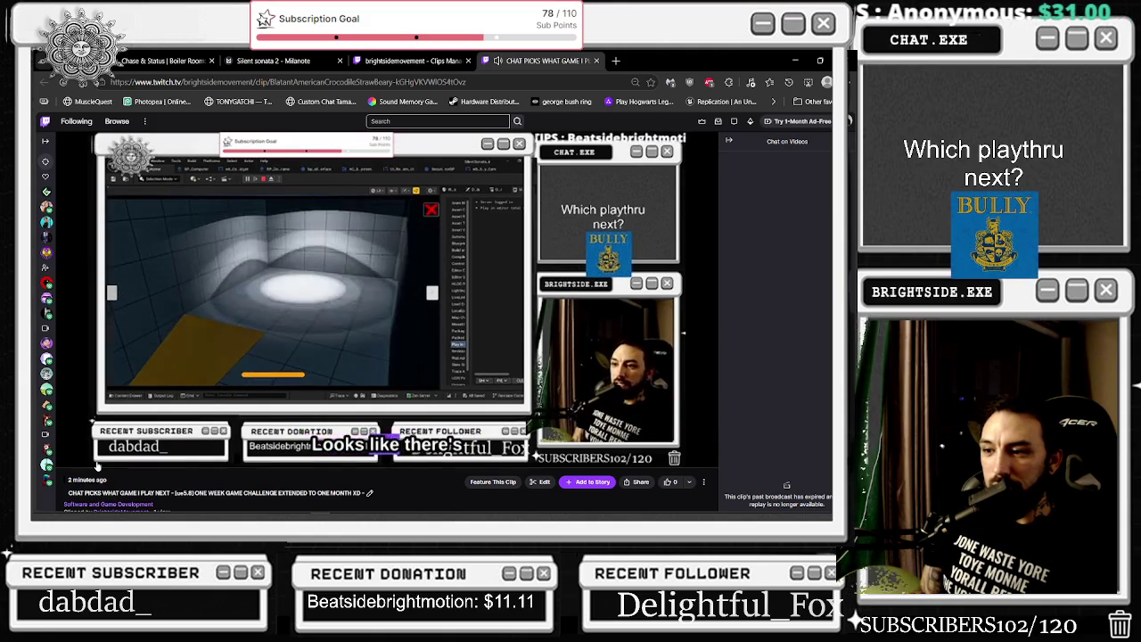
left_click(96, 458)
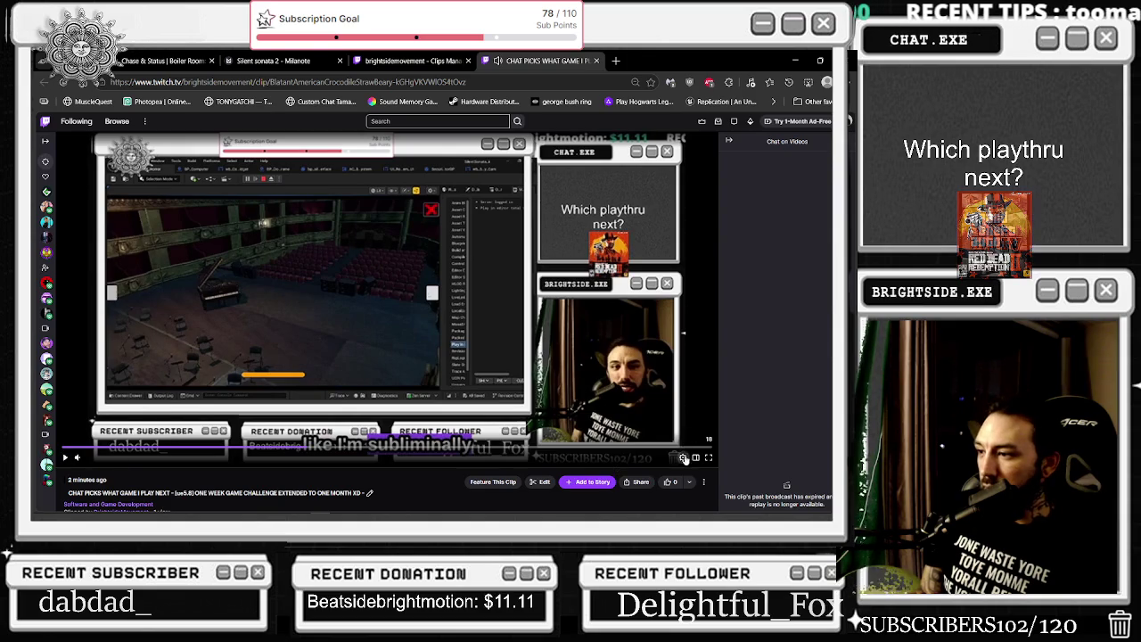
left_click(683, 457)
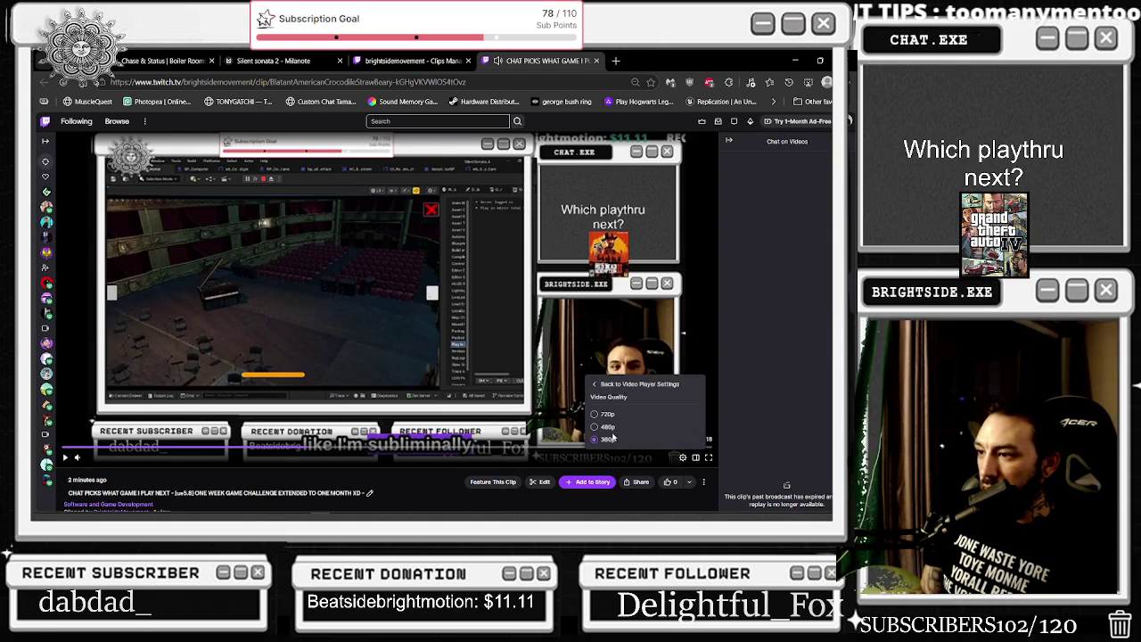
left_click(683, 458)
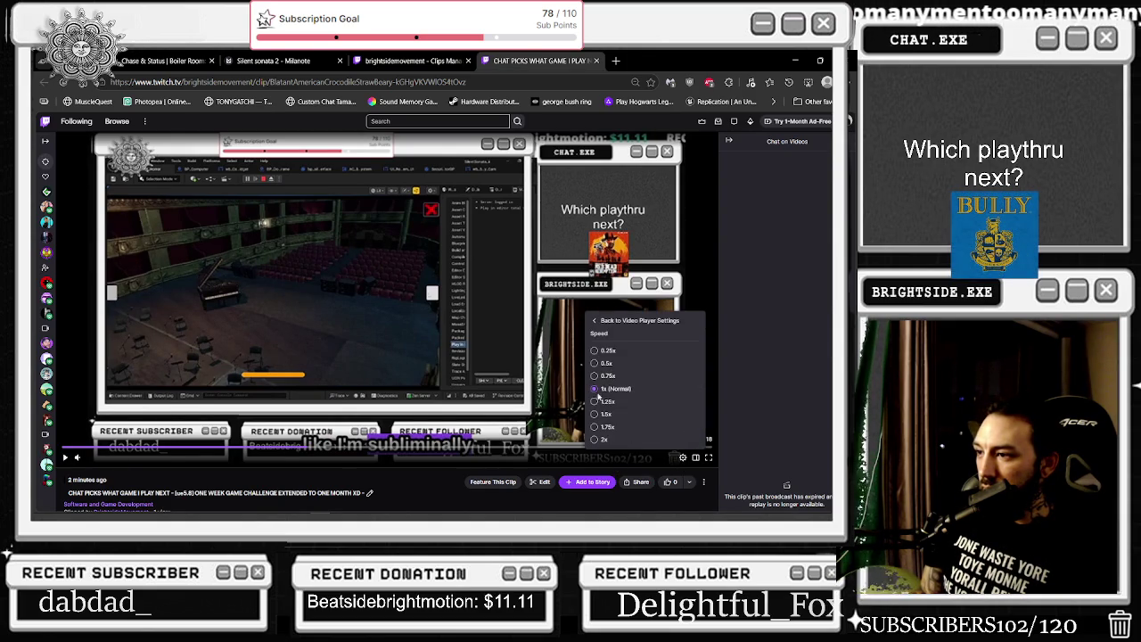
left_click(595, 441)
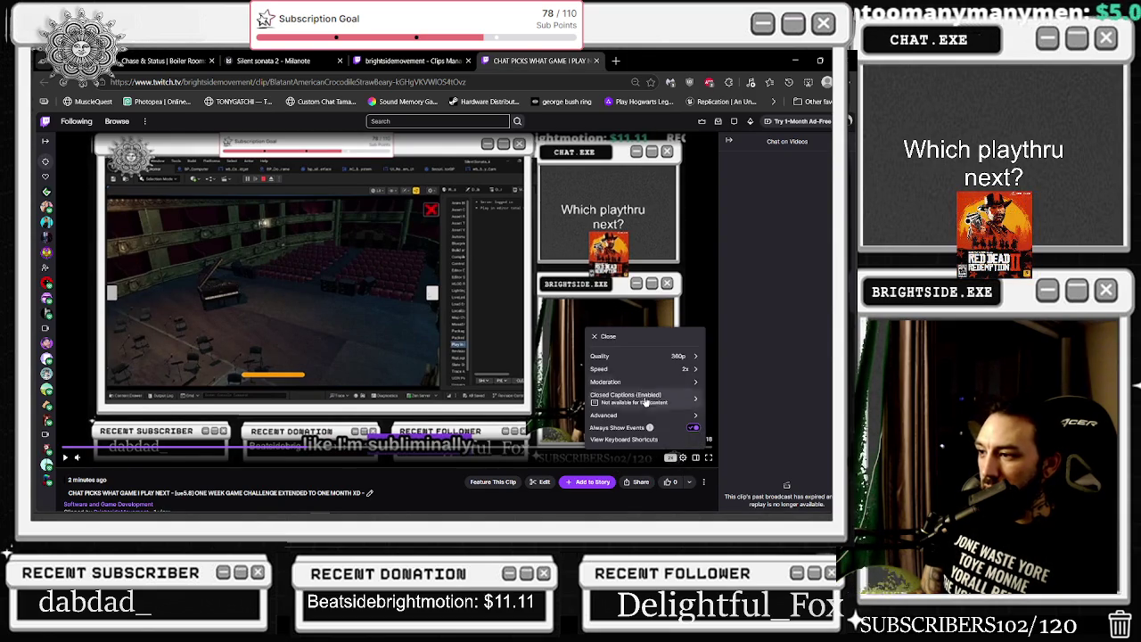
left_click(599, 368)
Play and pause the clip several times, stopping on the theatre scene
left_click(597, 357)
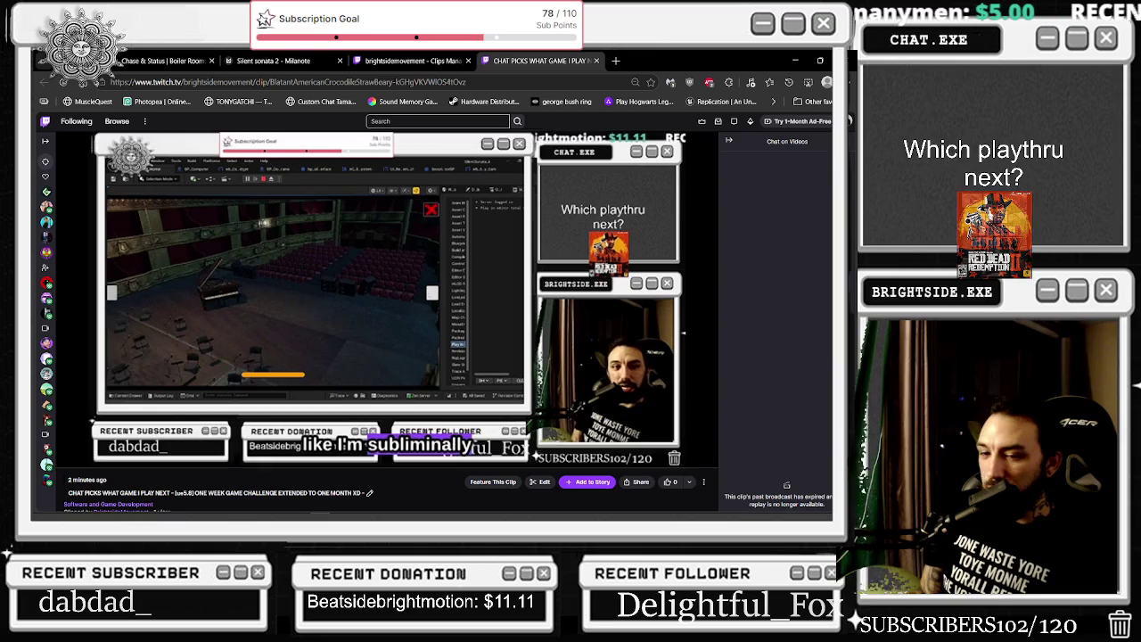
left_click(64, 457)
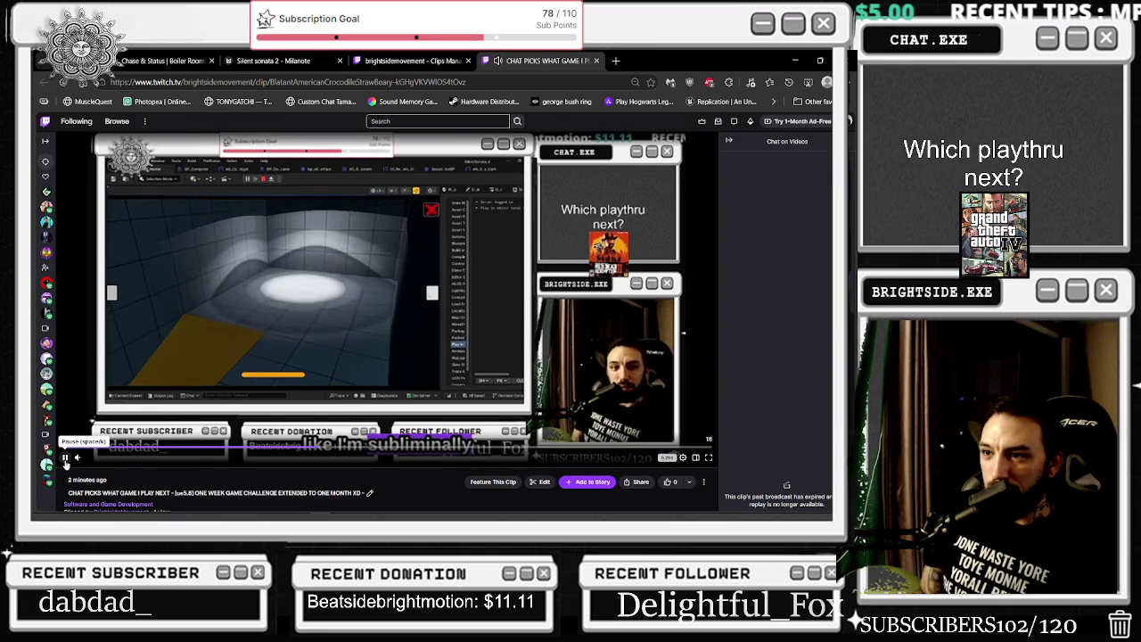
left_click(65, 459)
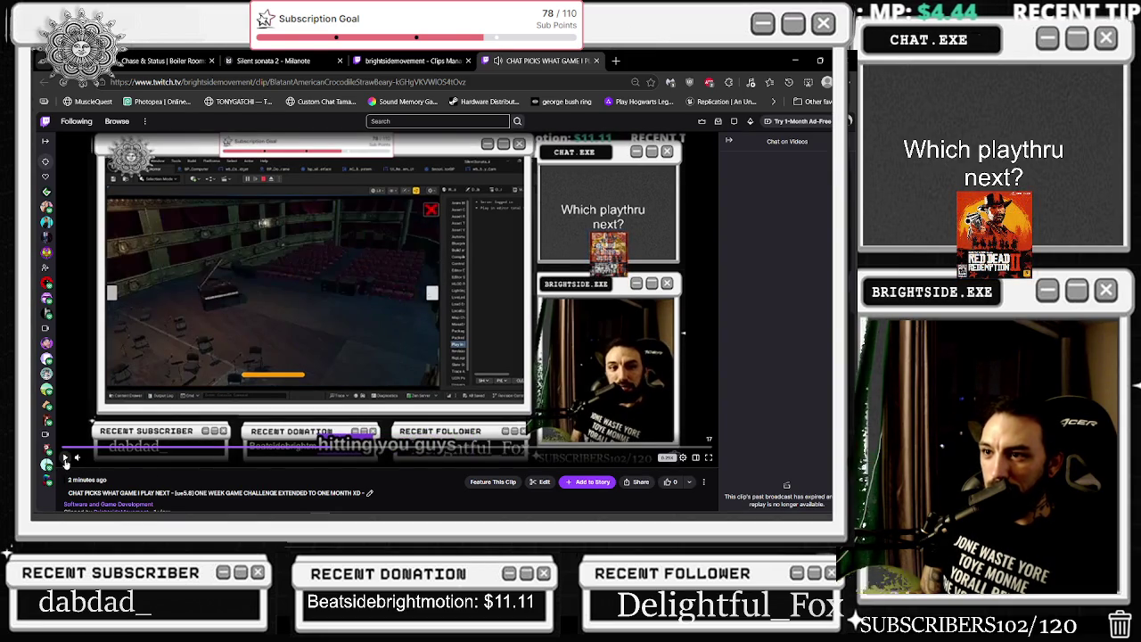
left_click(64, 459)
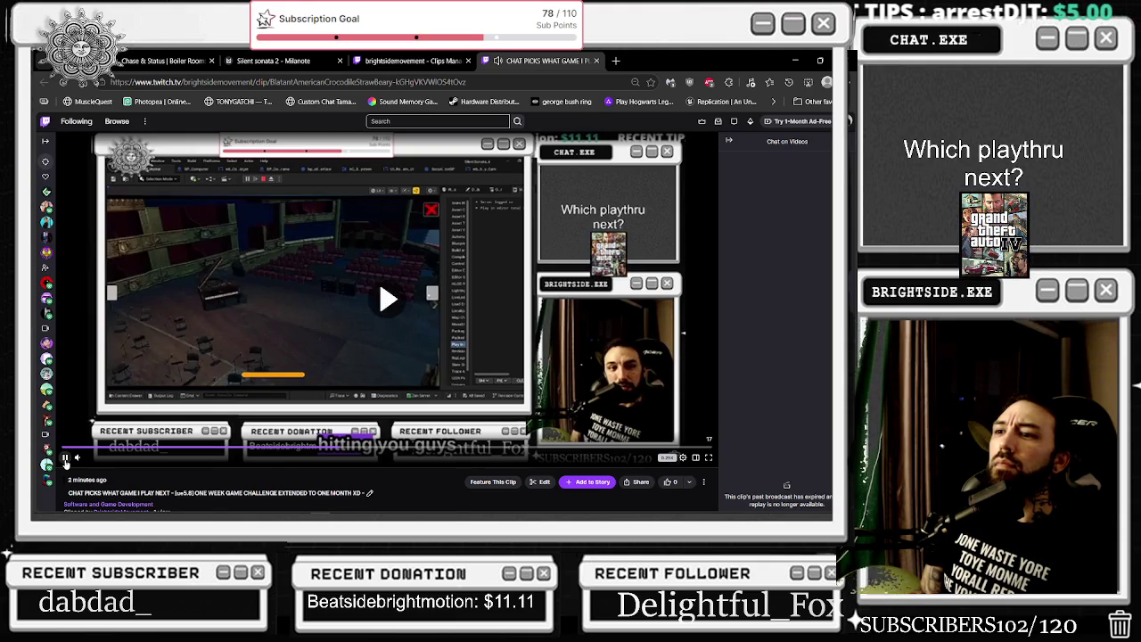
left_click(65, 461)
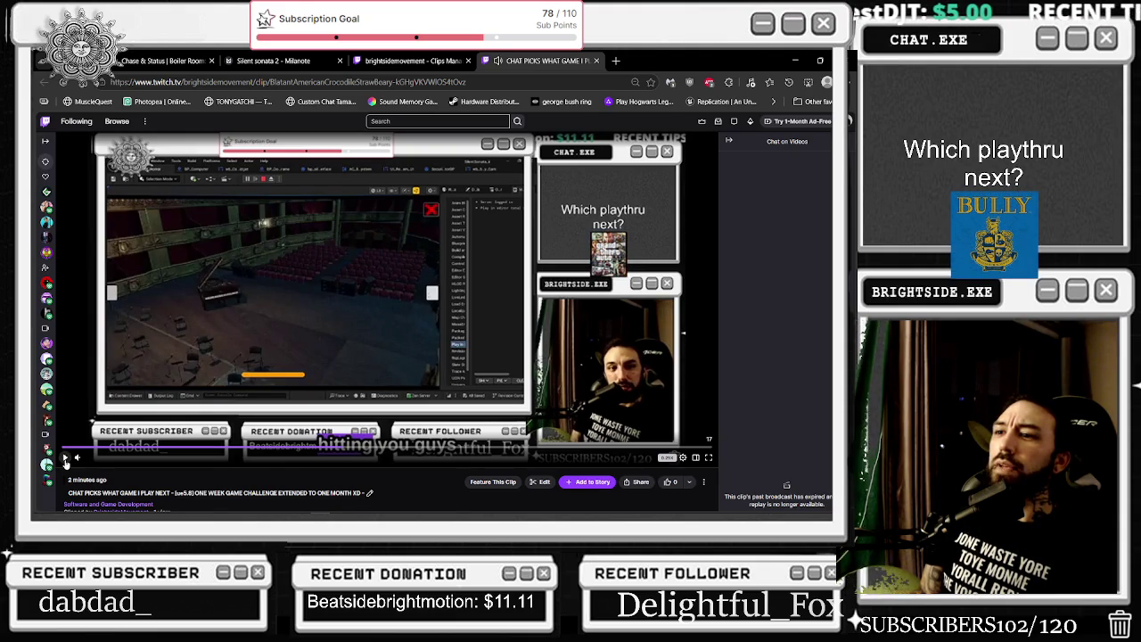
left_click(65, 460)
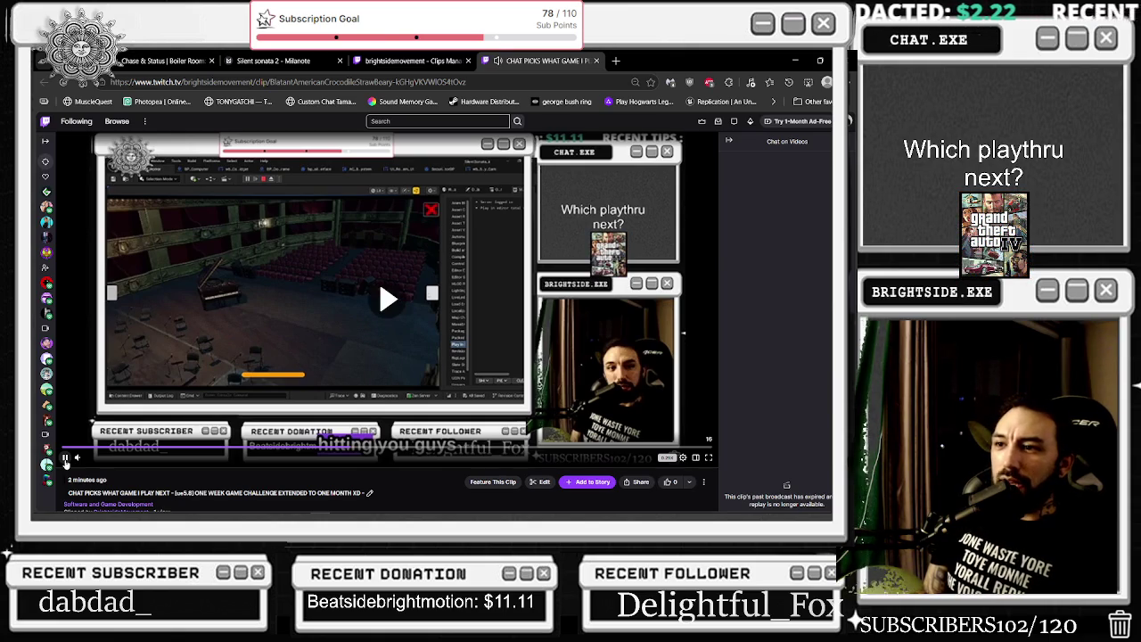
left_click(65, 460)
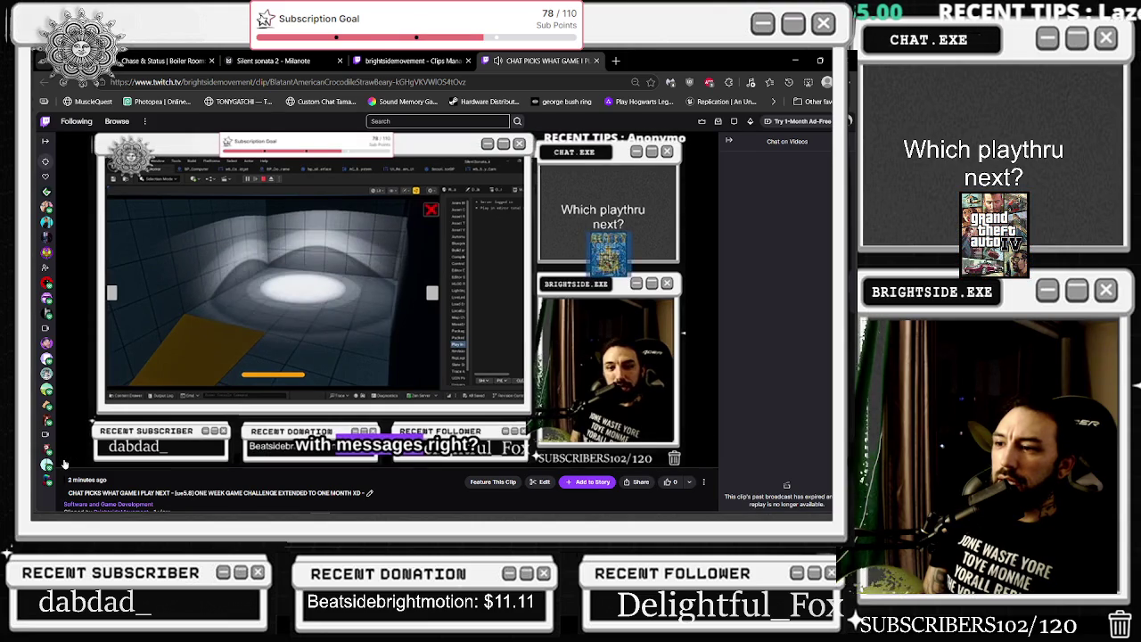
Pause and resume the clip around the tiled room to theatre camera cut
mouse_move(297, 441)
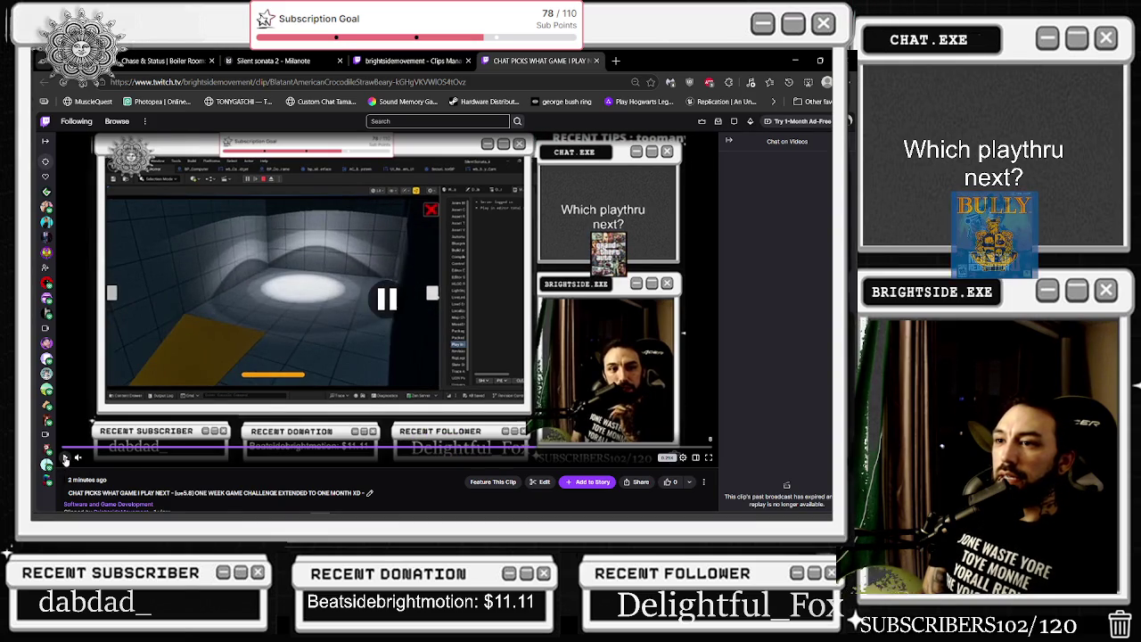
left_click(65, 458)
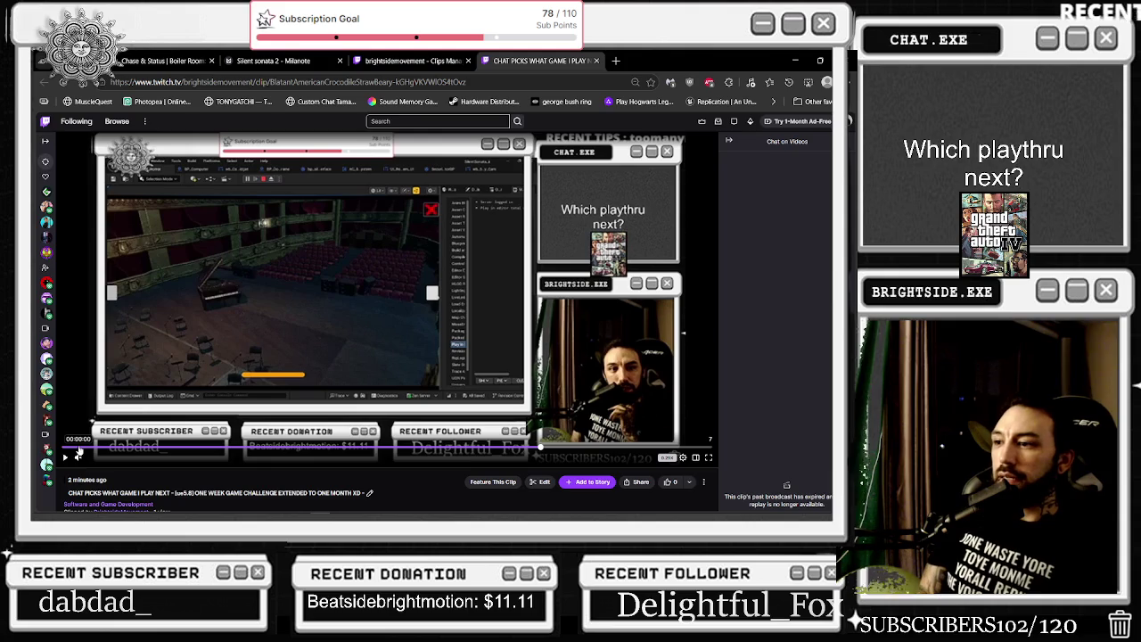
left_click(66, 457)
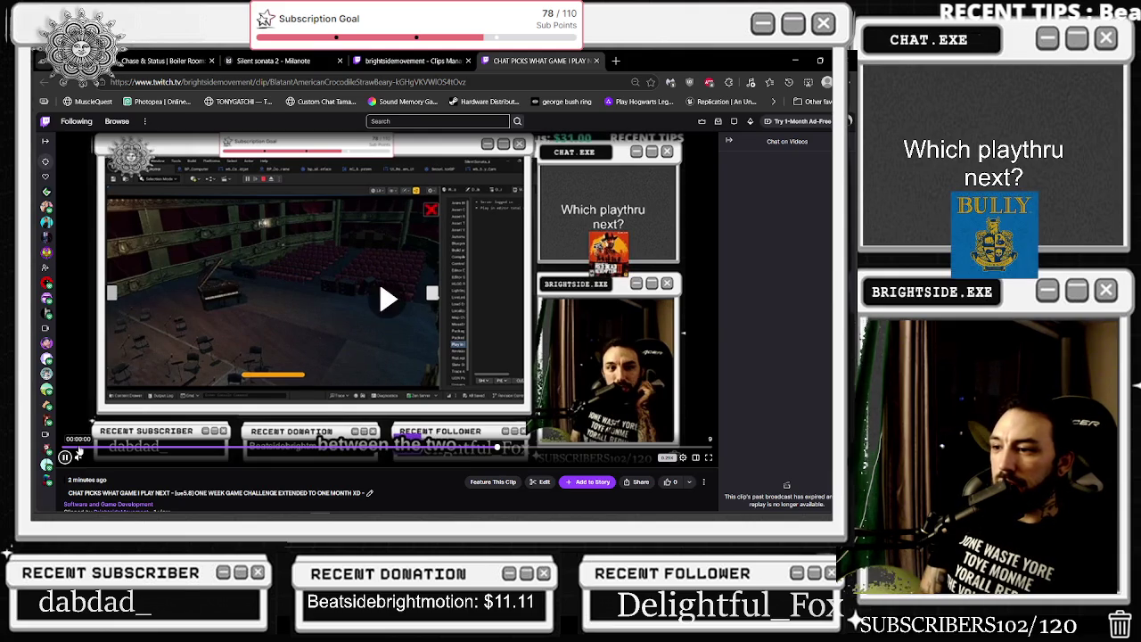
left_click(65, 456)
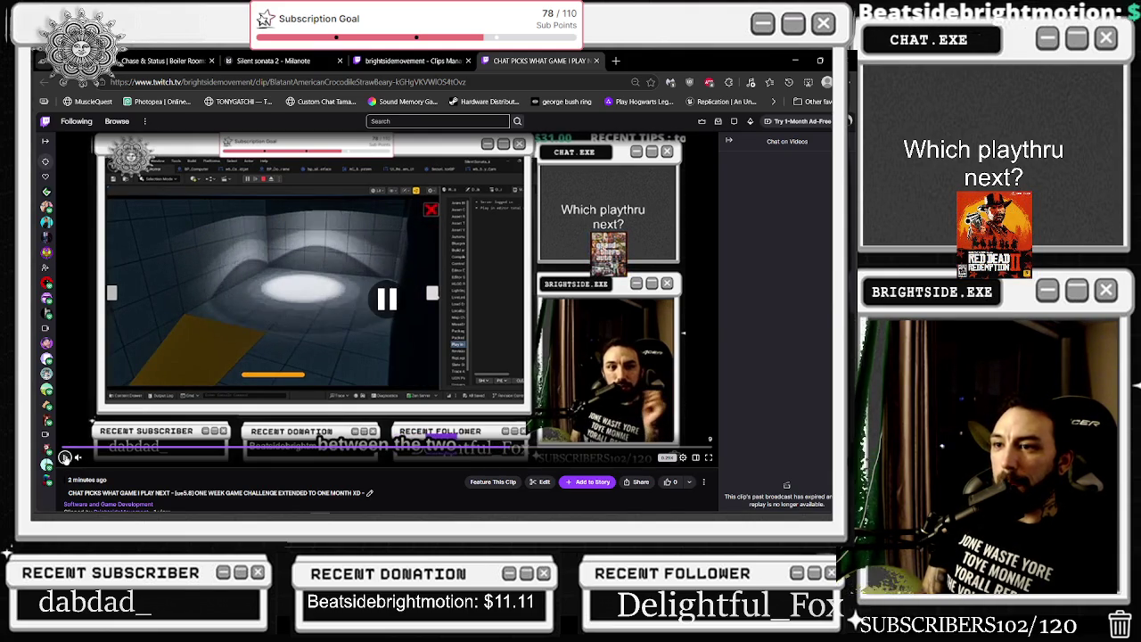
left_click(65, 456)
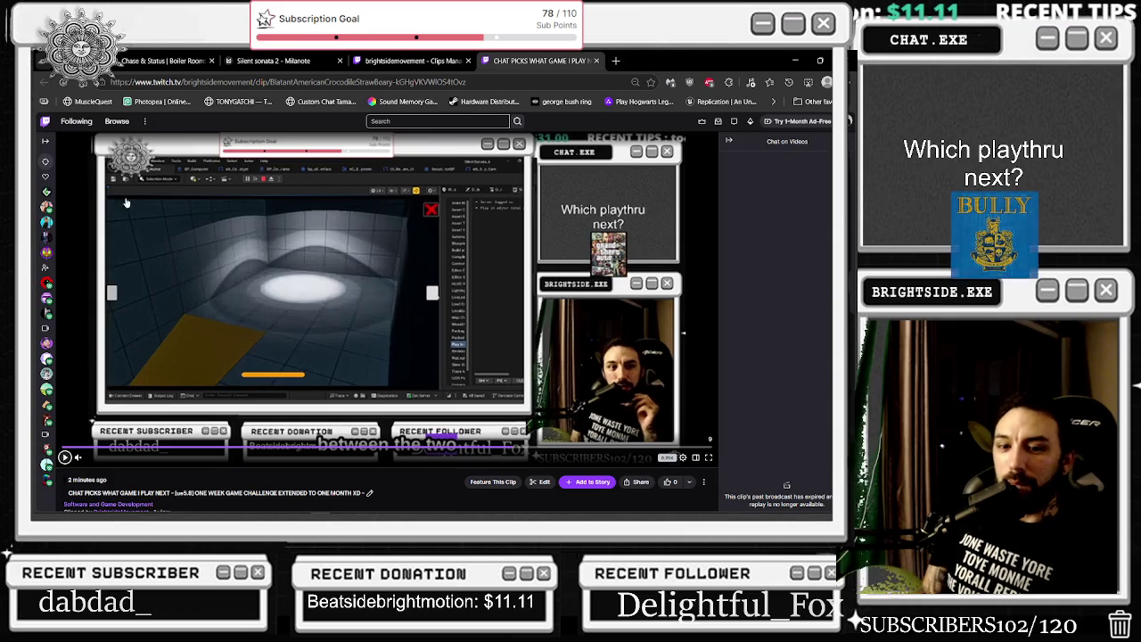
left_click(65, 458)
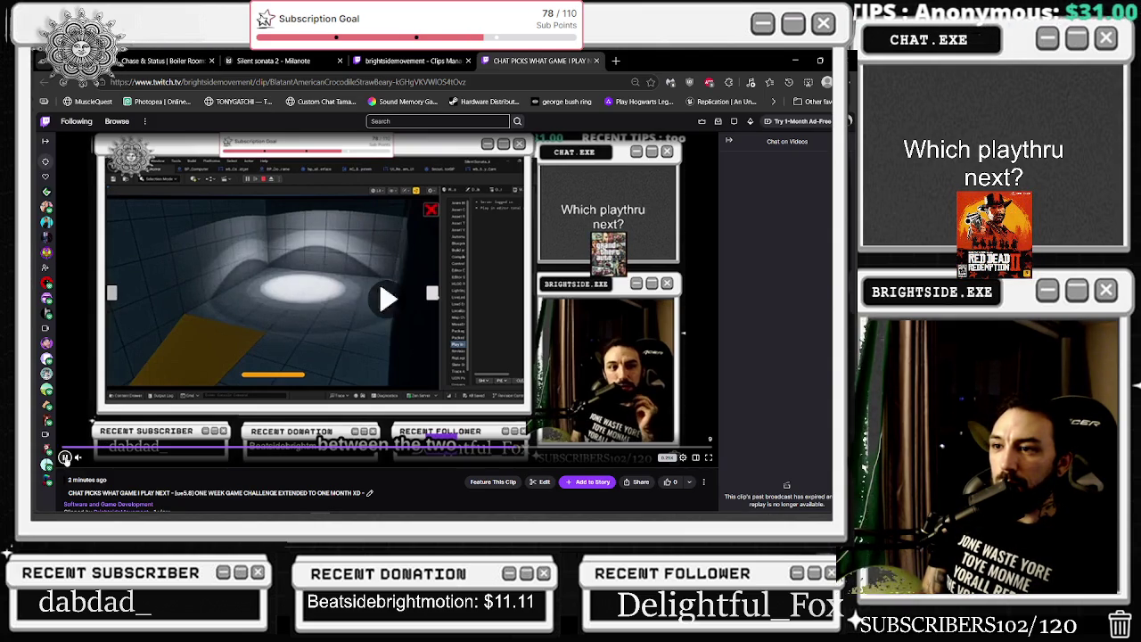
left_click(66, 458)
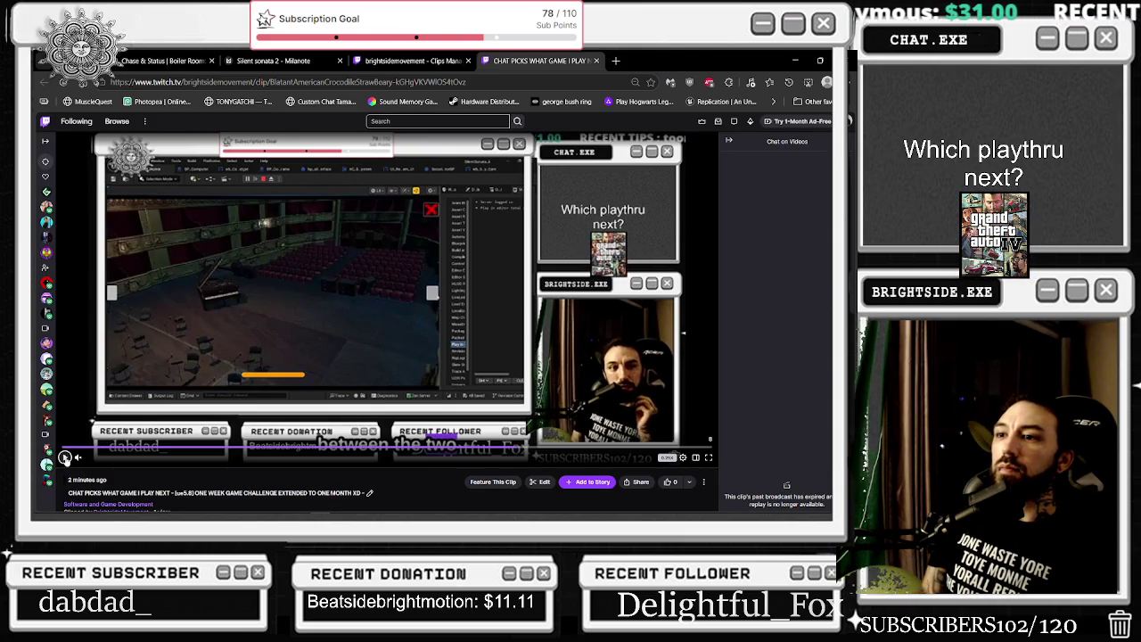
Step through the camera switch, pause on the theatre view, and show the clip fullscreen
left_click(65, 457)
left_click(65, 457)
left_click(66, 458)
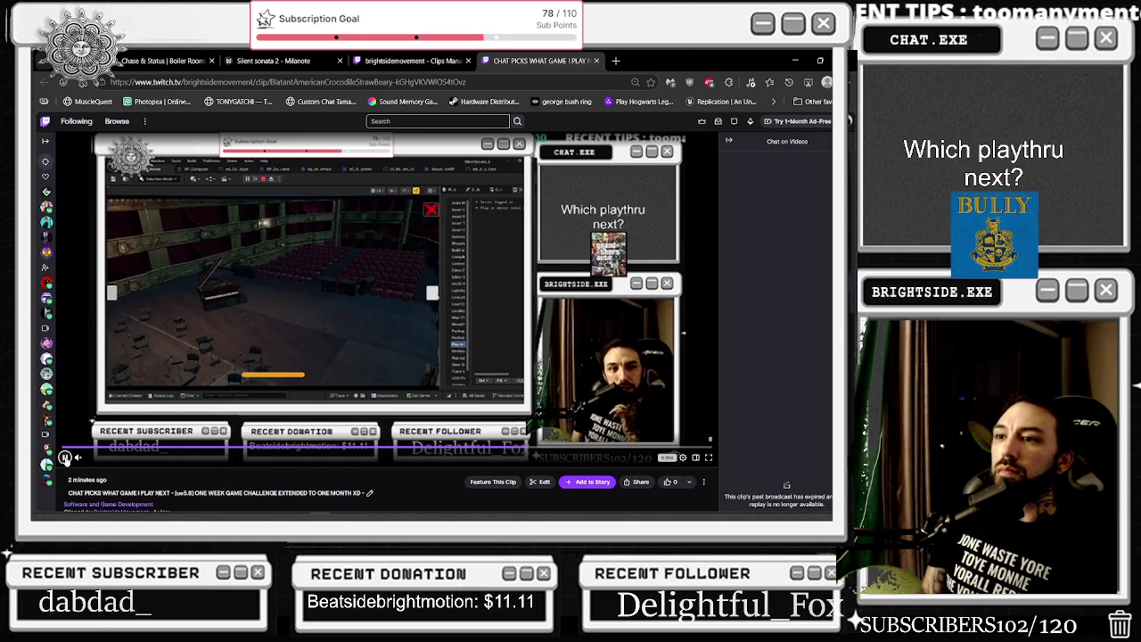
left_click(65, 457)
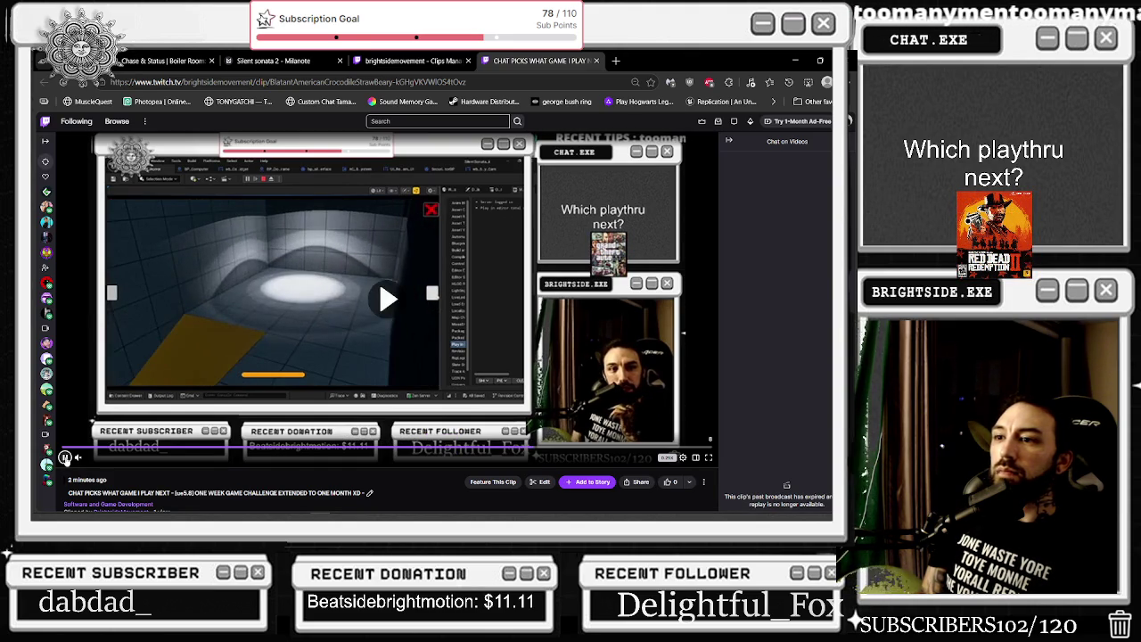
left_click(65, 457)
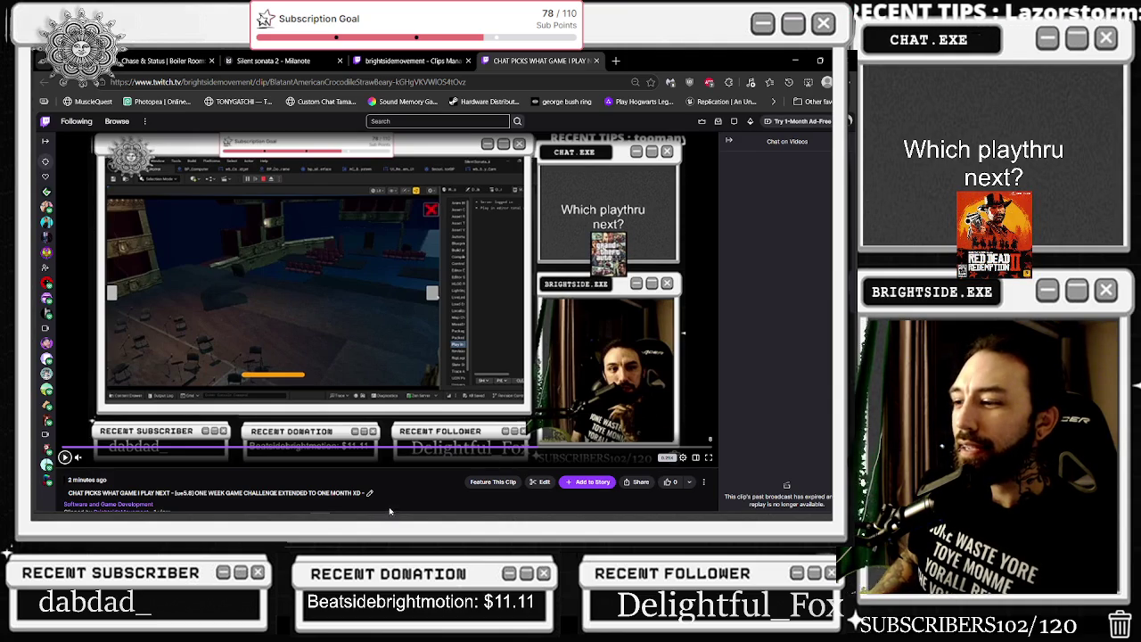
left_click(709, 458)
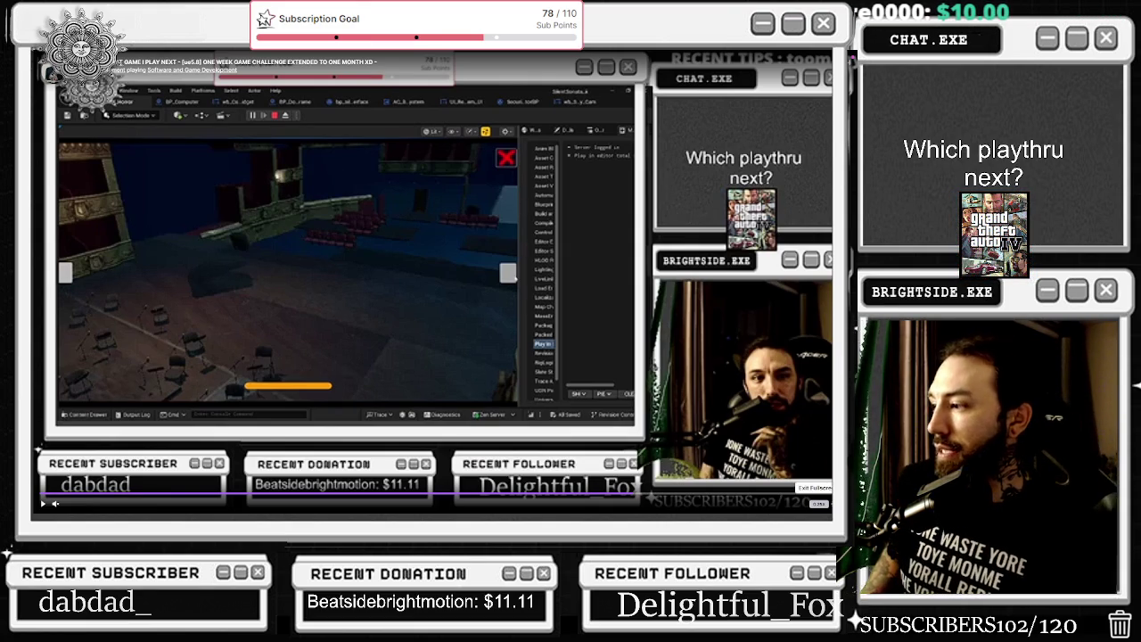
Re-enter fullscreen and slow the clip's playback speed to 0.25x
left_click(817, 504)
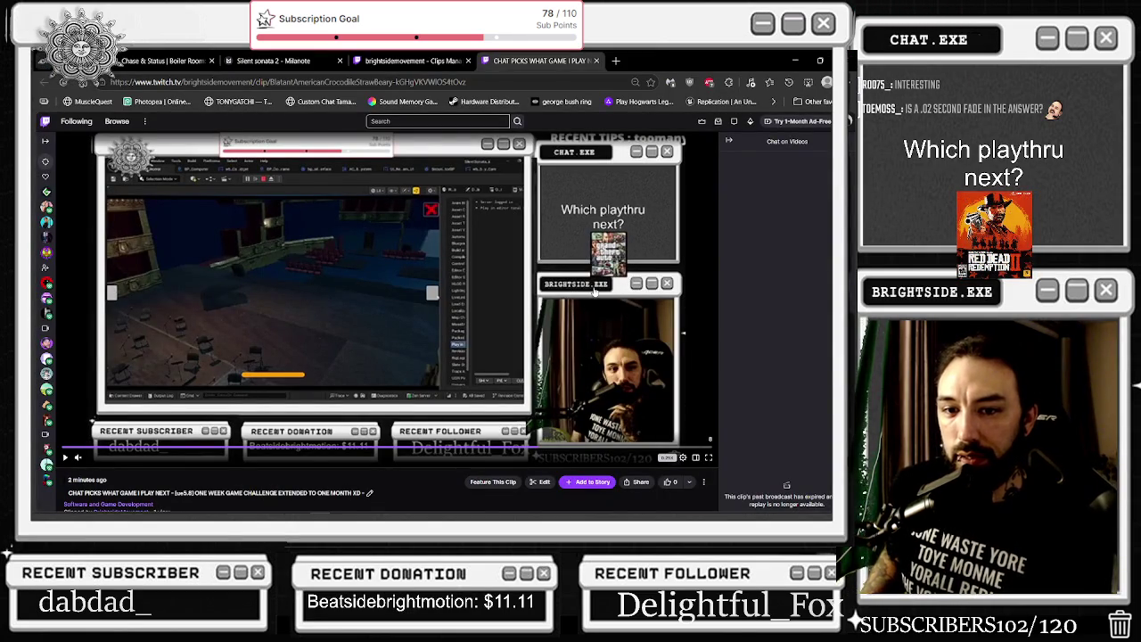
left_click(709, 458)
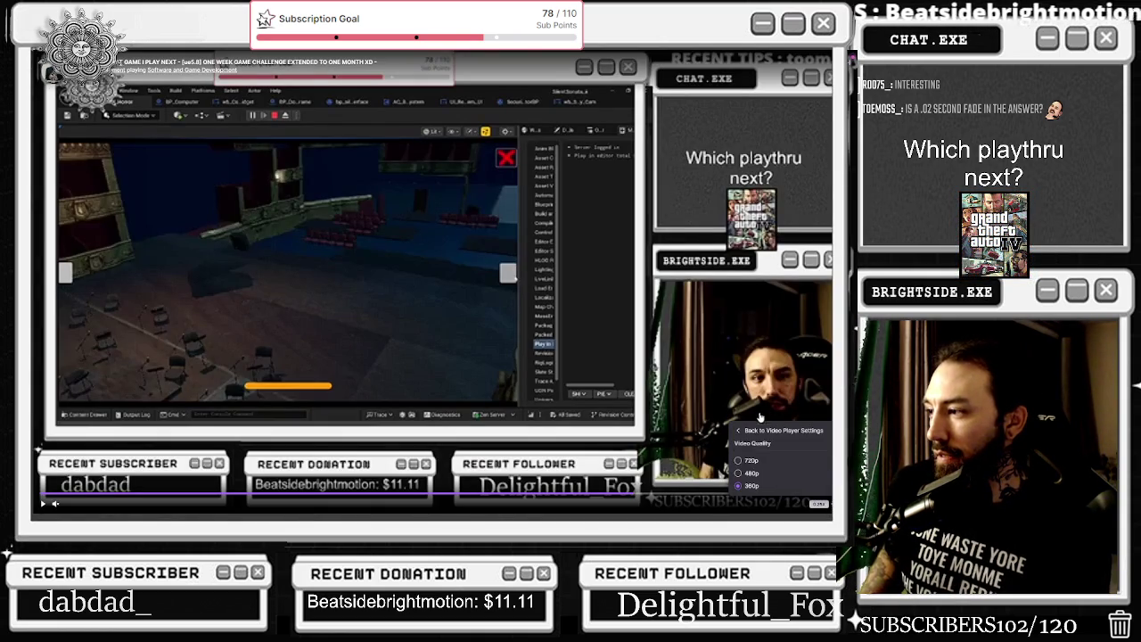
left_click(443, 401)
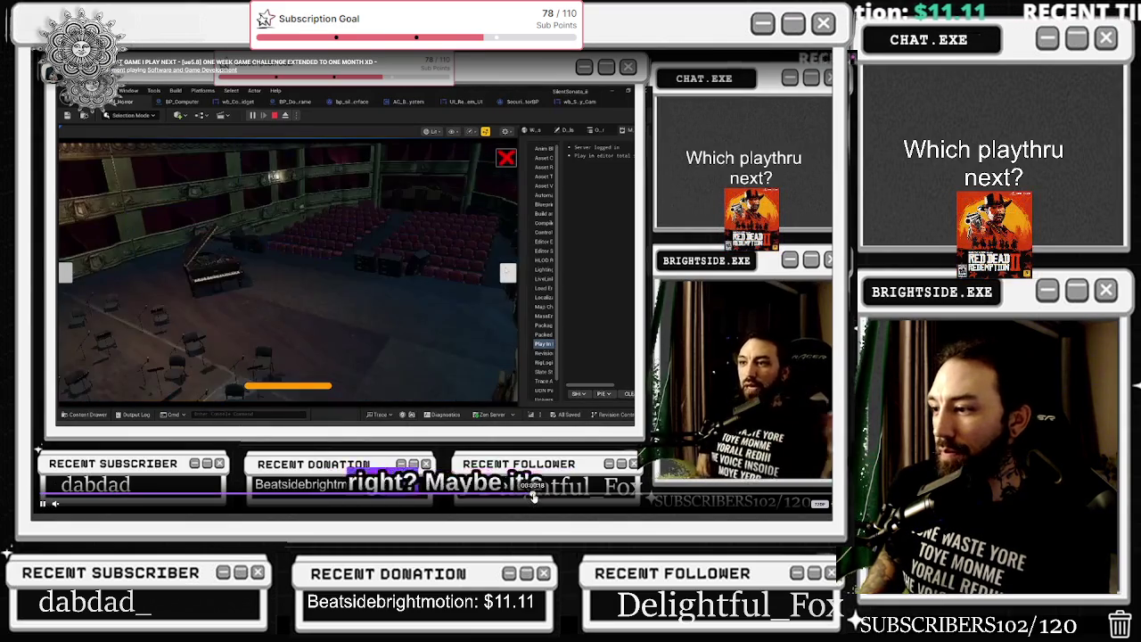
key("space")
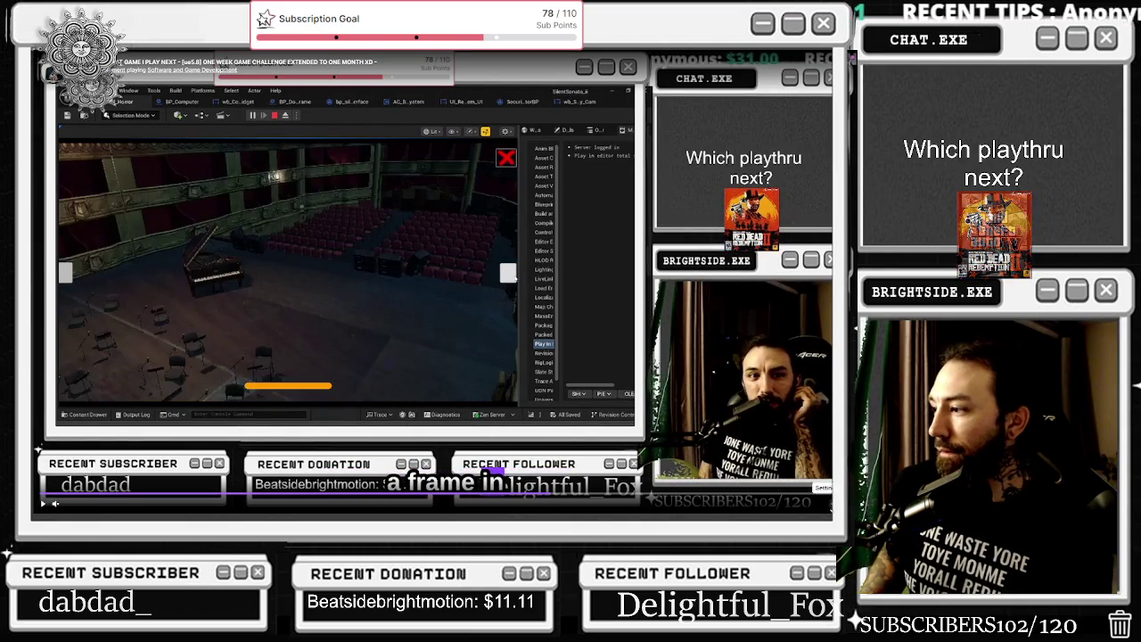
left_click(810, 505)
left_click(797, 422)
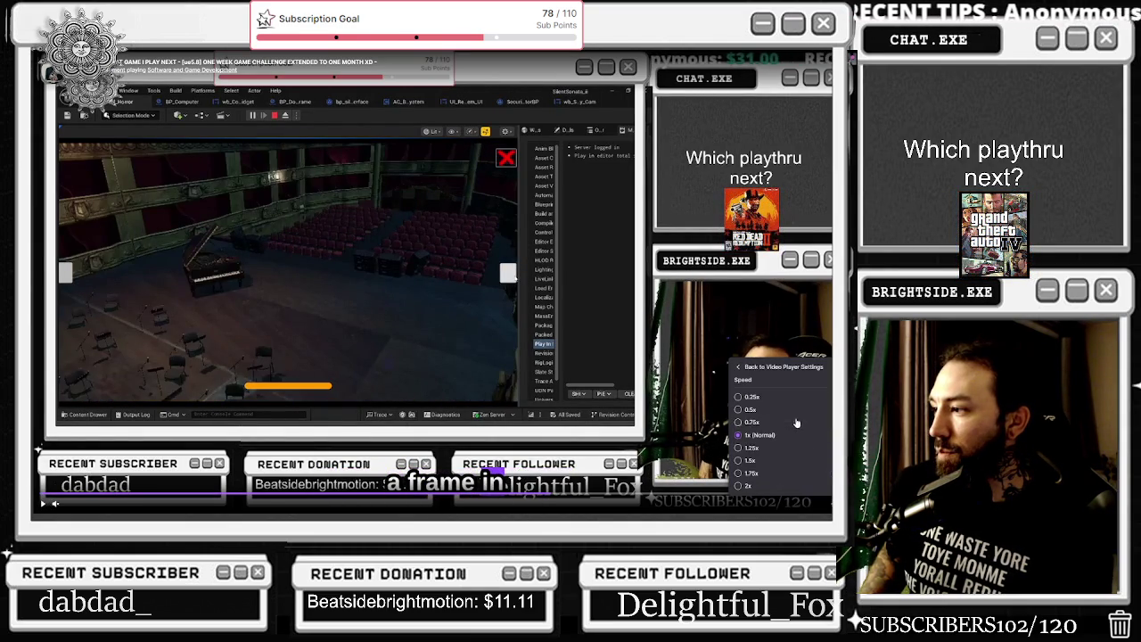
left_click(739, 397)
left_click(42, 504)
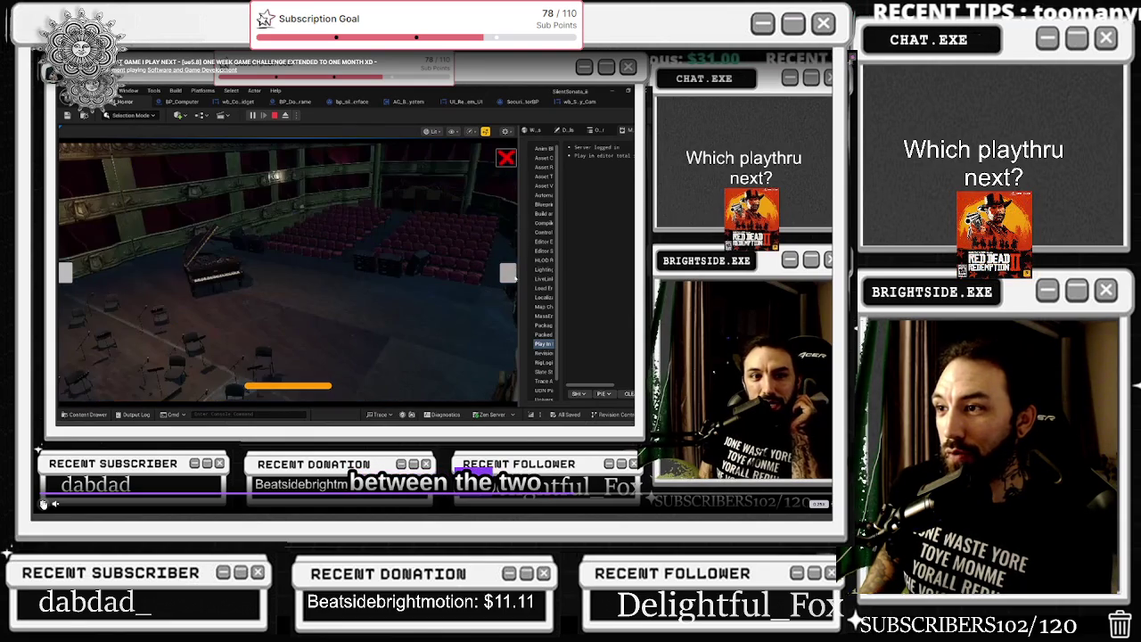
Replay the tiled room to theatre cut at 0.25x, pausing to check for a fade
left_click(43, 504)
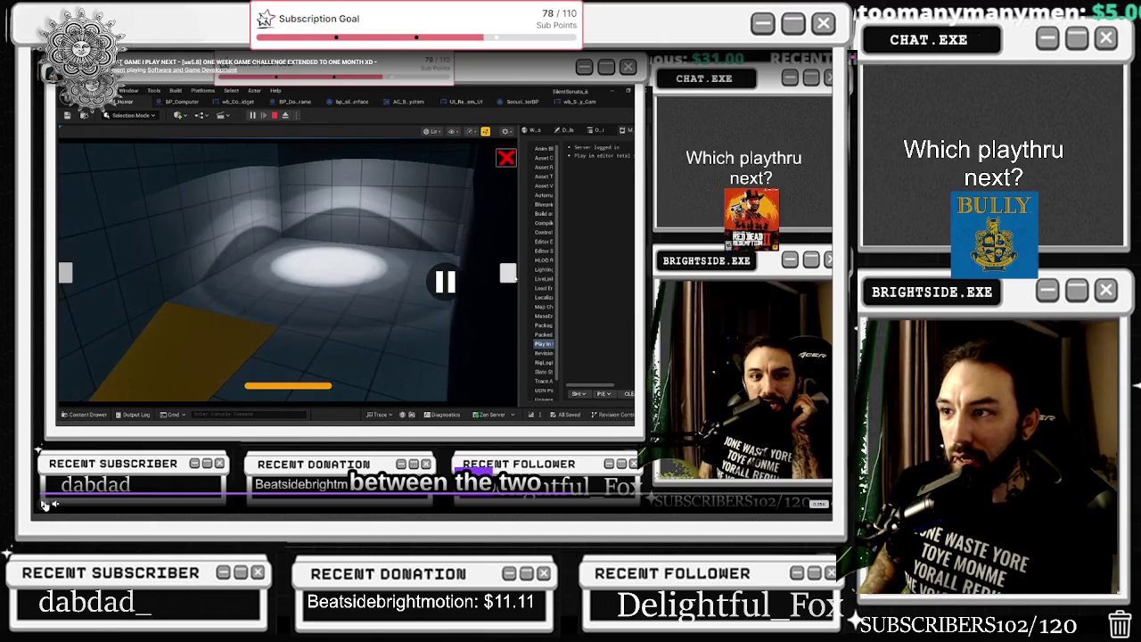
left_click(43, 504)
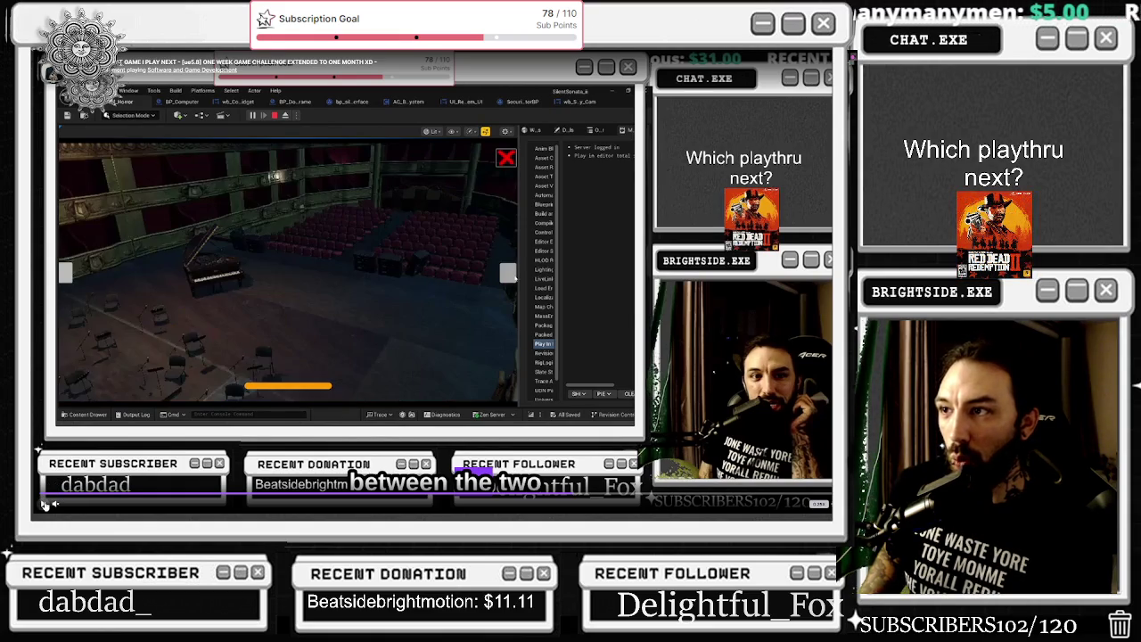
left_click(42, 504)
left_click(45, 505)
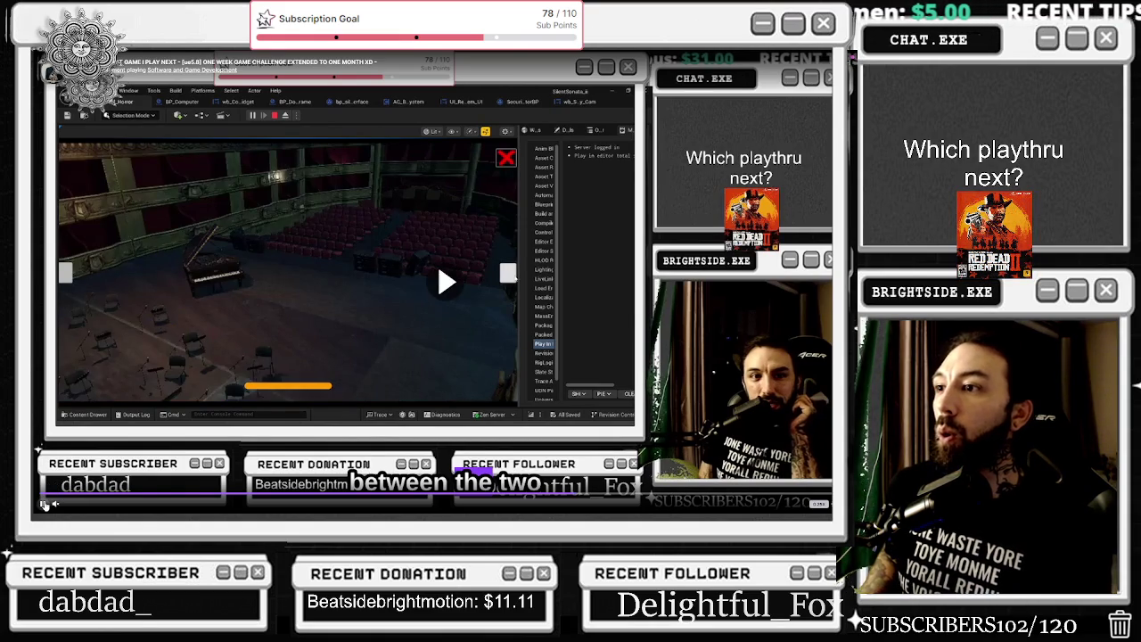
left_click(44, 505)
left_click(45, 504)
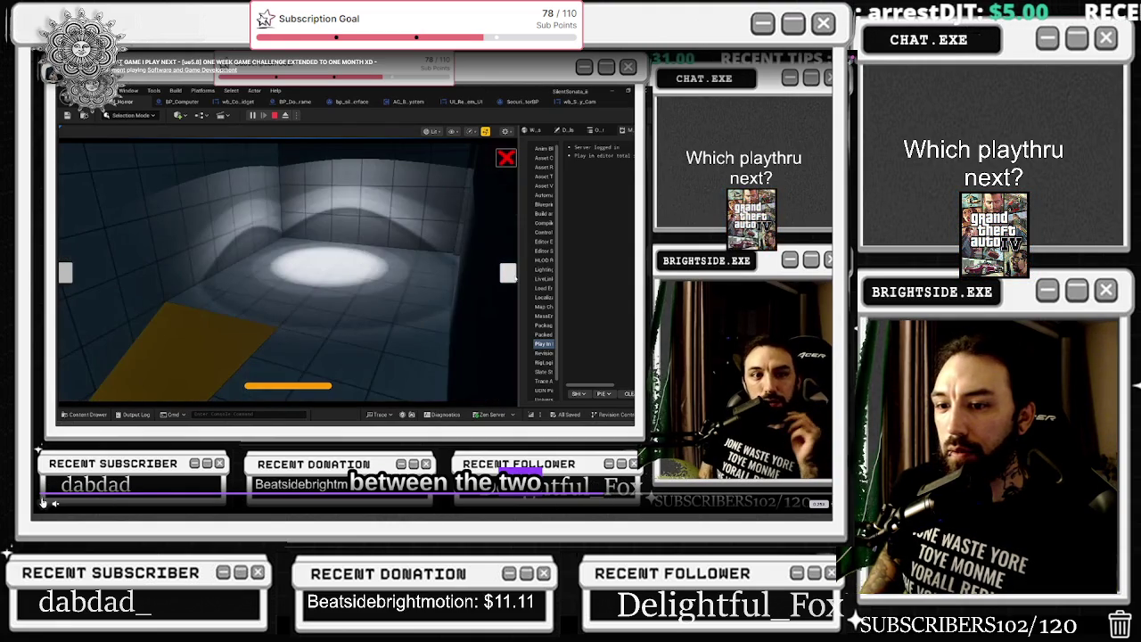
left_click(43, 504)
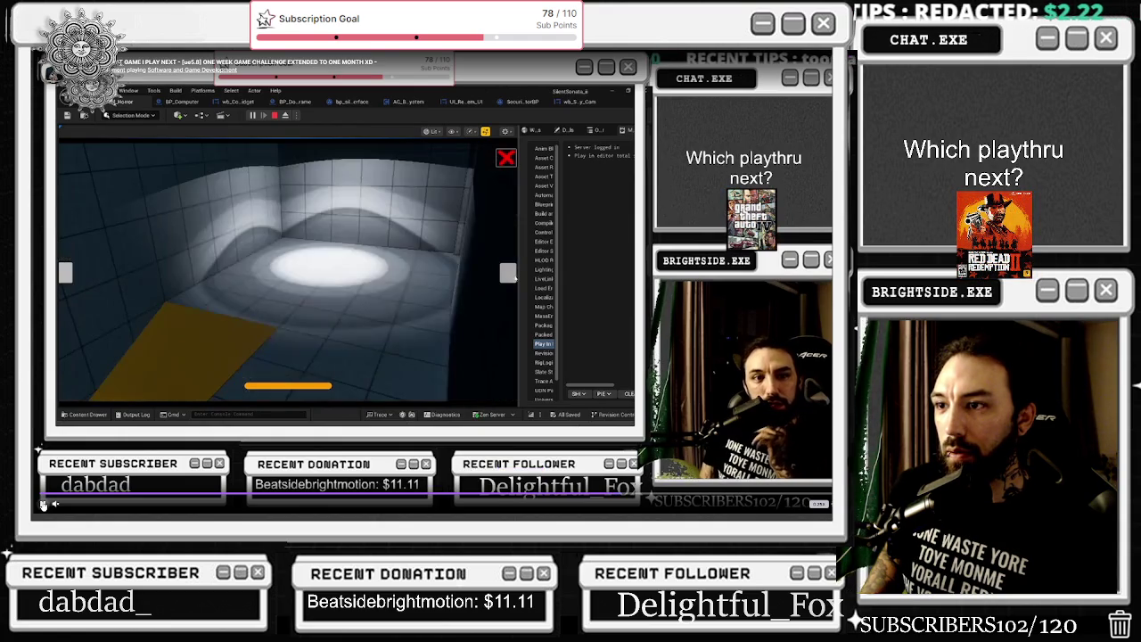
left_click(43, 503)
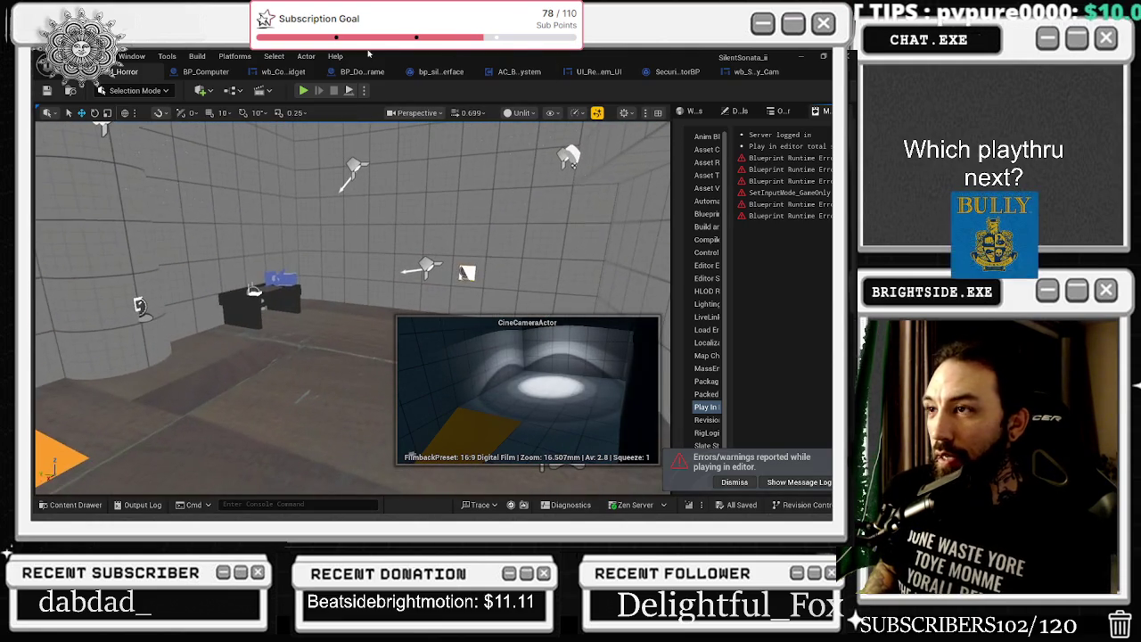
Run the game with Alt+P, sign in, close Dead Relay, open the camera feed, then stop
key("alt+p")
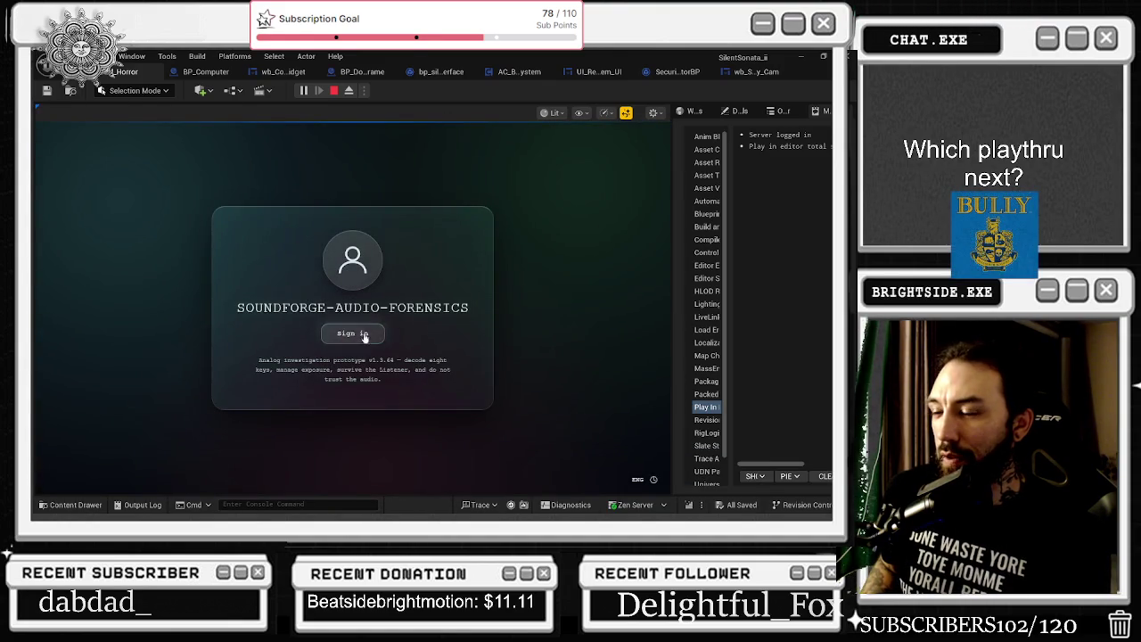
left_click(354, 331)
left_click(598, 154)
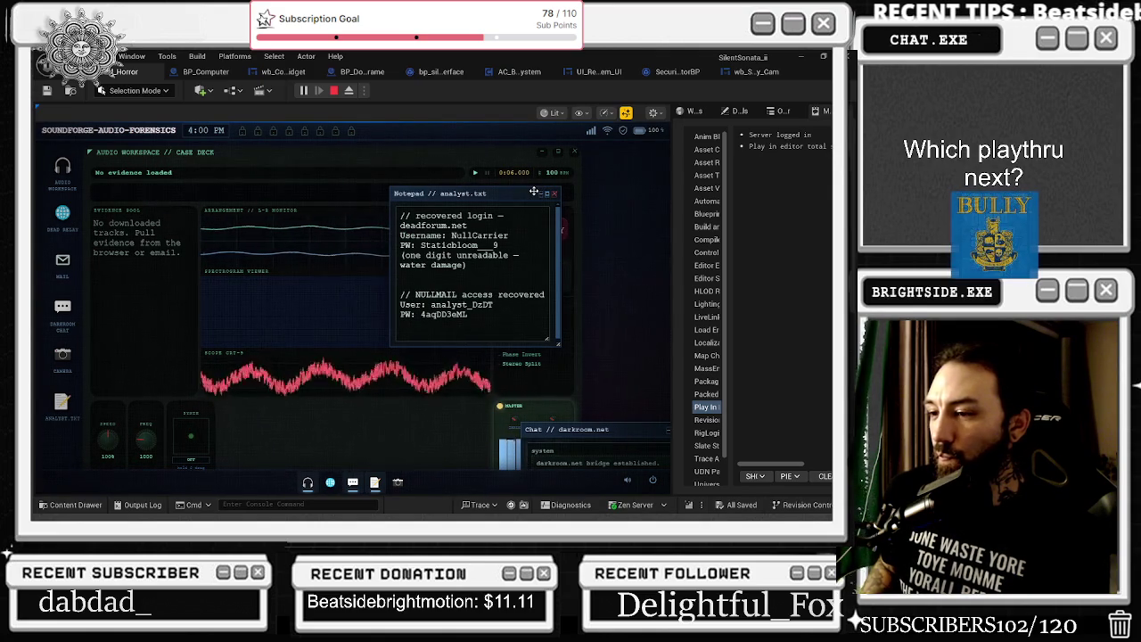
left_click(408, 481)
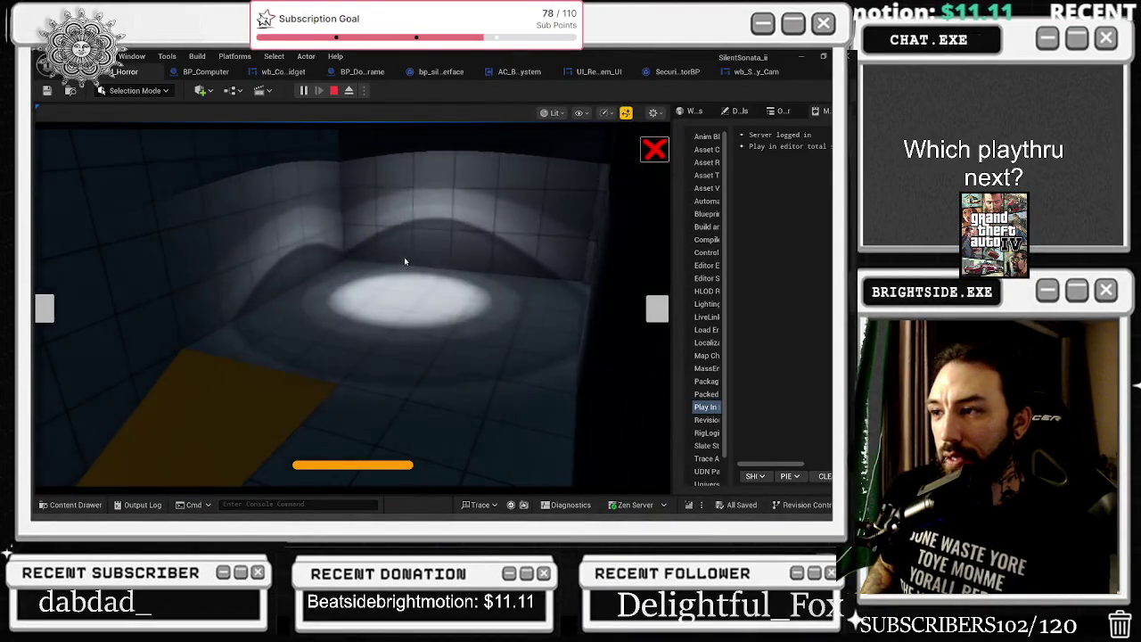
key("Escape")
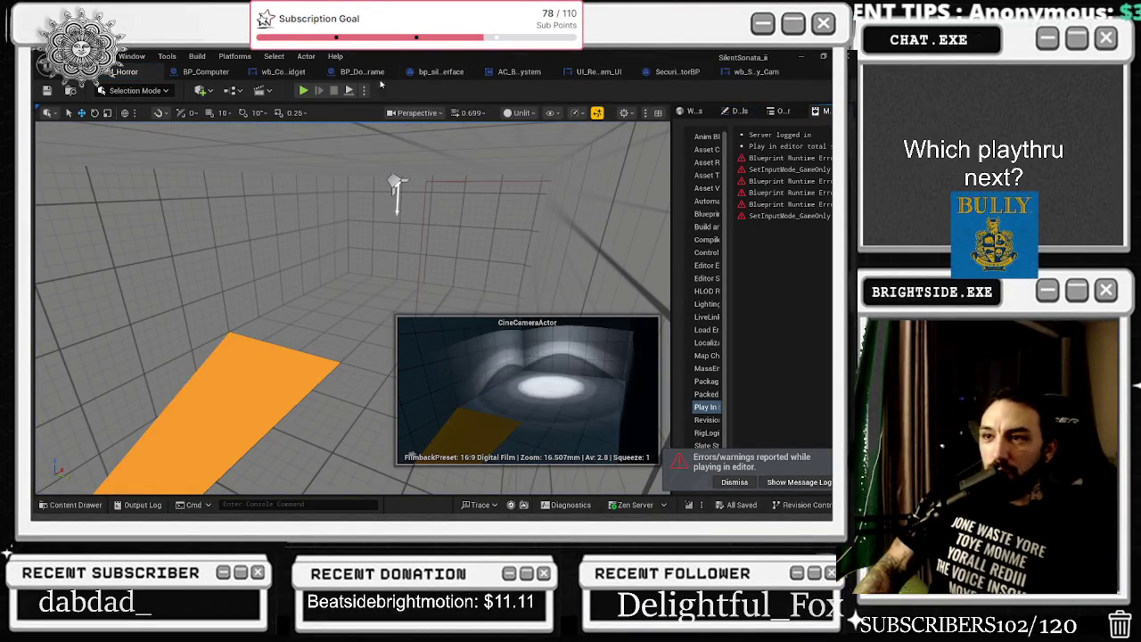
Start another play session, sign in, close Dead Relay and analyst notes, and open the camera feed
left_click(305, 91)
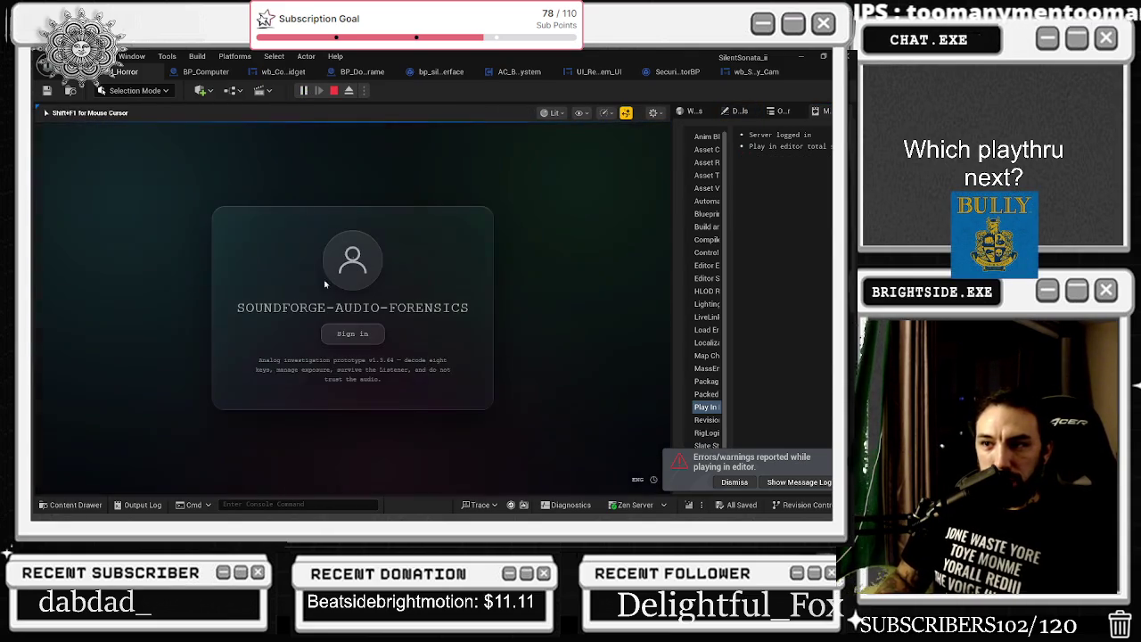
left_click(352, 331)
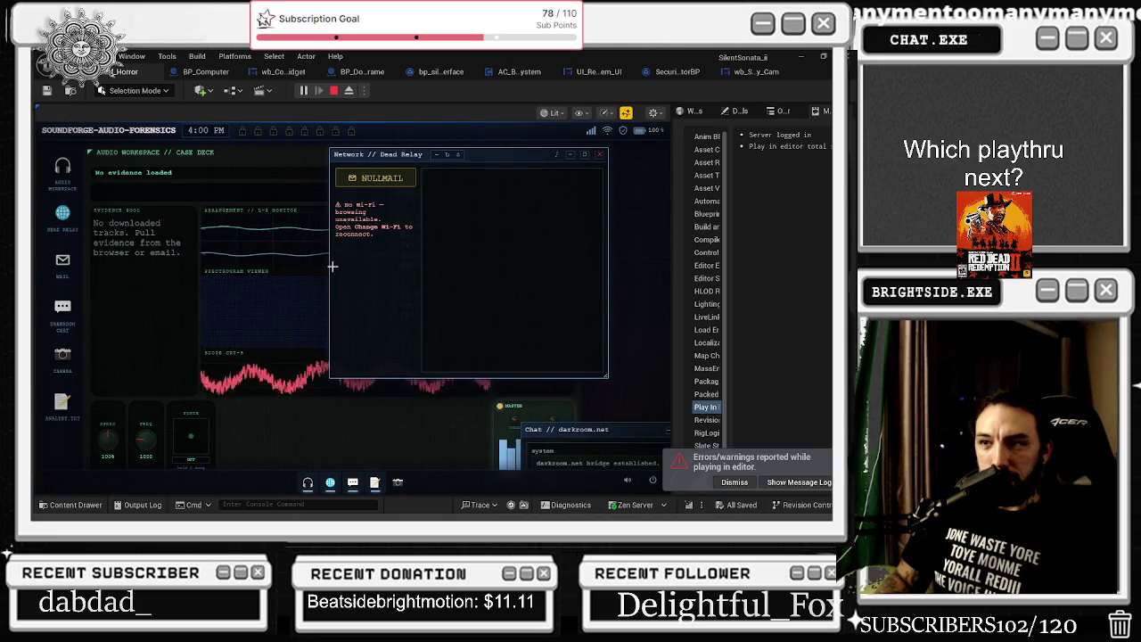
left_click(603, 157)
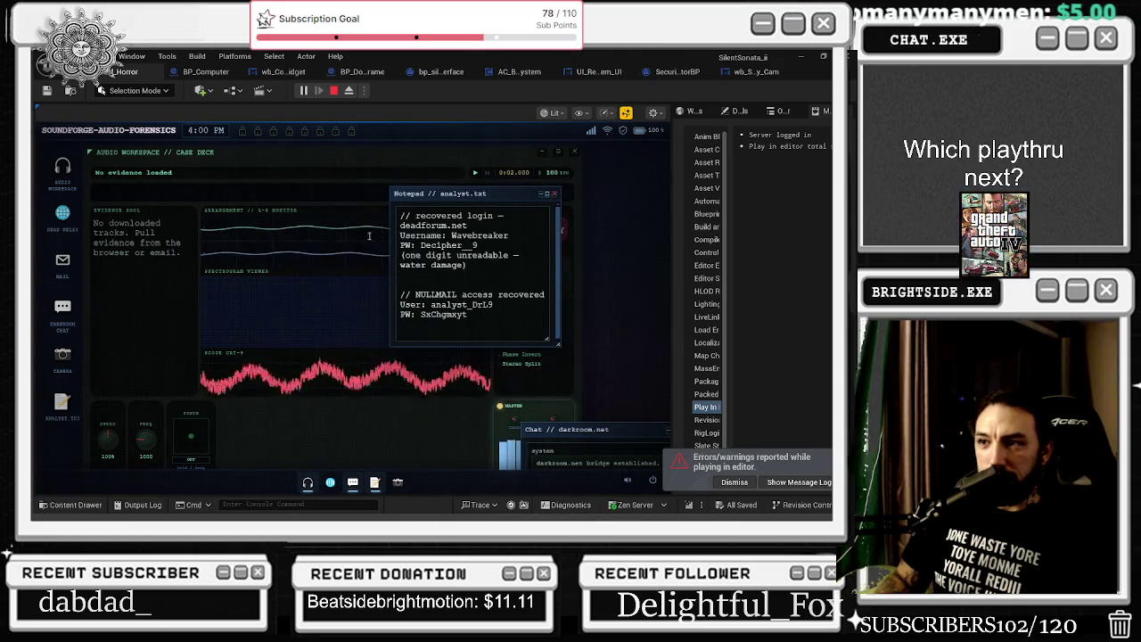
left_click(553, 195)
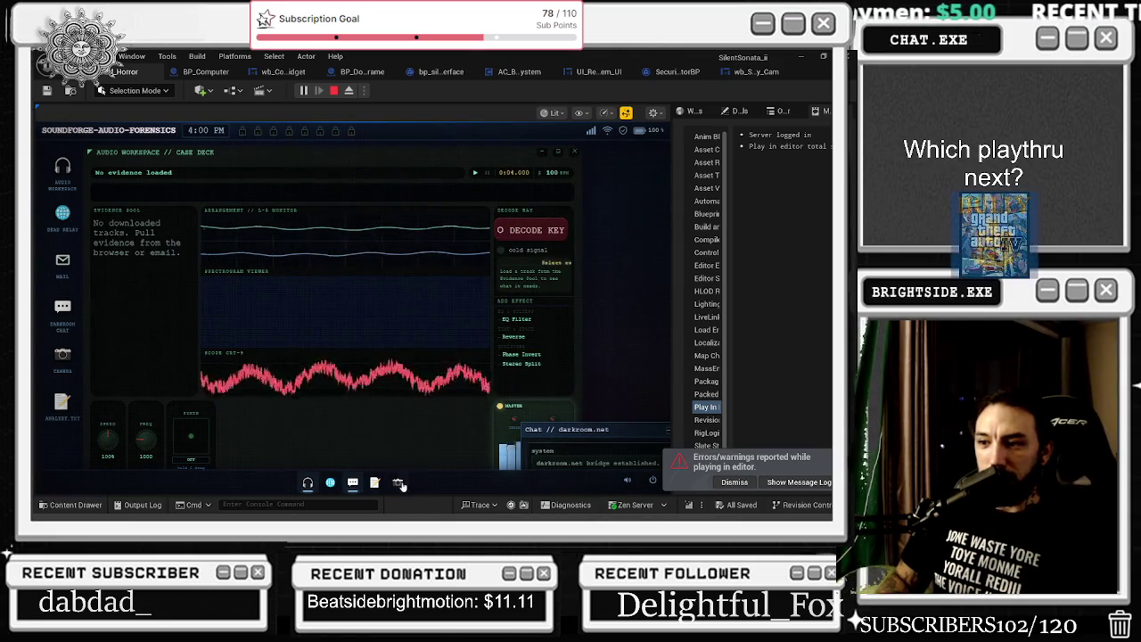
left_click(400, 486)
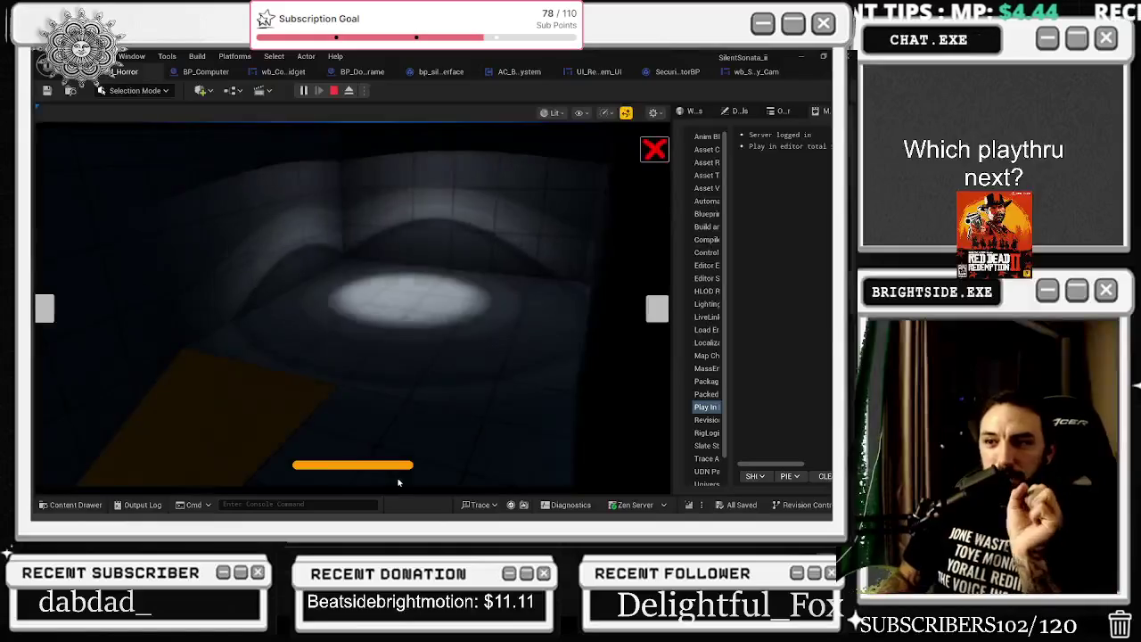
Swap repeatedly between the theatre hall and spotlit tiled-room cameras, then stop the session
left_click(658, 309)
left_click(657, 308)
left_click(657, 309)
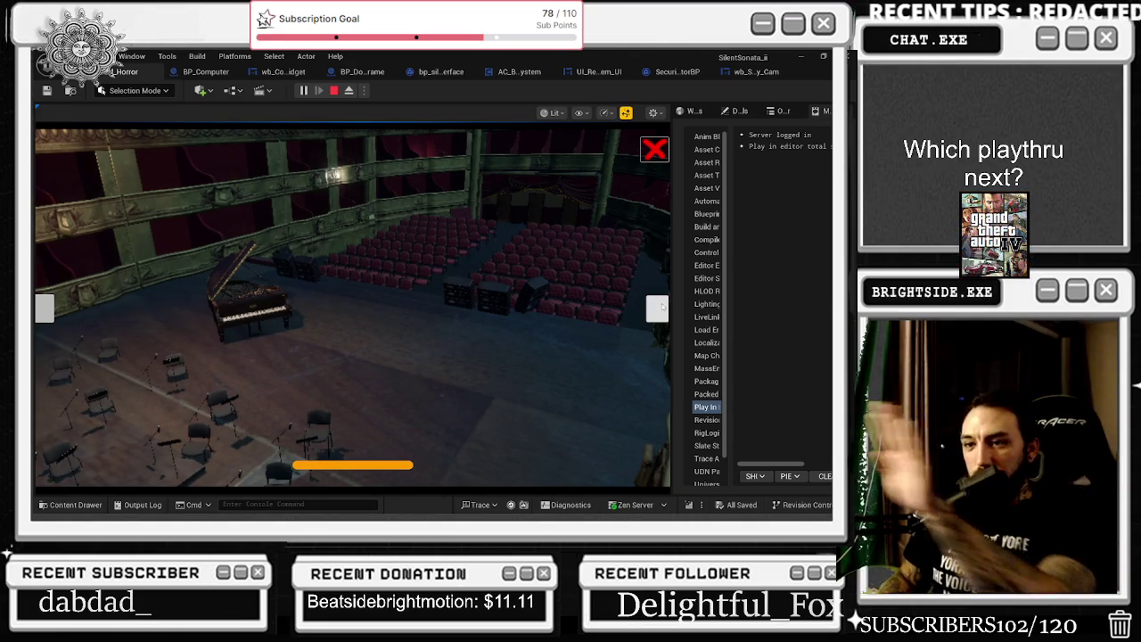
left_click(662, 306)
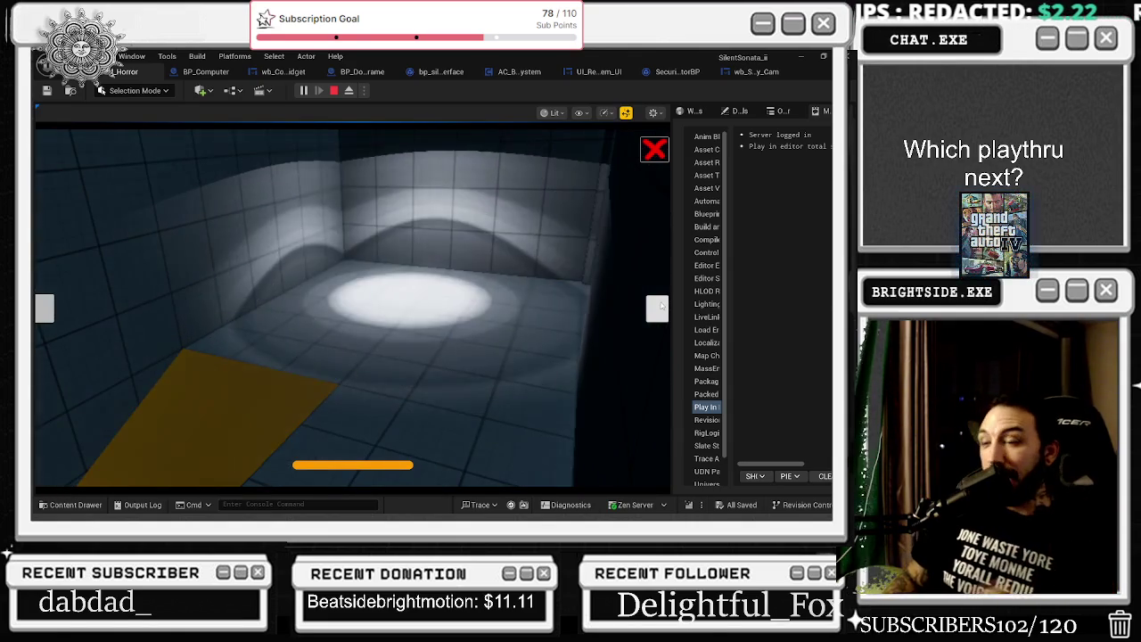
left_click(662, 307)
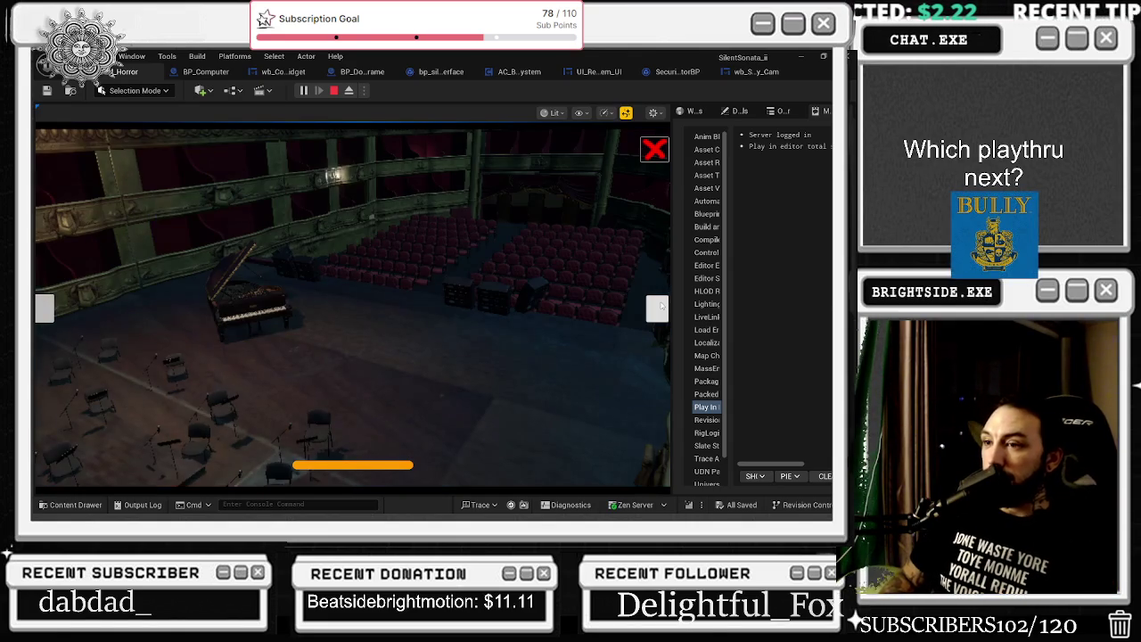
left_click(662, 306)
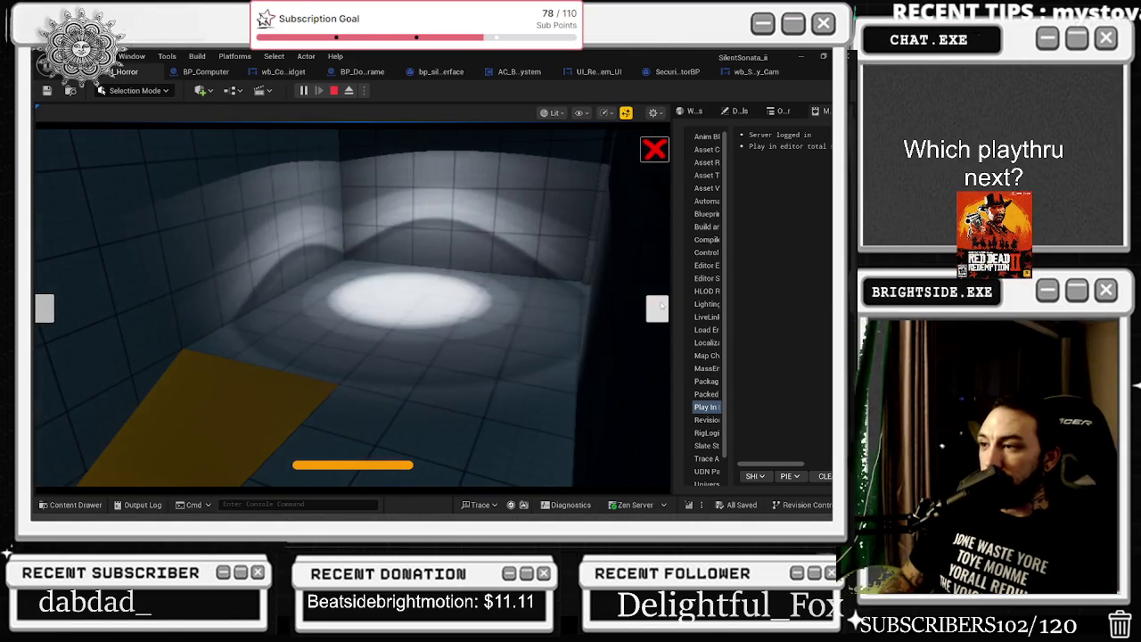
left_click(662, 306)
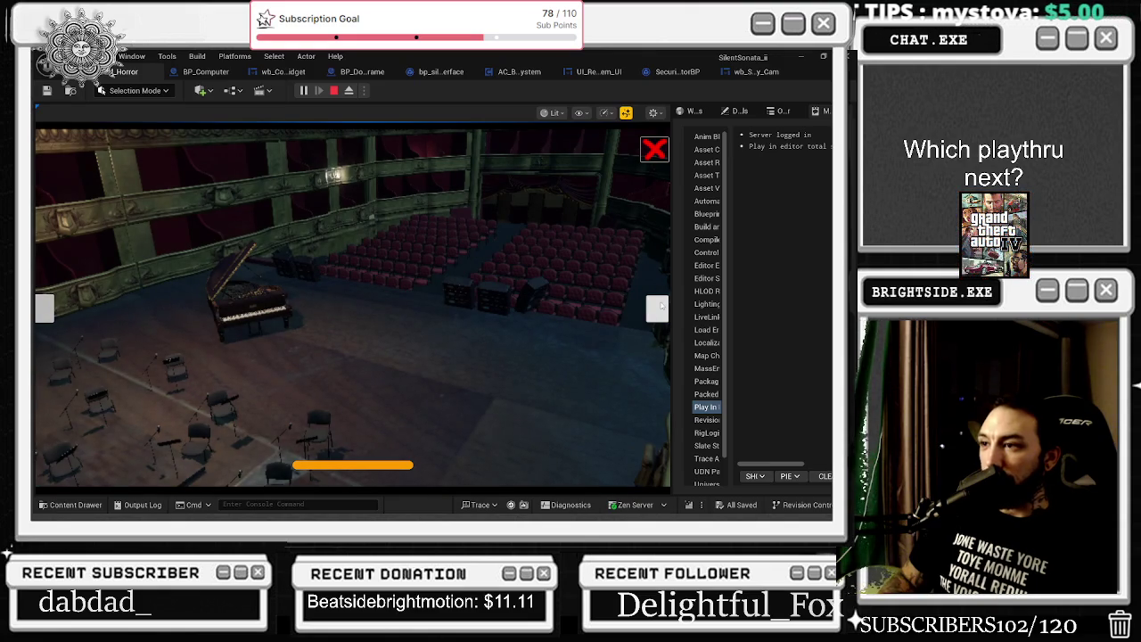
left_click(661, 307)
left_click(661, 306)
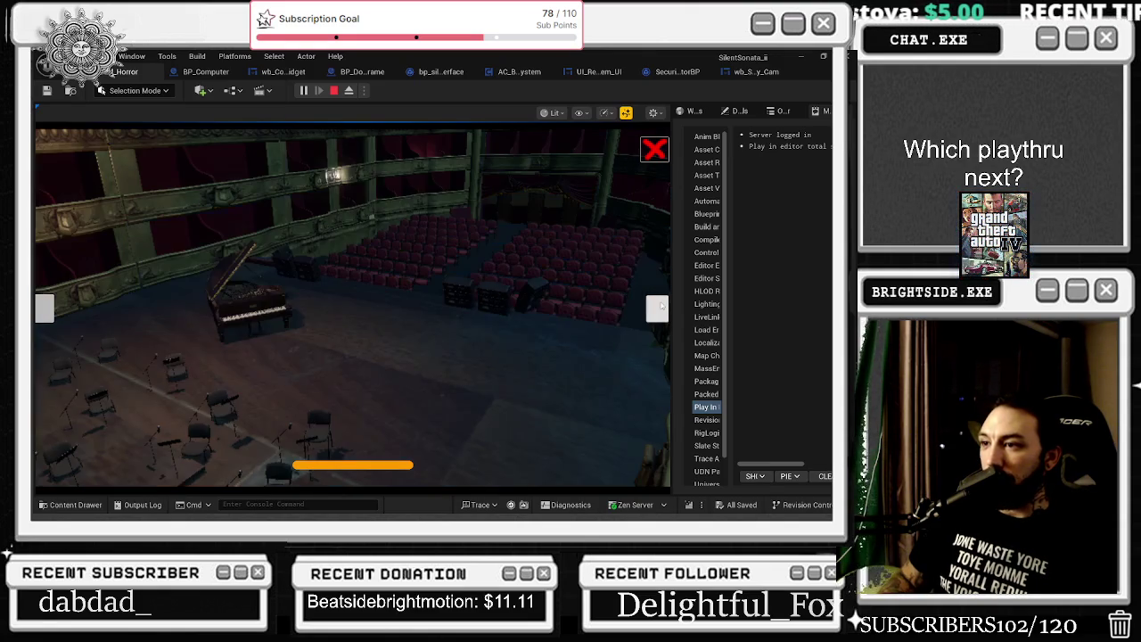
left_click(661, 307)
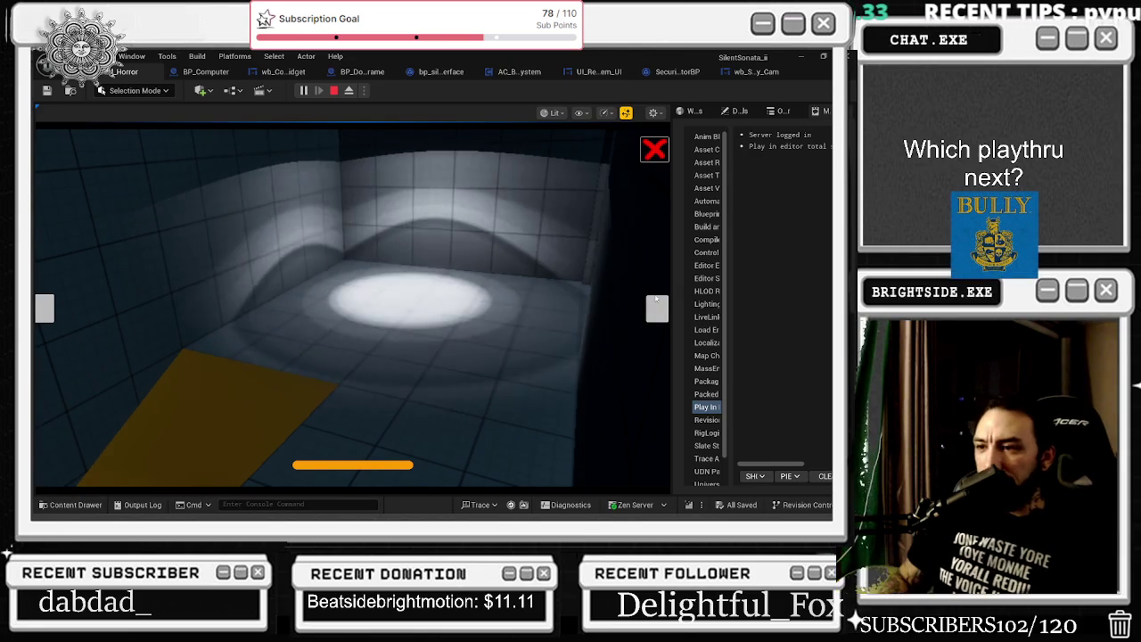
key("Escape")
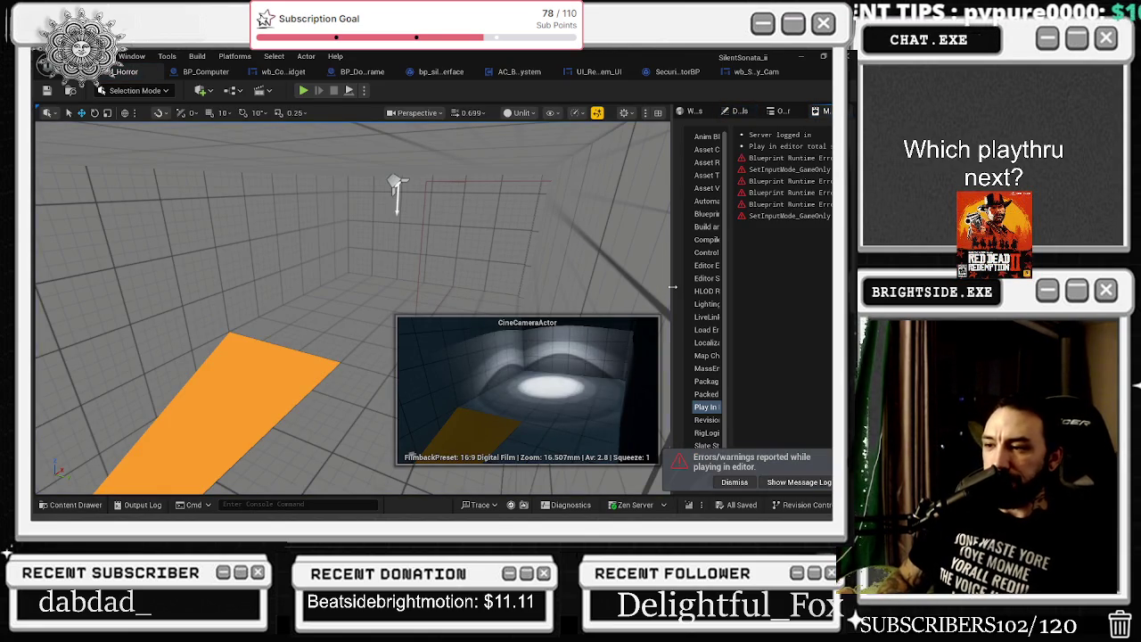
In wb_Security_Cam's event graph, widen the arrow comment box leftward and shift its nodes left, then return to Designer
left_click(758, 72)
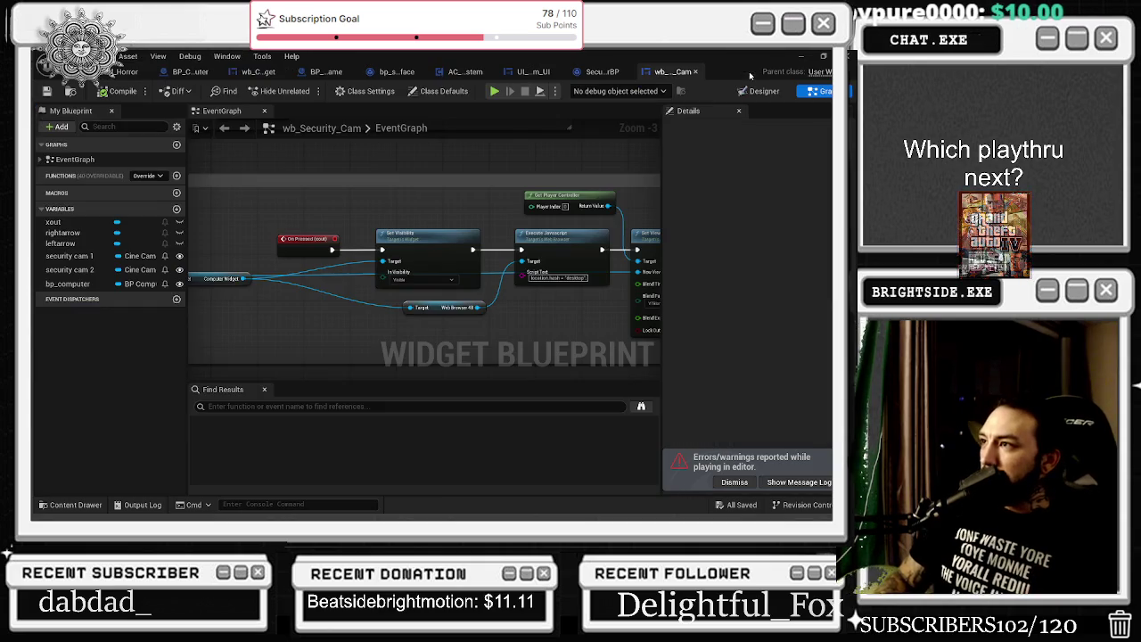
scroll(485, 205, "down", 2)
scroll(385, 213, "up", 4)
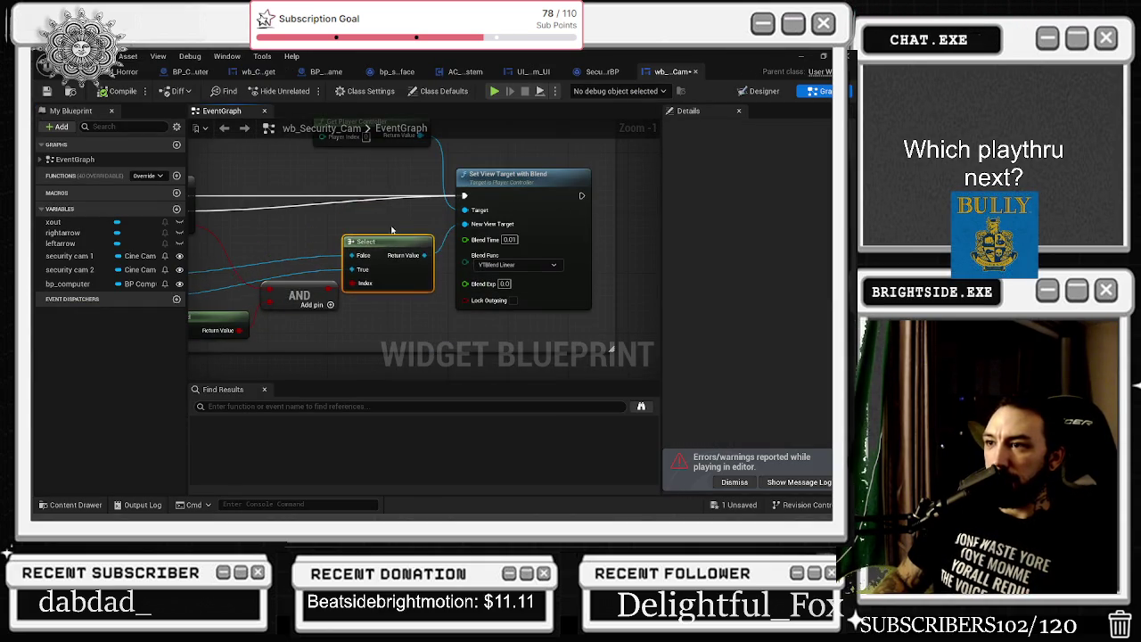
scroll(392, 223, "down", 4)
left_click_drag(396, 228, 453, 239)
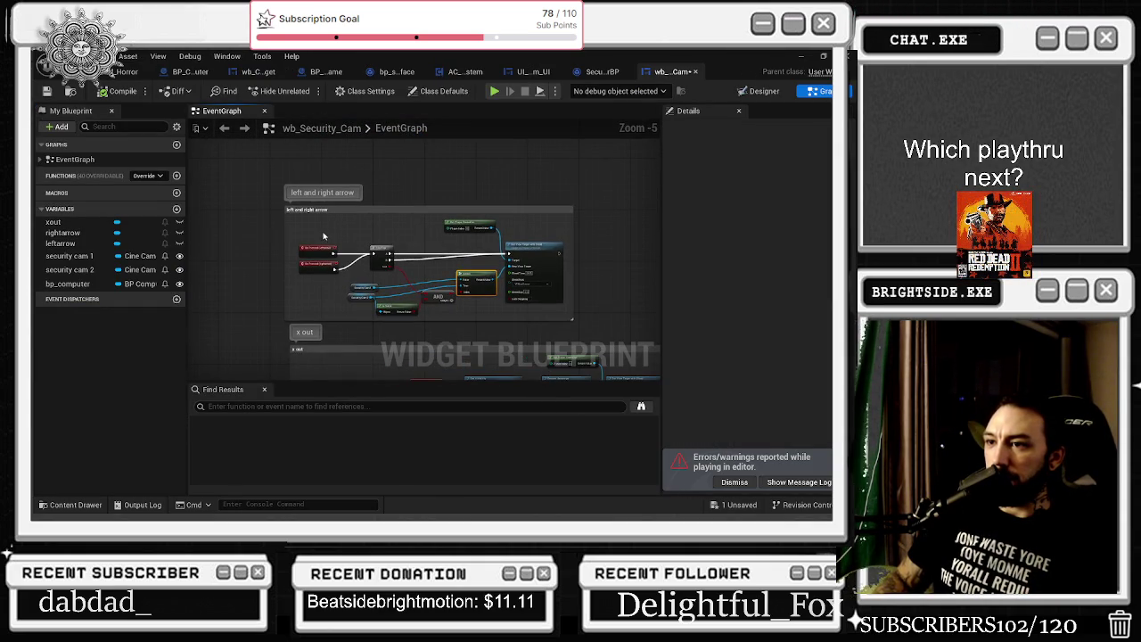
left_click_drag(287, 224, 221, 227)
left_click_drag(379, 288, 419, 317)
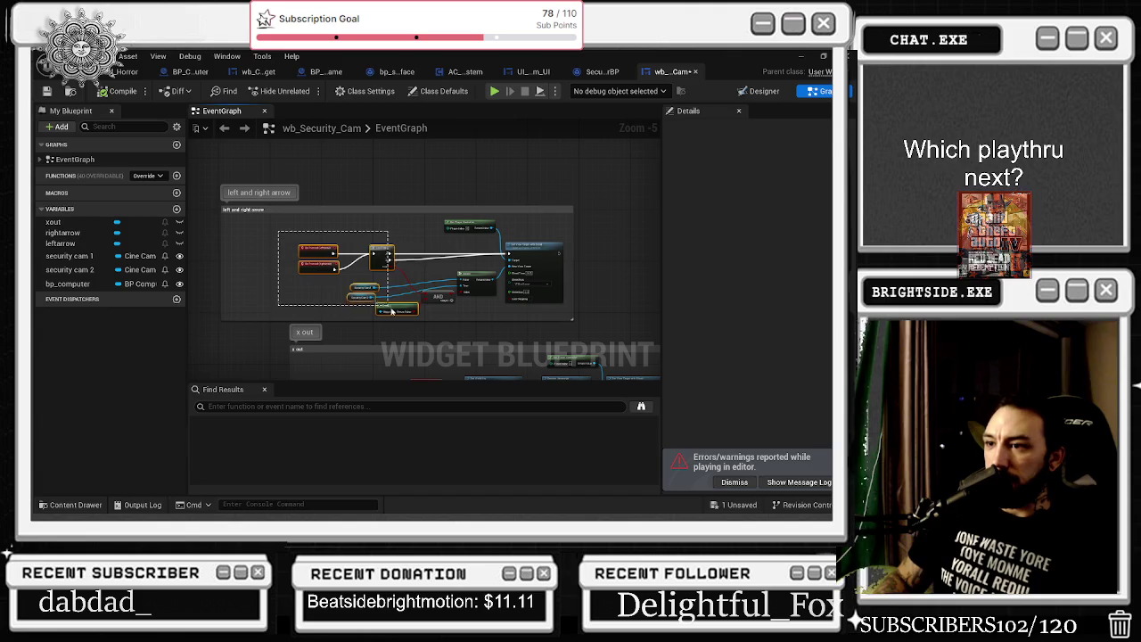
left_click_drag(384, 259, 348, 259)
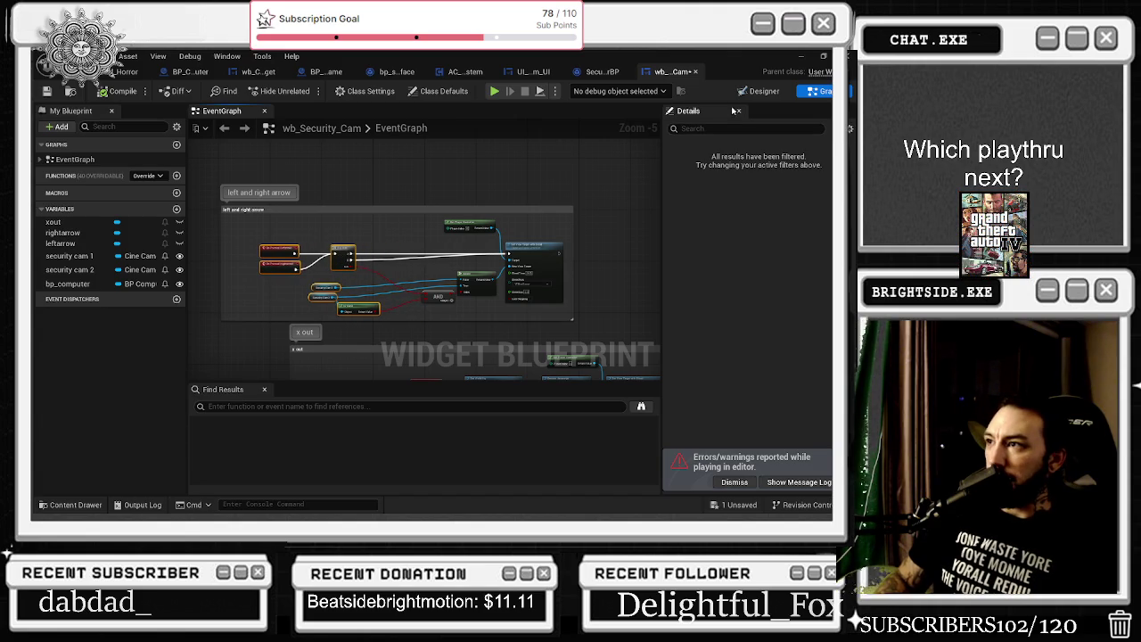
left_click(764, 91)
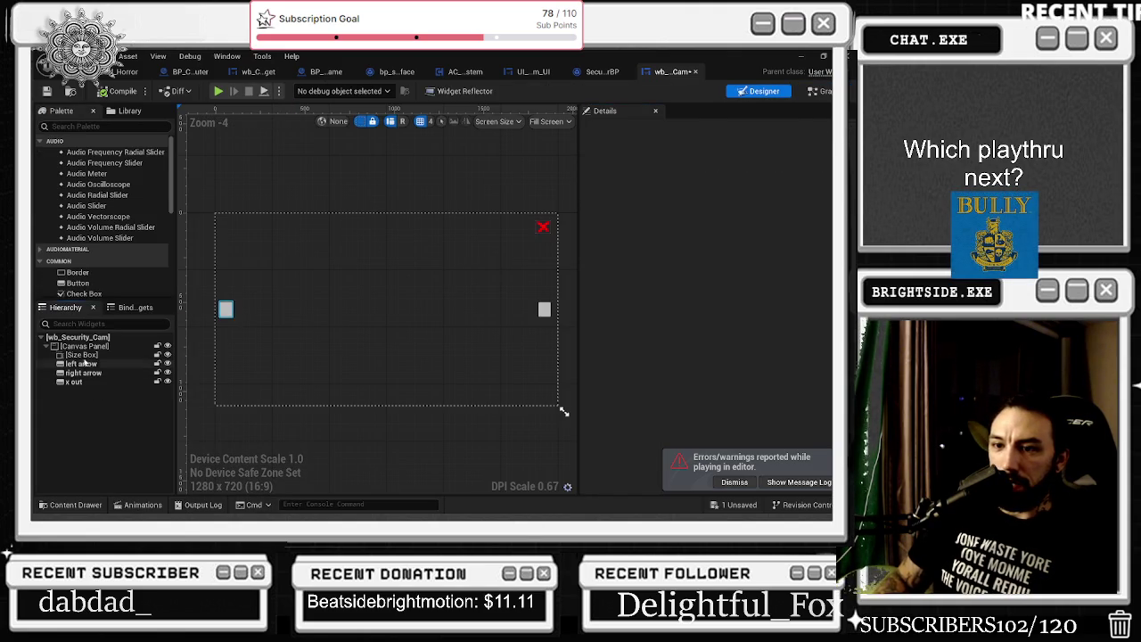
Add an Image widget from the Palette into the Size Box and stretch it over the whole canvas
left_click(294, 300)
scroll(620, 414, "down", 5)
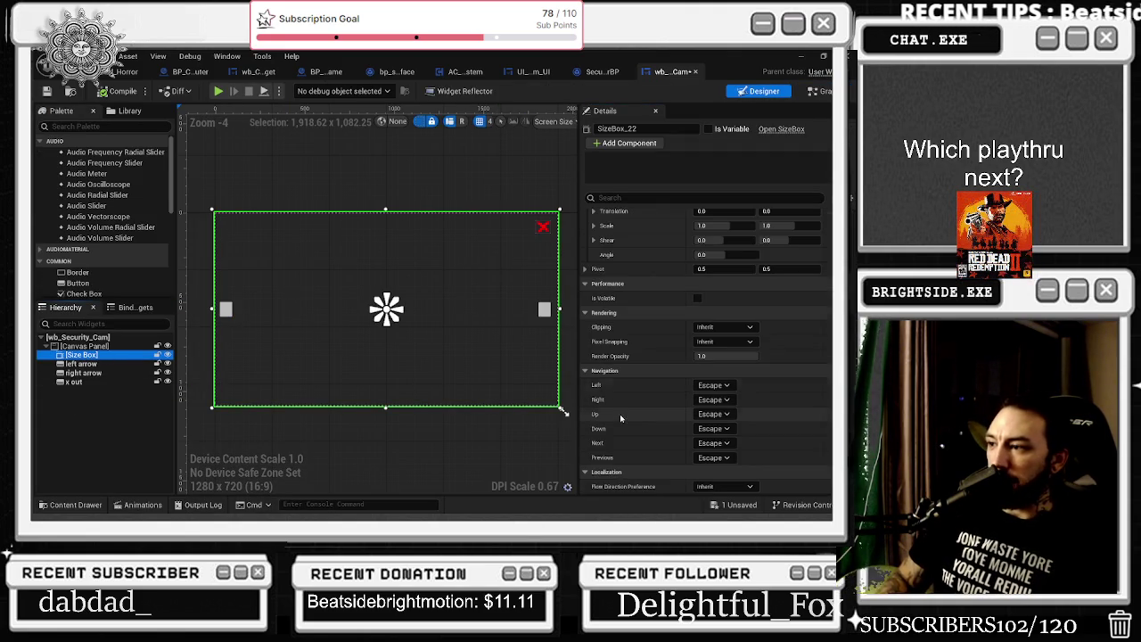
scroll(704, 410, "up", 5)
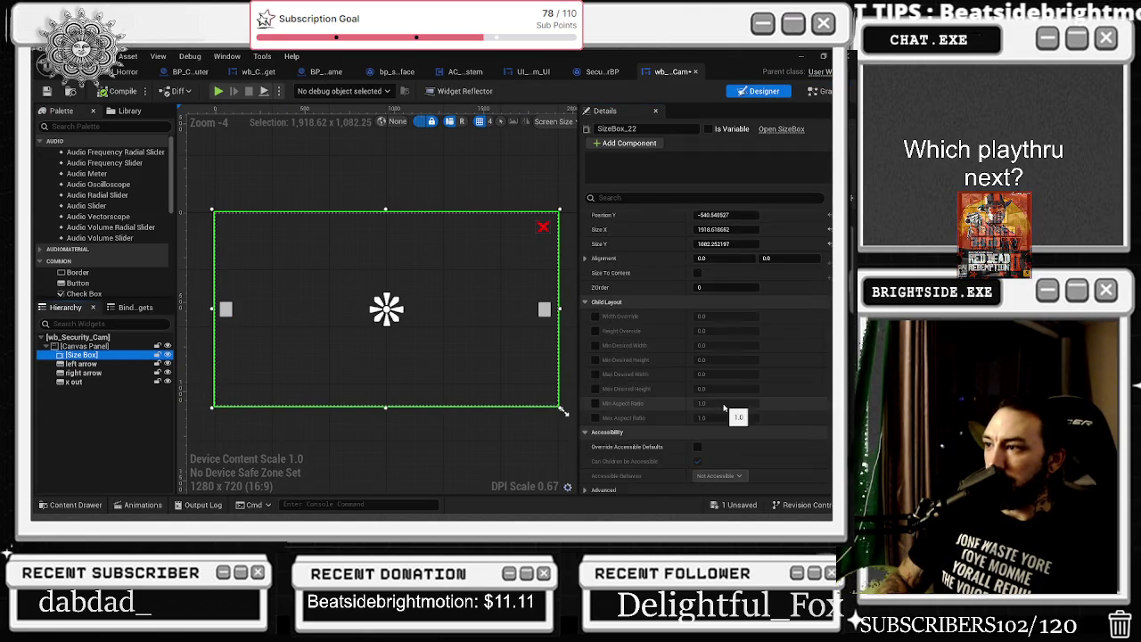
scroll(713, 406, "up", 5)
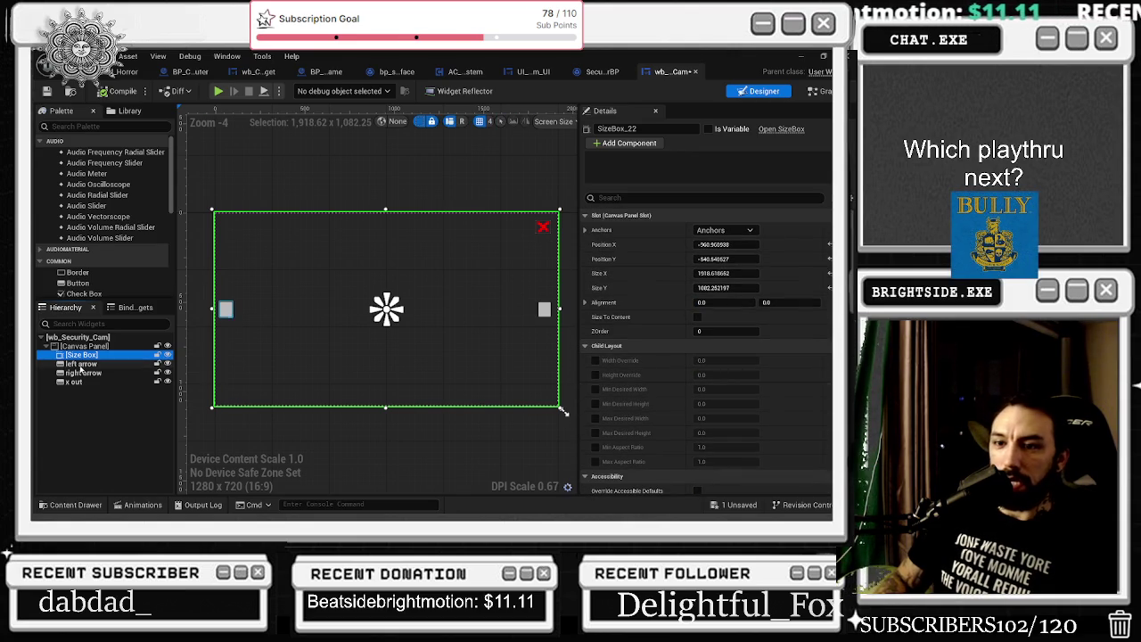
left_click(81, 127)
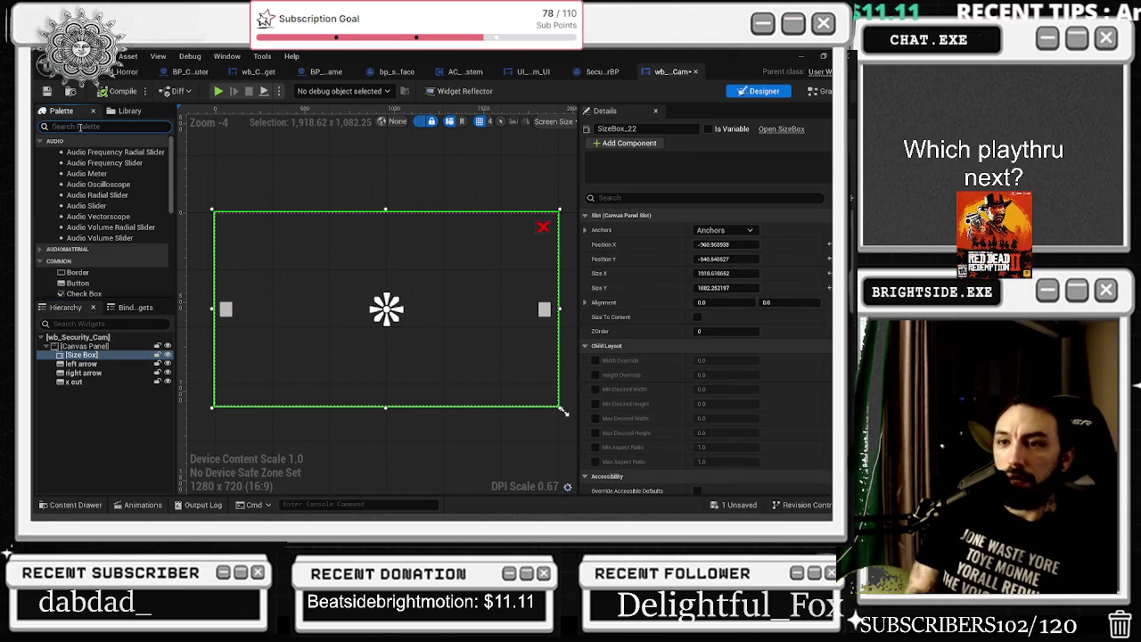
type("image")
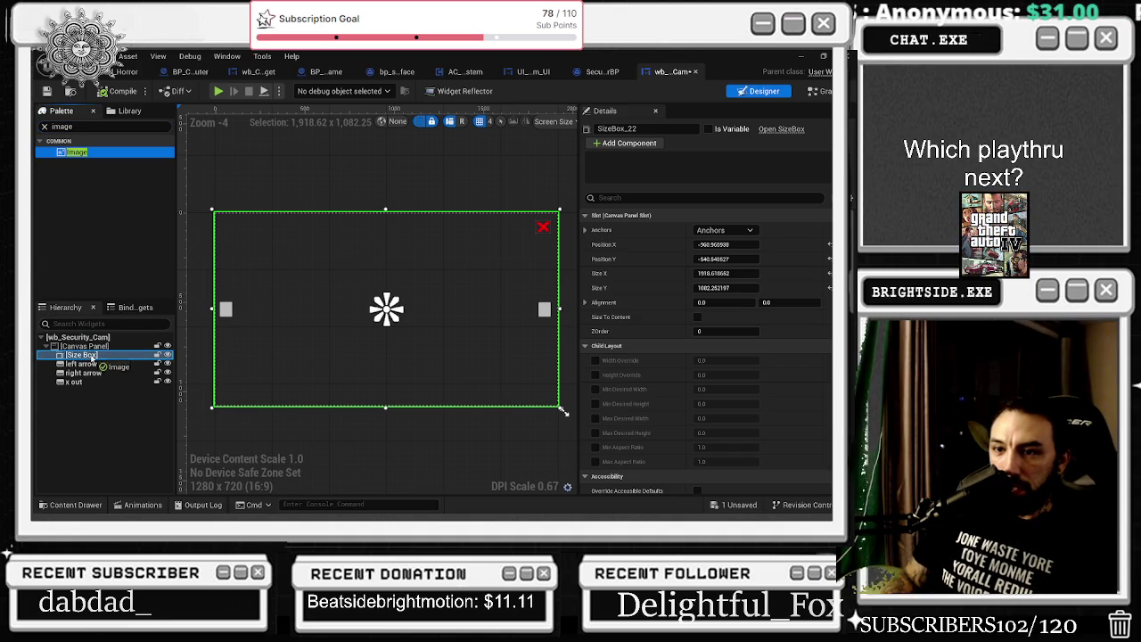
left_click_drag(91, 361, 89, 357)
left_click_drag(228, 217, 237, 223)
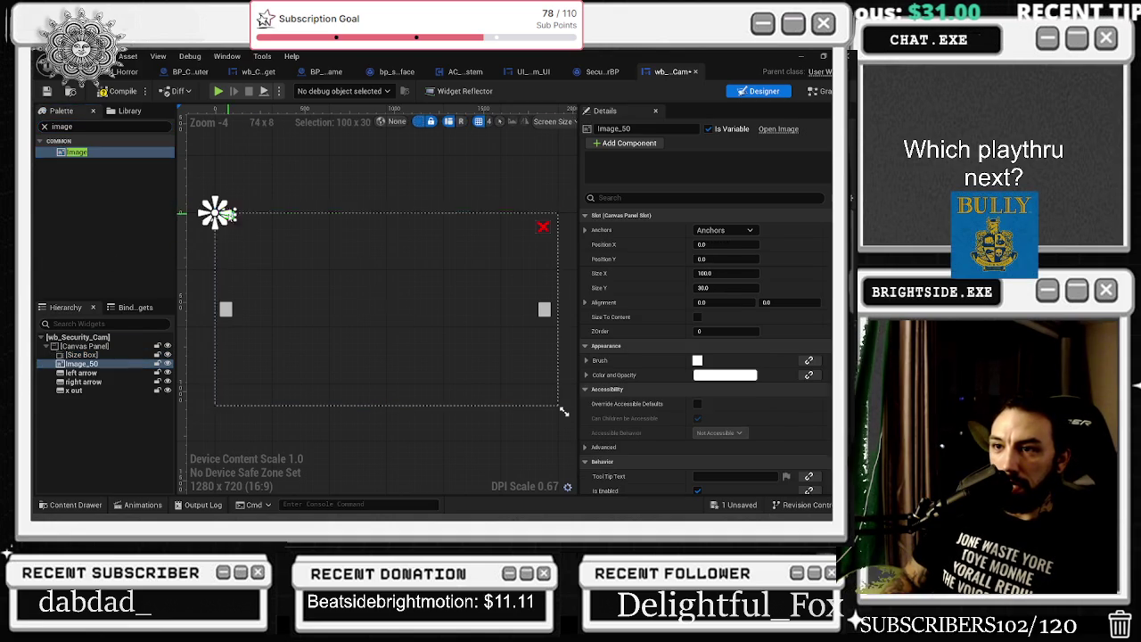
mouse_move(444, 325)
left_mouse_down()
mouse_move(544, 387)
mouse_move(562, 412)
left_mouse_up()
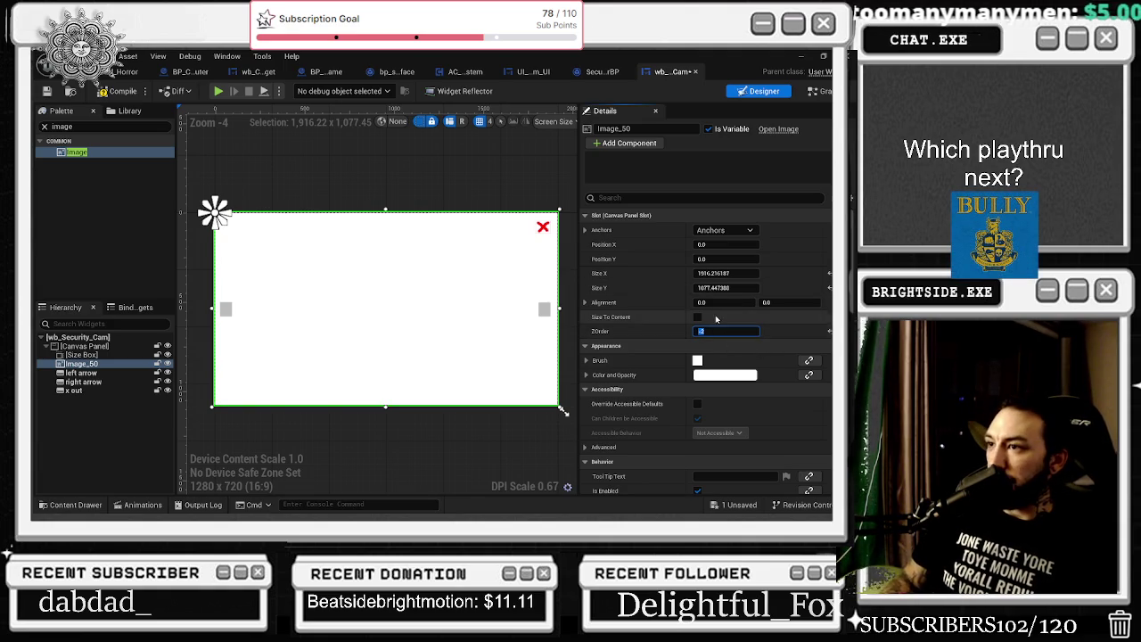
Review the x out, right arrow and Size Box settings, then give the image ZOrder -2 and the name 'fade overlay'
left_click(543, 226)
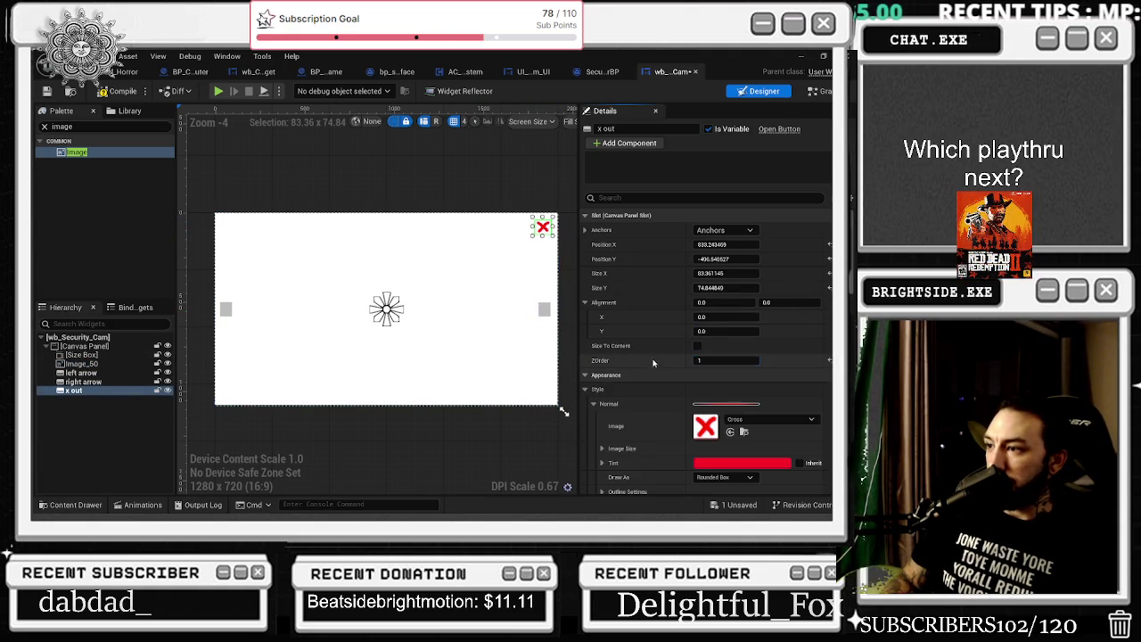
left_click(544, 308)
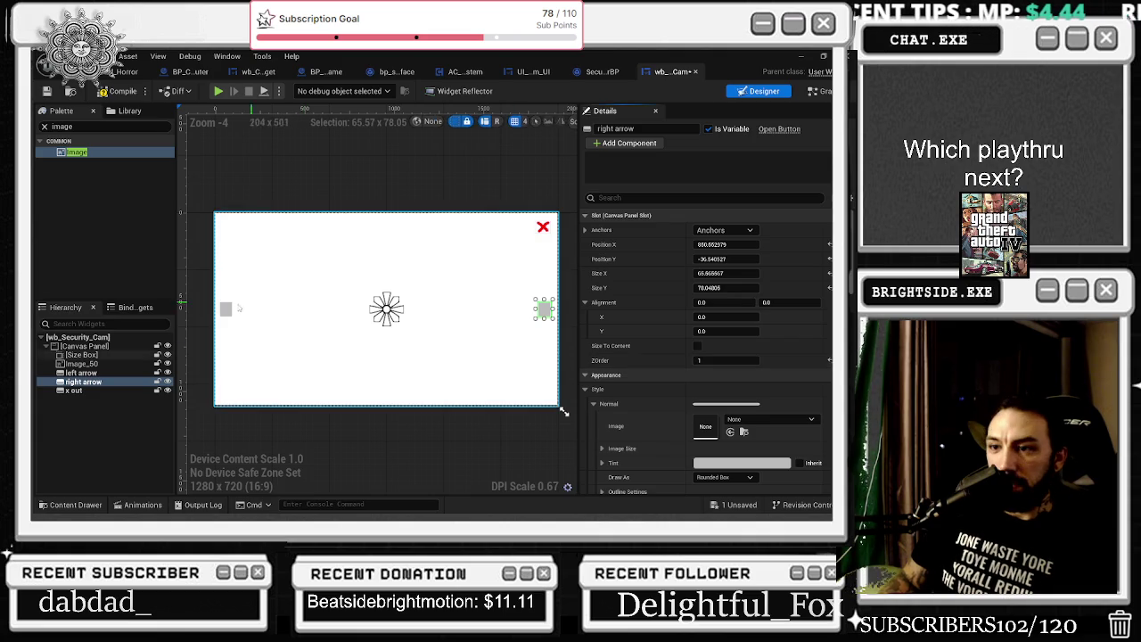
left_click(226, 308)
left_click(454, 284)
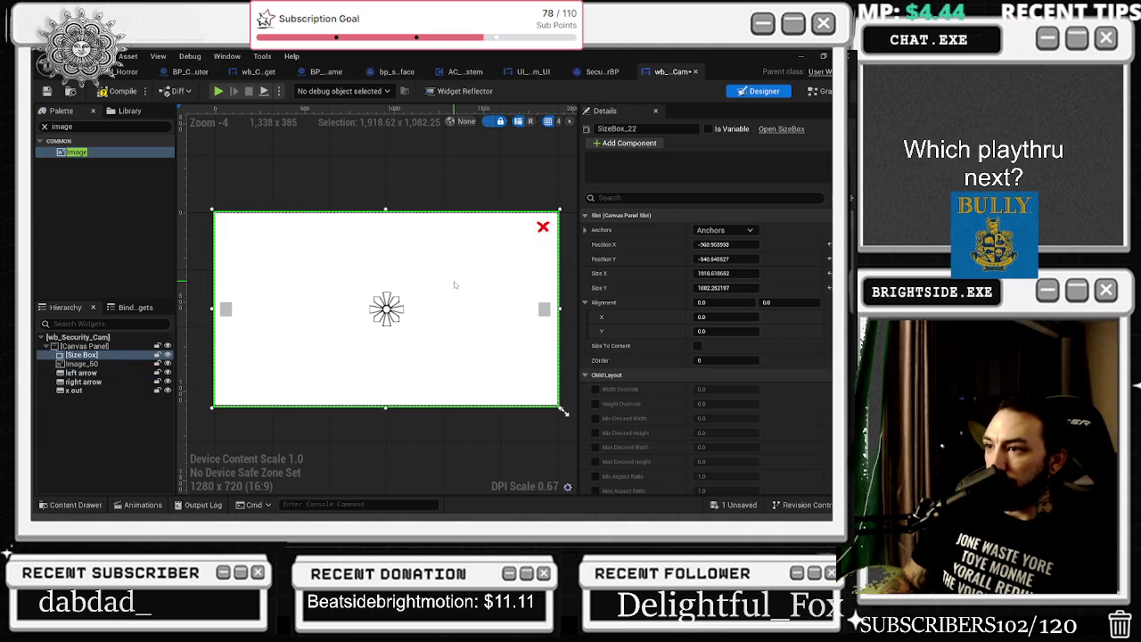
scroll(730, 367, "down", 10)
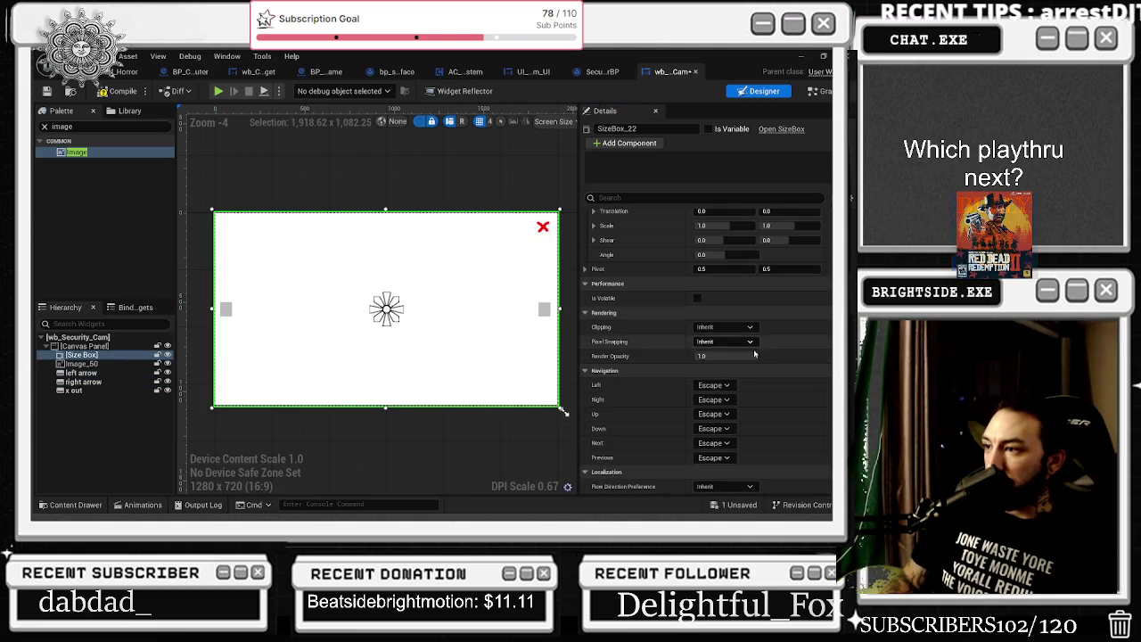
scroll(731, 366, "up", 10)
scroll(714, 374, "down", 1)
type("fade ove")
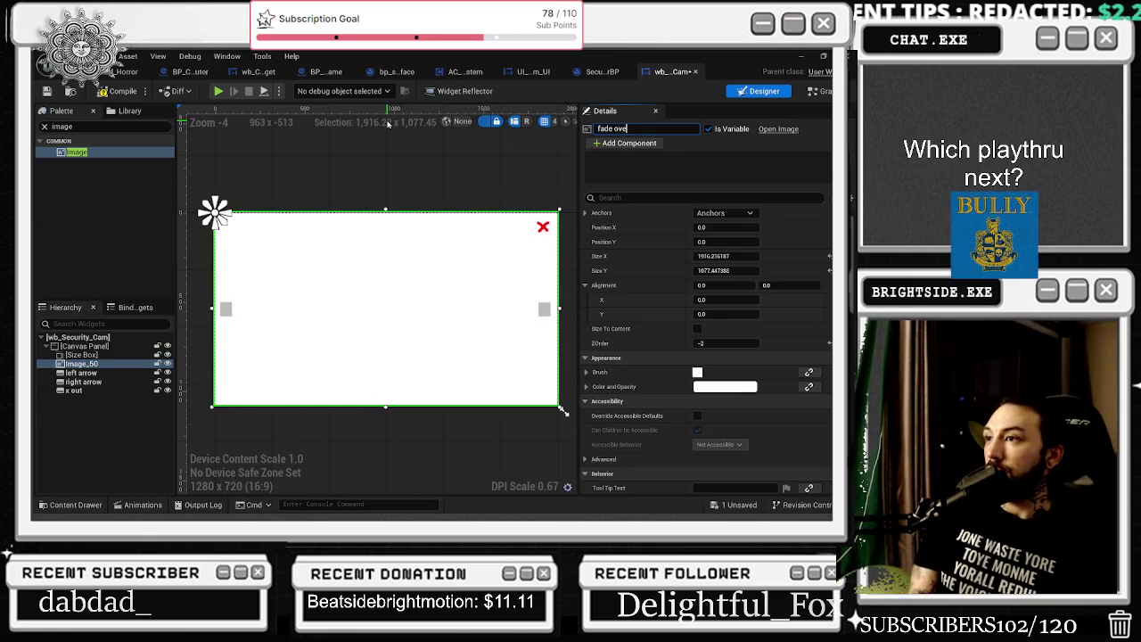
type("rly")
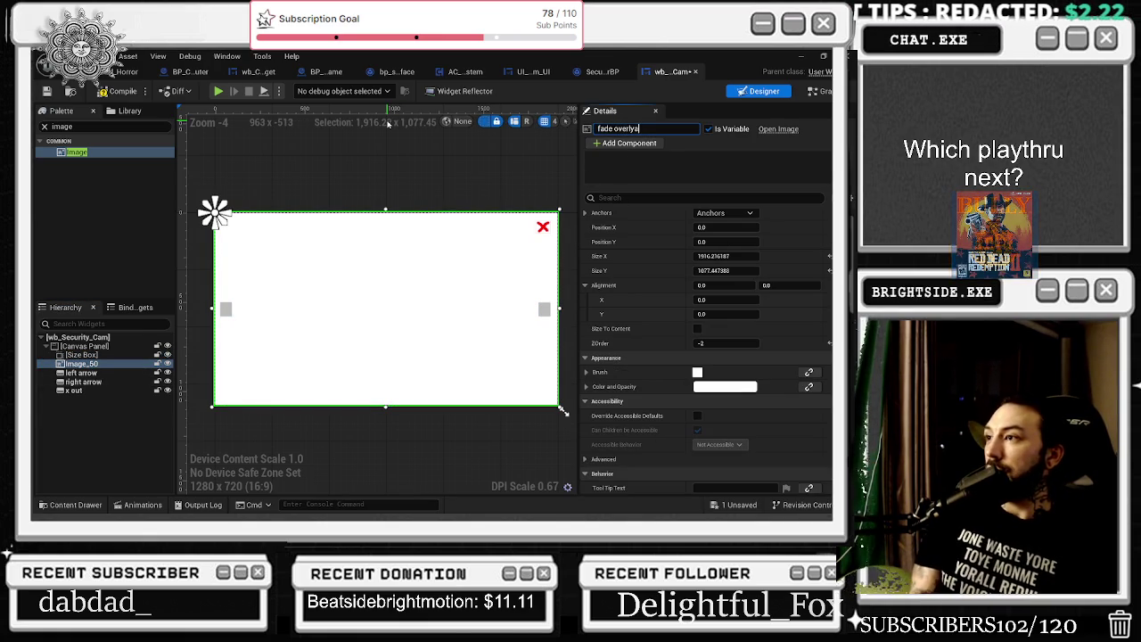
Set the fade overlay's colour and opacity tint to black
left_click(716, 386)
left_click(641, 422)
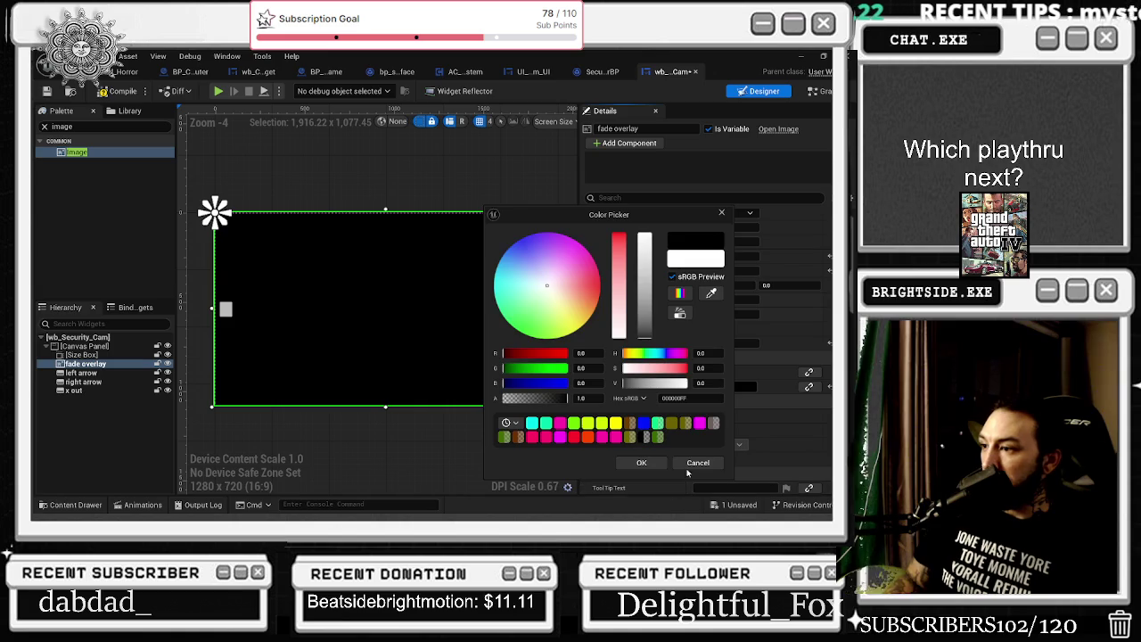
left_click(641, 463)
scroll(642, 429, "down", 3)
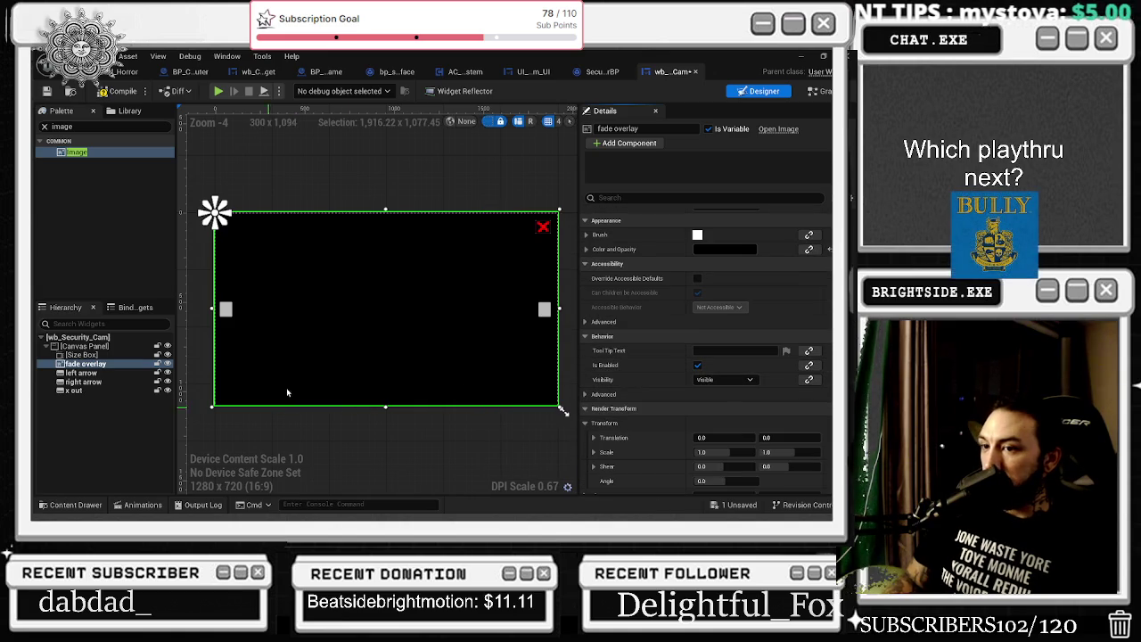
scroll(667, 314, "up", 1)
Anchor the fade overlay at the centre and set its render opacity to 0
left_click(721, 220)
left_click(741, 270)
scroll(669, 362, "down", 5)
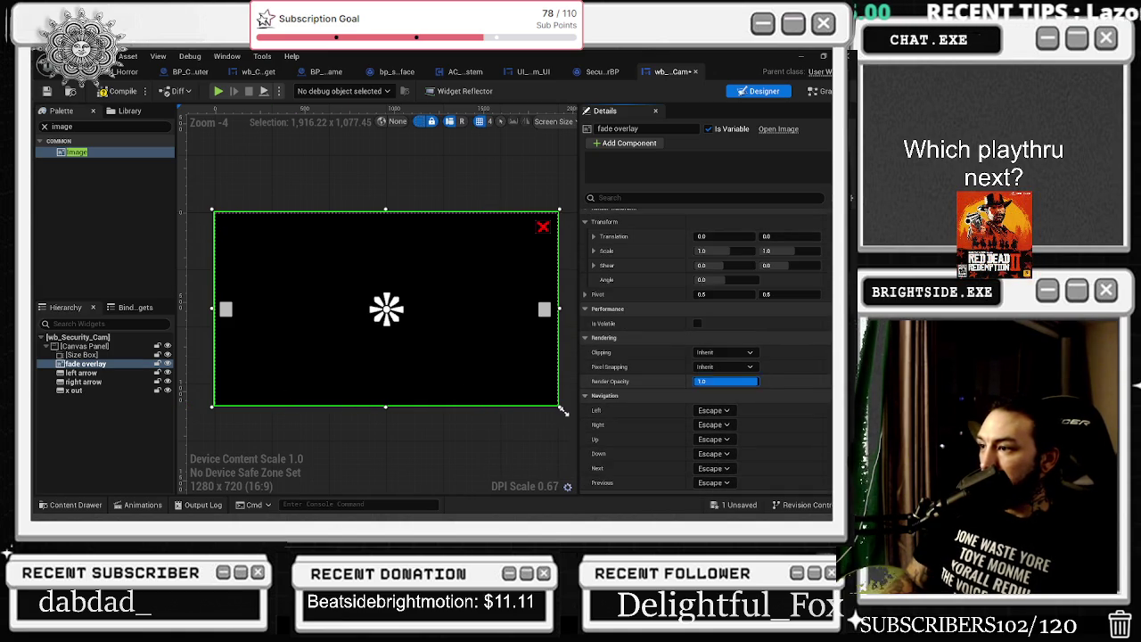
left_click_drag(727, 381, 695, 381)
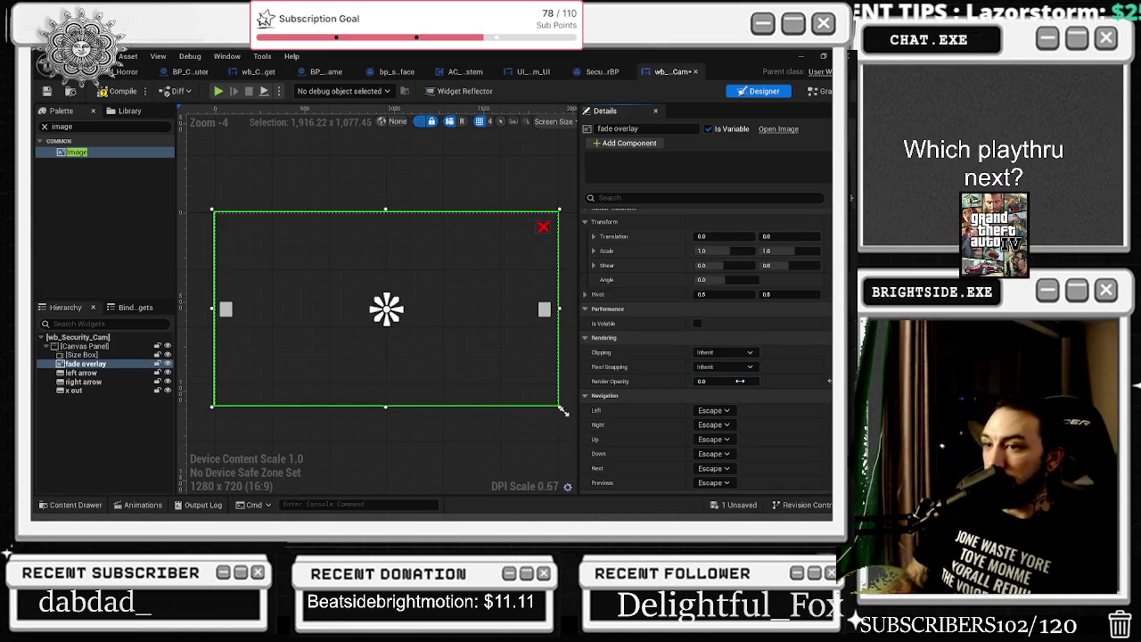
left_click(141, 505)
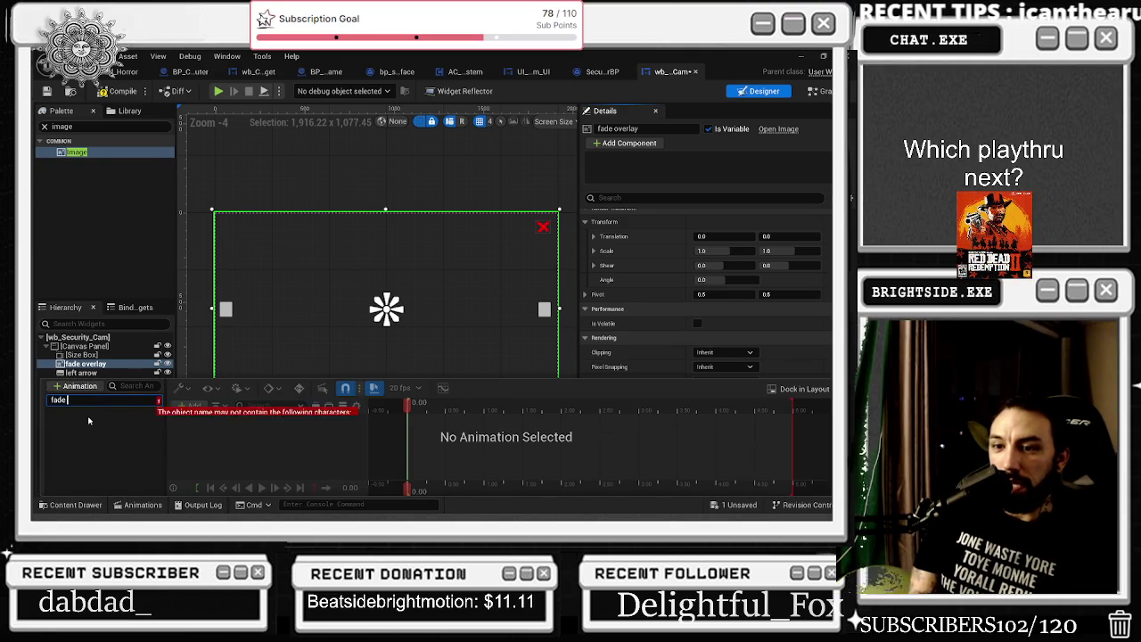
Name the new animation fade_out and give it a fade overlay Render Opacity track
type("fad")
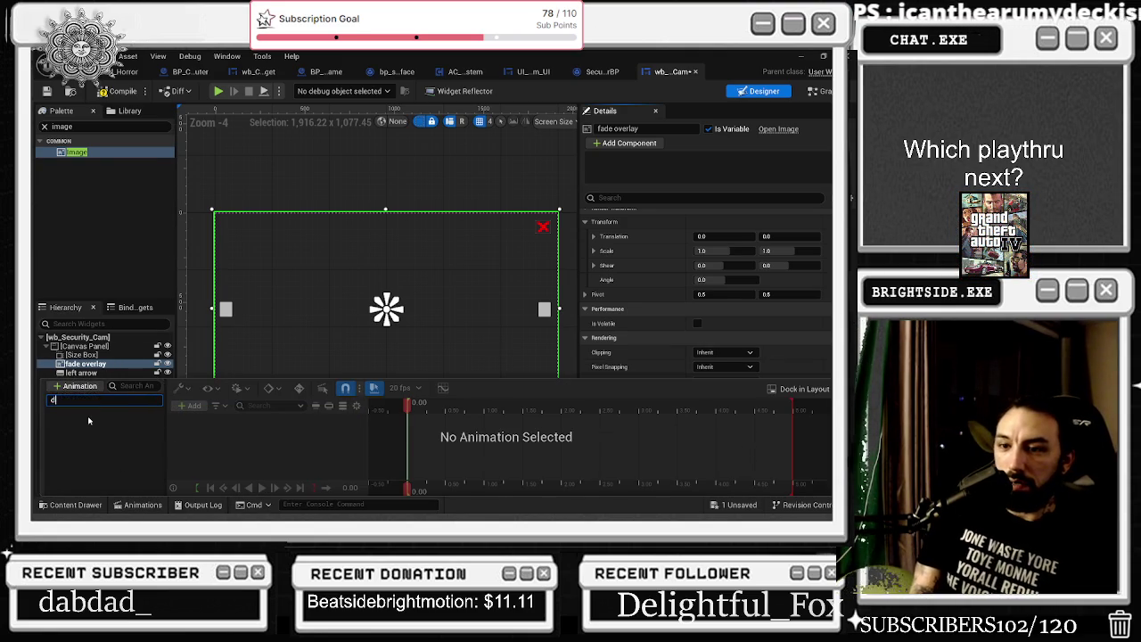
type("e_ou")
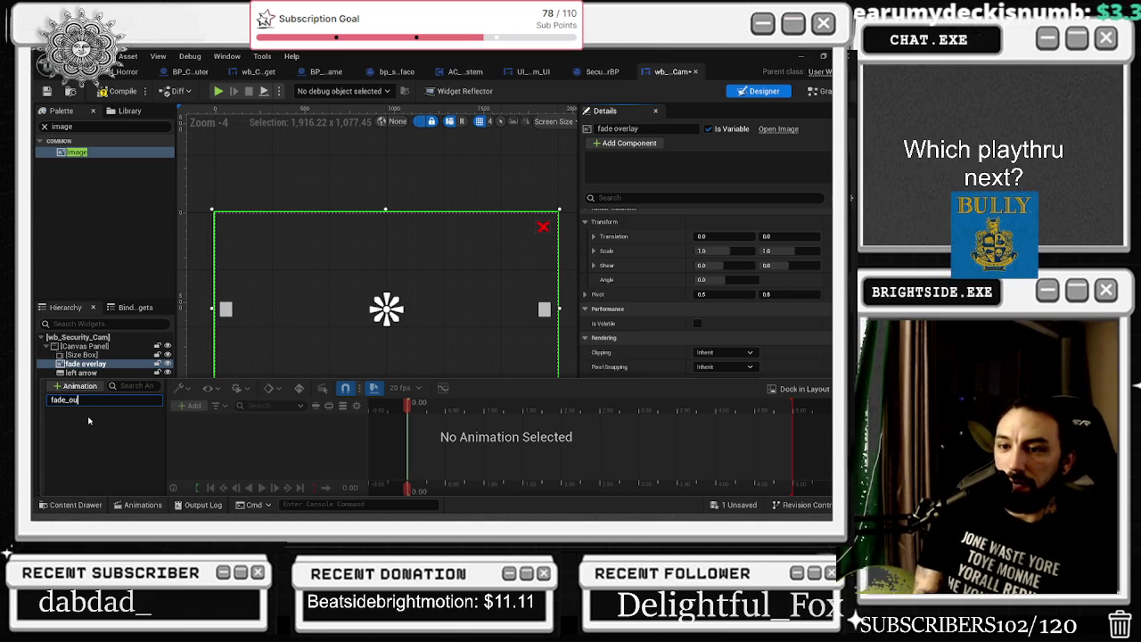
left_click(104, 406)
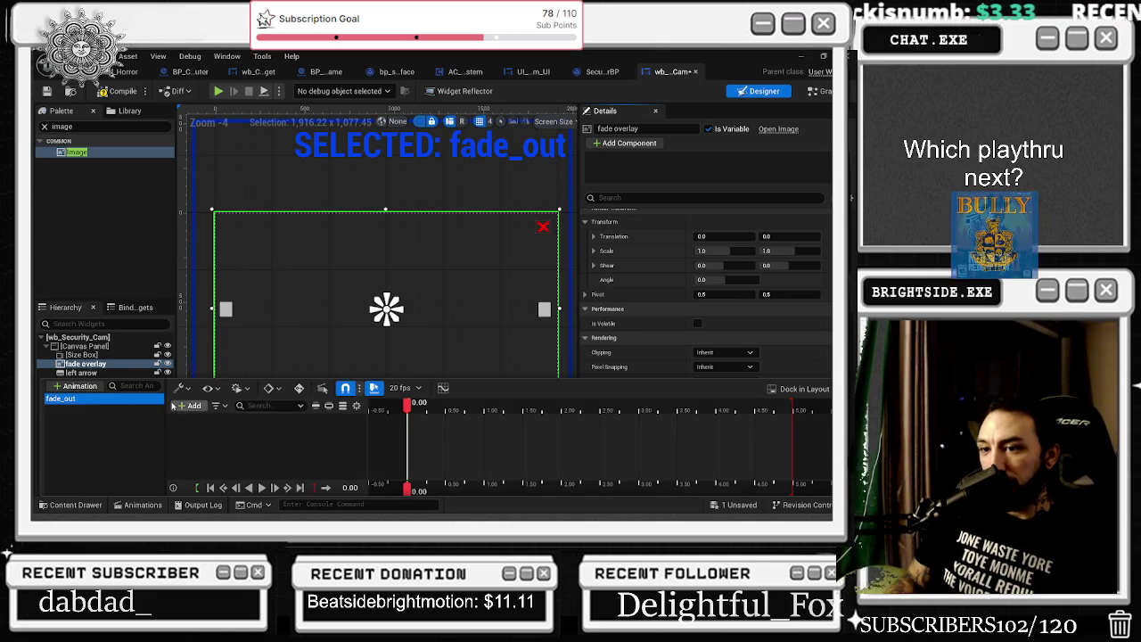
left_click(190, 405)
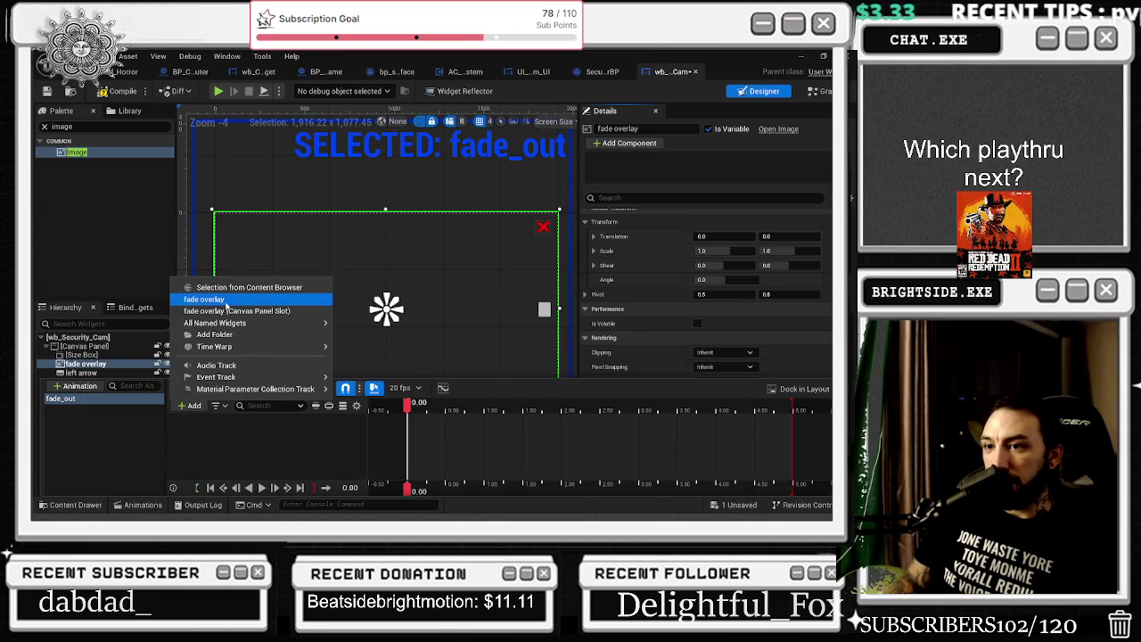
left_click(226, 301)
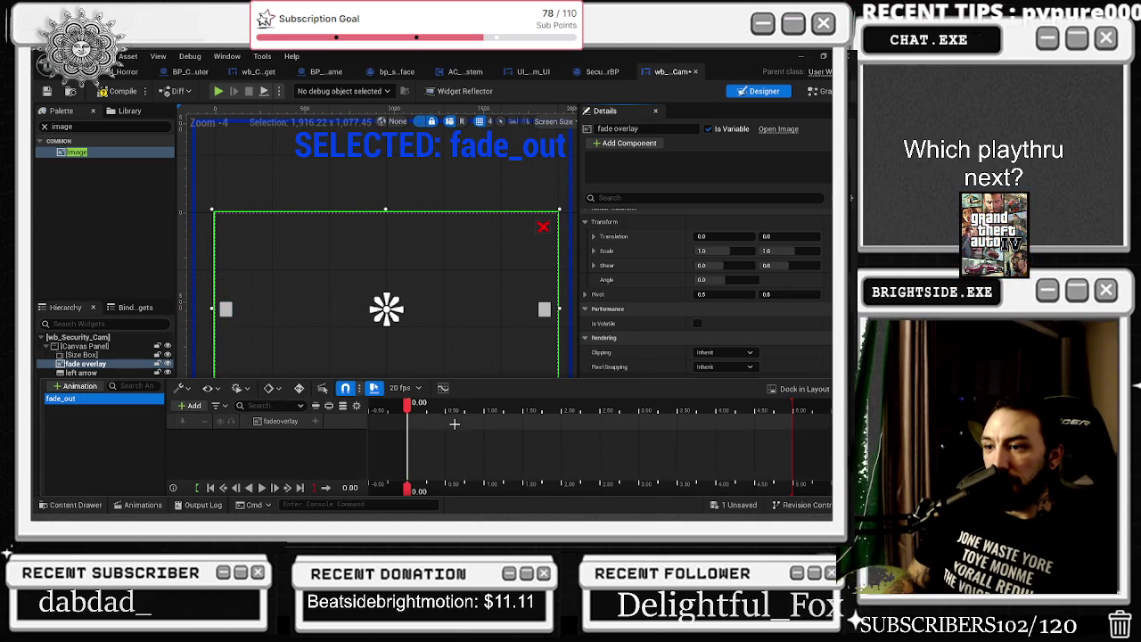
left_click(326, 427)
left_click(342, 408)
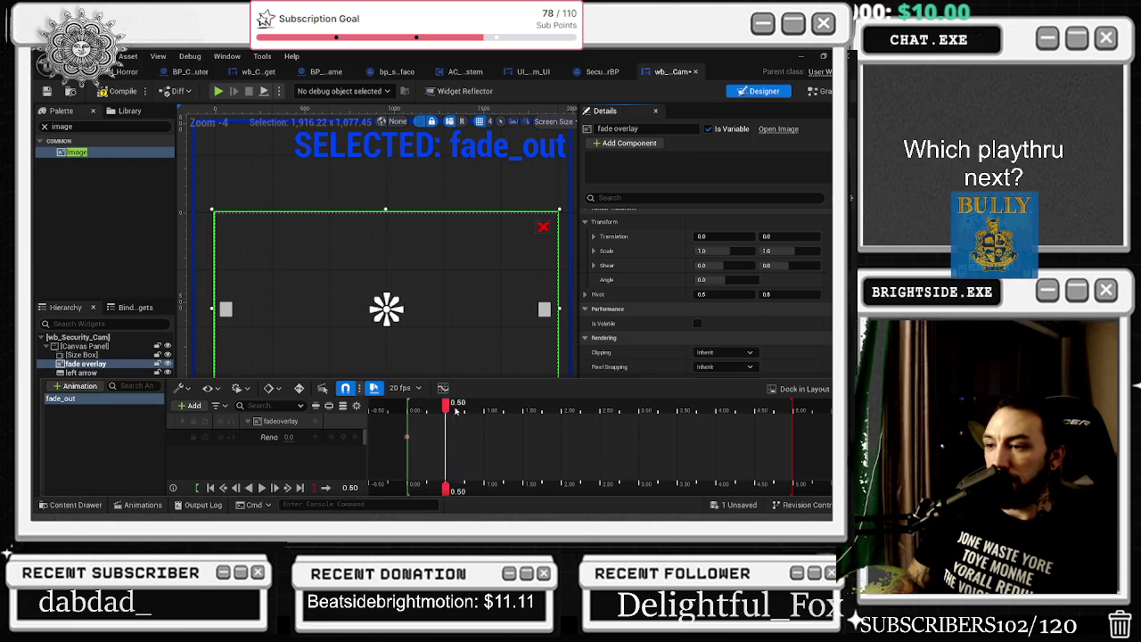
Key render opacity 1.0 at 0.05 and 0.0 at 0.75, then preview the fade
left_click(412, 406)
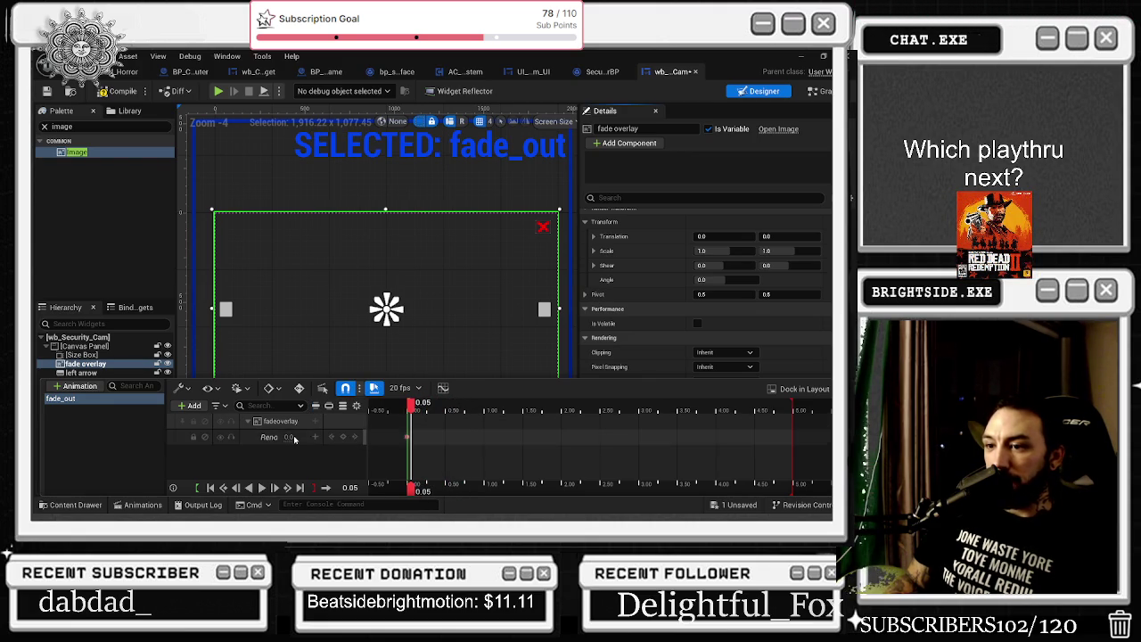
left_click_drag(288, 437, 307, 437)
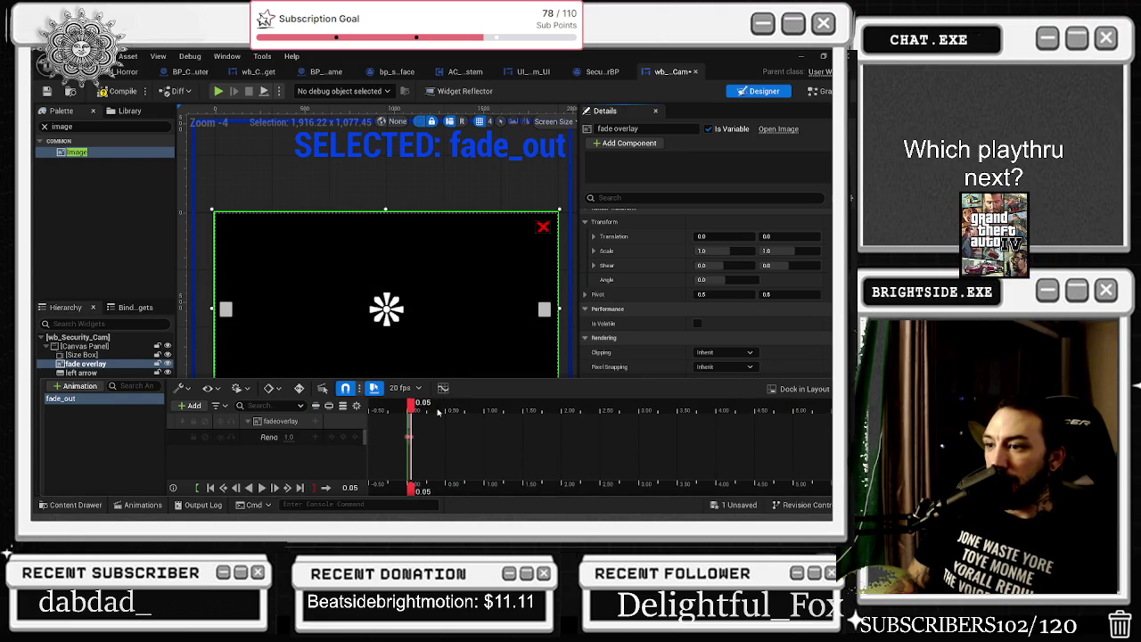
left_click_drag(453, 412, 465, 412)
left_click(343, 437)
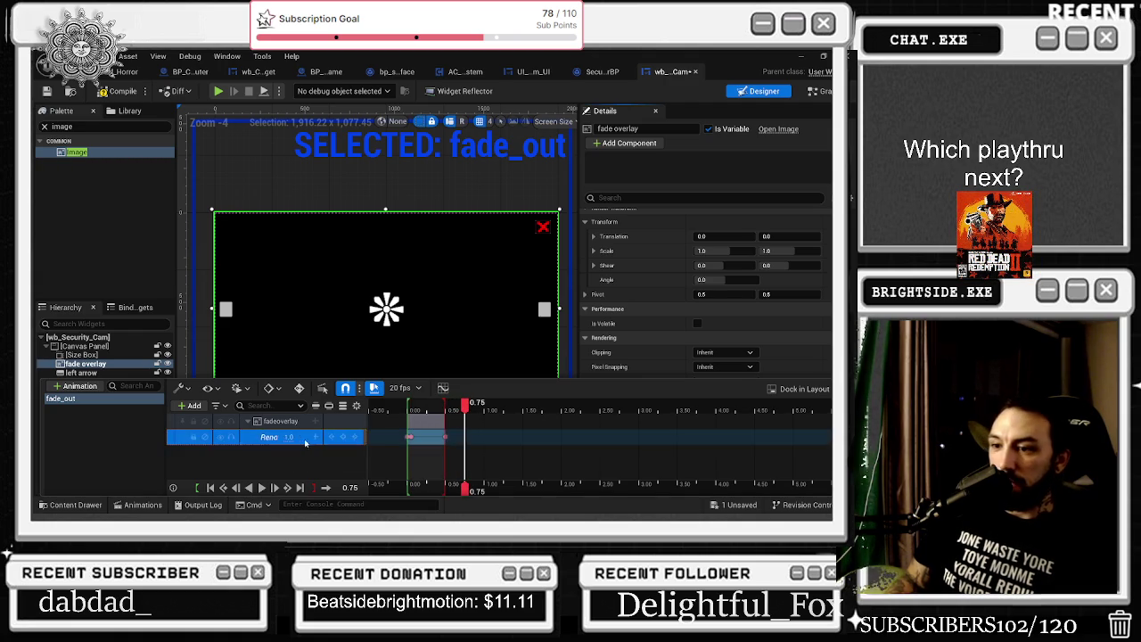
type("0")
key("Return")
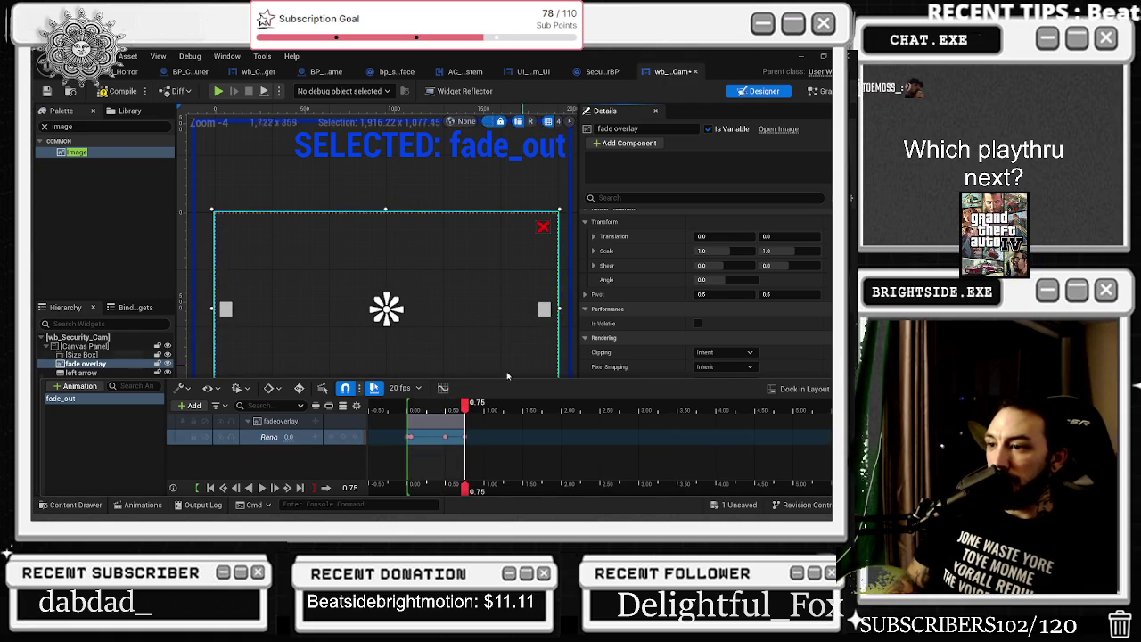
key("space")
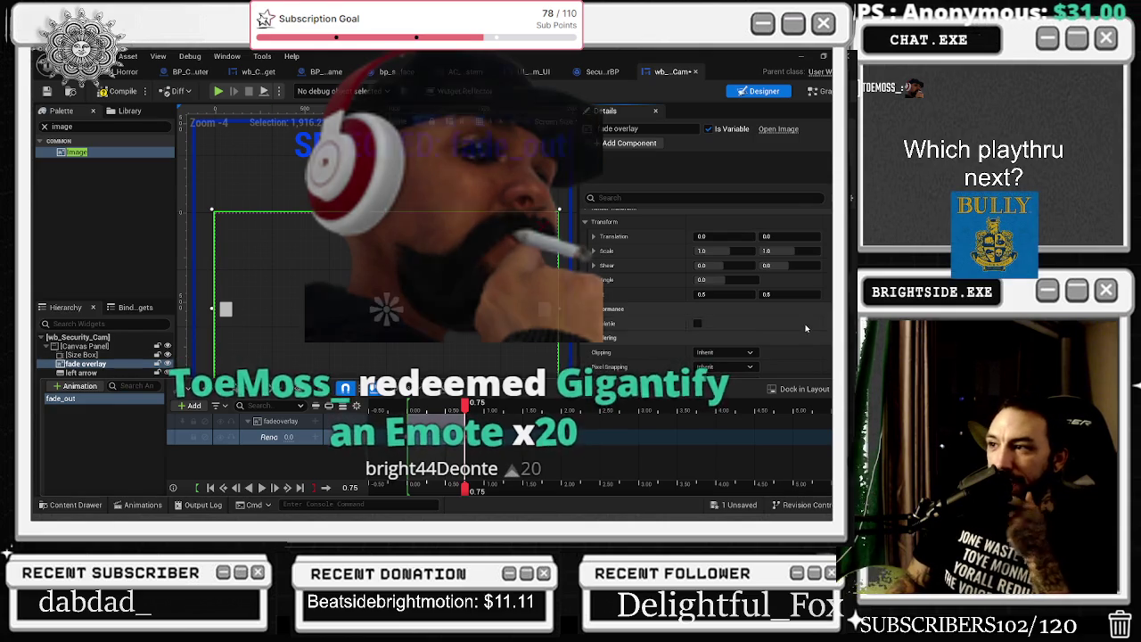
Save the widget blueprint and go to the right arrow button's On Pressed event logic
scroll(788, 331, "up", 5)
scroll(788, 331, "up", 4)
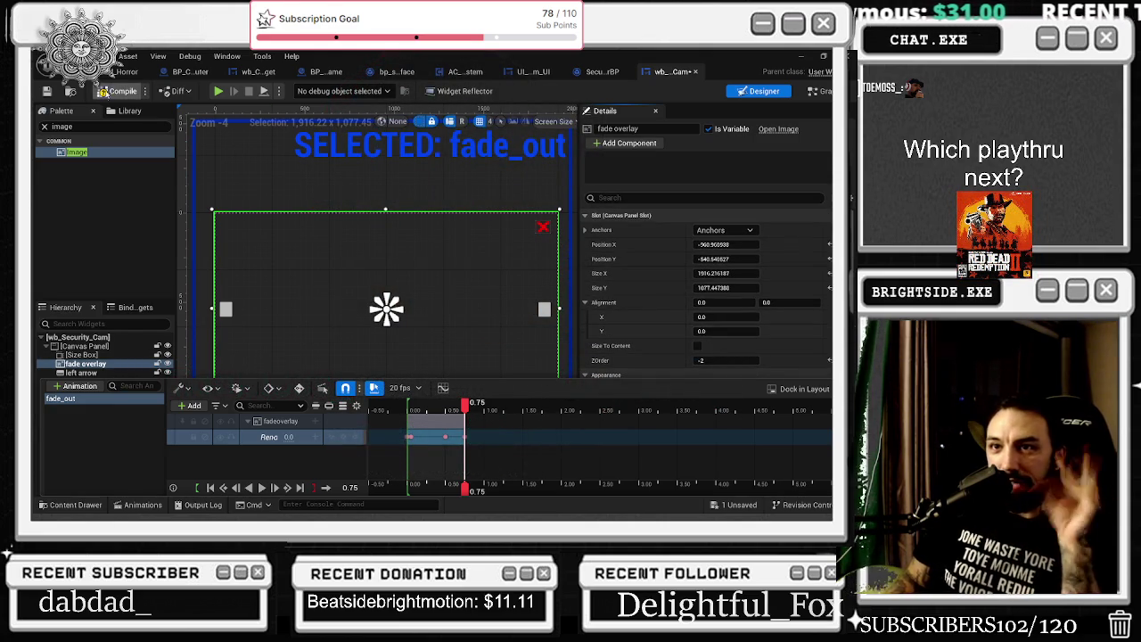
left_click(45, 93)
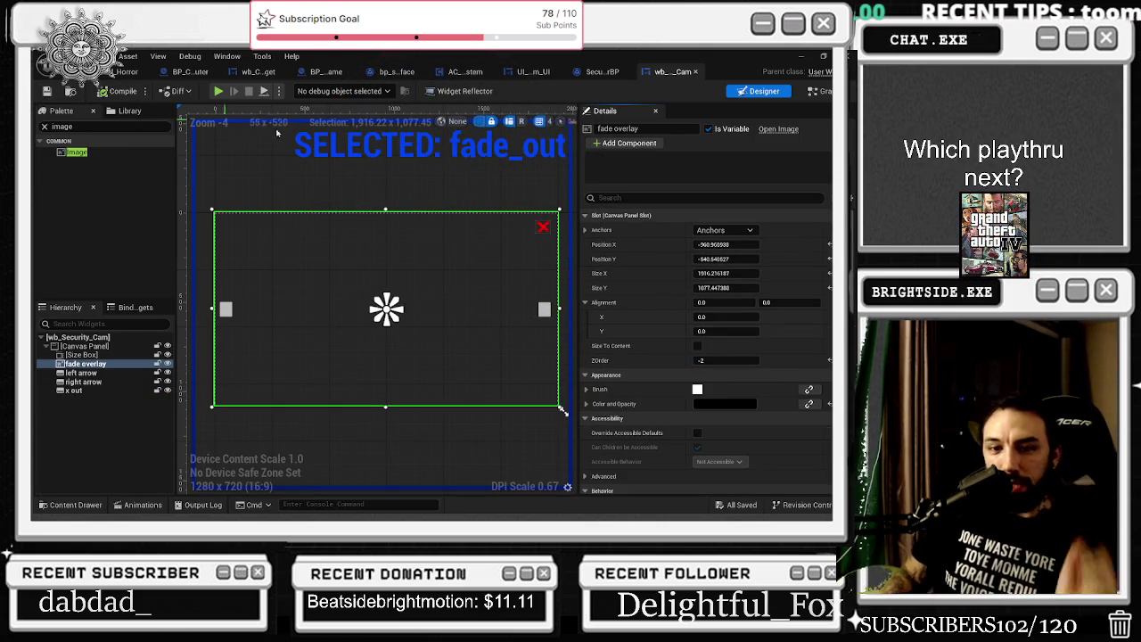
left_click(544, 309)
left_click(724, 443)
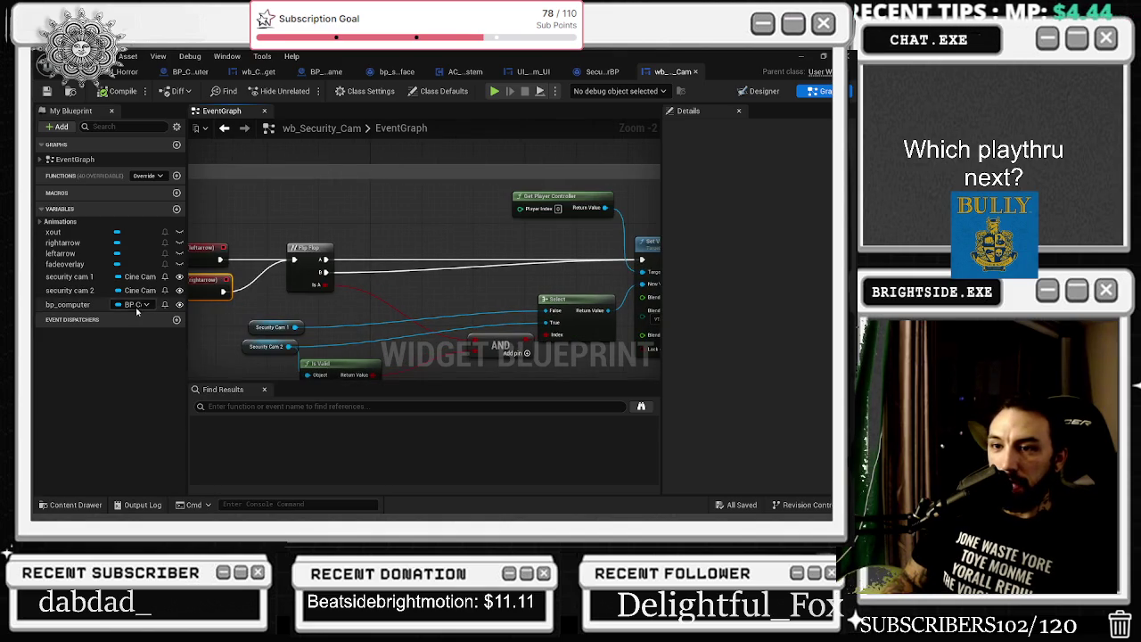
Add a Play Animation node for fade_out, driven by both Flip Flop A and B outputs
left_click(64, 232)
mouse_move(65, 231)
left_mouse_down()
mouse_move(312, 212)
mouse_move(348, 230)
left_mouse_up()
type("pla")
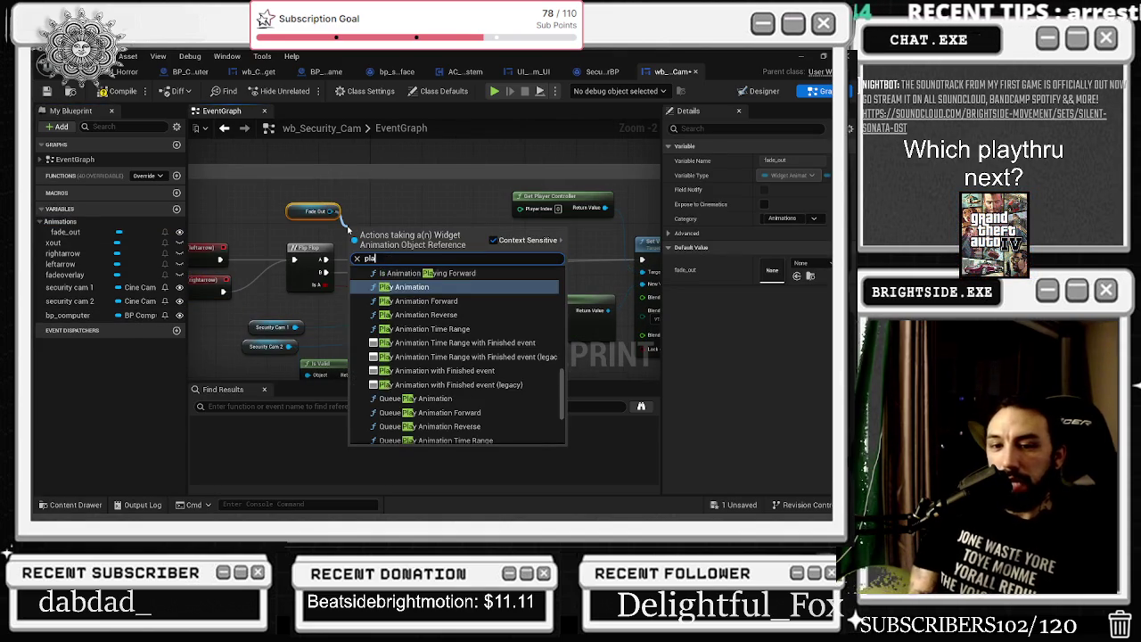
key("Return")
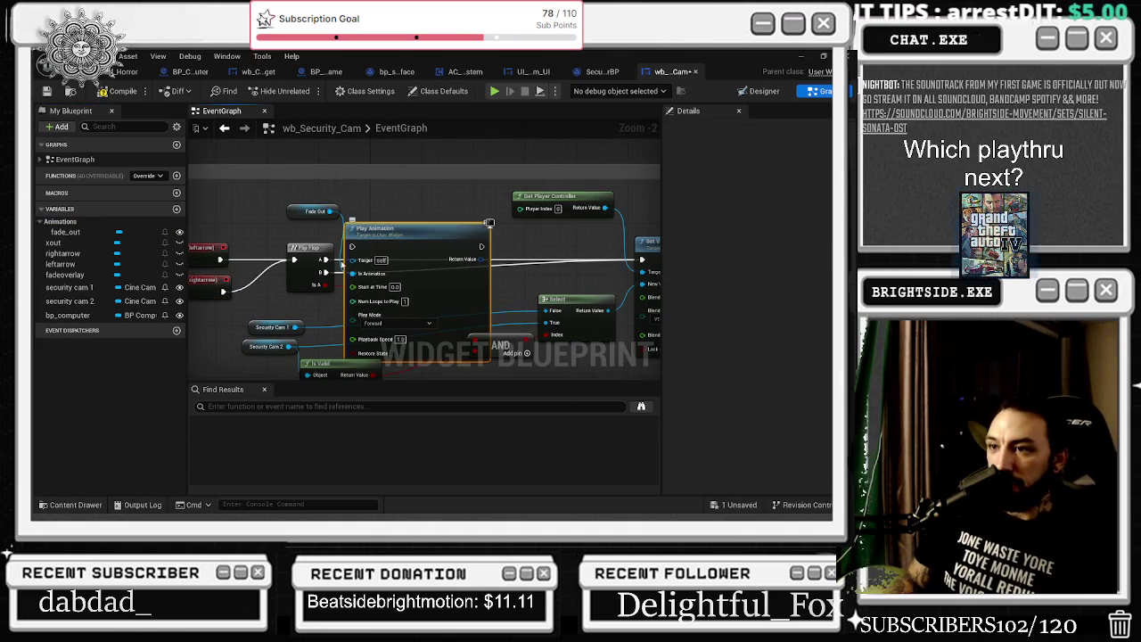
left_click_drag(346, 259, 352, 247)
left_click_drag(390, 214, 389, 227)
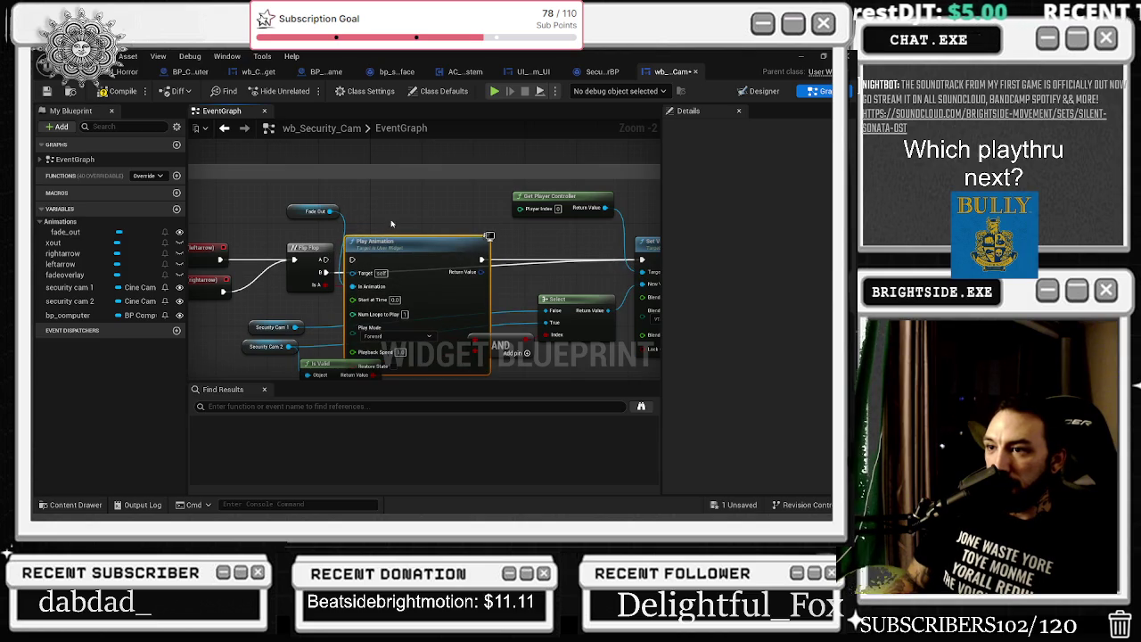
mouse_move(324, 271)
left_mouse_down()
mouse_move(352, 263)
mouse_move(301, 248)
left_mouse_up()
Move the Security Cam and Is Valid nodes lower and gather the stray node into the x out comment group
mouse_move(381, 228)
left_mouse_down()
mouse_move(331, 206)
mouse_move(379, 170)
left_mouse_up()
left_click_drag(204, 265, 571, 339)
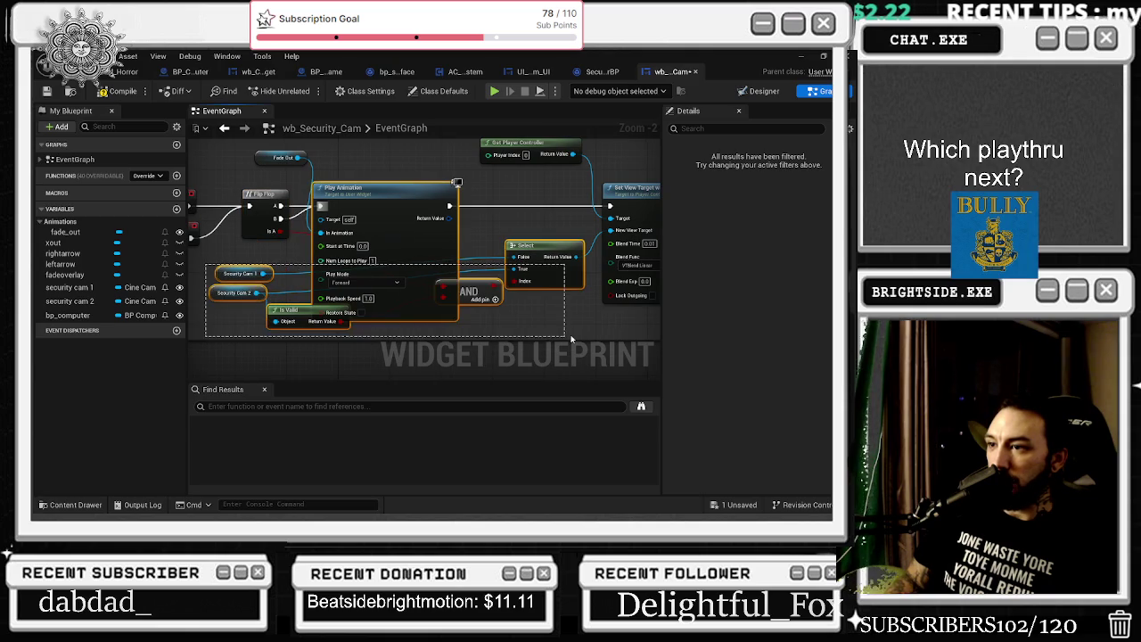
left_click_drag(347, 192, 425, 183)
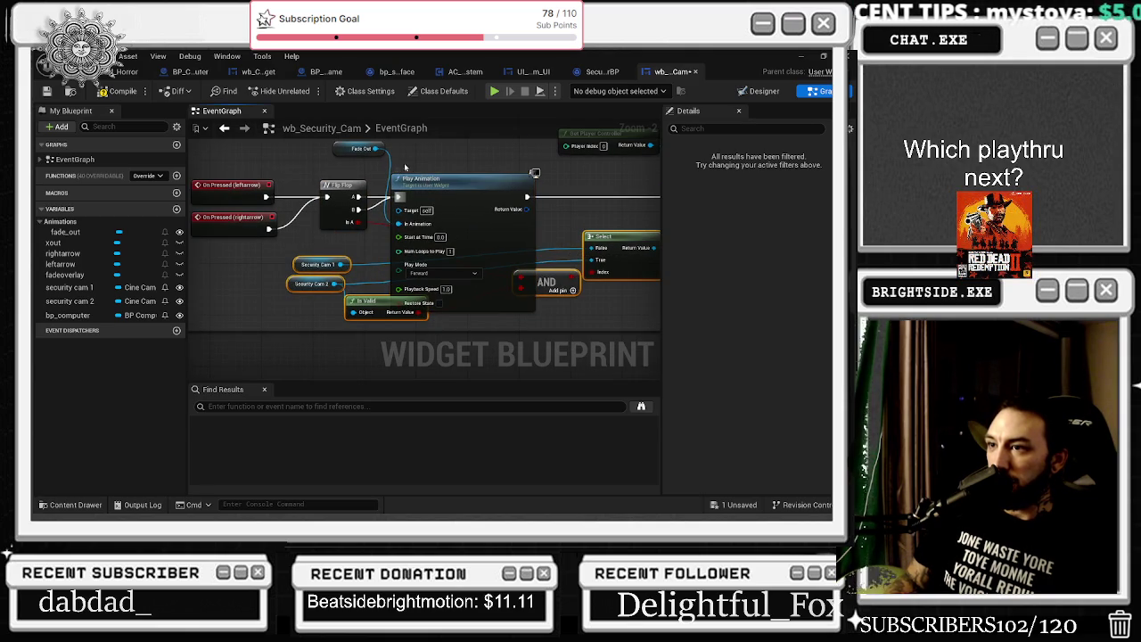
mouse_move(360, 308)
left_mouse_down()
mouse_move(335, 292)
mouse_move(266, 335)
mouse_move(286, 335)
left_mouse_up()
key("Escape")
left_click(279, 252)
left_click_drag(280, 251, 309, 200)
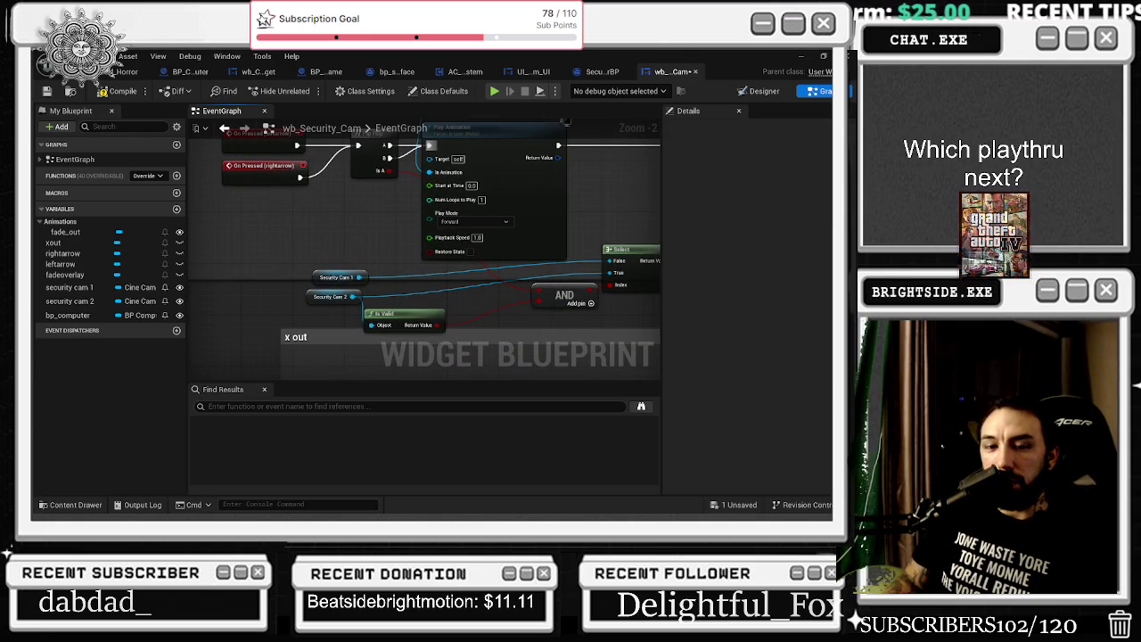
scroll(342, 306, "down", 4)
left_click_drag(449, 291, 409, 316)
left_click_drag(628, 316, 607, 329)
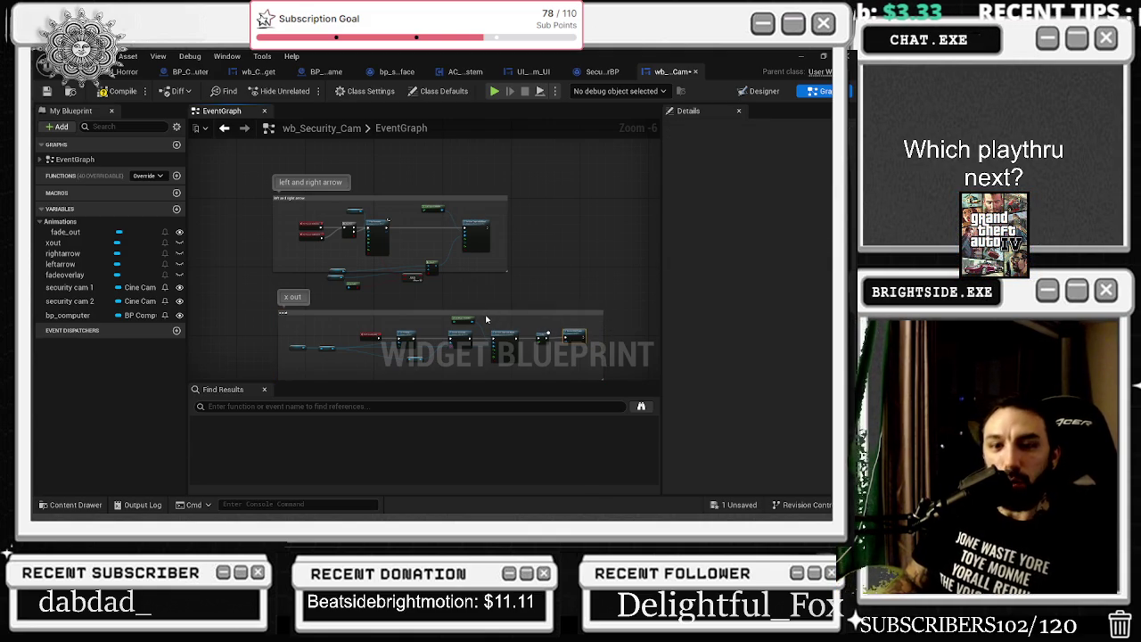
Enlarge the x out comment box downward and move the left and right arrow group up-left
left_click_drag(479, 314, 476, 311)
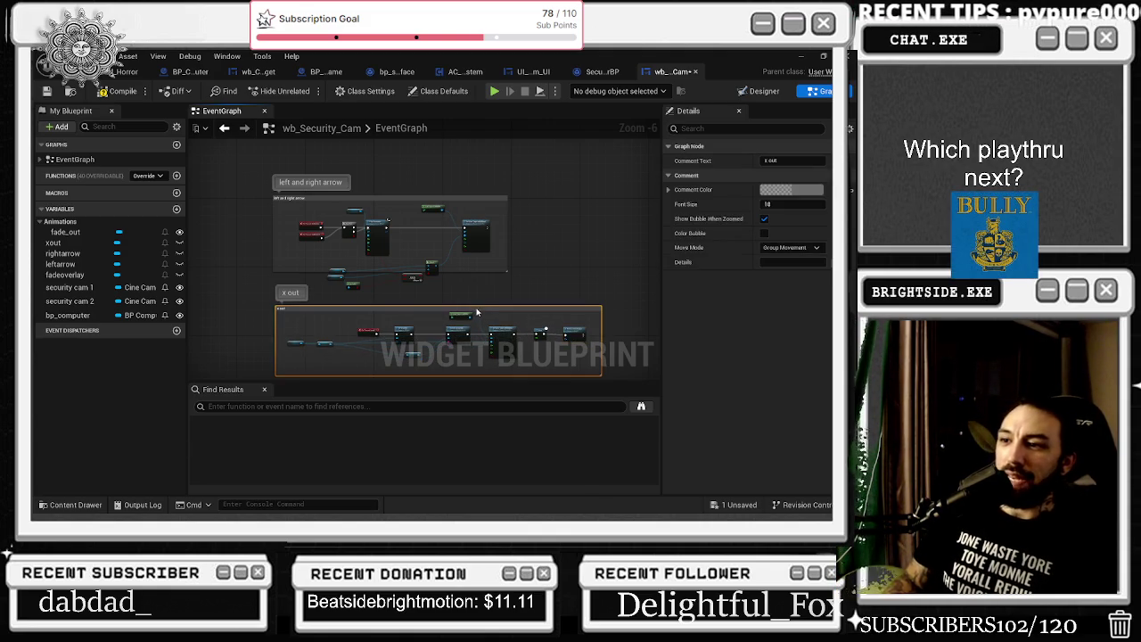
scroll(431, 280, "up", 2)
left_click_drag(489, 270, 507, 325)
scroll(544, 330, "down", 1)
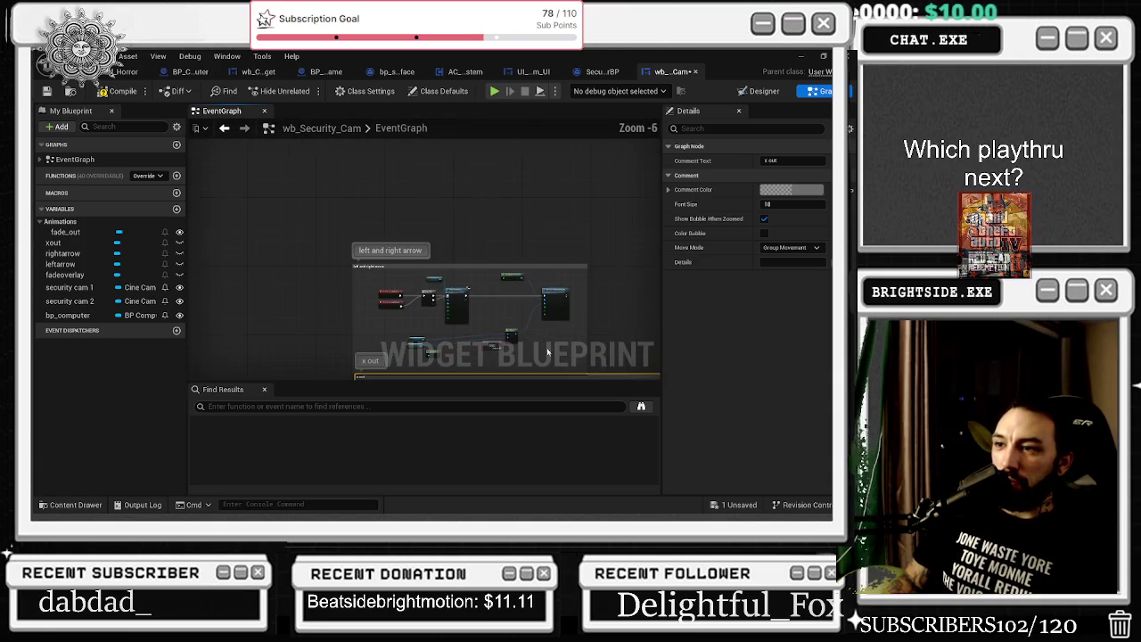
left_click(494, 270)
mouse_move(493, 267)
left_mouse_down()
mouse_move(419, 236)
mouse_move(431, 209)
left_mouse_up()
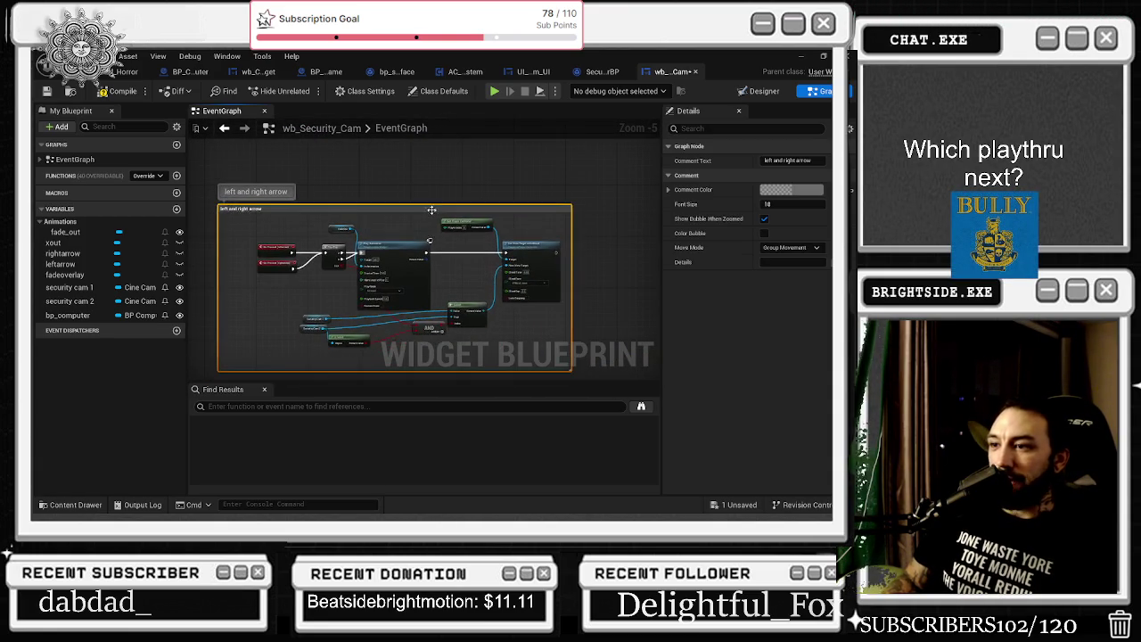
scroll(457, 307, "up", 1)
Realign Play Animation, Select, Get Player Controller and the Security Cam getter nodes
left_click(462, 212)
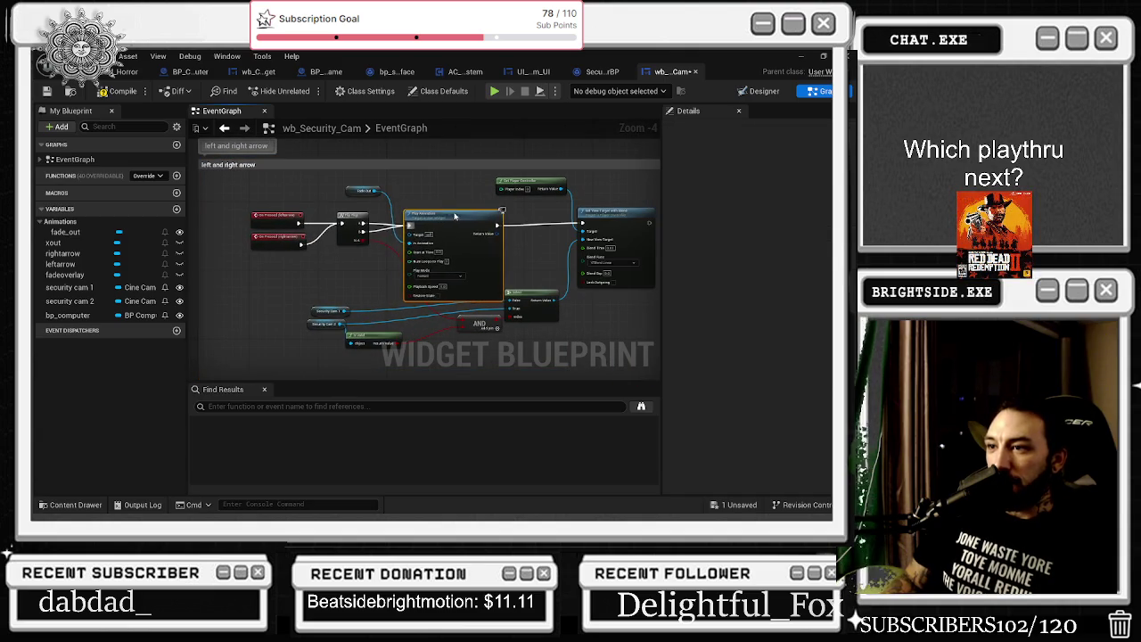
left_click_drag(451, 210, 456, 215)
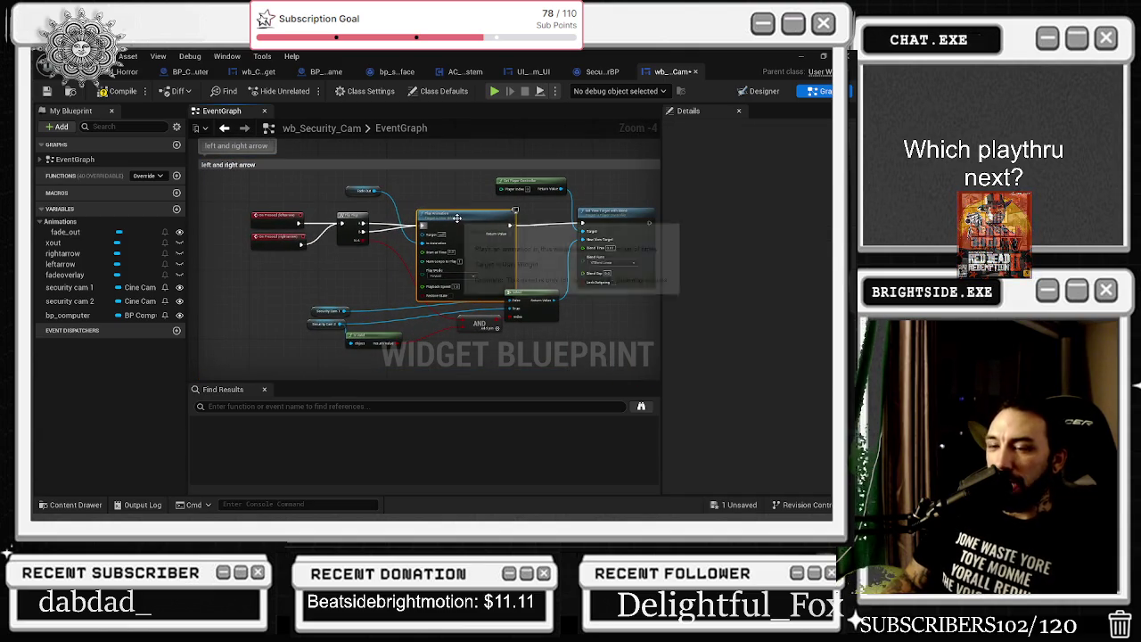
left_click_drag(537, 290, 542, 305)
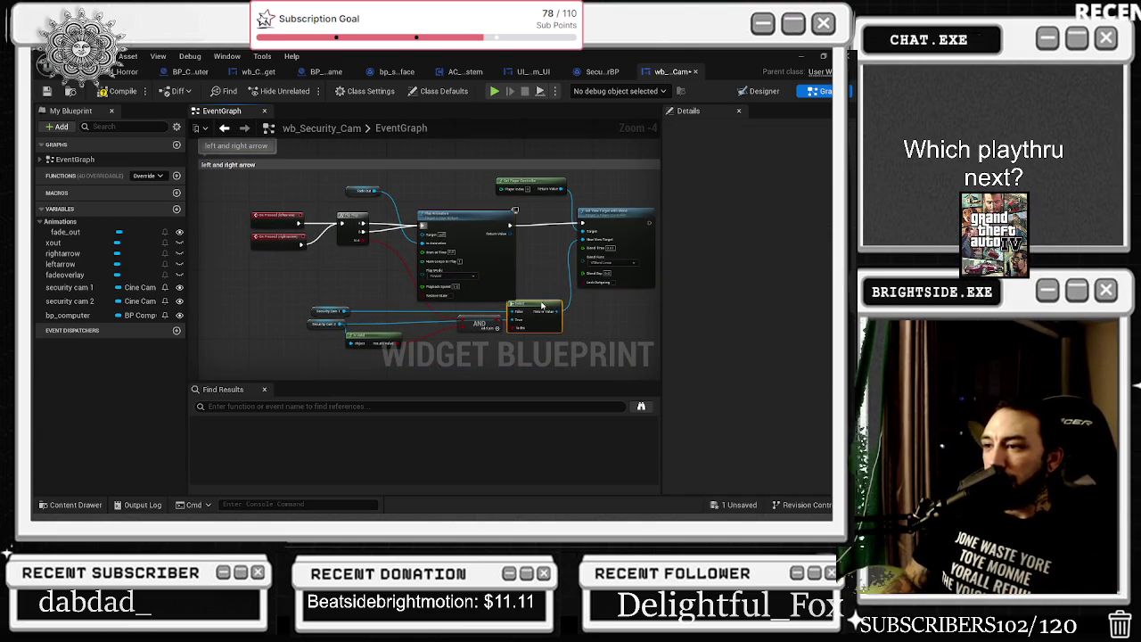
scroll(546, 294, "right", 3)
left_click(550, 222)
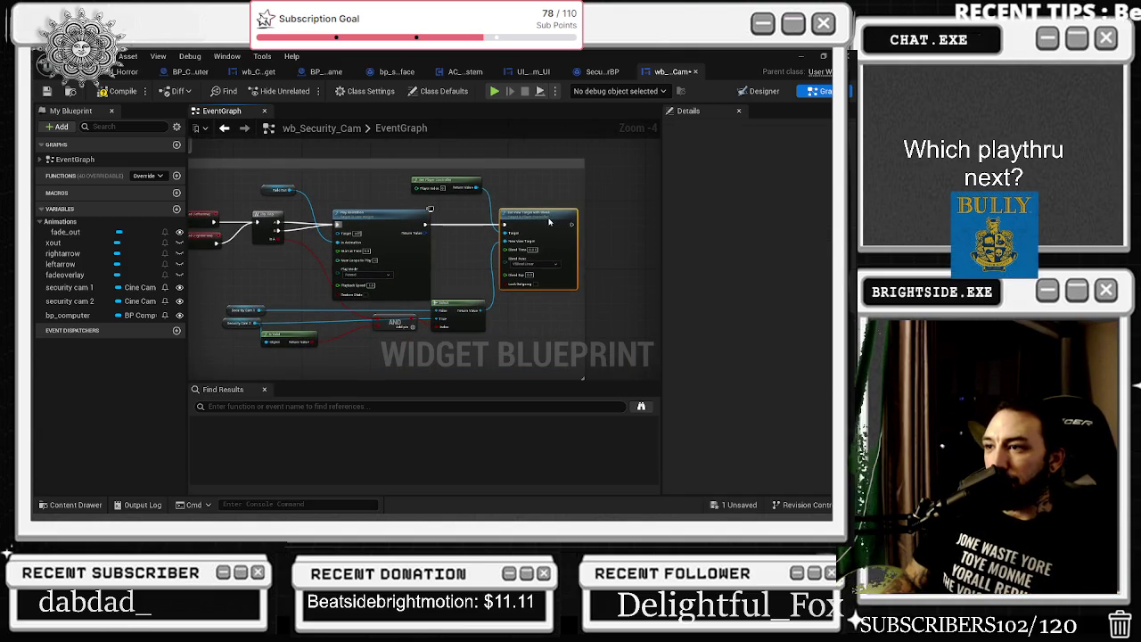
left_click_drag(468, 185, 522, 366)
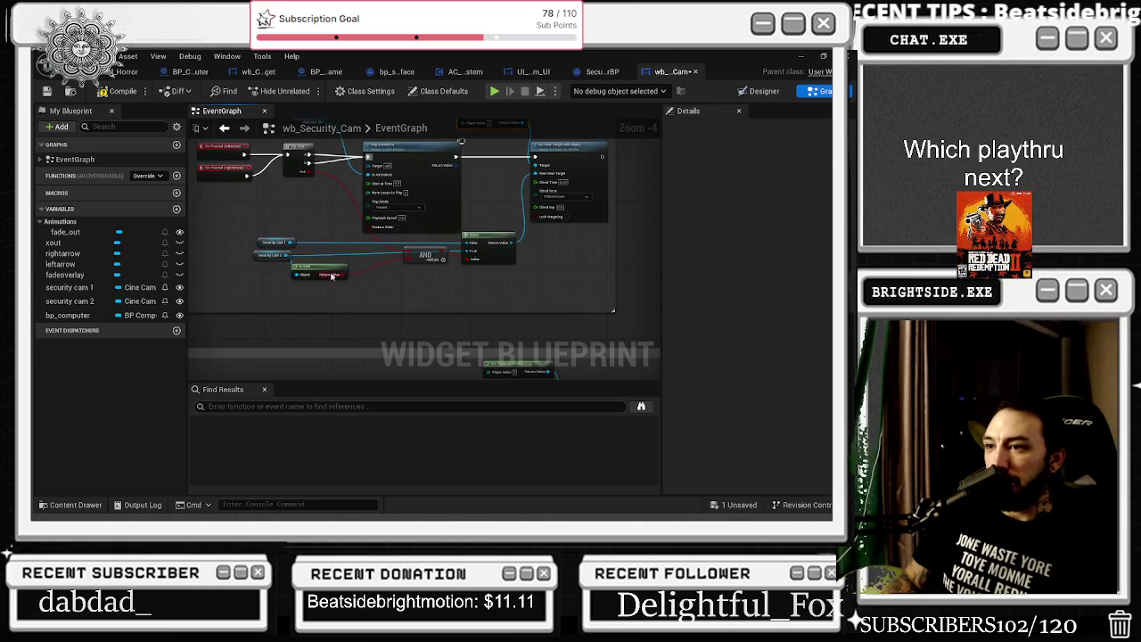
mouse_move(500, 290)
left_mouse_down()
mouse_move(489, 262)
mouse_move(481, 267)
left_mouse_up()
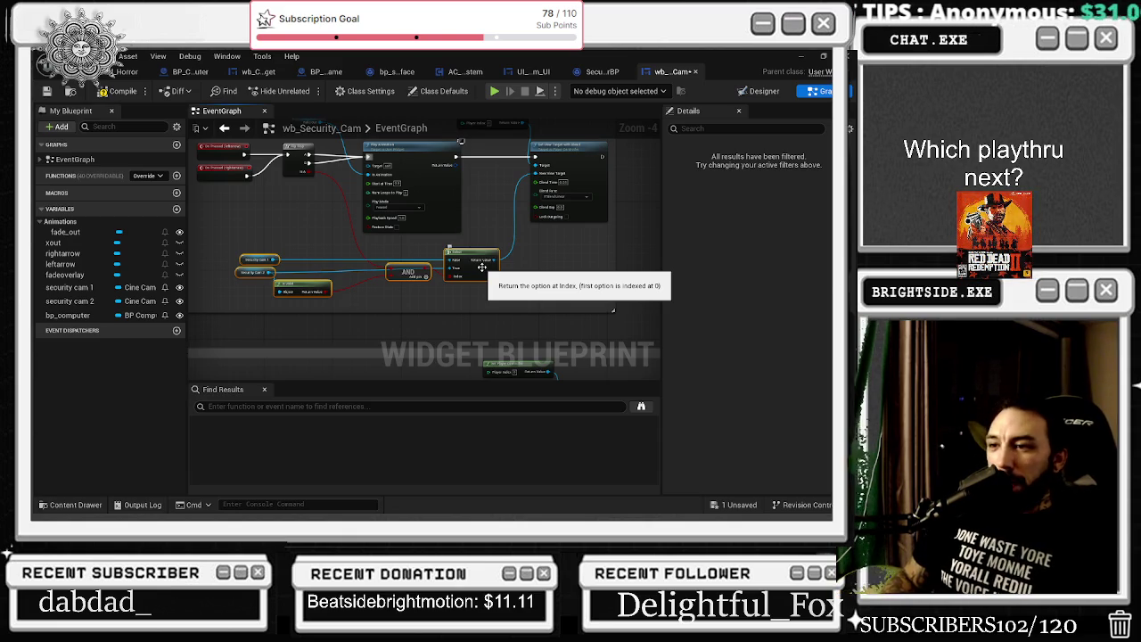
mouse_move(211, 245)
left_mouse_down()
mouse_move(301, 292)
mouse_move(335, 285)
left_mouse_up()
left_click(482, 288)
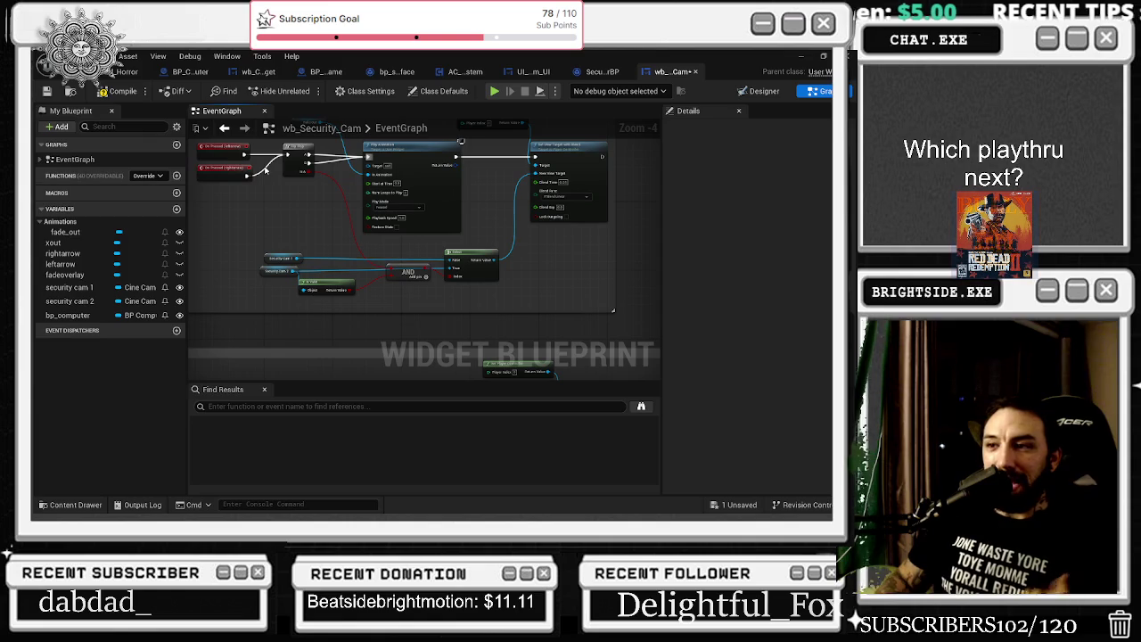
Shift both button events and the FlipFlop left and line Play Animation up with them
left_click_drag(493, 297, 494, 296)
left_click(262, 270)
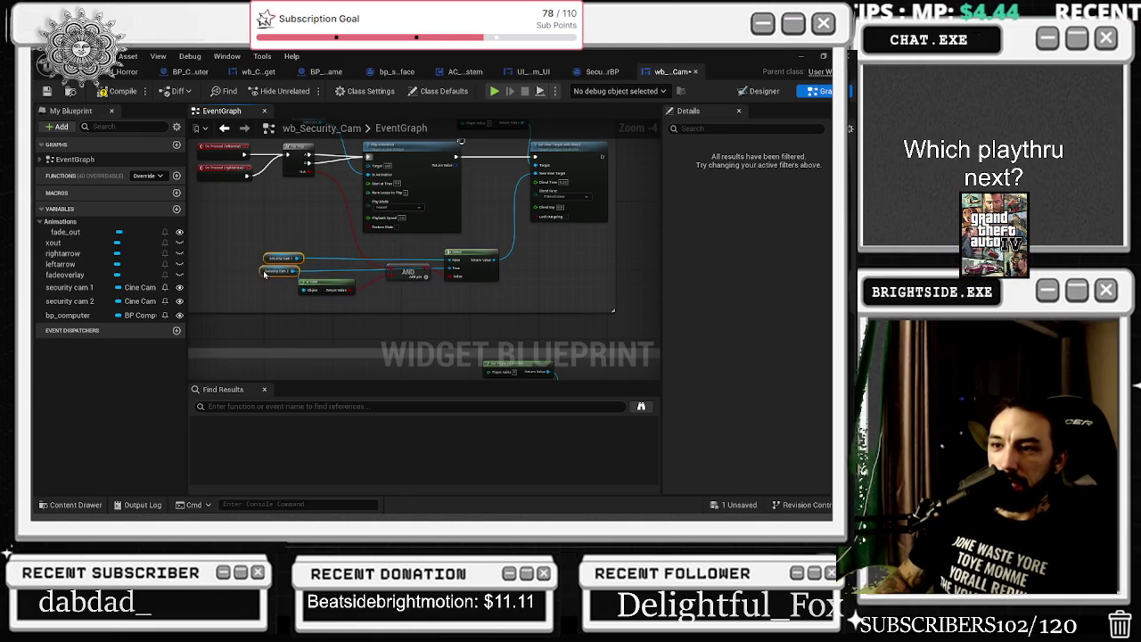
left_click(303, 260)
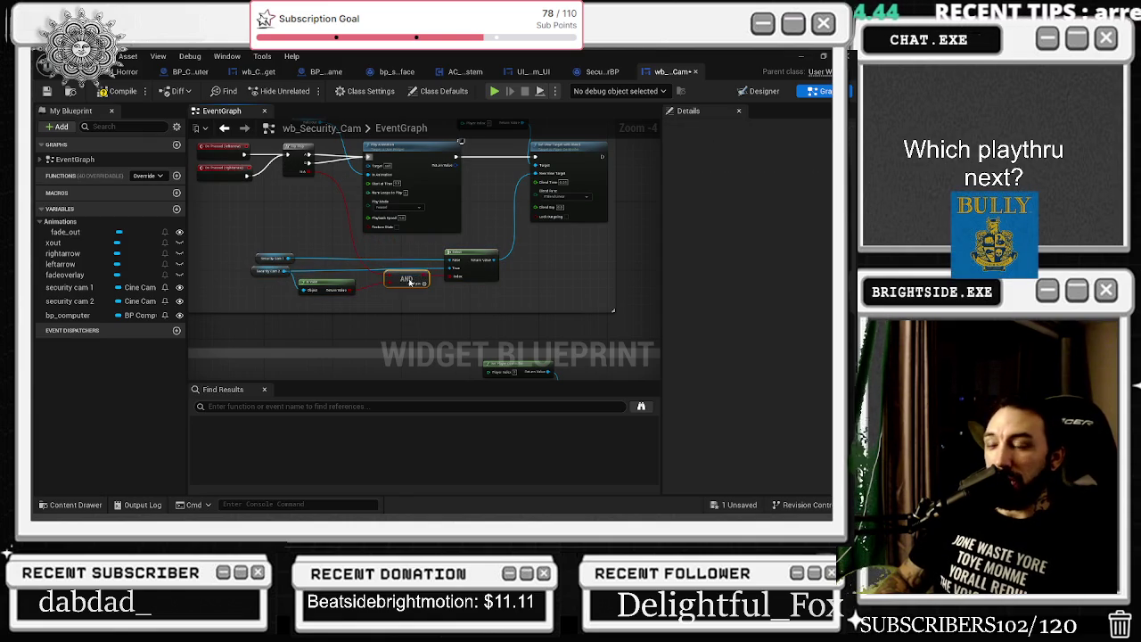
left_click_drag(403, 274, 428, 307)
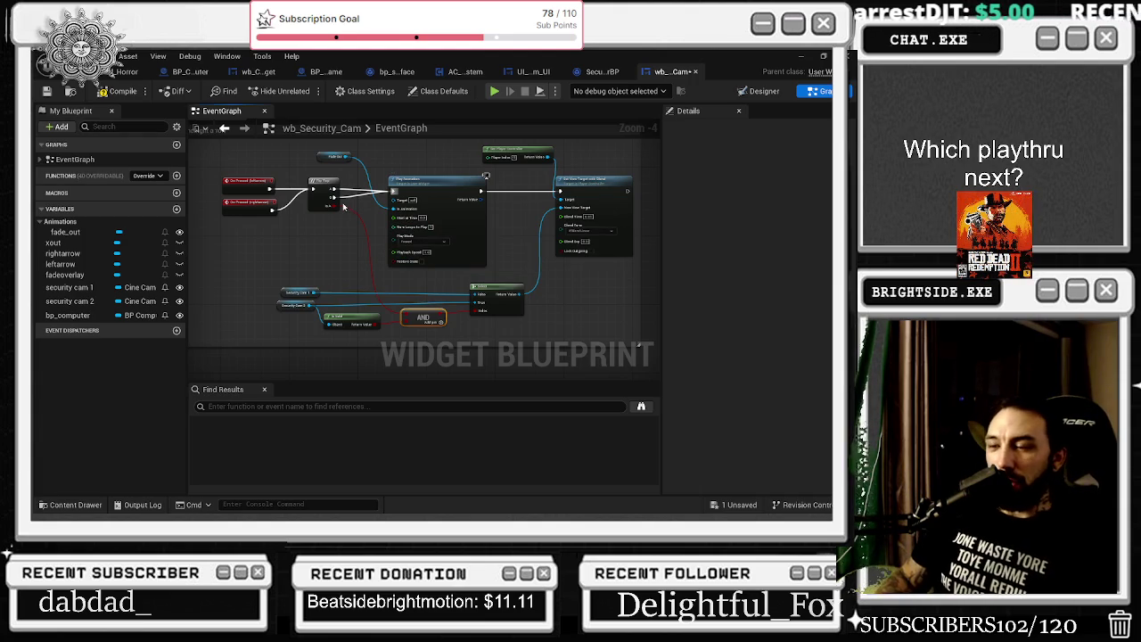
left_click_drag(343, 206, 207, 175)
left_click_drag(313, 204, 297, 202)
left_click_drag(428, 179, 401, 183)
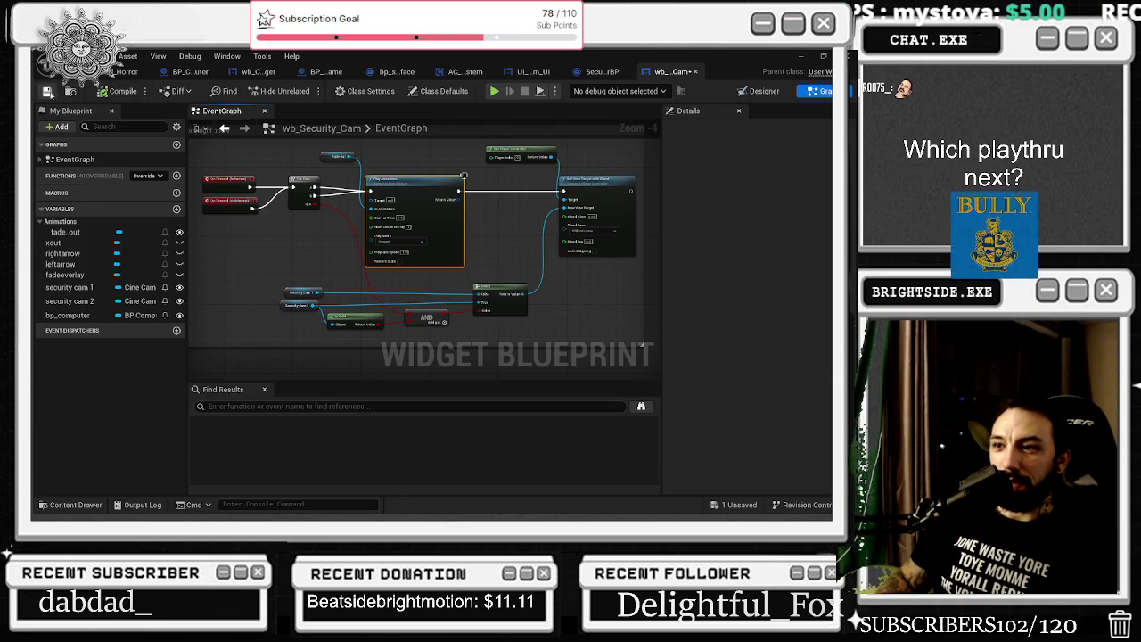
Move the camera selection nodes left together, then return to the Designer layout
scroll(431, 230, "up", 3)
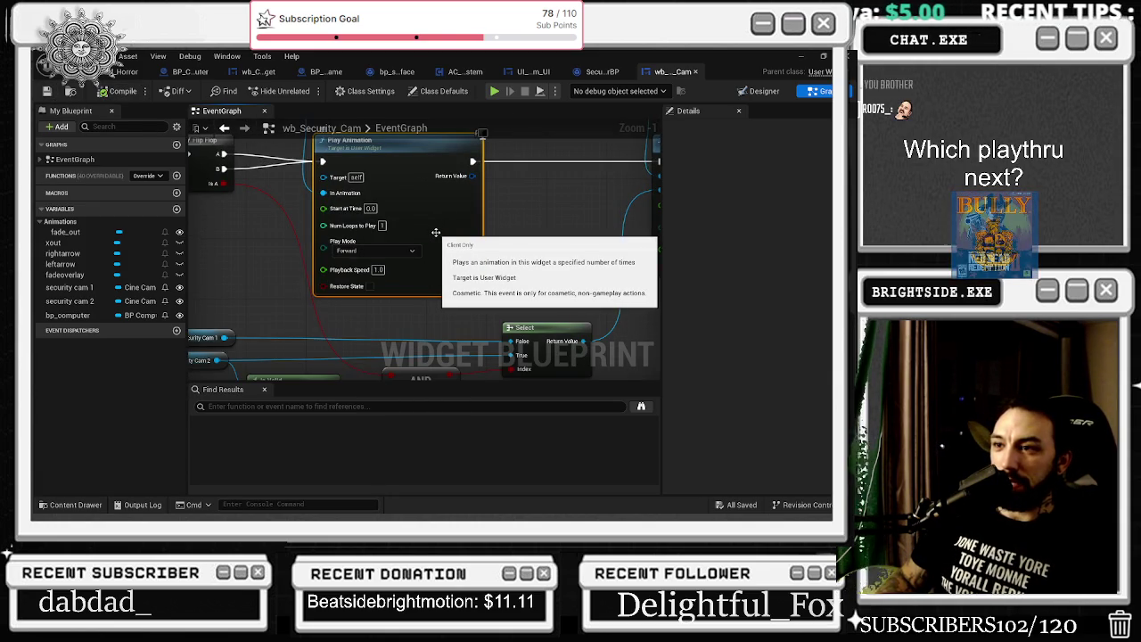
scroll(526, 245, "down", 2)
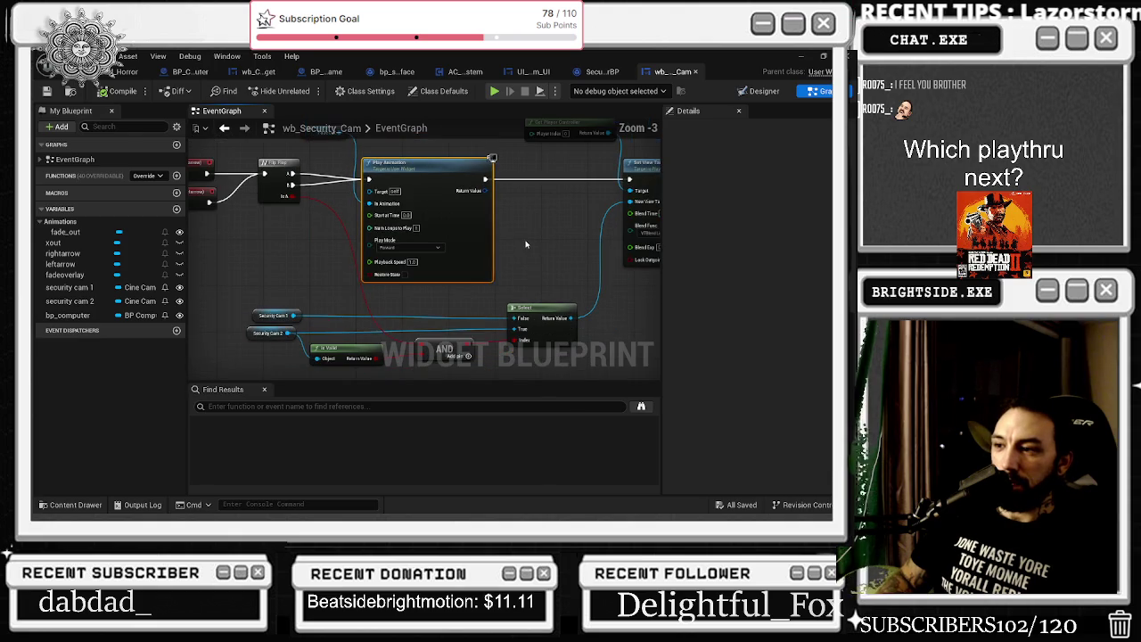
mouse_move(255, 305)
left_mouse_down()
mouse_move(560, 347)
mouse_move(481, 337)
left_mouse_up()
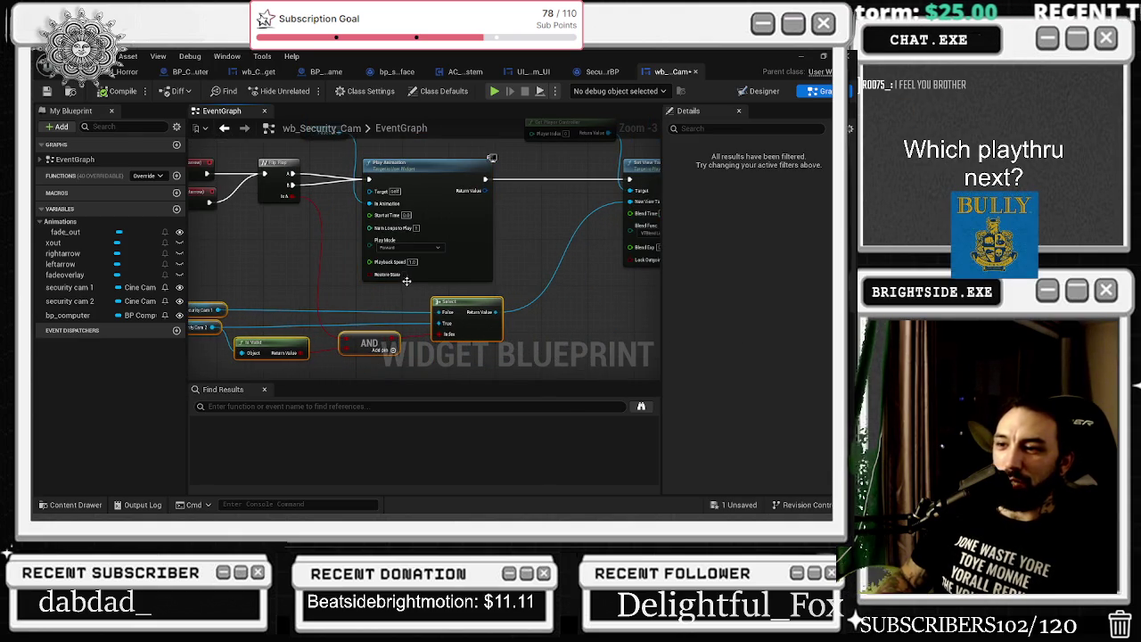
scroll(479, 250, "down", 2)
scroll(423, 256, "up", 4)
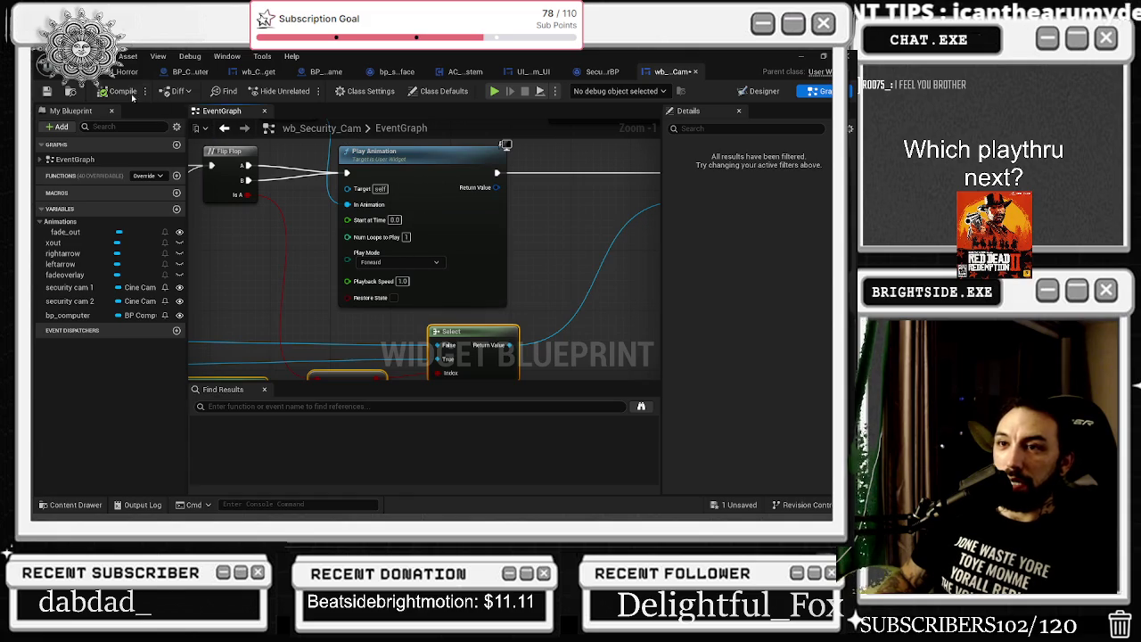
left_click(759, 91)
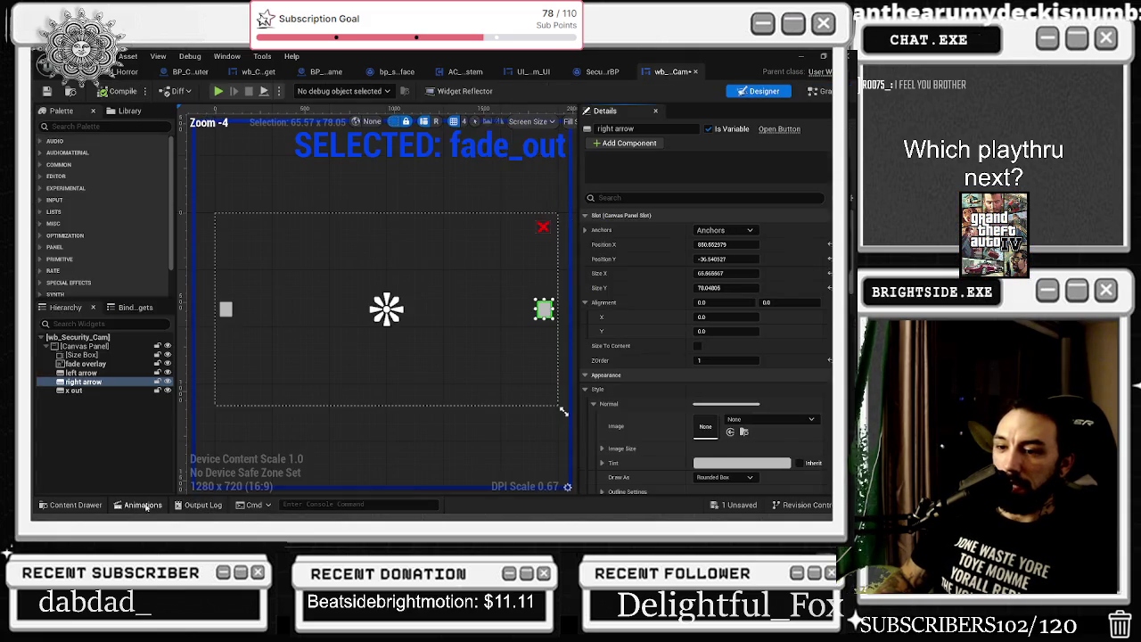
In the fade_out animation, key the fade overlay's render opacity to 1.0 at 0.60
left_click(142, 506)
left_click(421, 411)
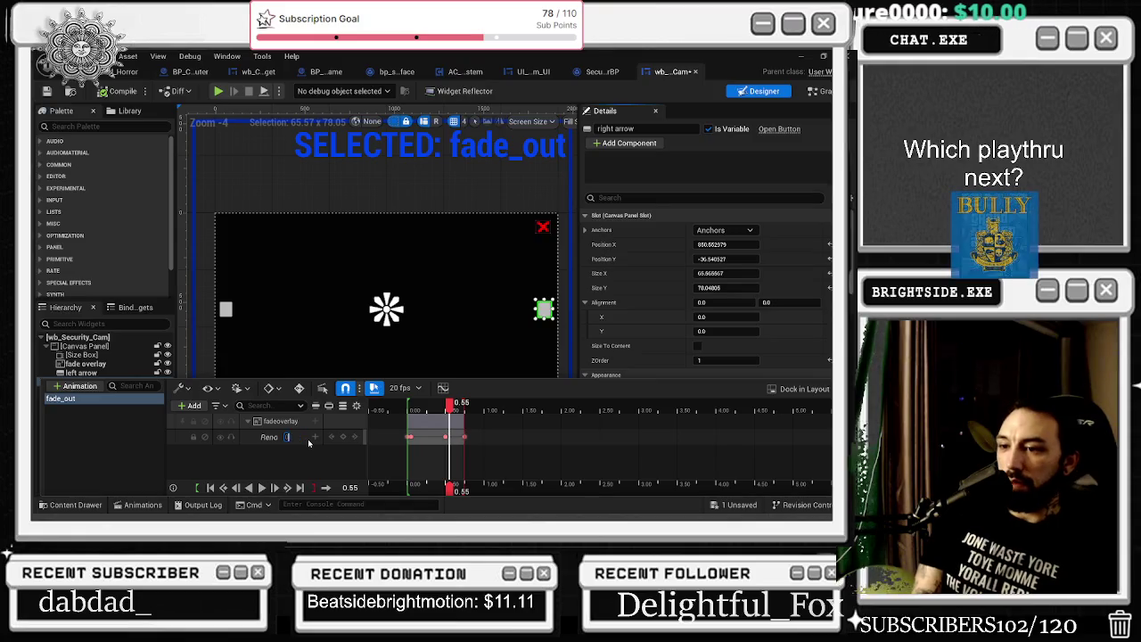
key("Return")
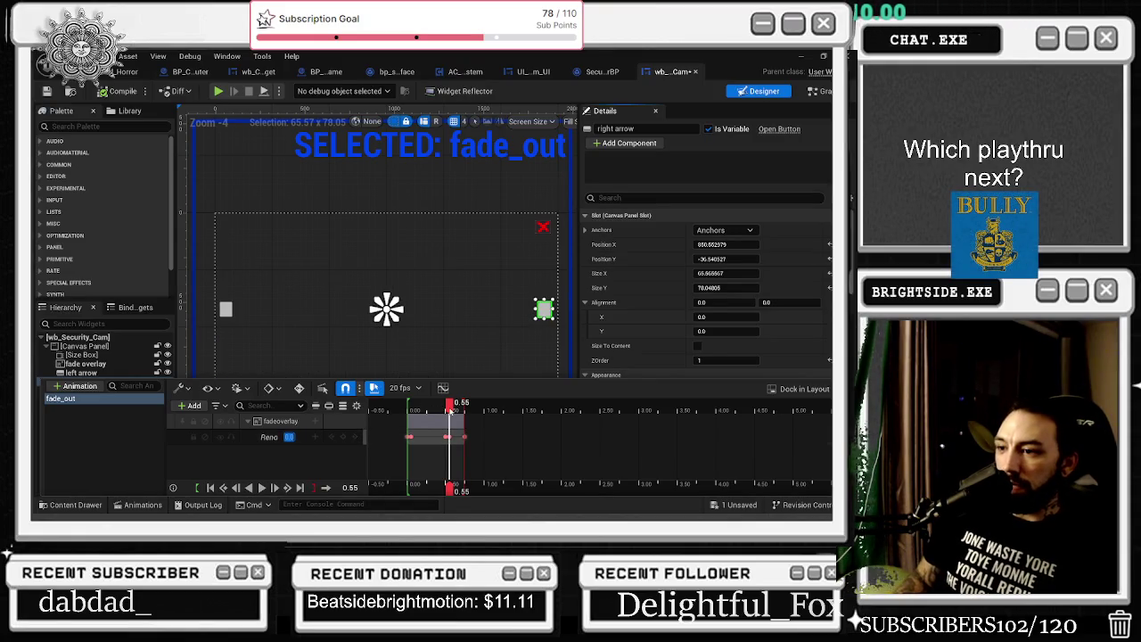
scroll(450, 410, "up", 5)
left_click(457, 415)
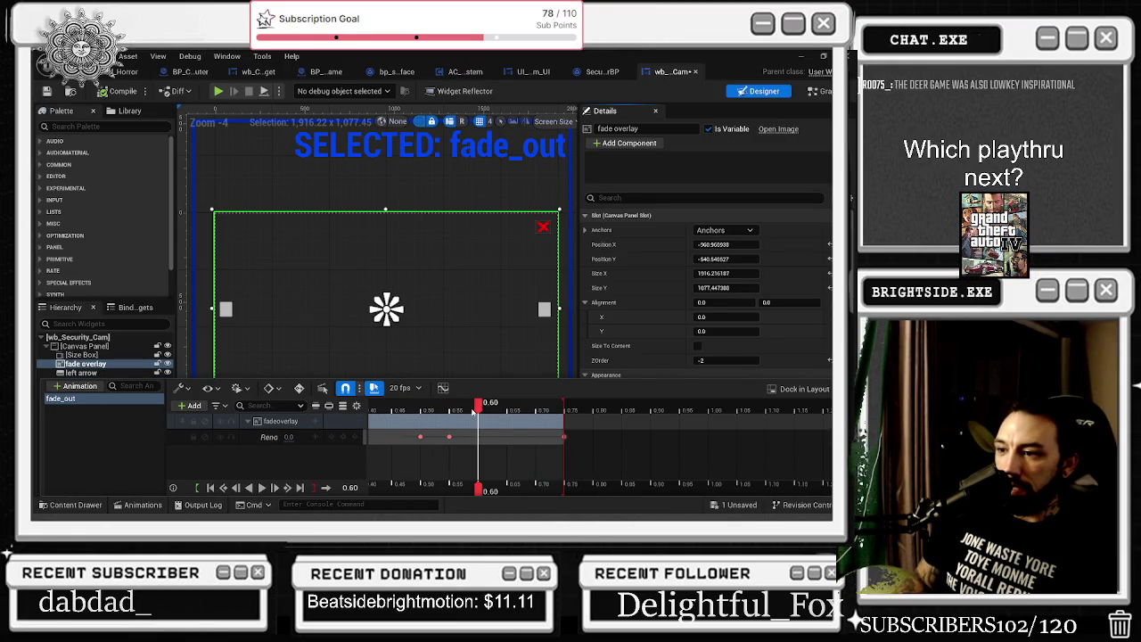
left_click_drag(290, 437, 343, 432)
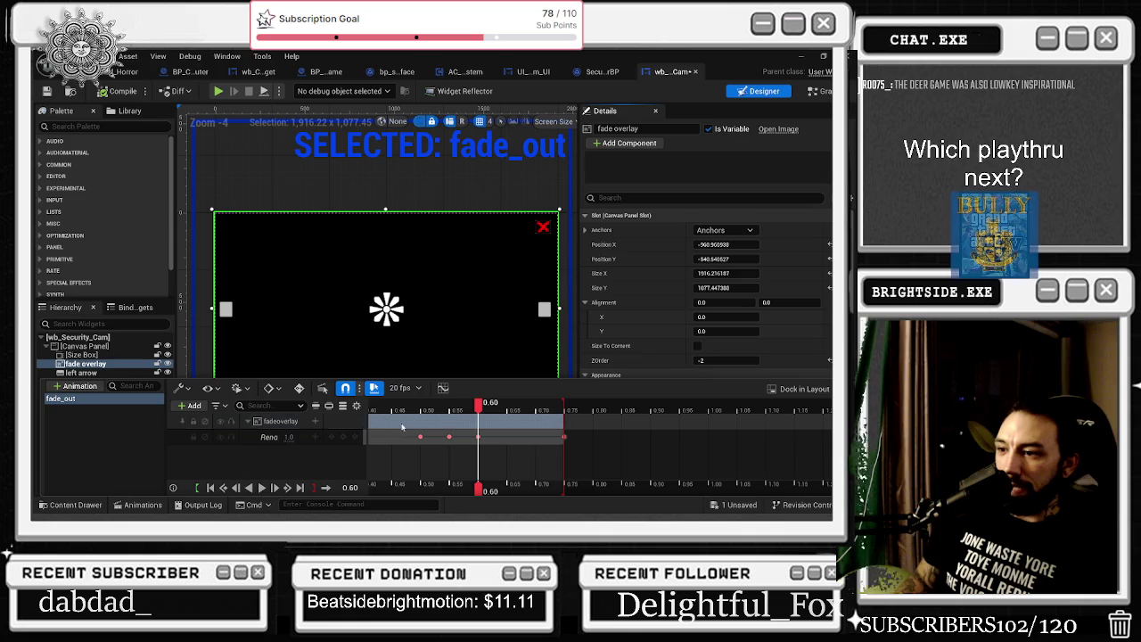
Key opacity 0.0 at 0.65, preview fade_out, then start a Play session from the level
key("Right")
left_click(259, 437)
left_click(290, 437)
type("0")
key("Return")
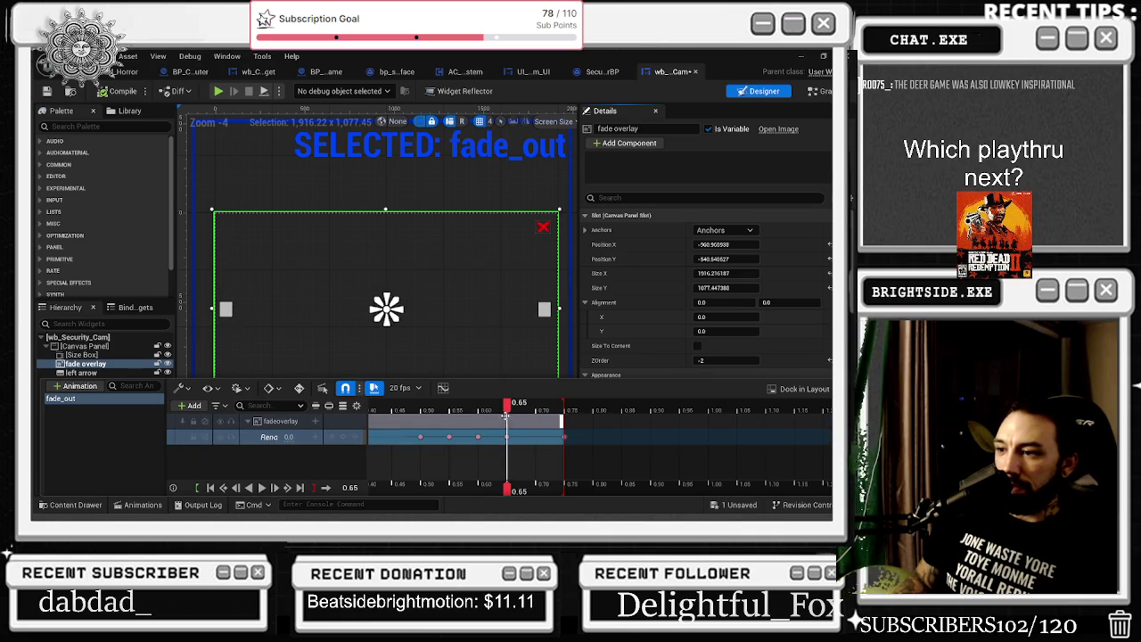
left_click(531, 409)
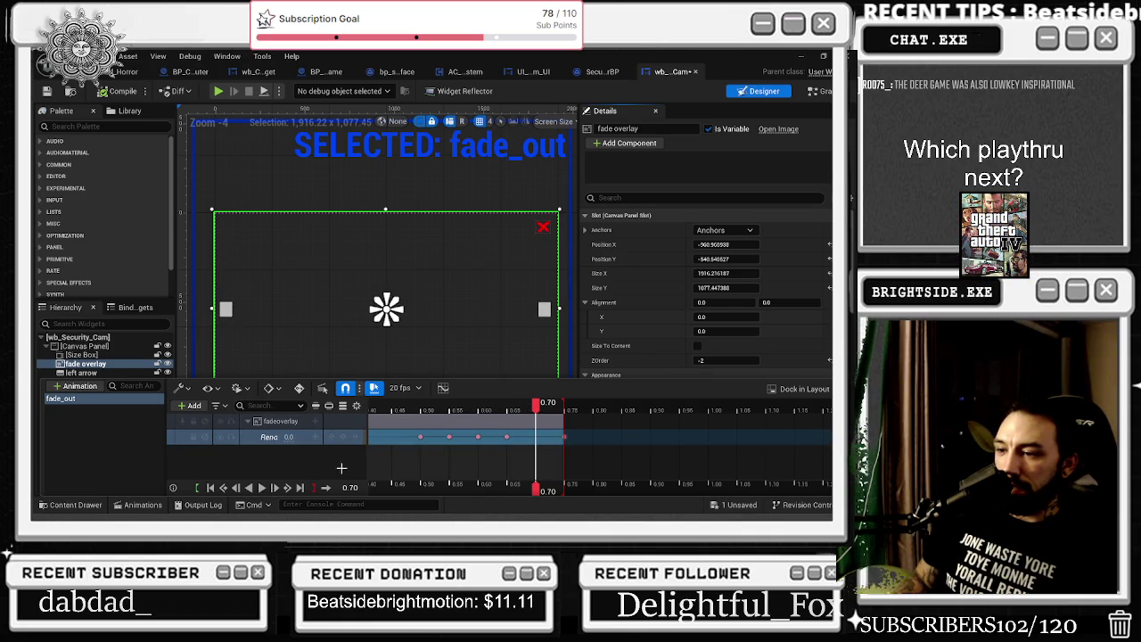
left_click(262, 488)
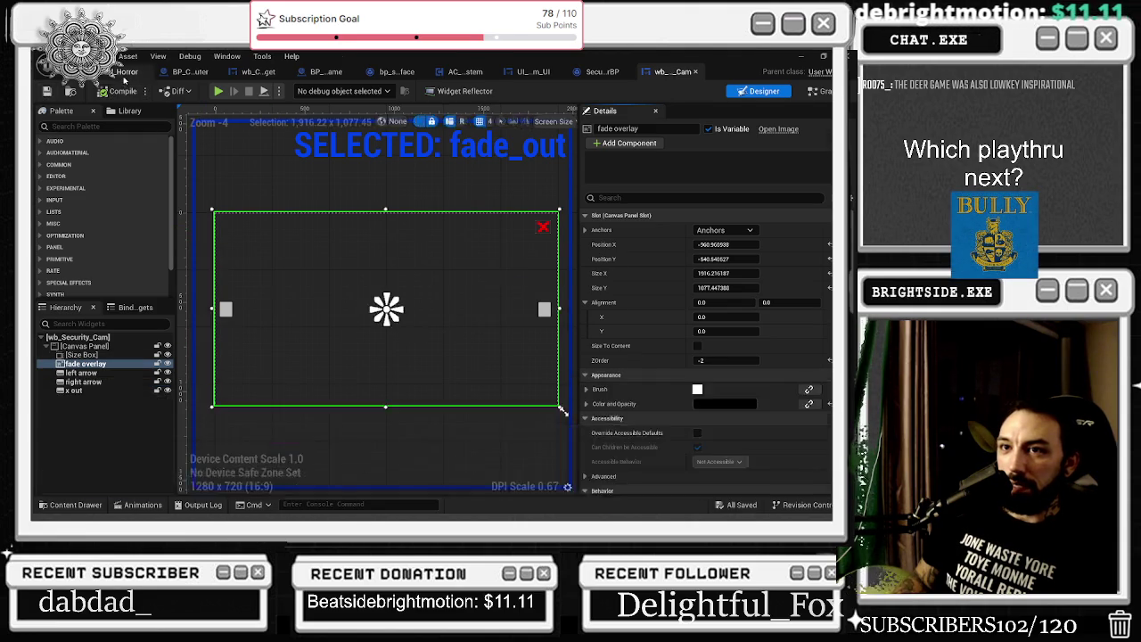
left_click(125, 71)
left_click(304, 90)
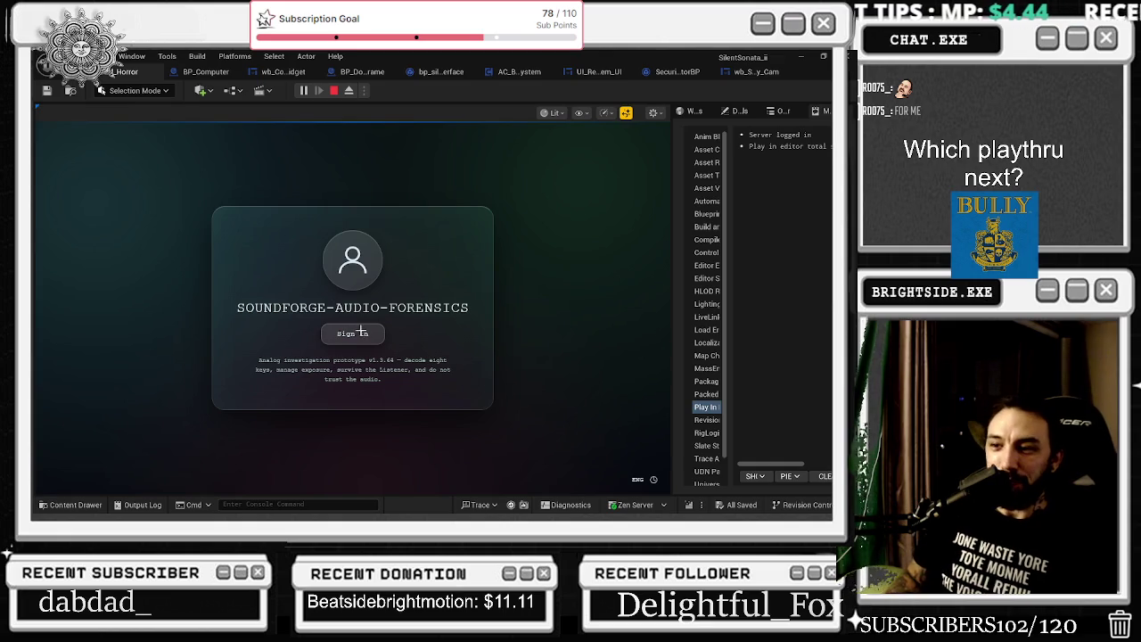
Open the security camera monitor, cycle ten cameras with the right arrow watching the black fade, then stop playing
left_click(398, 481)
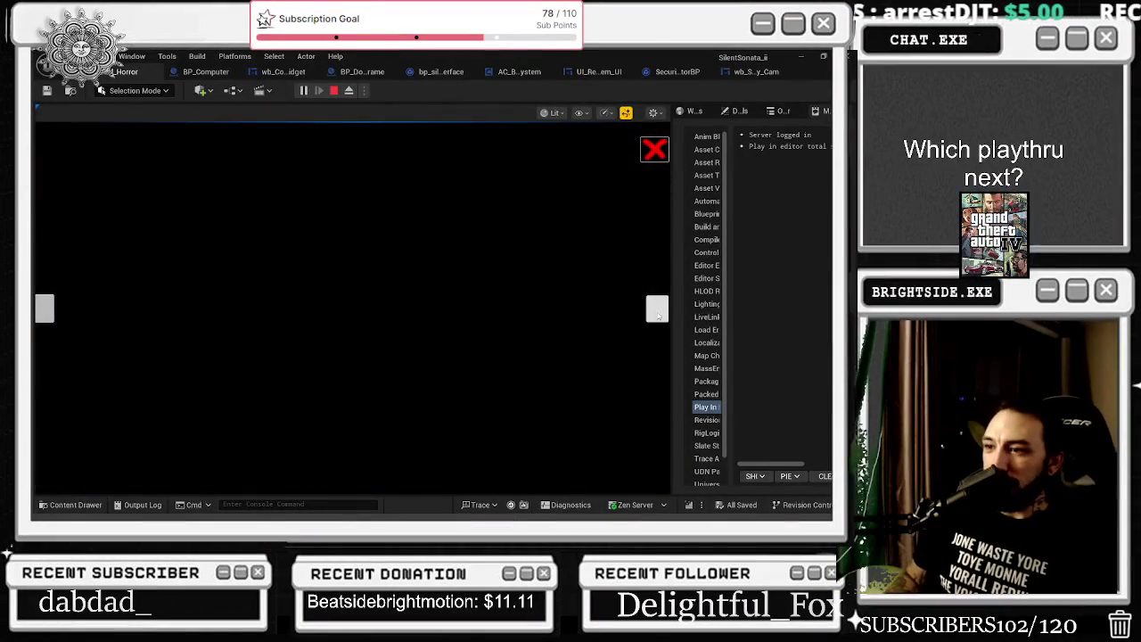
left_click(657, 309)
left_click(657, 310)
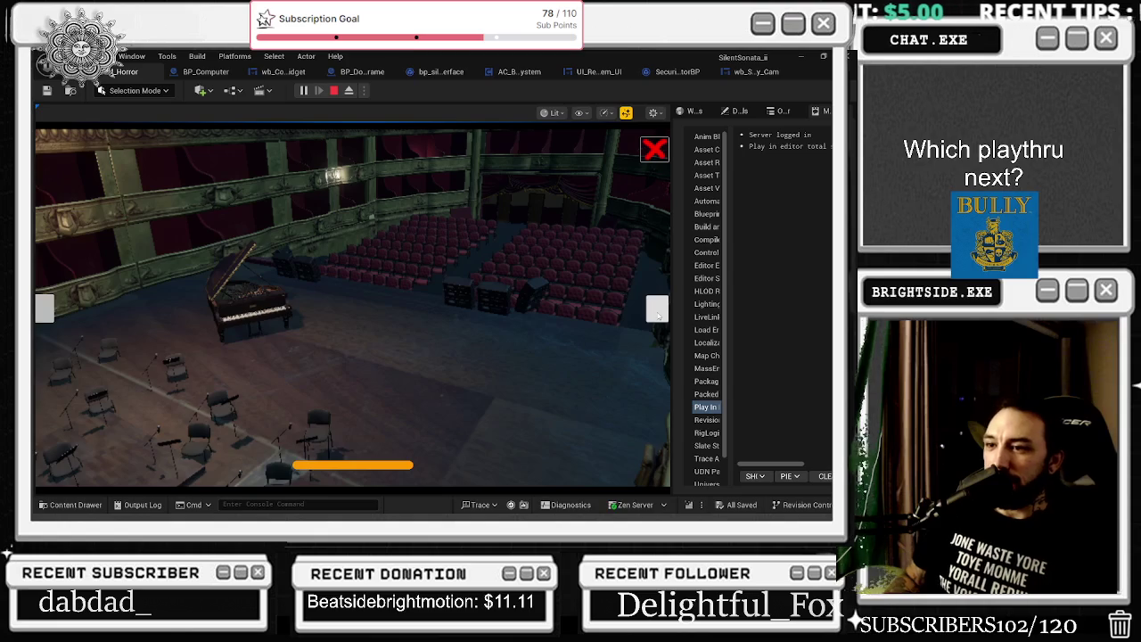
left_click(657, 309)
left_click(657, 309)
left_click(658, 309)
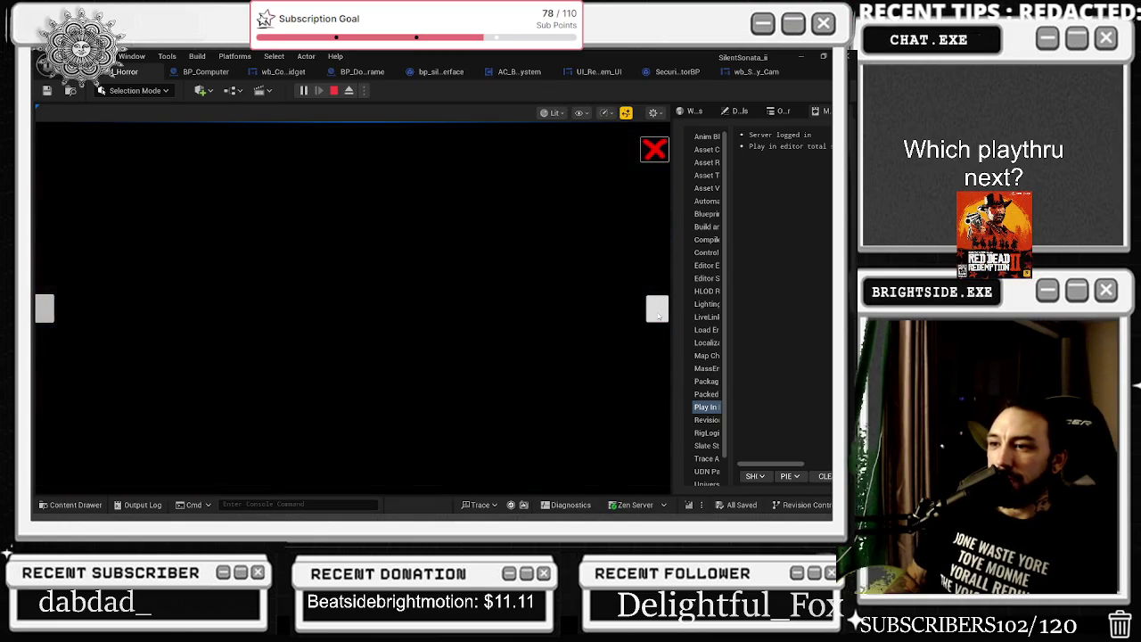
left_click(657, 310)
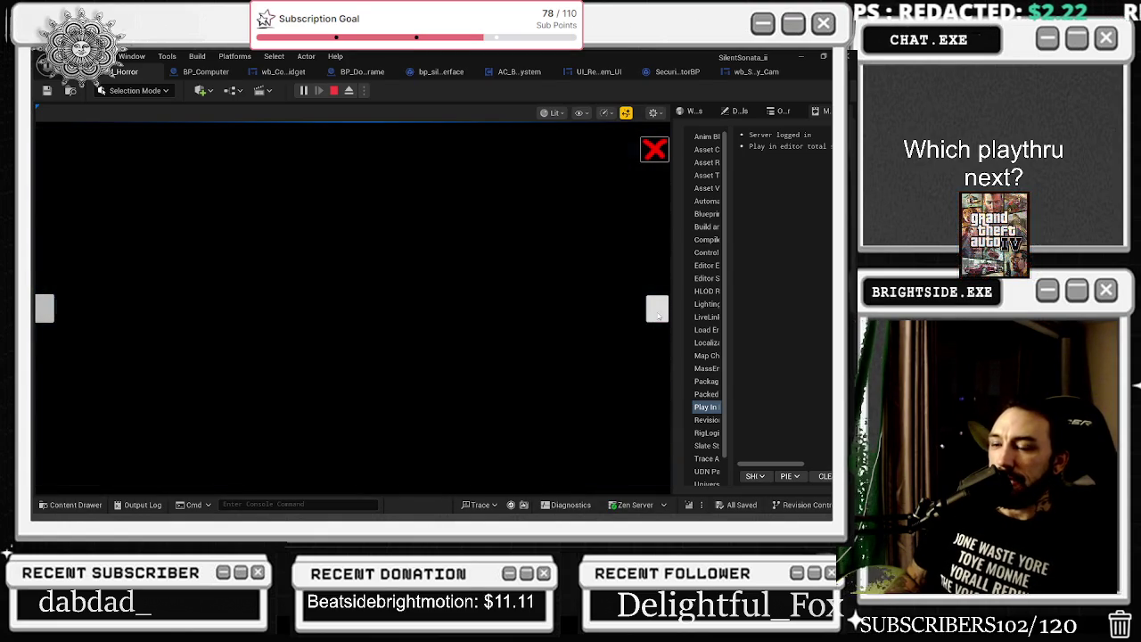
left_click(658, 309)
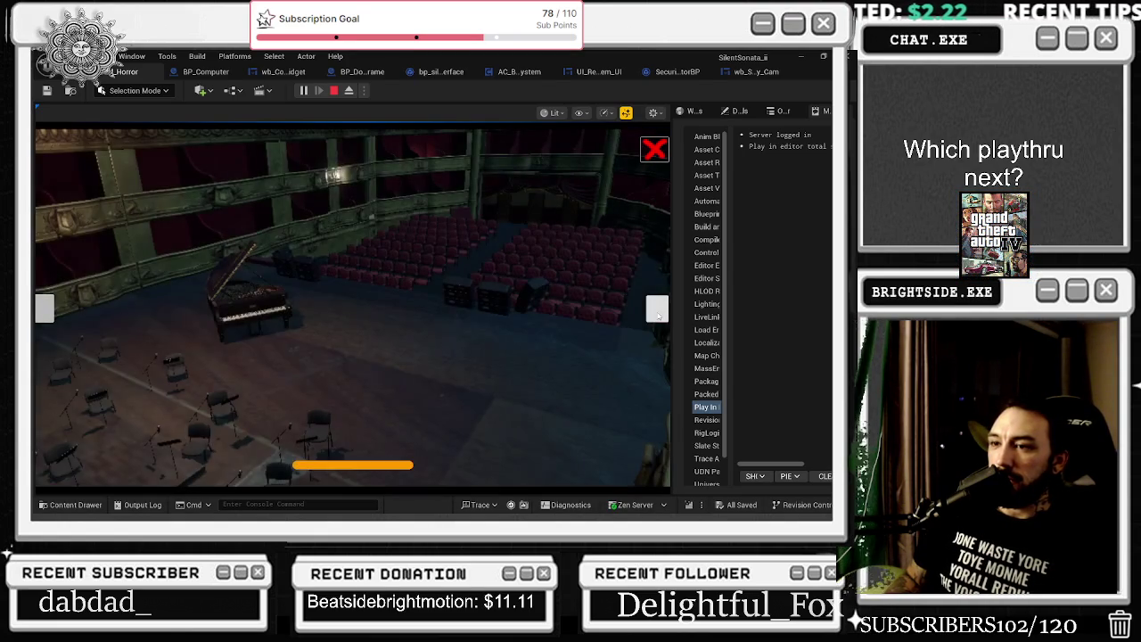
left_click(658, 315)
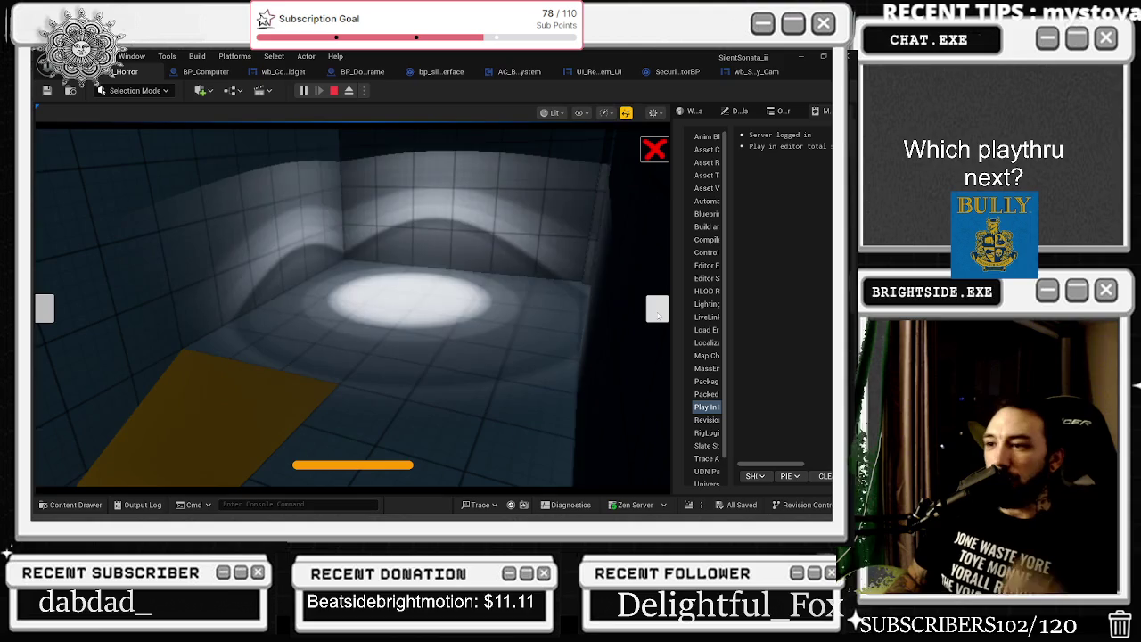
left_click(657, 314)
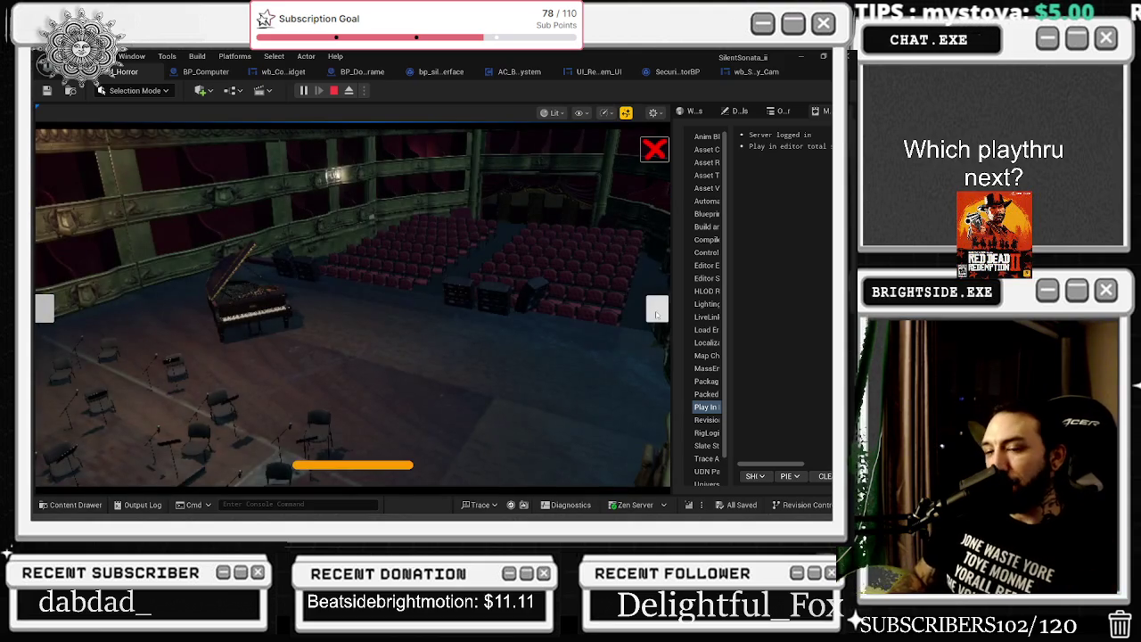
left_click(657, 314)
key("Escape")
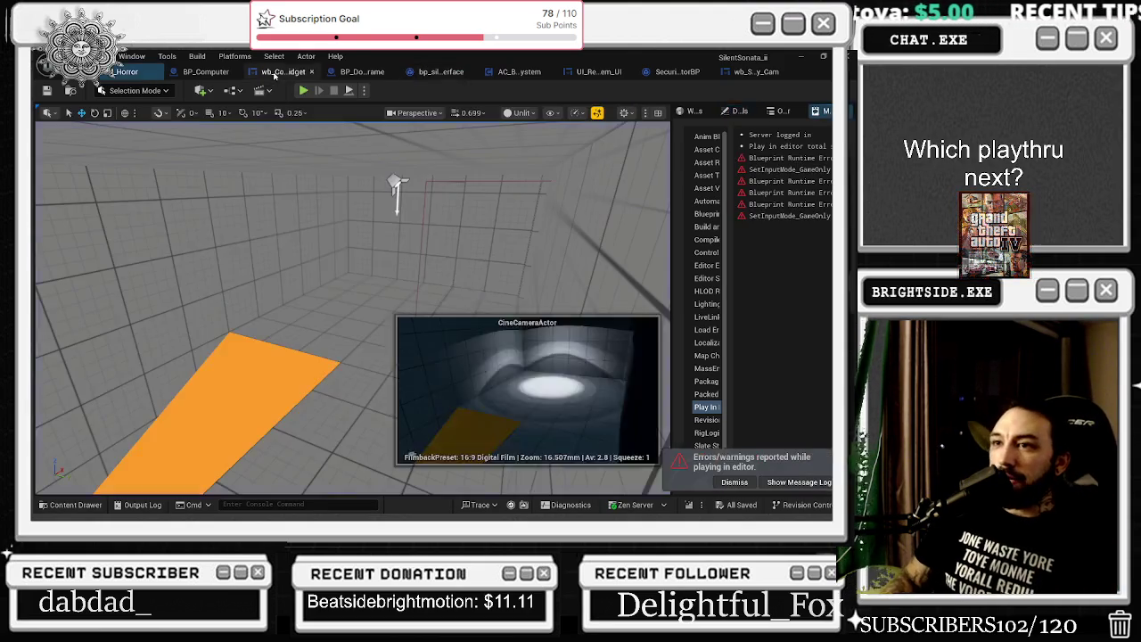
Return to wb_Security_Cam through the blueprint tabs and paste a 0.2 s Delay before Set View Target with Blend
left_click(278, 72)
left_click(201, 72)
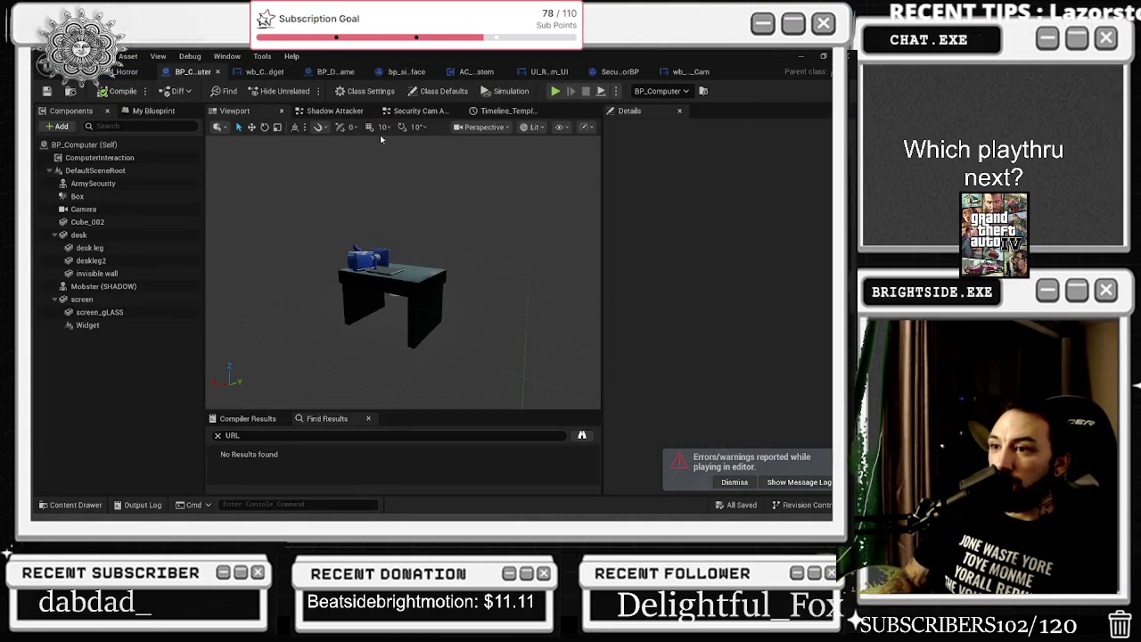
left_click(335, 72)
left_click(406, 72)
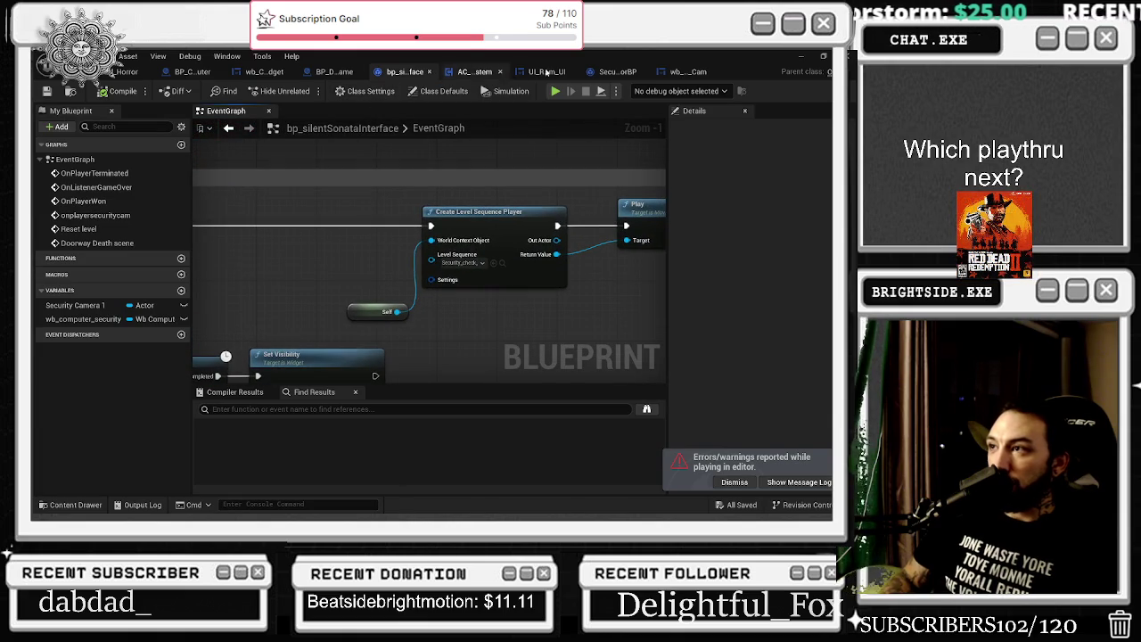
left_click(675, 72)
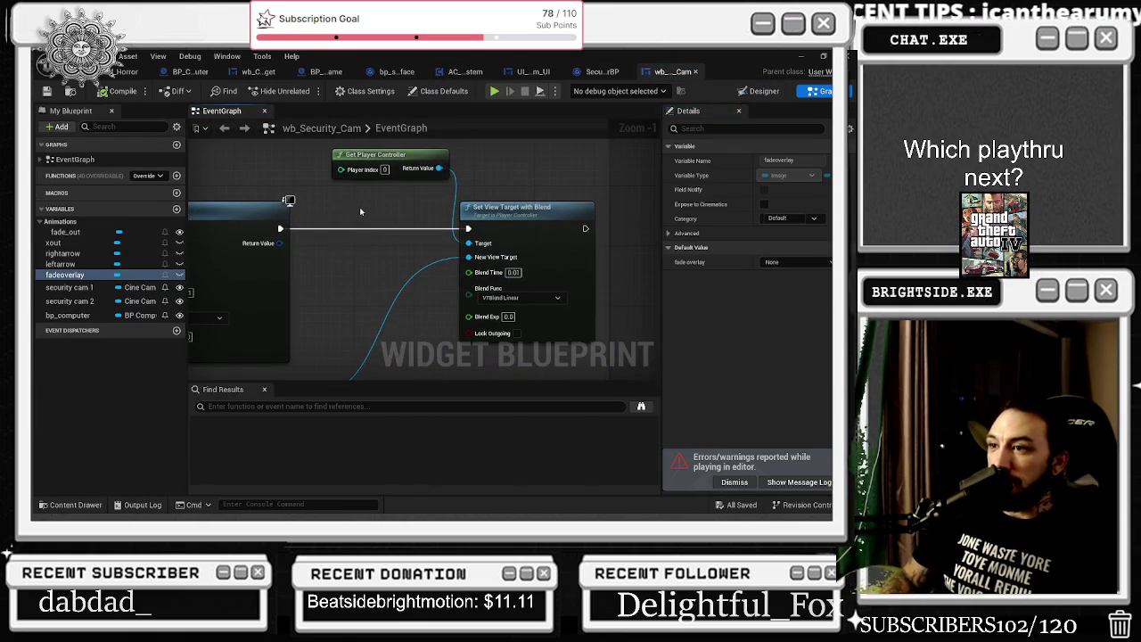
key("ctrl+v")
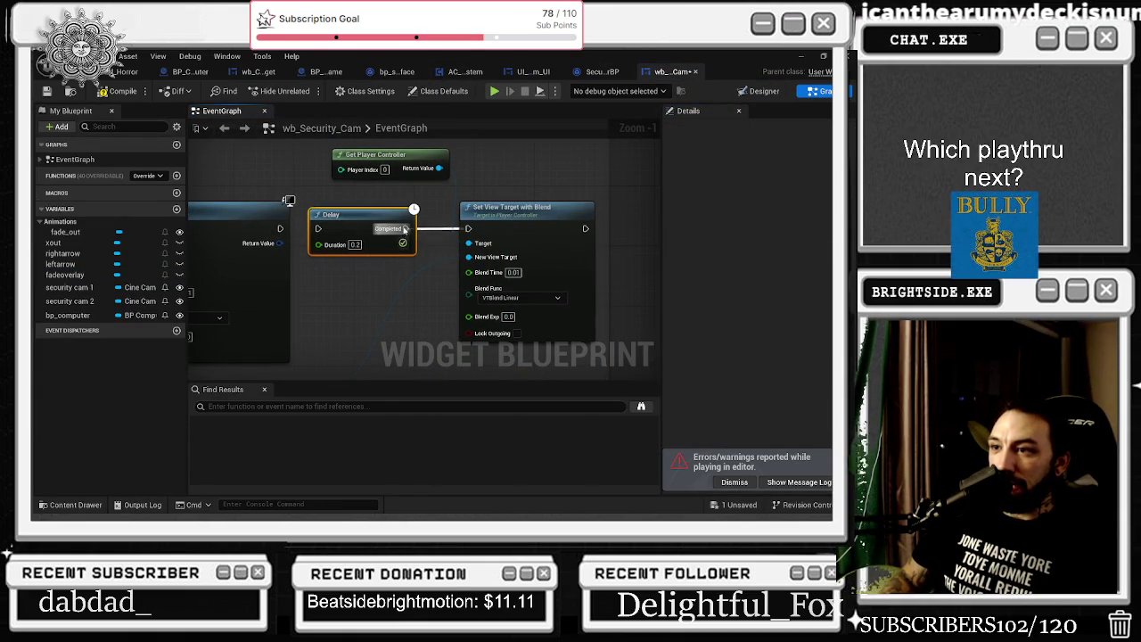
left_click_drag(317, 230, 416, 254)
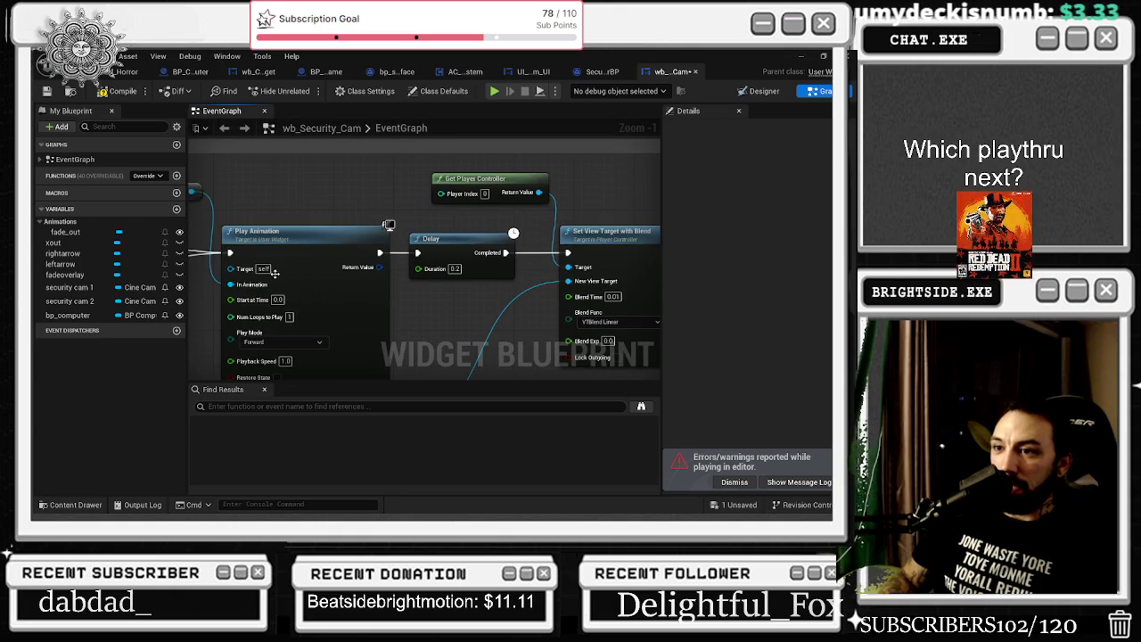
Preview the fade_out animation at 0.05 seconds in the Designer's Animations timeline
left_click(759, 90)
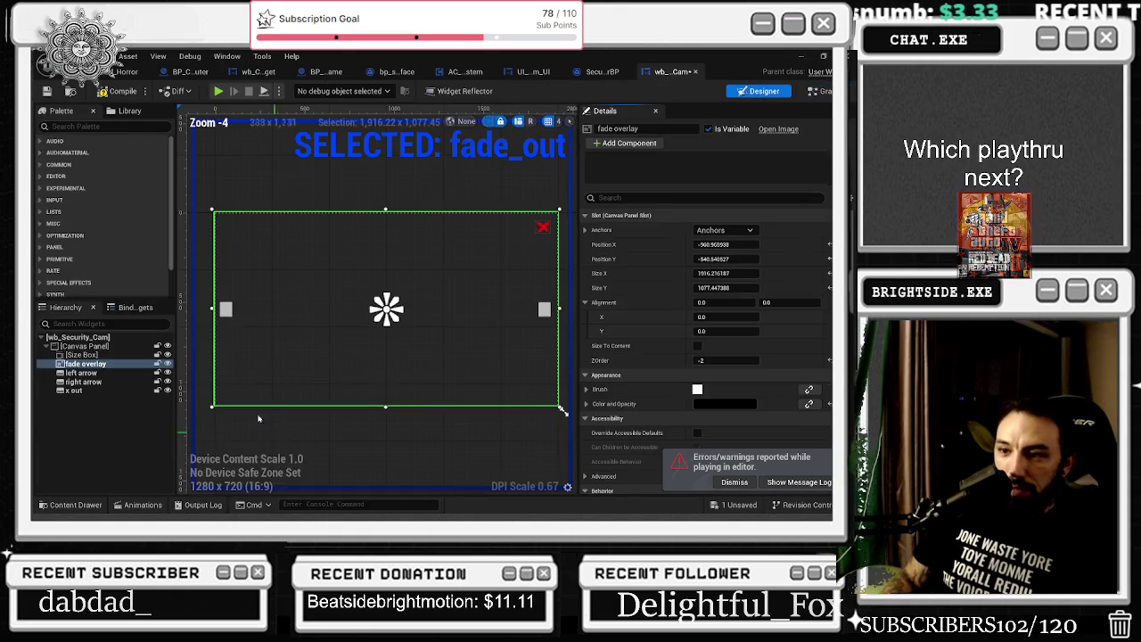
left_click(143, 504)
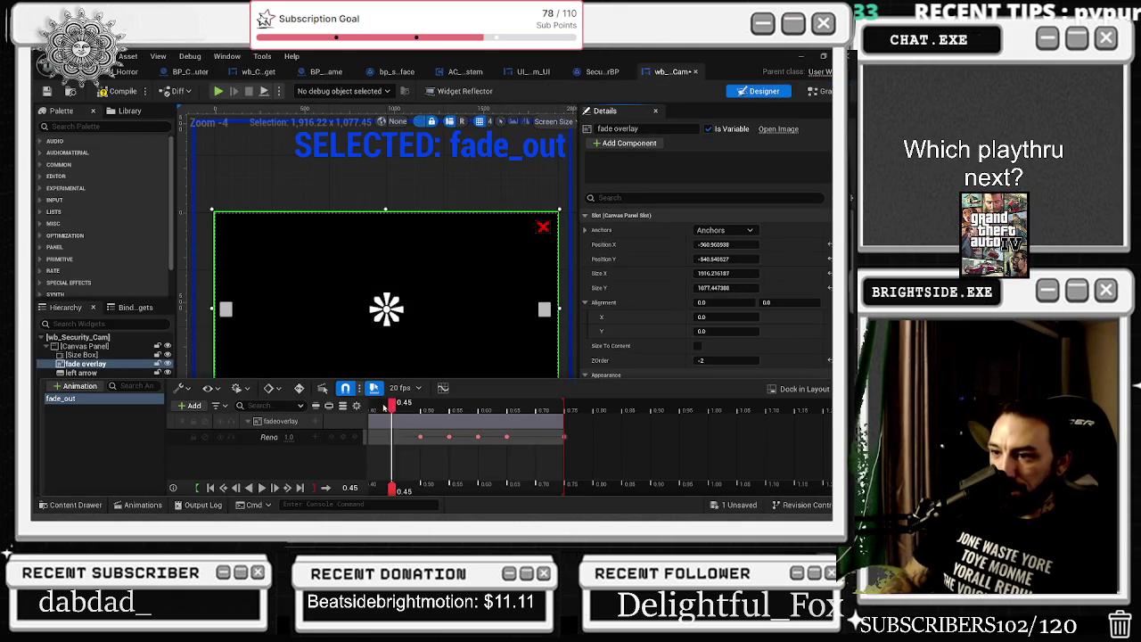
left_click(213, 487)
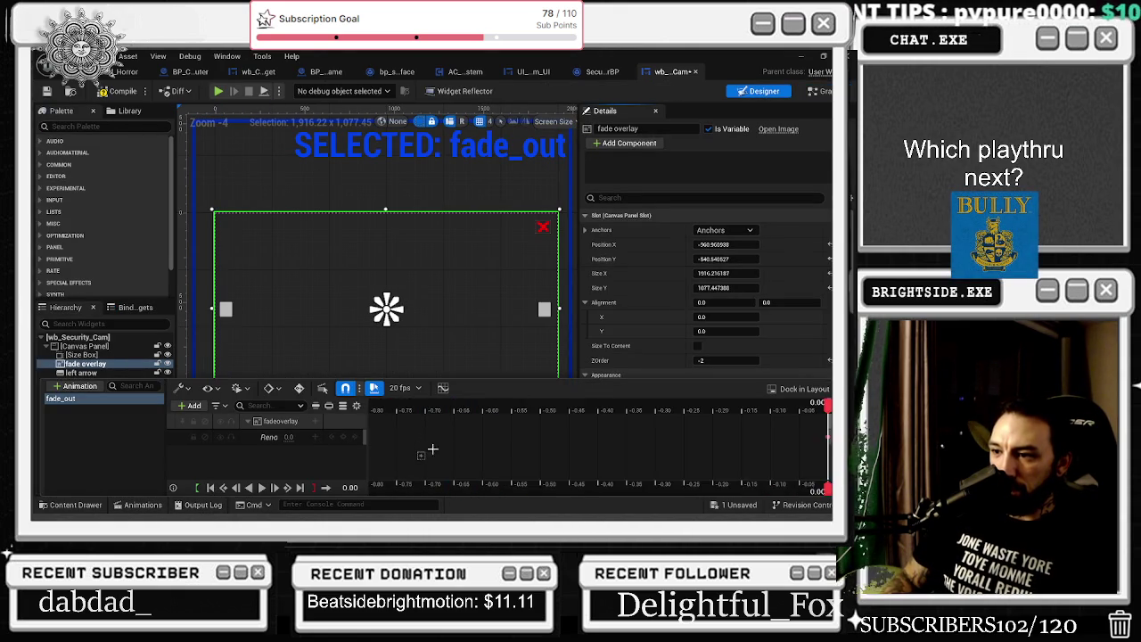
left_click(531, 410)
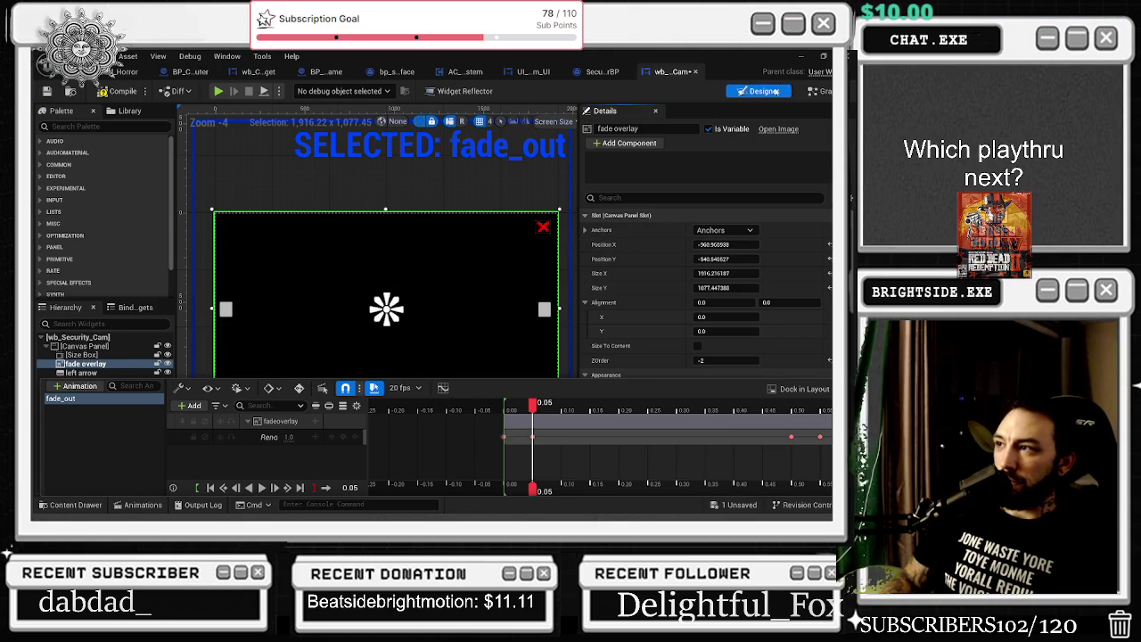
Set the Delay node's Duration in the event graph to 0.05 seconds
double_click(472, 286)
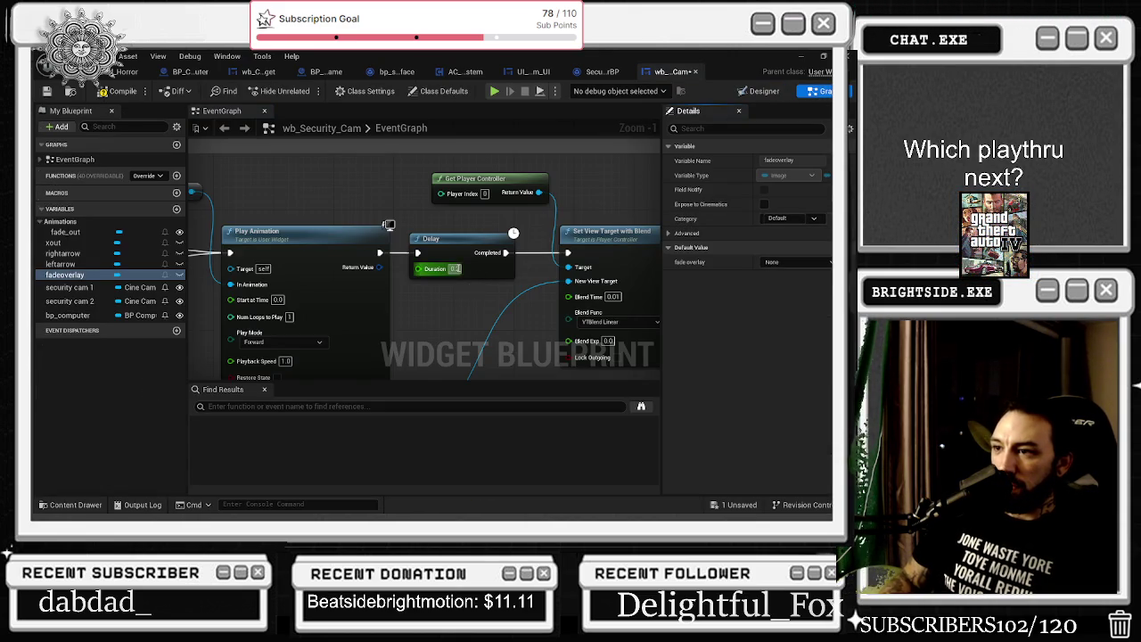
type("0.05")
key("Return")
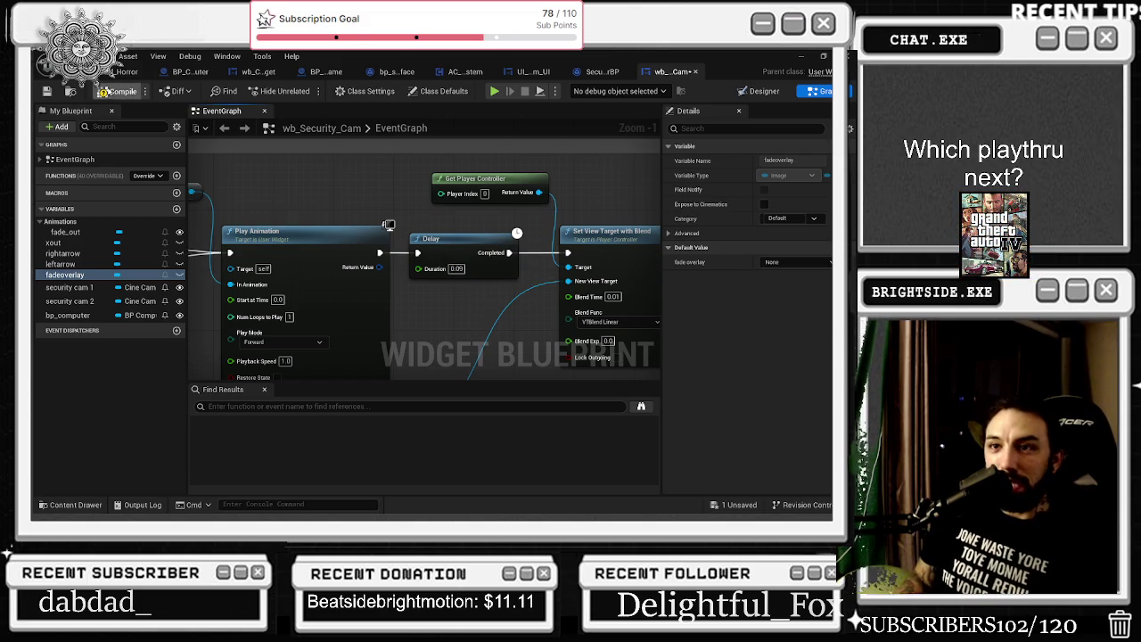
left_click(125, 72)
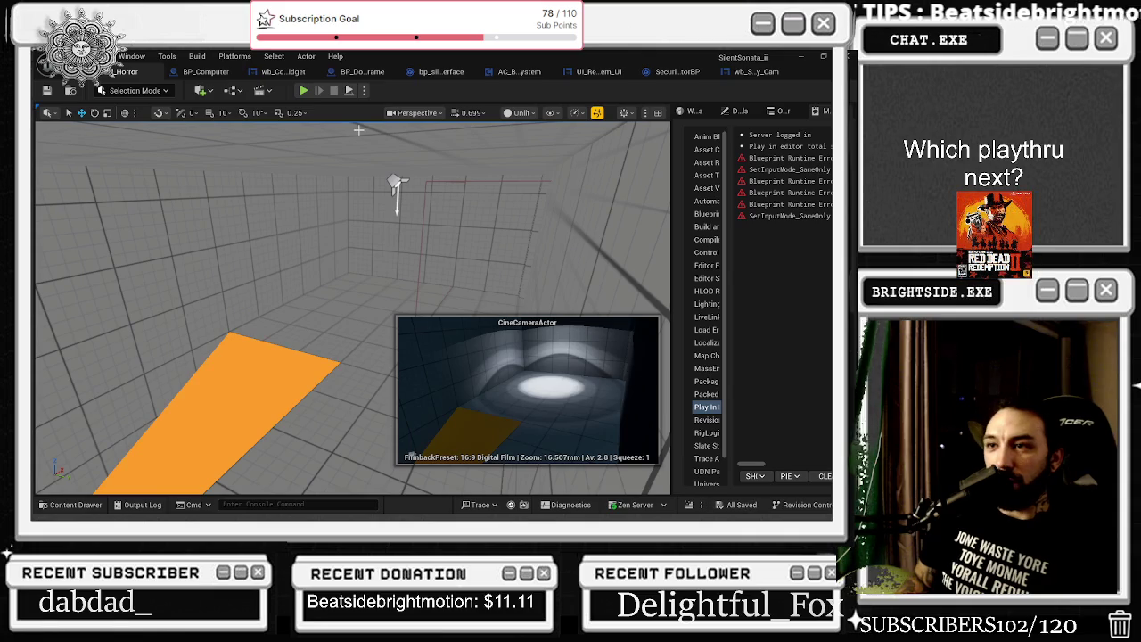
Start Play-in-Editor, stop it, restart with Alt+P, and sign in to the in-game desktop
left_click(301, 90)
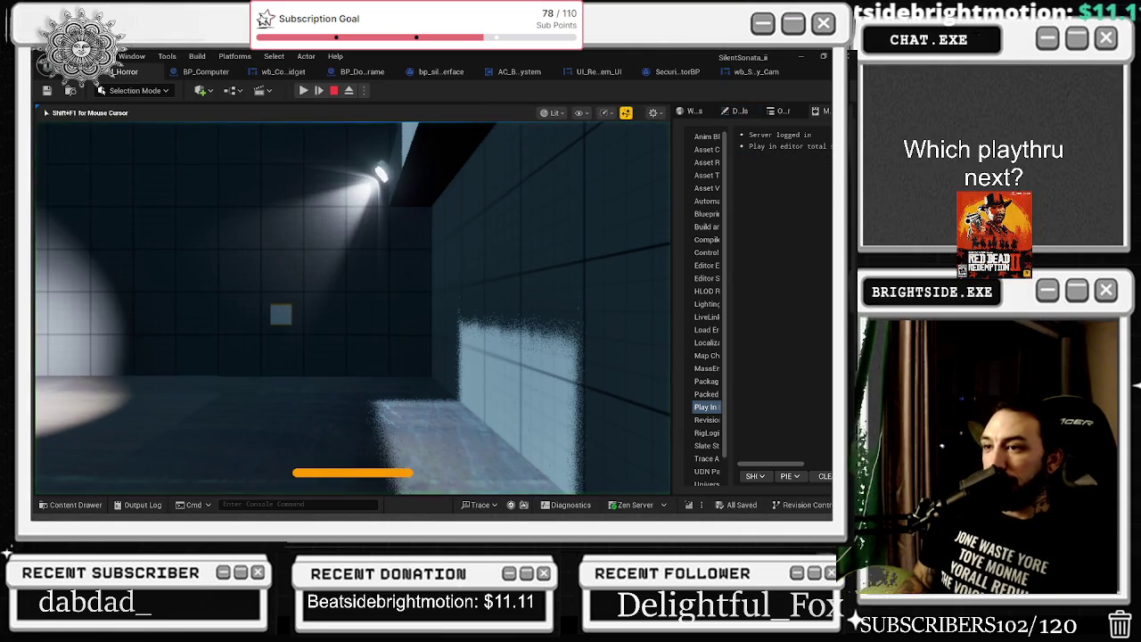
key("shift+F1")
left_click(332, 91)
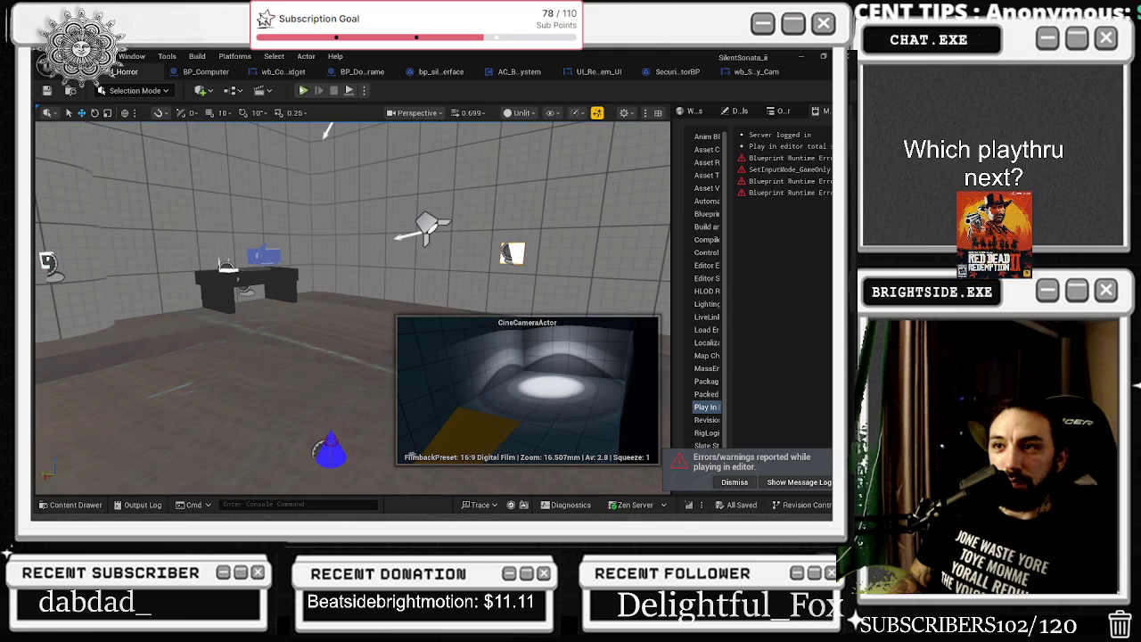
key("alt+p")
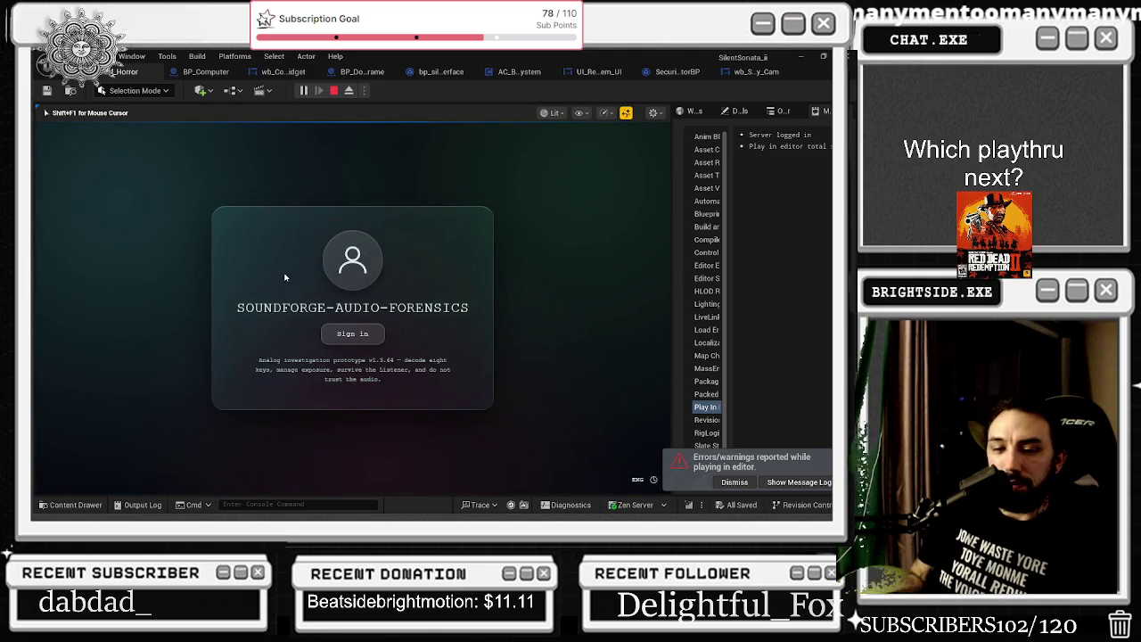
left_click(354, 333)
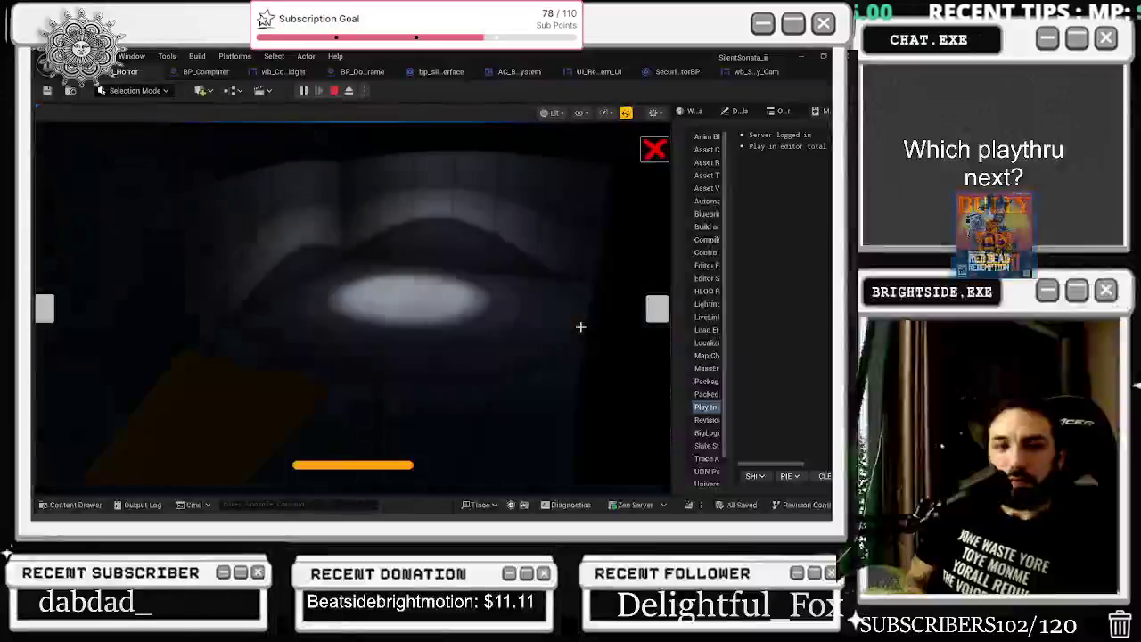
Cycle through the security cameras repeatedly, watching each switch fade through black
left_click(657, 309)
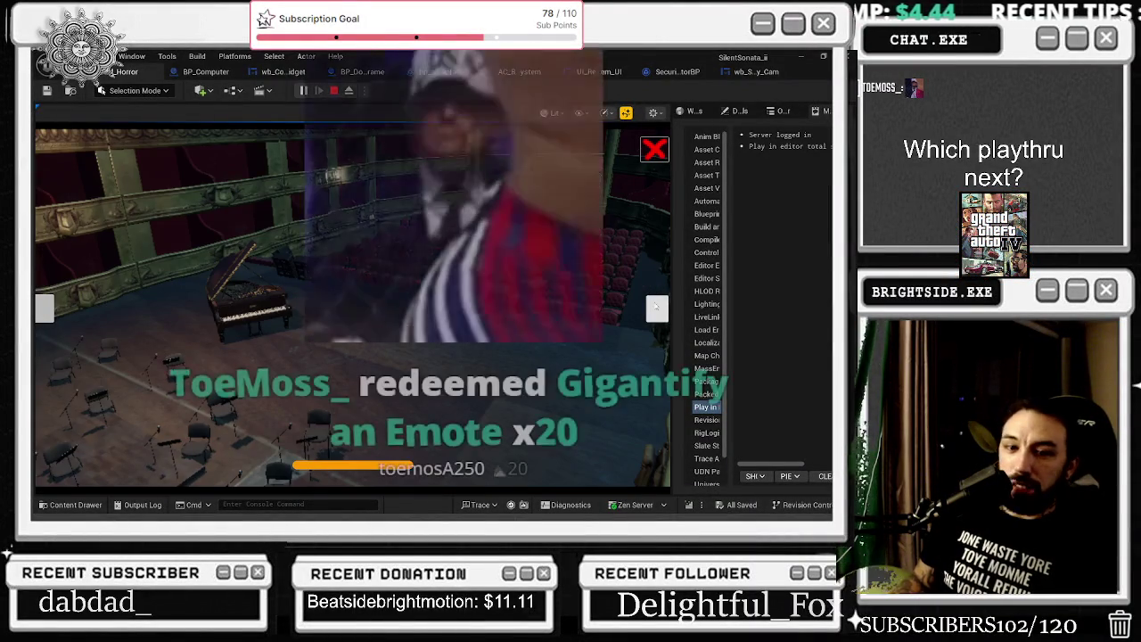
left_click(657, 308)
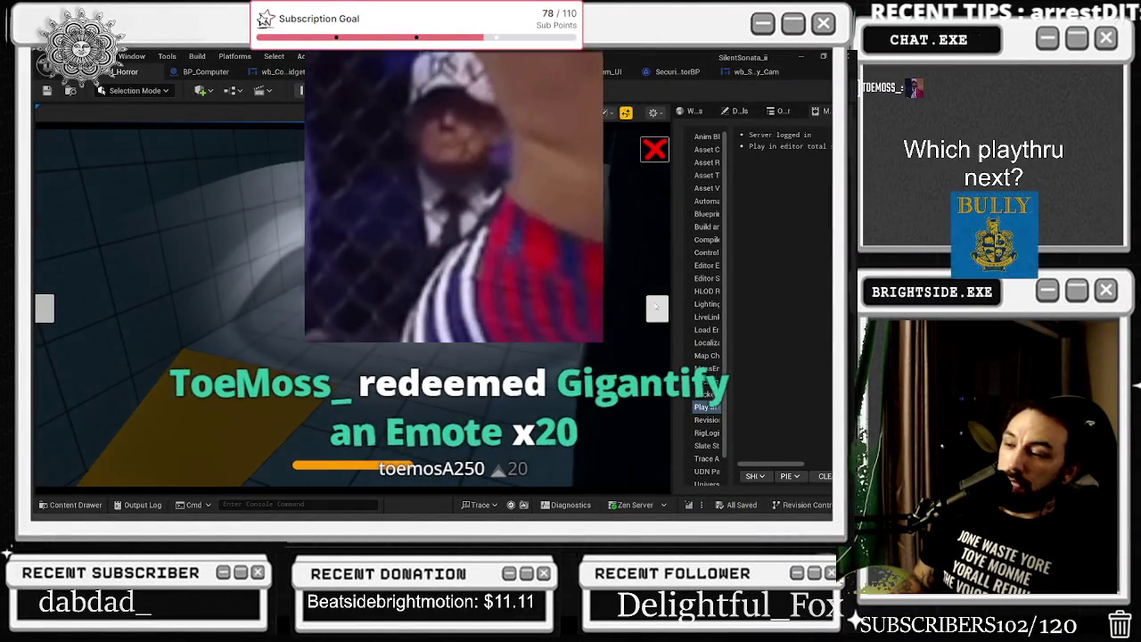
left_click(656, 307)
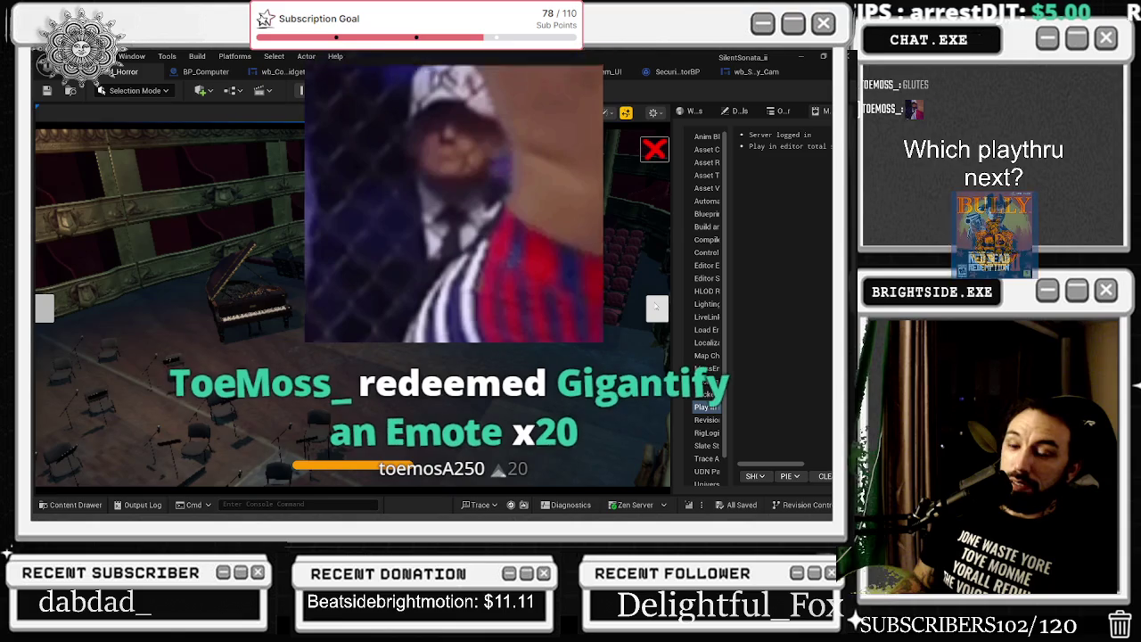
left_click(656, 307)
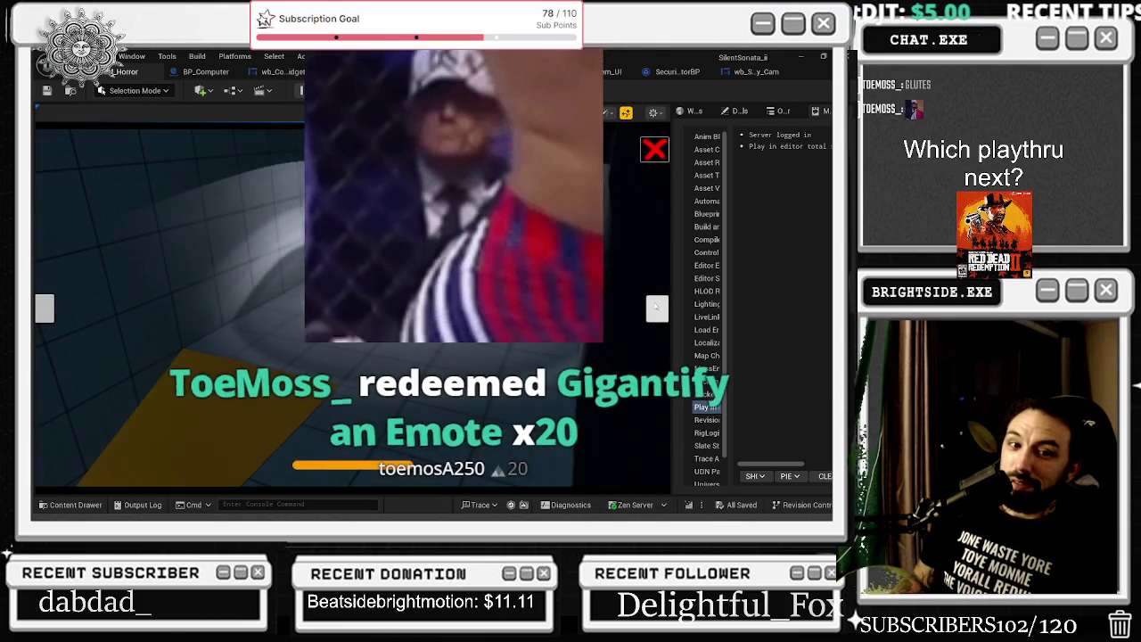
left_click(657, 308)
left_click(657, 307)
left_click(656, 307)
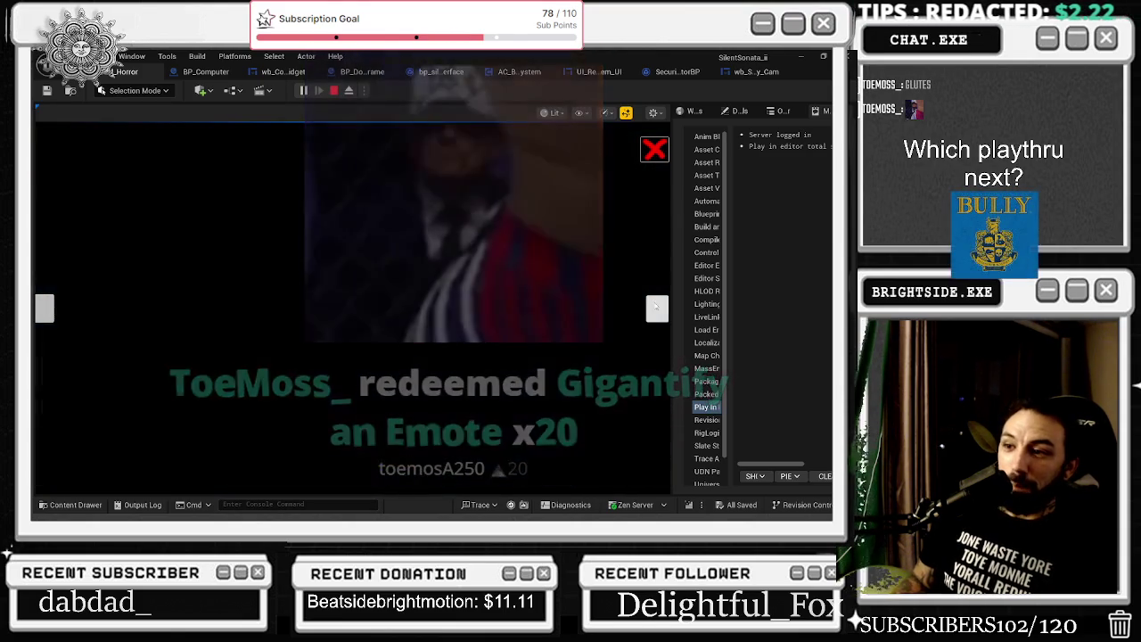
left_click(656, 308)
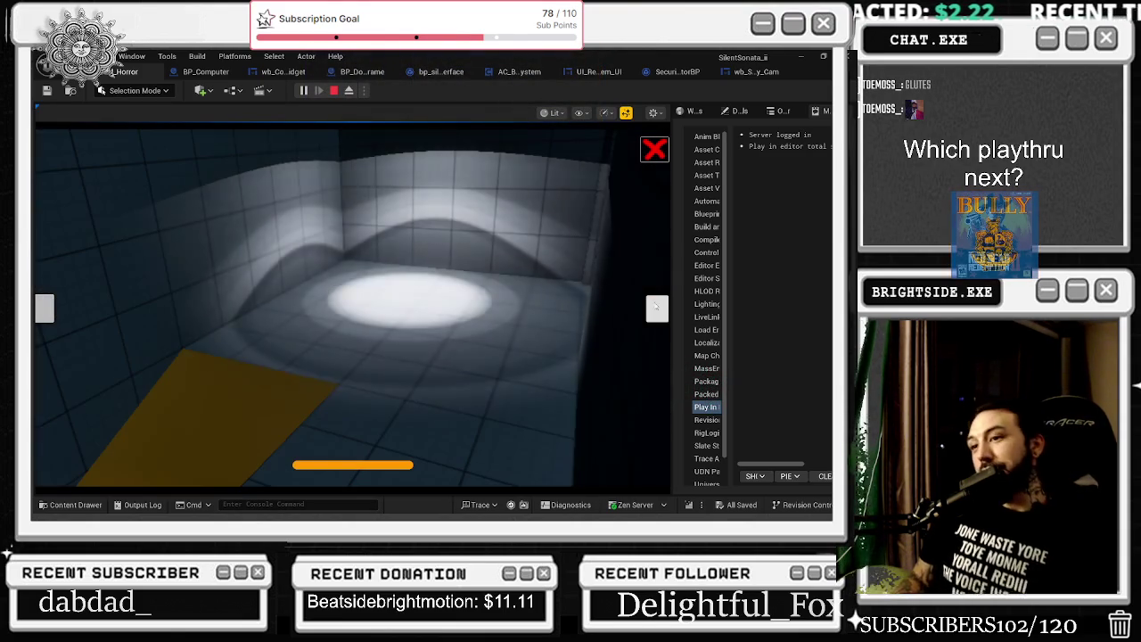
left_click(657, 307)
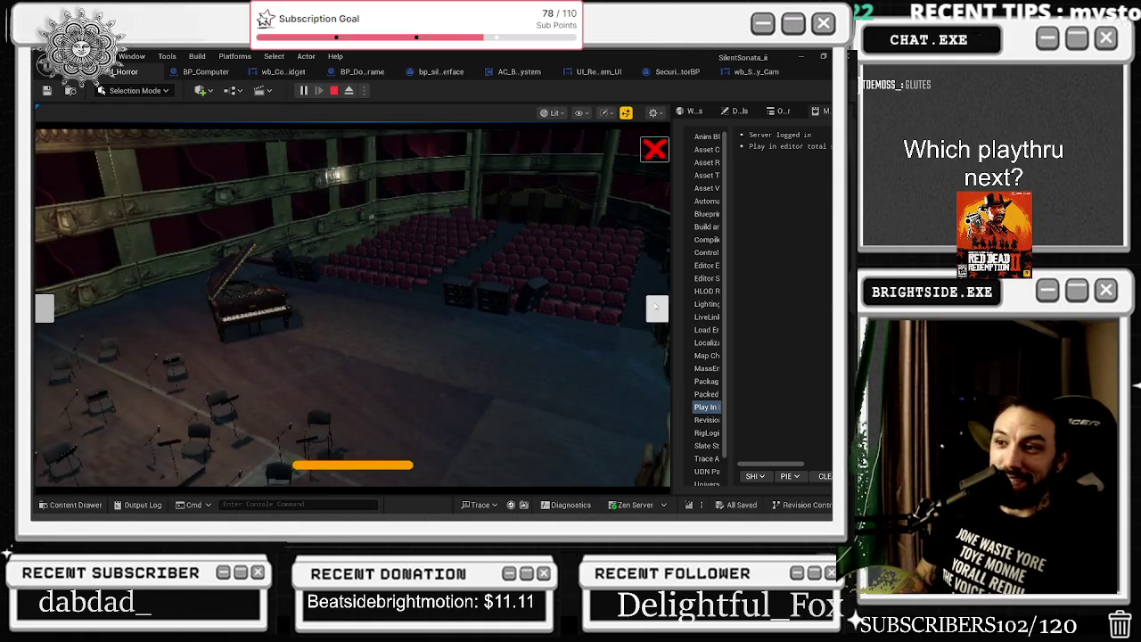
left_click(656, 307)
left_click(656, 307)
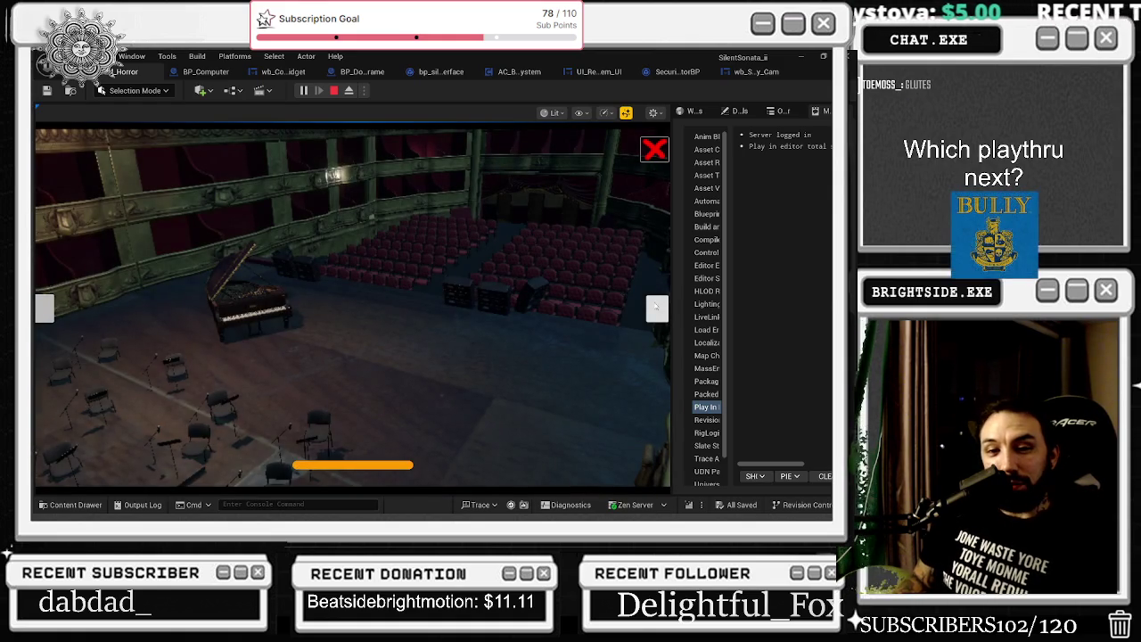
left_click(657, 308)
left_click(657, 308)
left_click(657, 307)
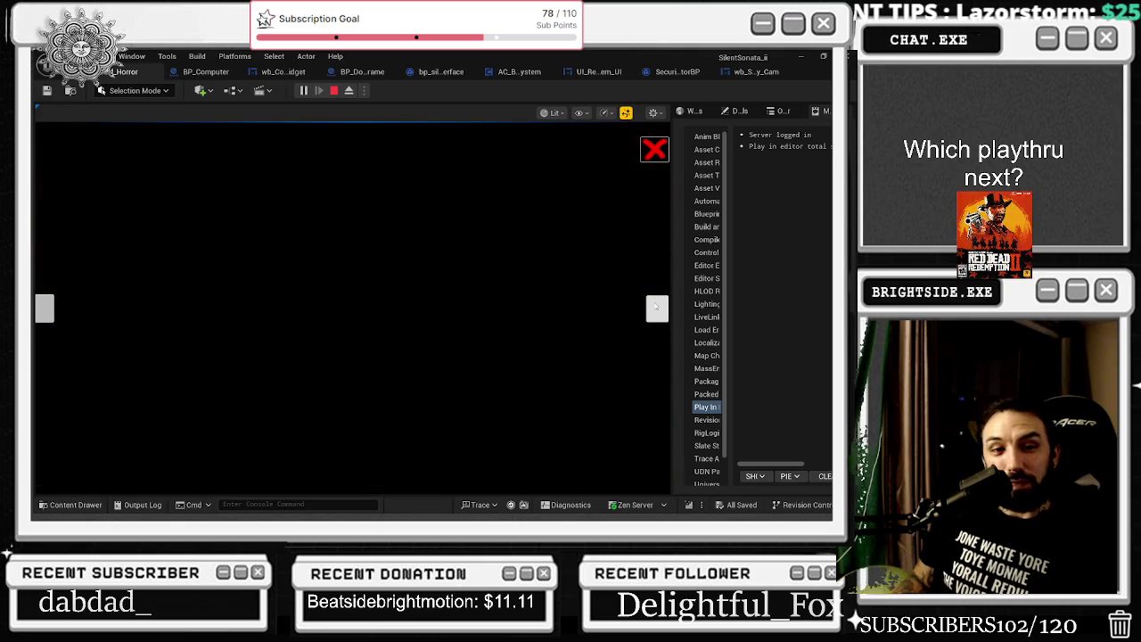
left_click(657, 307)
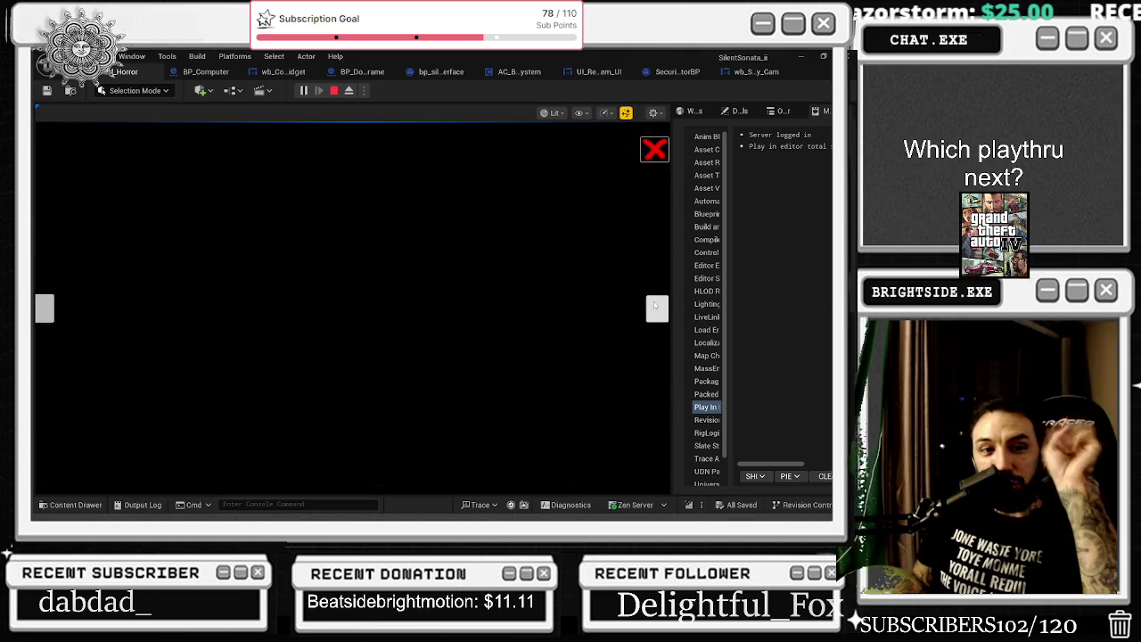
left_click(657, 308)
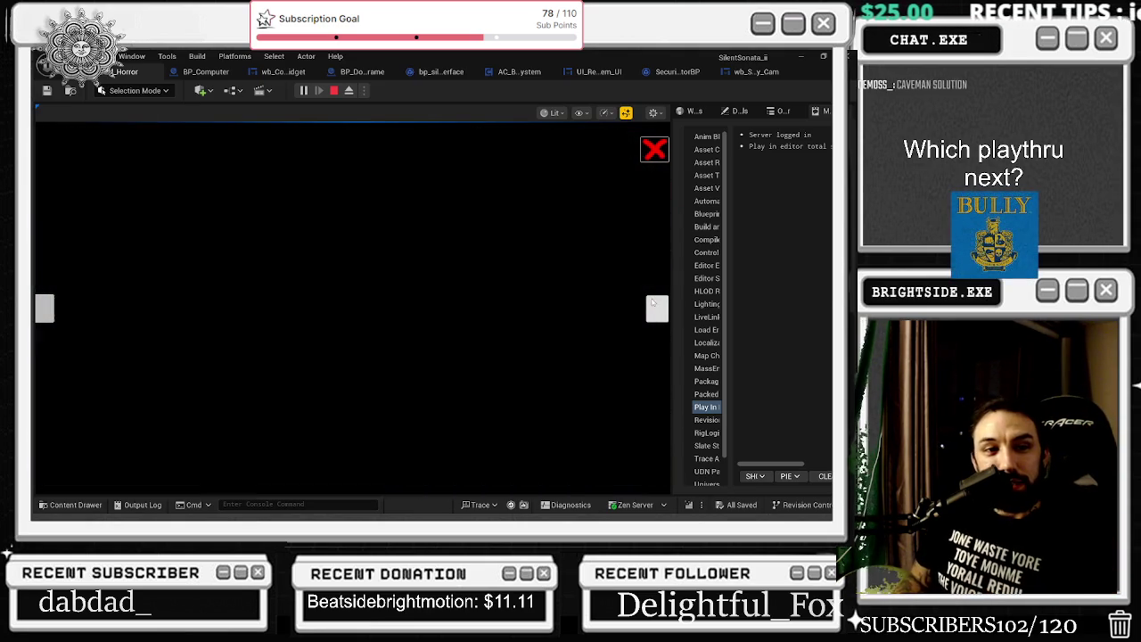
left_click(657, 307)
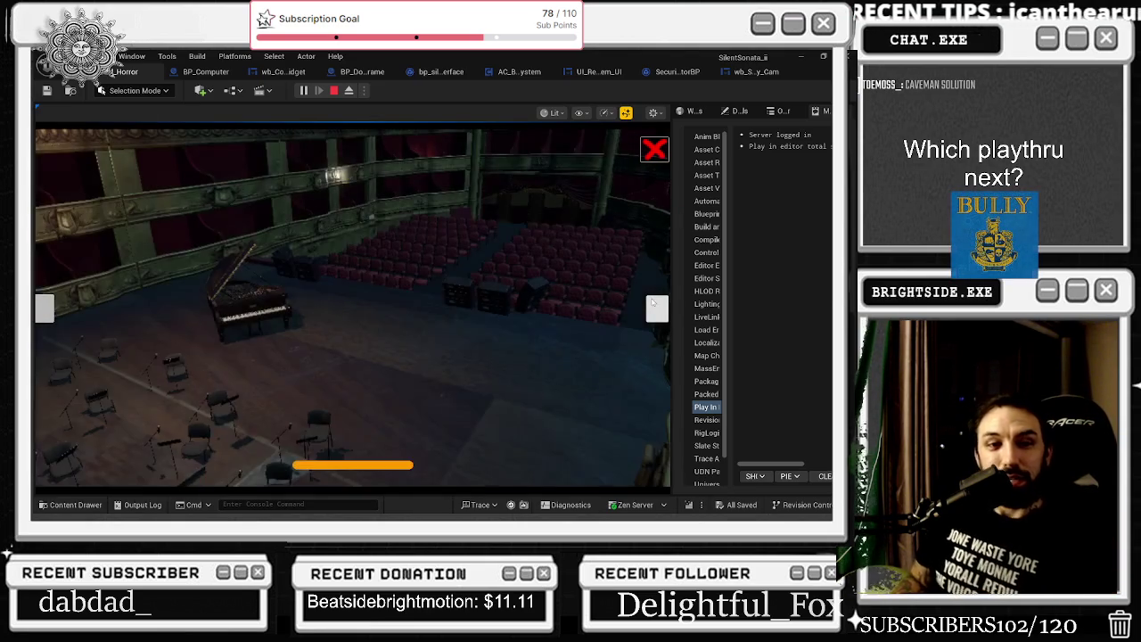
left_click(656, 308)
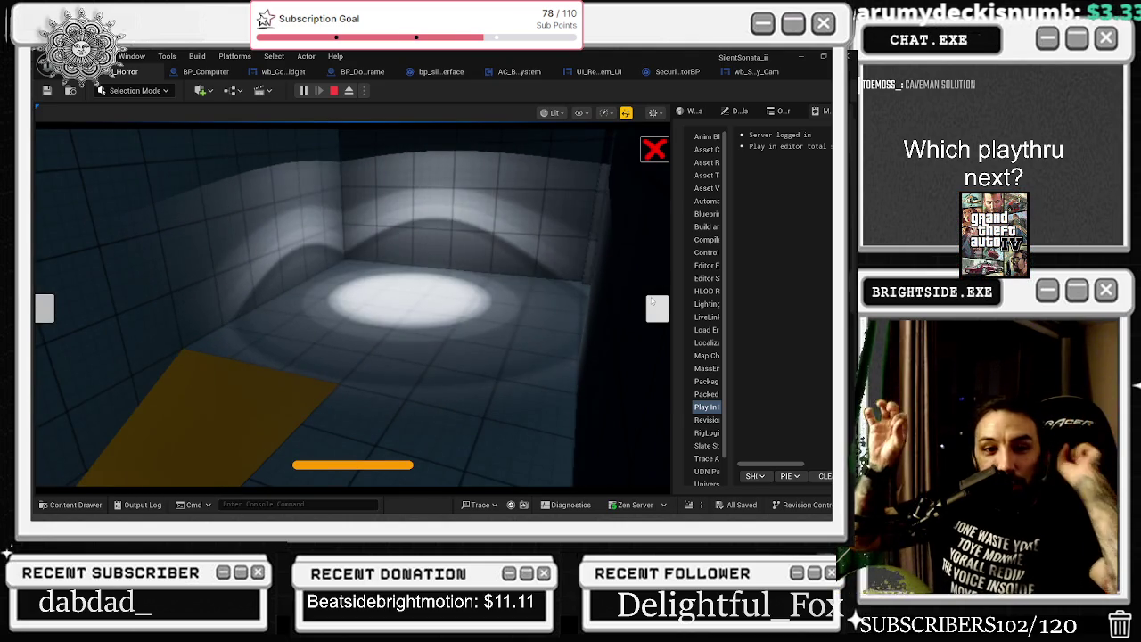
left_click(652, 303)
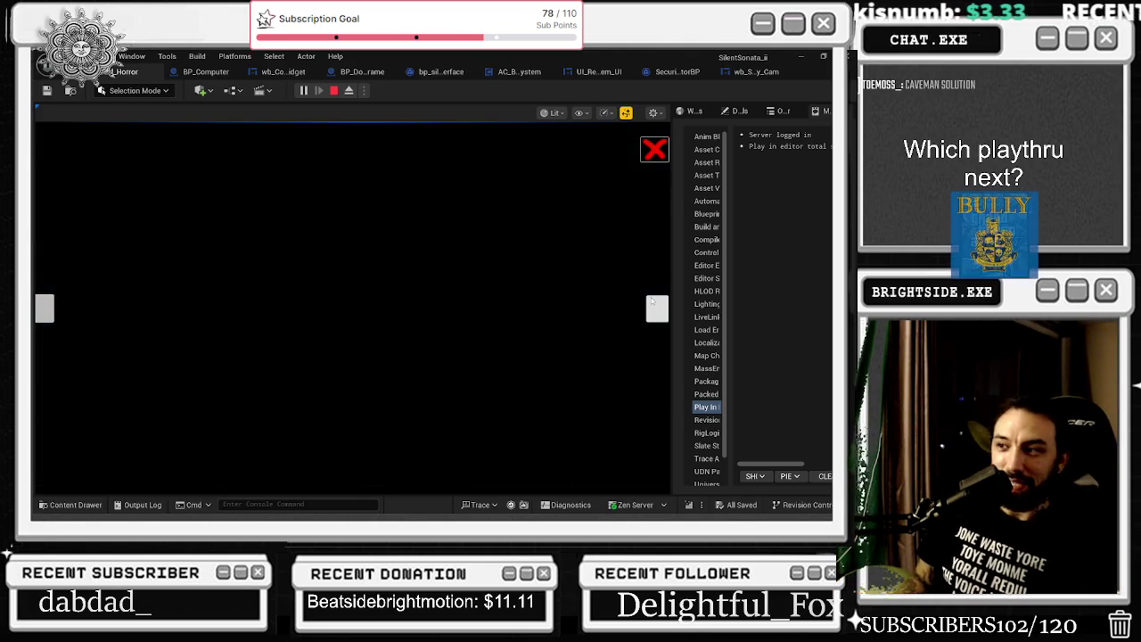
Keep advancing the camera feed, including rapid repeated switches, checking the black fade each time
left_click(652, 302)
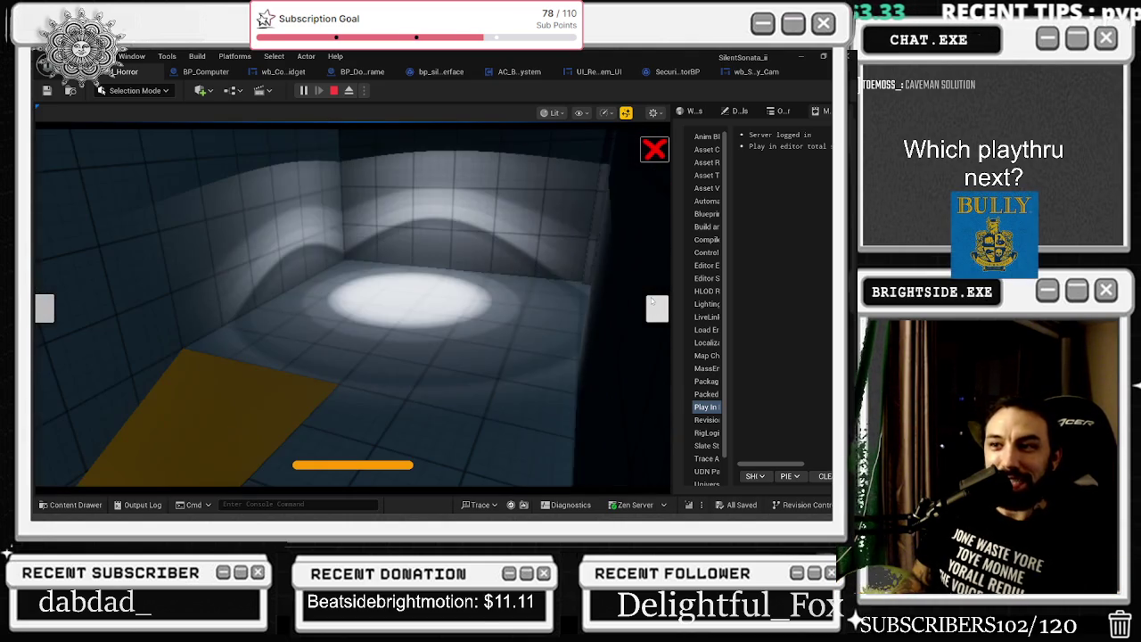
left_click(652, 303)
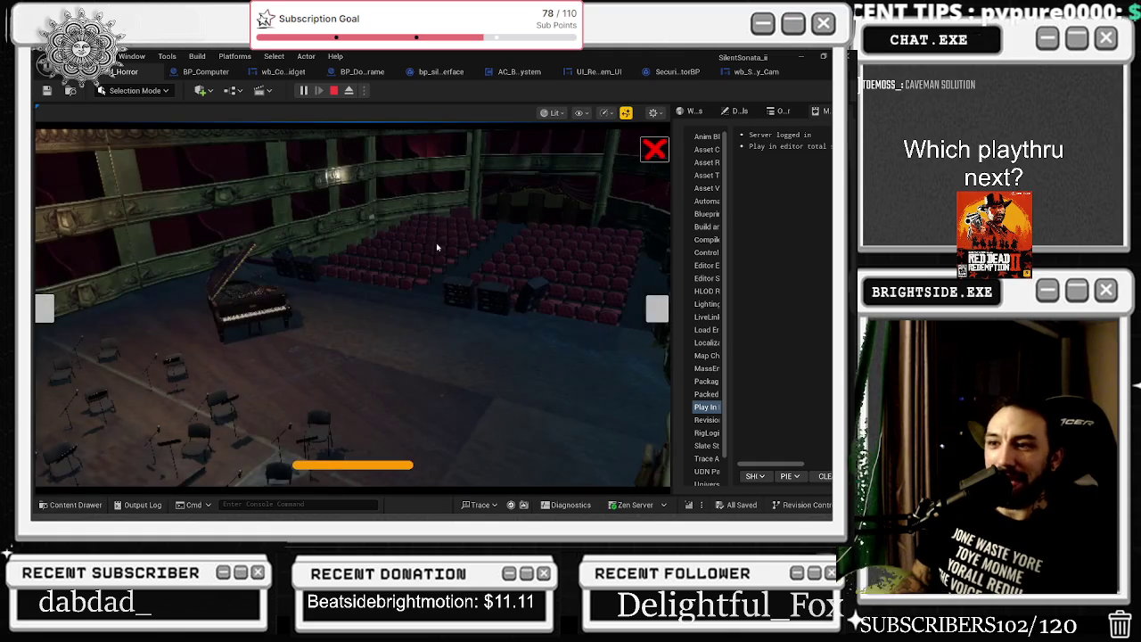
left_click(653, 307)
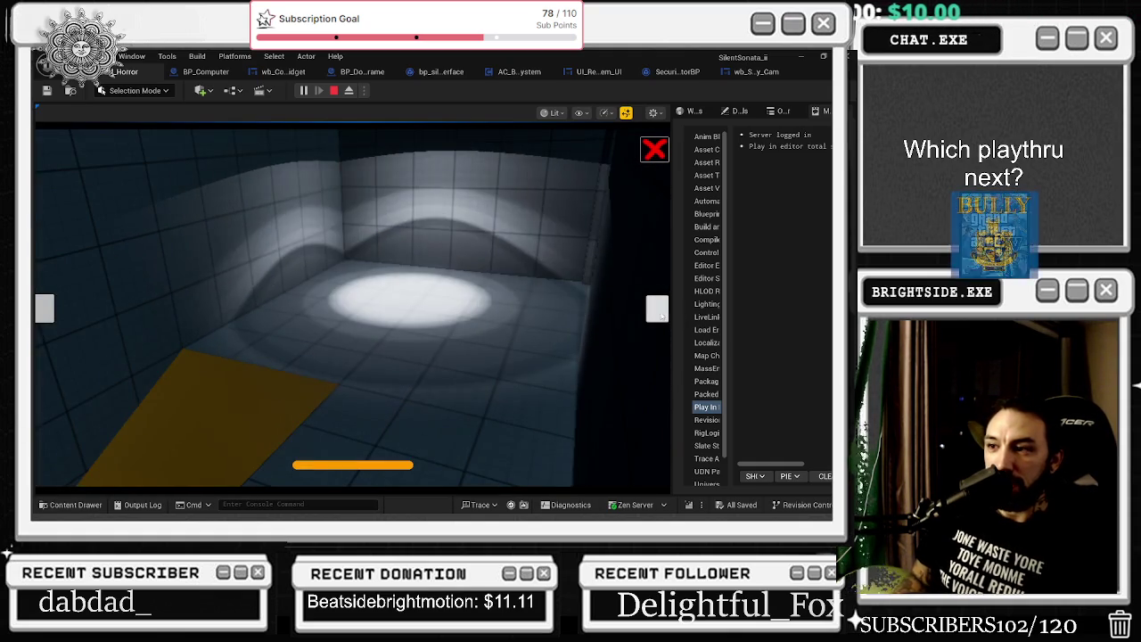
left_click(658, 309)
left_click(657, 309)
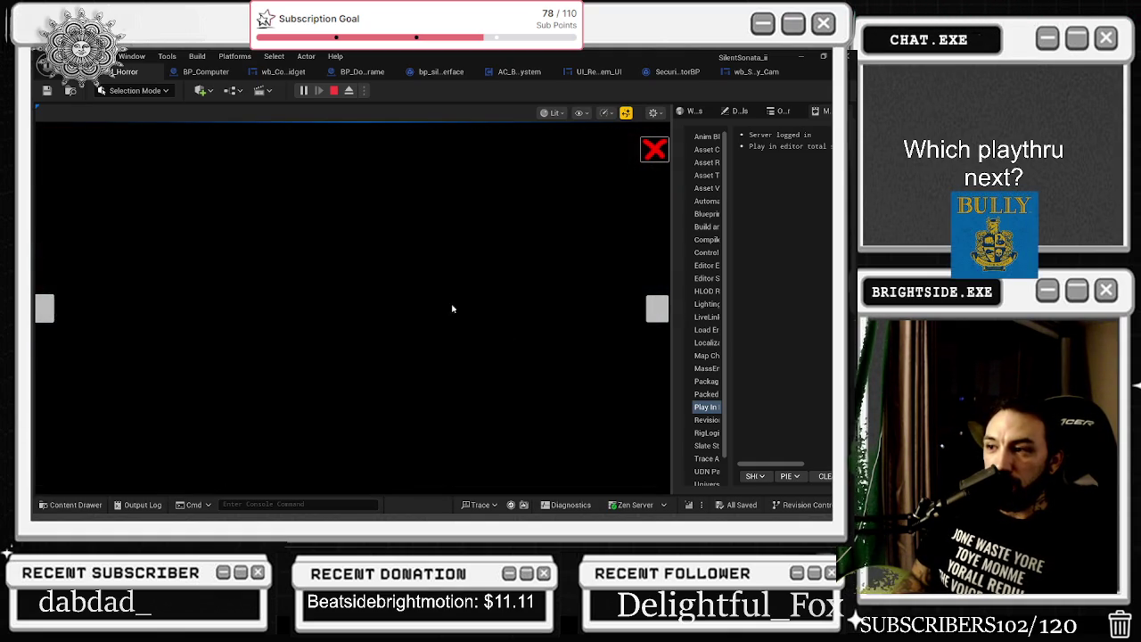
left_click(657, 309)
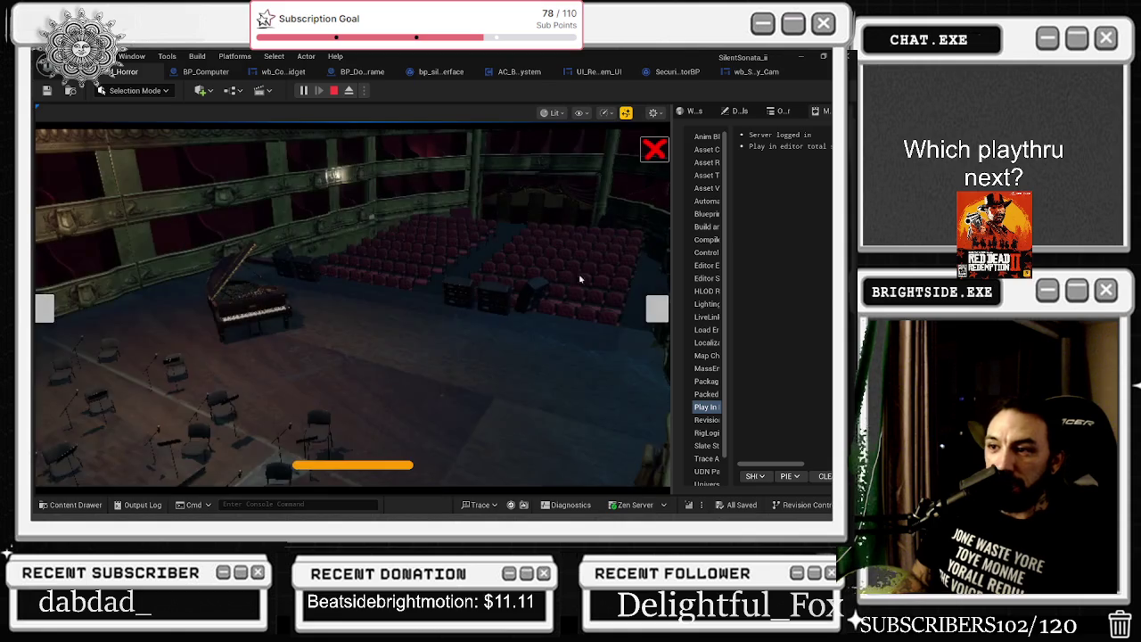
left_click(657, 308)
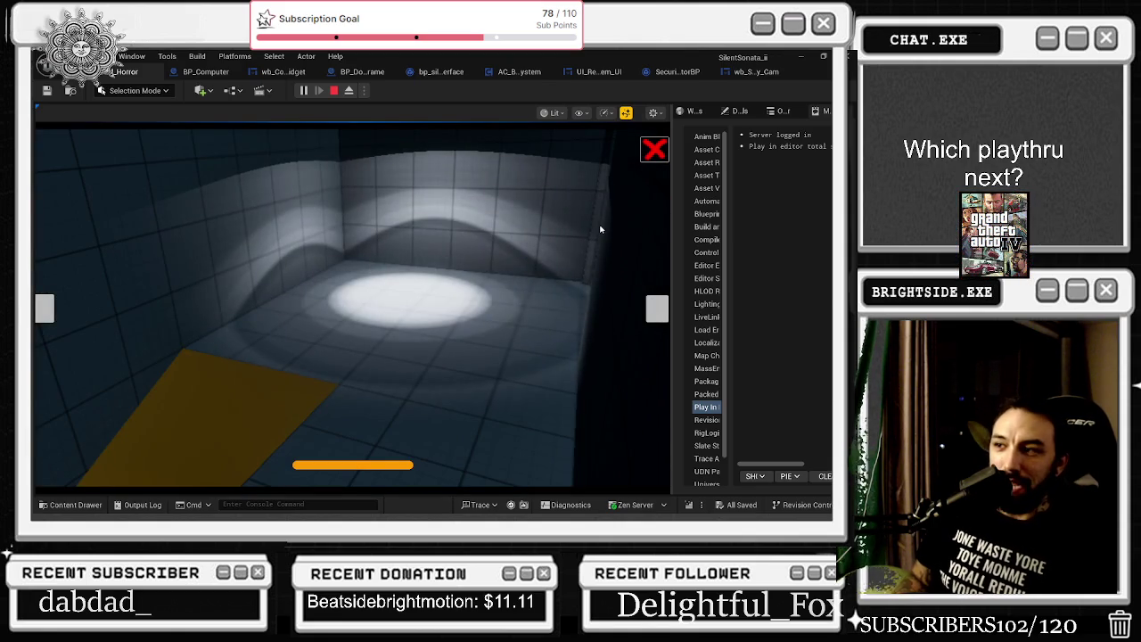
left_click(657, 308)
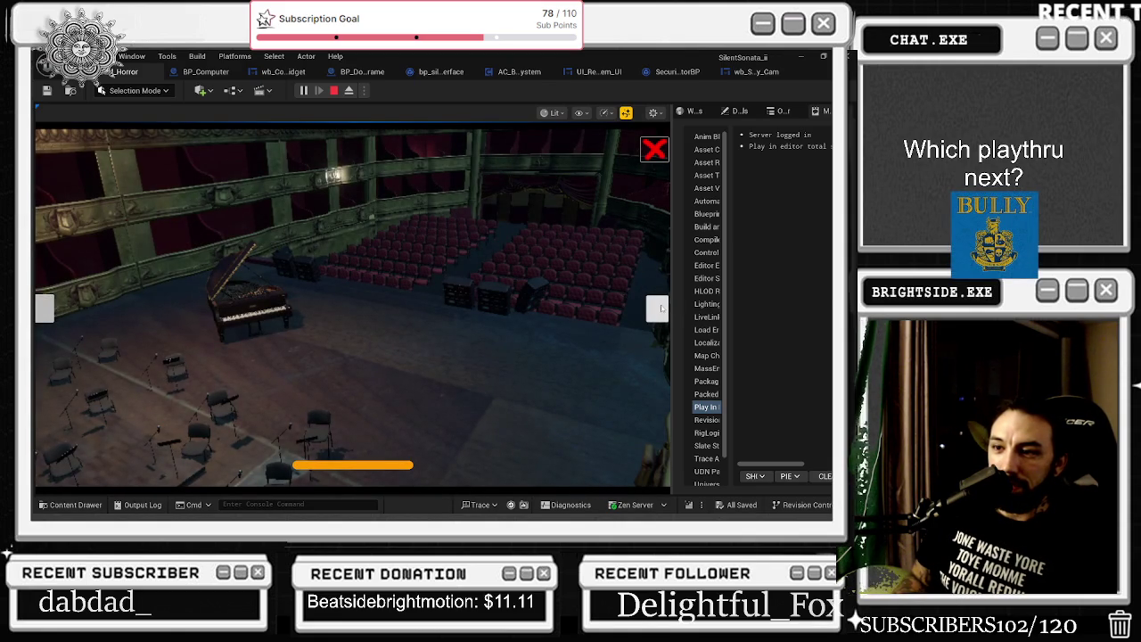
left_click(661, 308)
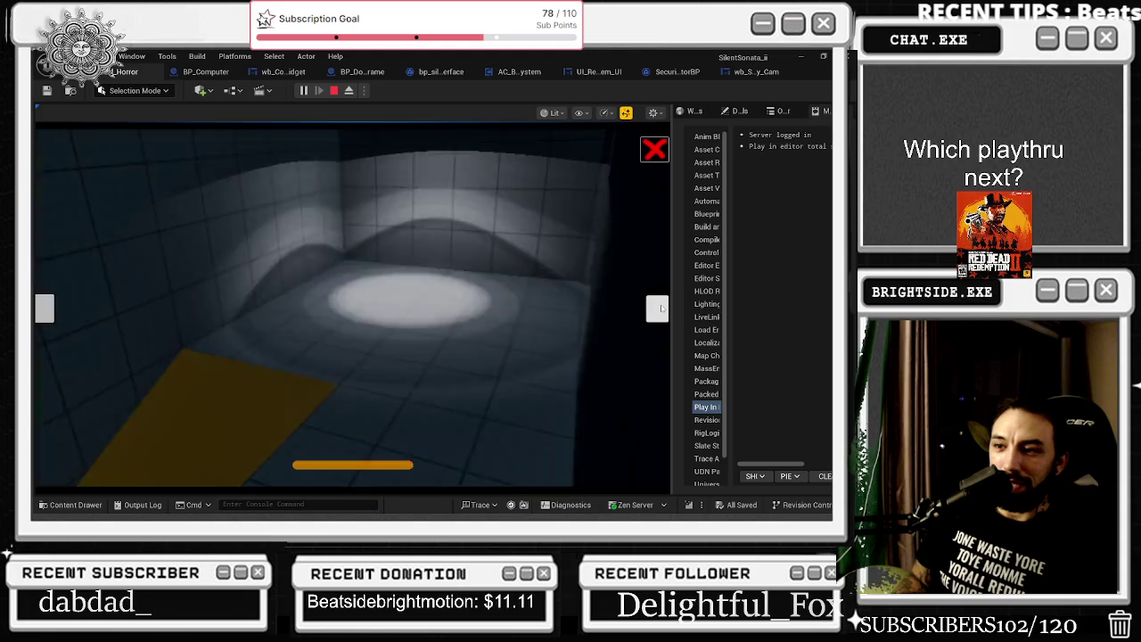
left_click(661, 309)
left_click(661, 309)
left_click(661, 307)
left_click(660, 308)
left_click(661, 308)
left_click(661, 307)
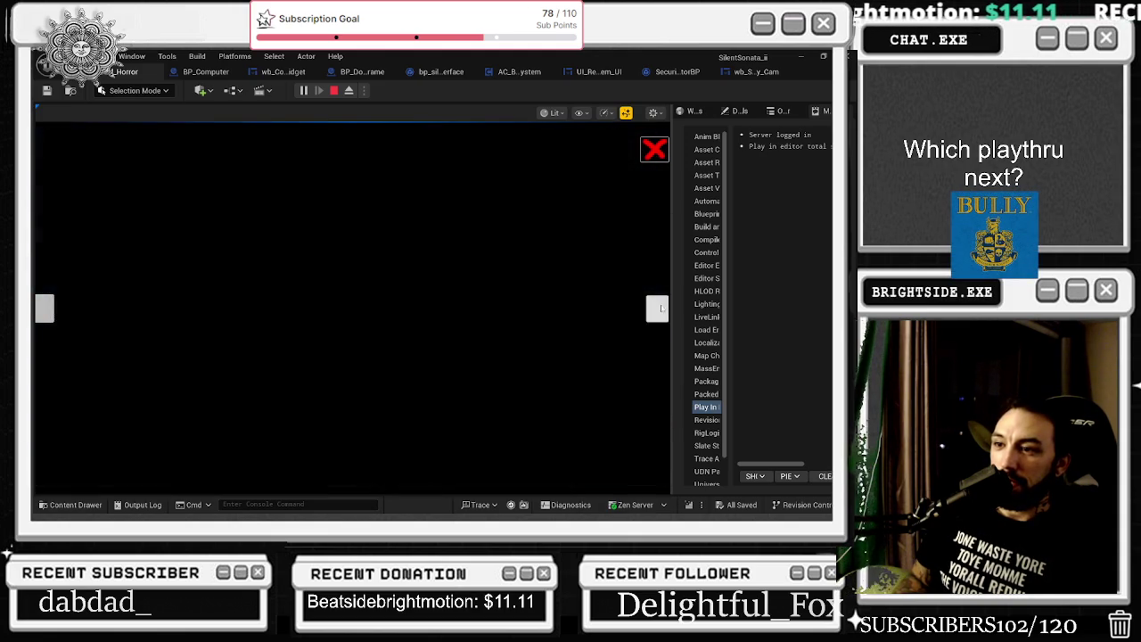
left_click(661, 308)
left_click(661, 308)
left_click(660, 308)
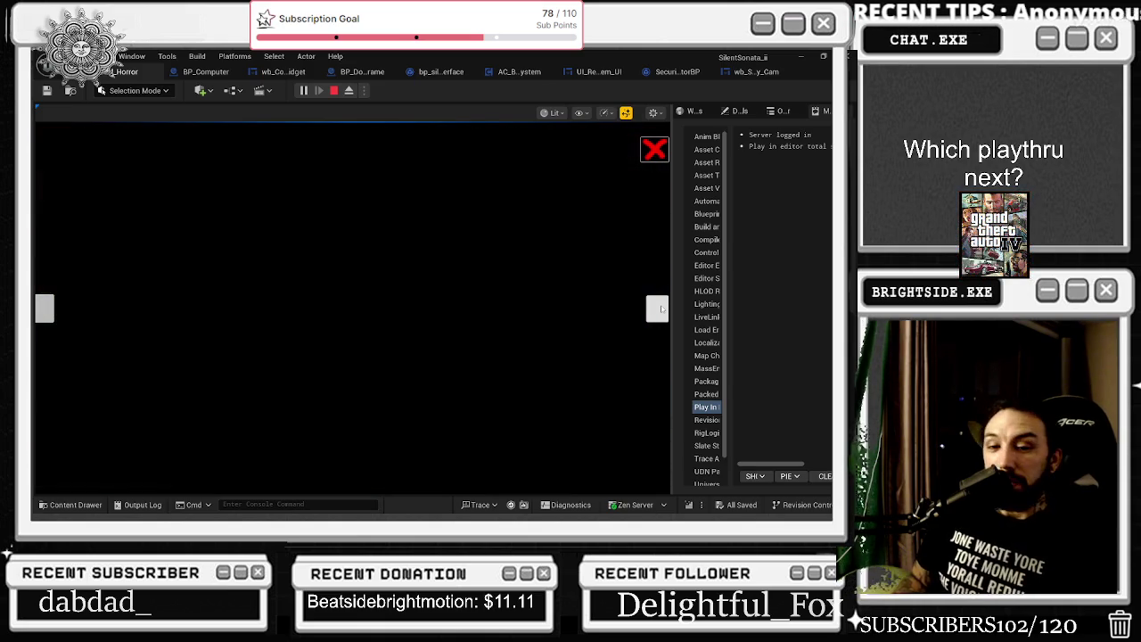
left_click(661, 309)
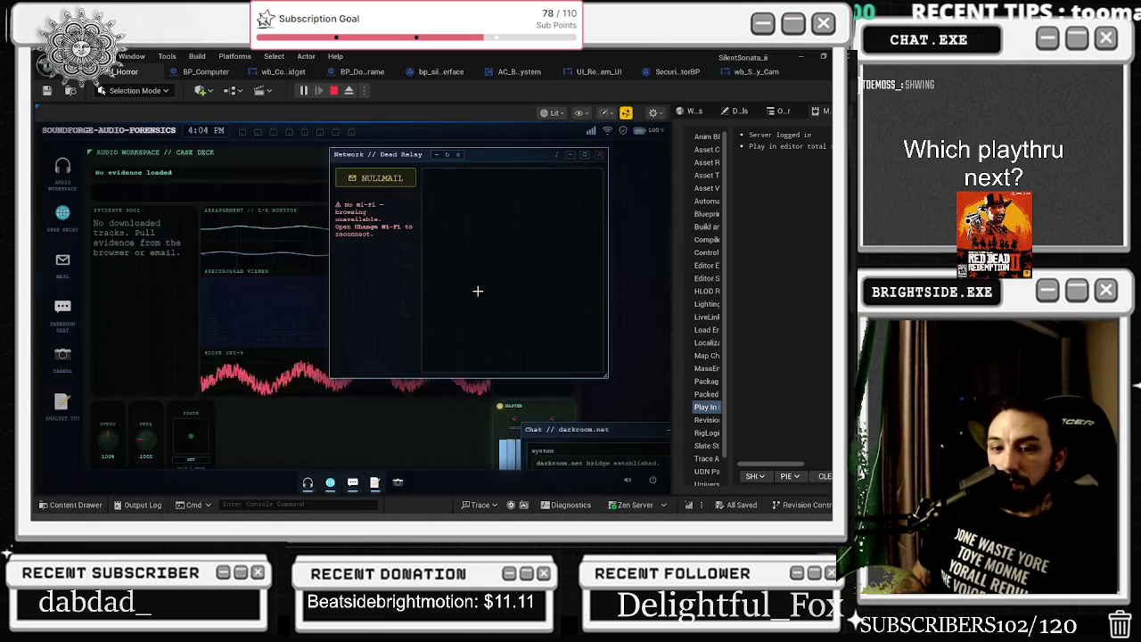
Open the camera feed from the dock, cycle through two cameras, and close it
left_click(399, 484)
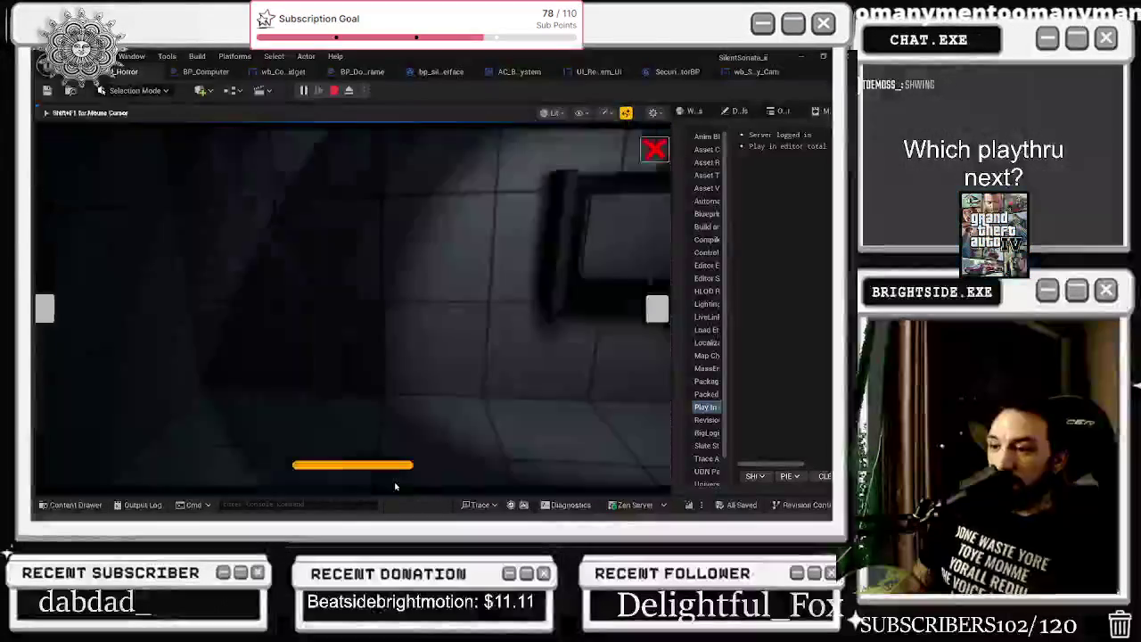
left_click(655, 309)
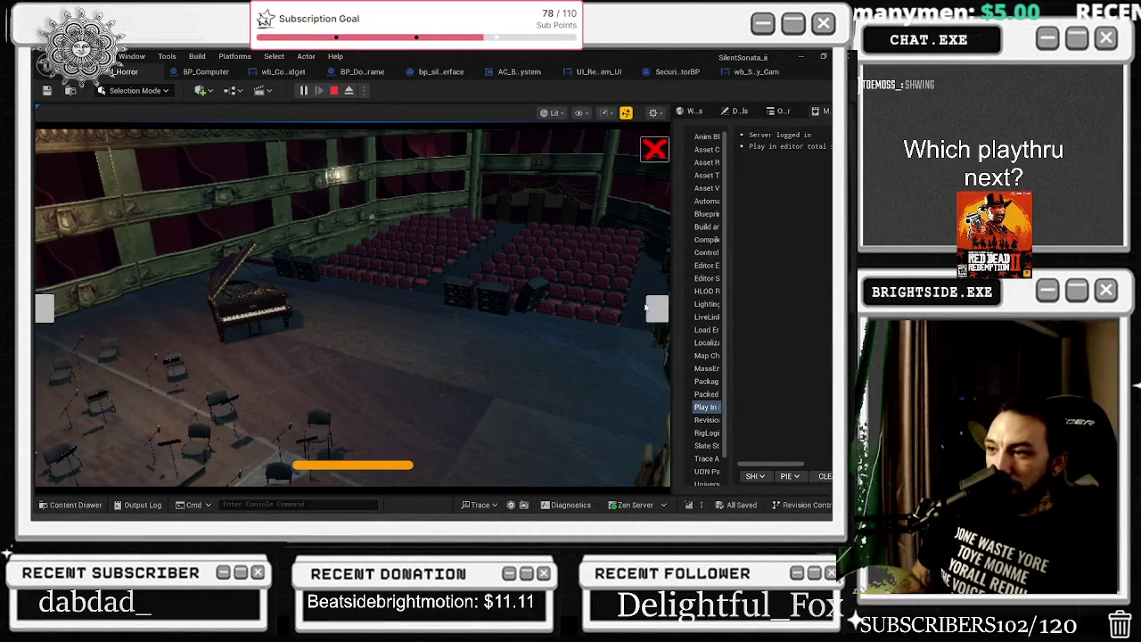
left_click(649, 311)
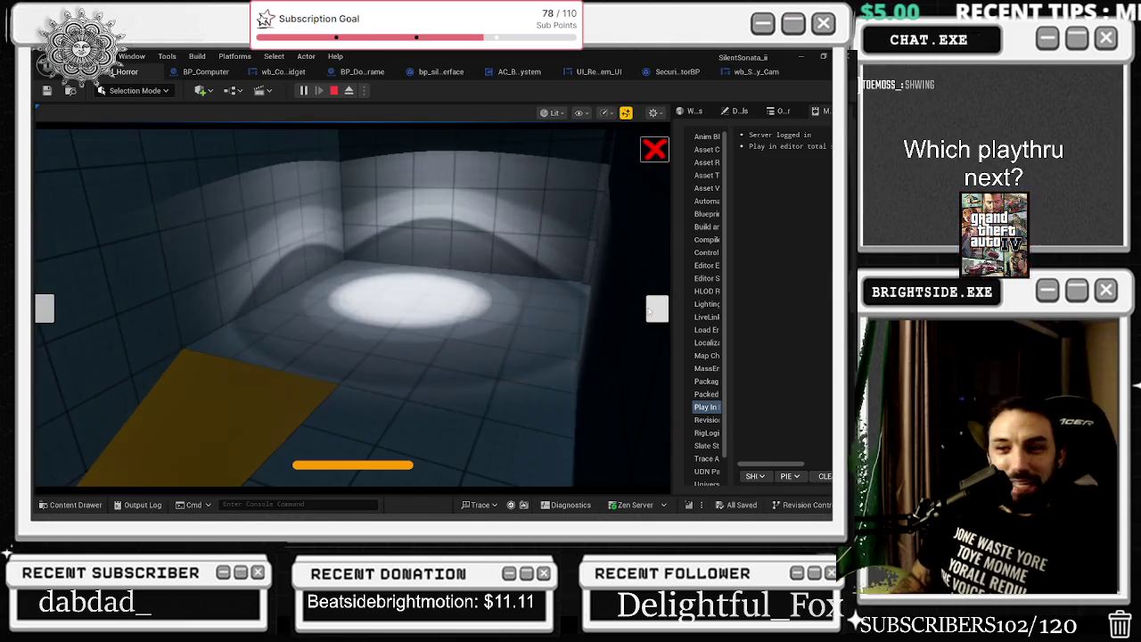
left_click(654, 153)
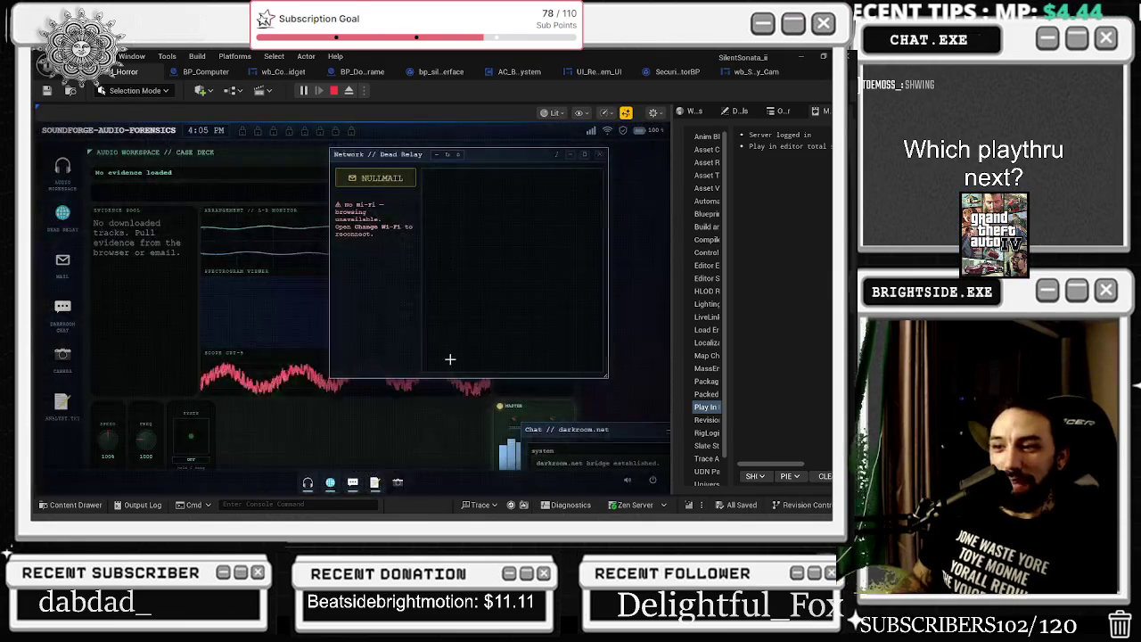
Reopen the feed, switch from the balcony close-up to the hall, stop play, and select a balcony wall
left_click(399, 483)
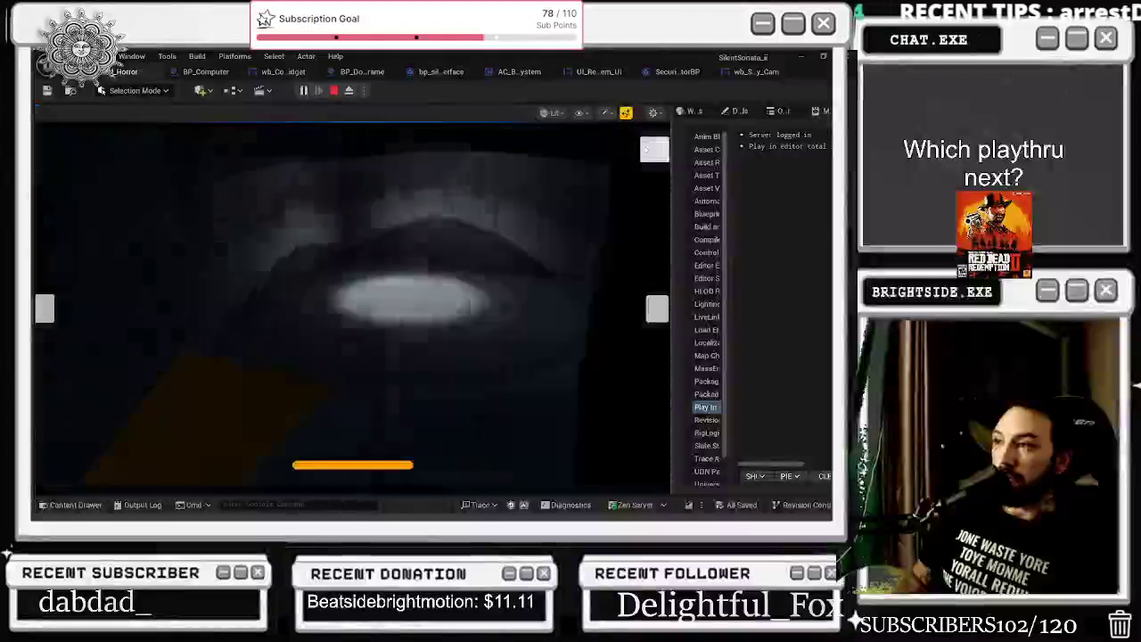
left_click(648, 149)
left_click(400, 483)
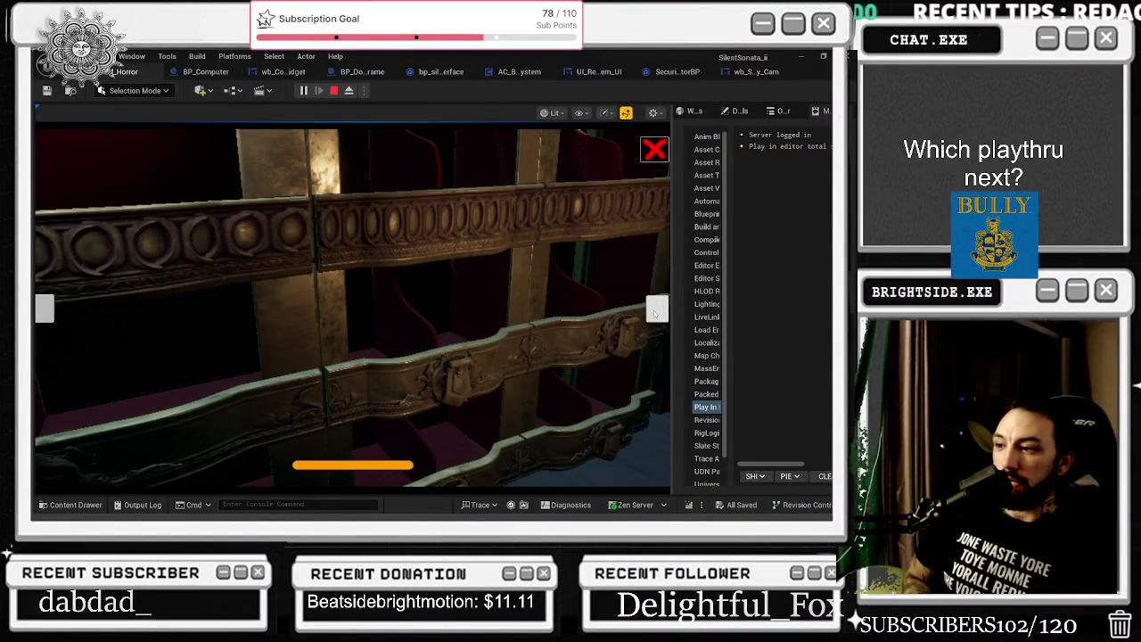
left_click(653, 310)
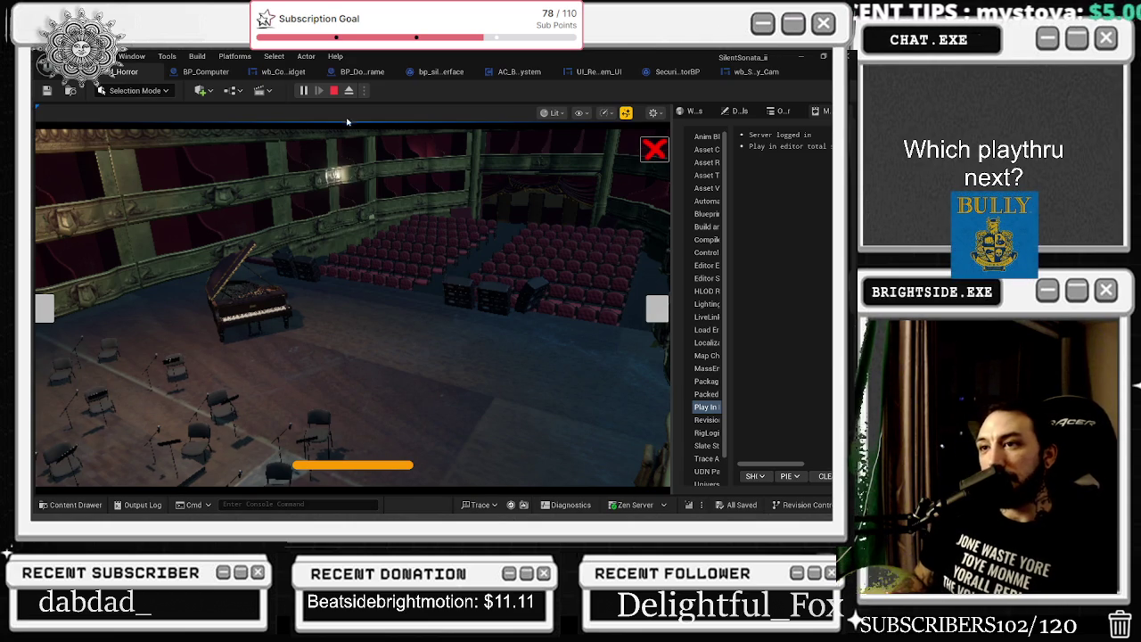
key("Escape")
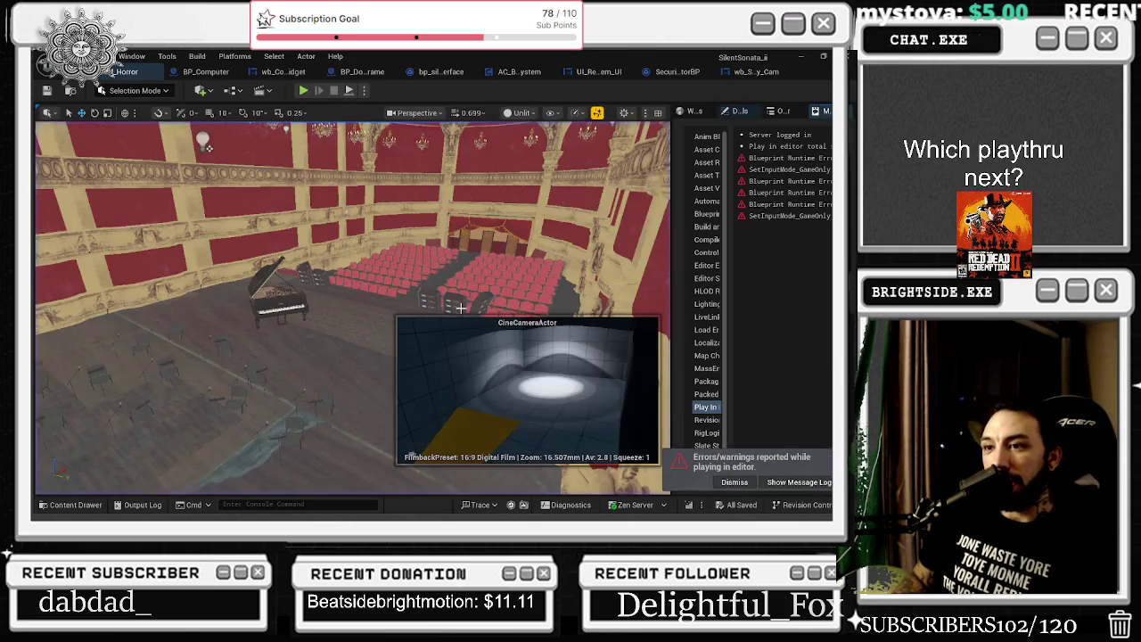
left_click(276, 268)
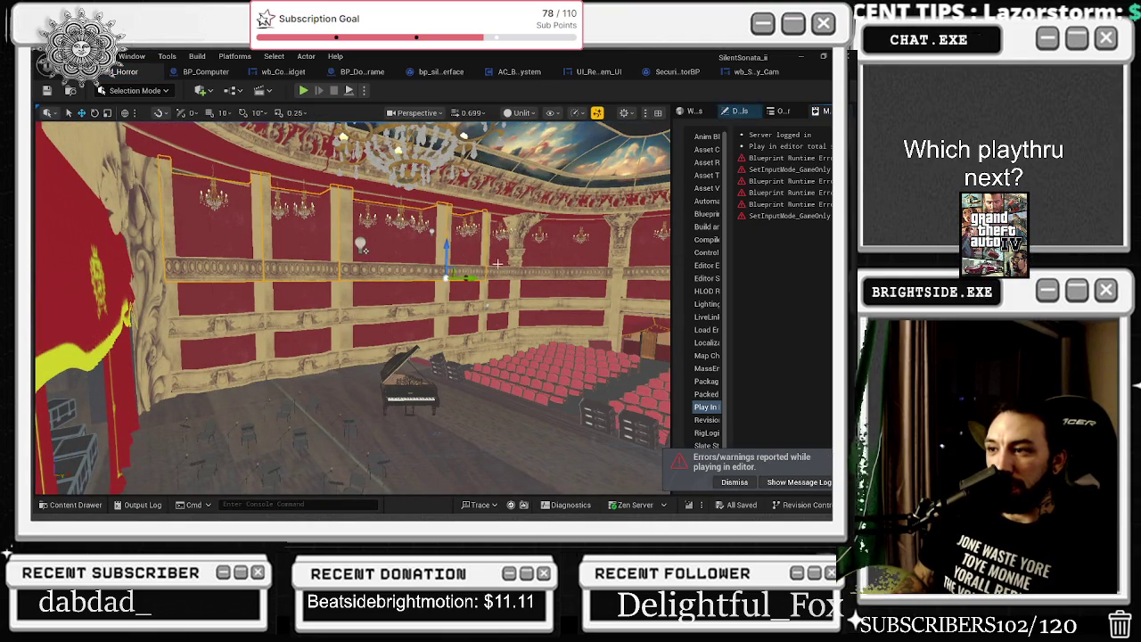
Save balcony meshes SM_Balcony58, 61, 64, 67 and 70, then run a brief Play test
left_click(501, 292)
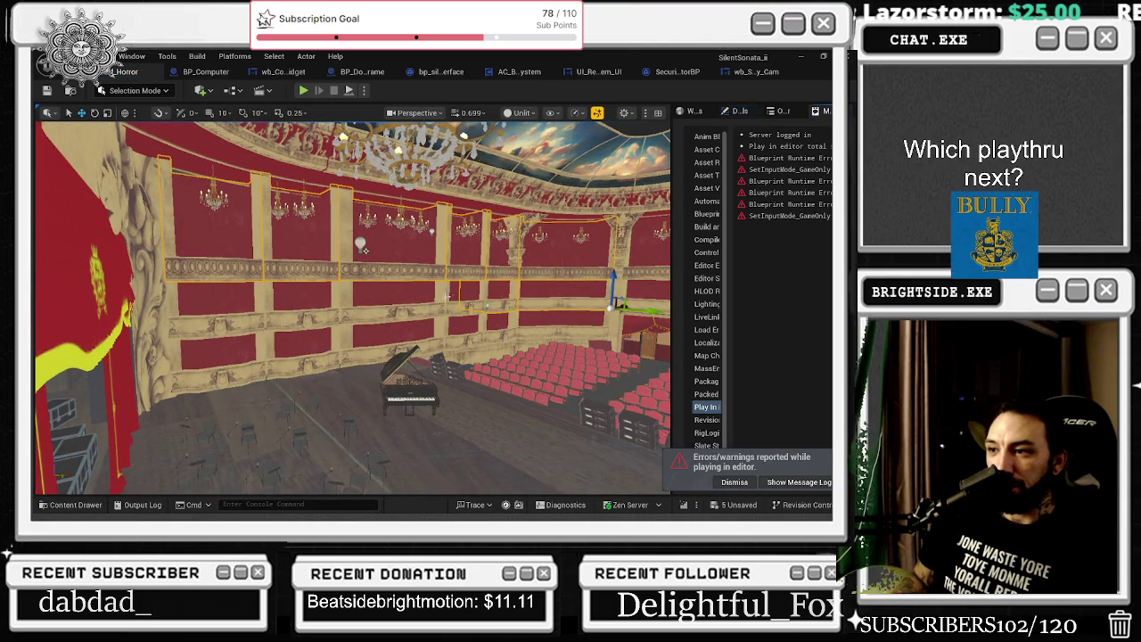
left_click(451, 296)
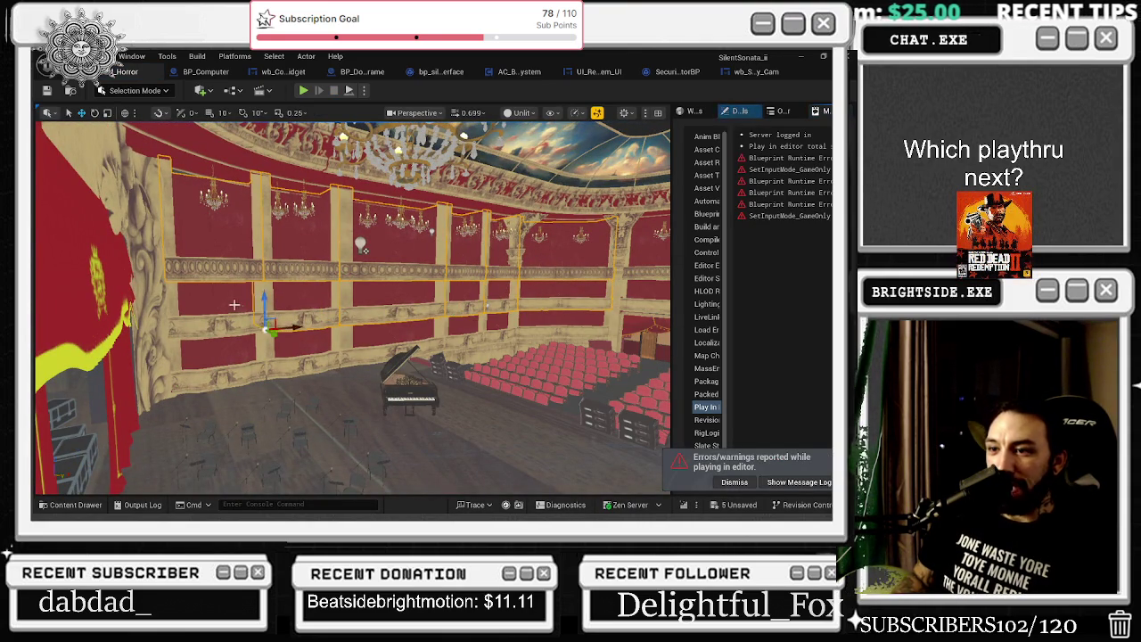
left_click(537, 319)
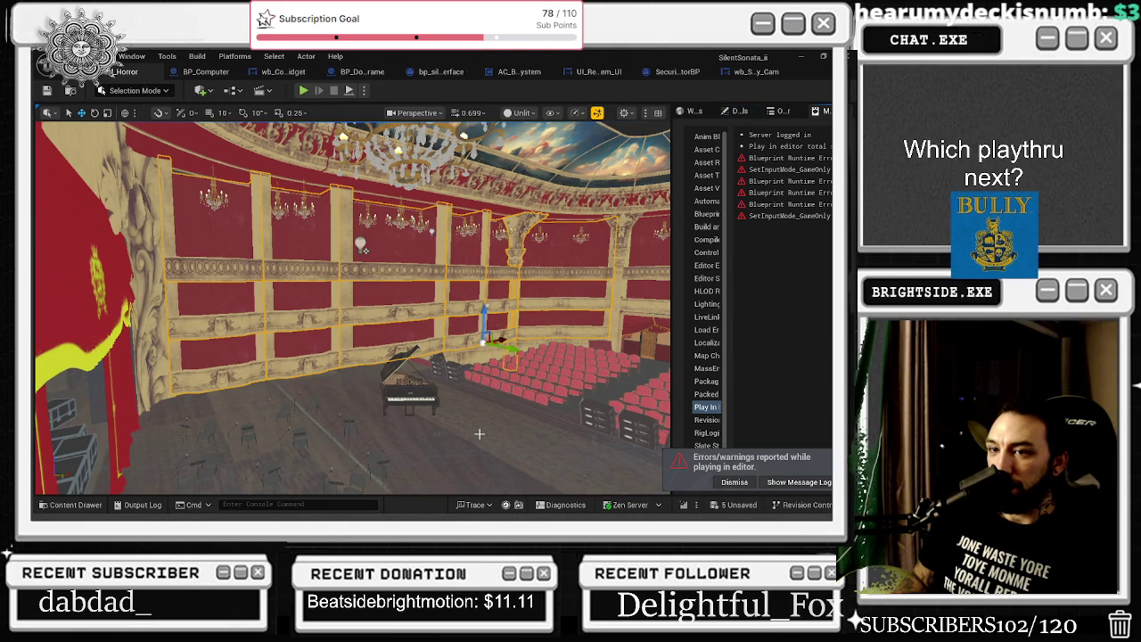
left_click(740, 507)
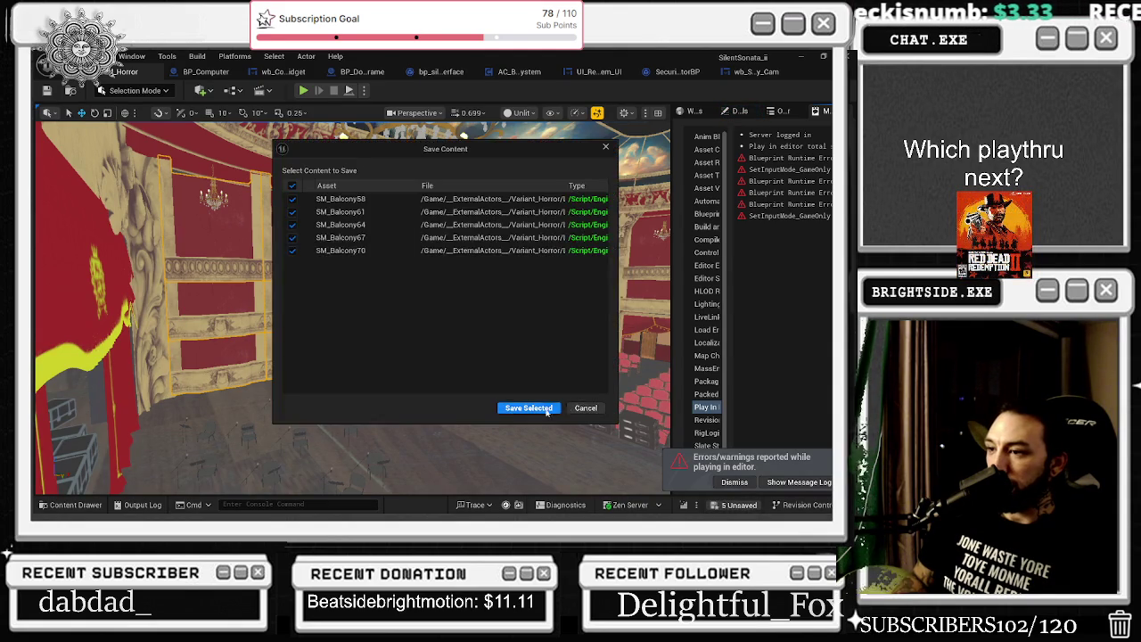
left_click(530, 409)
left_click(303, 90)
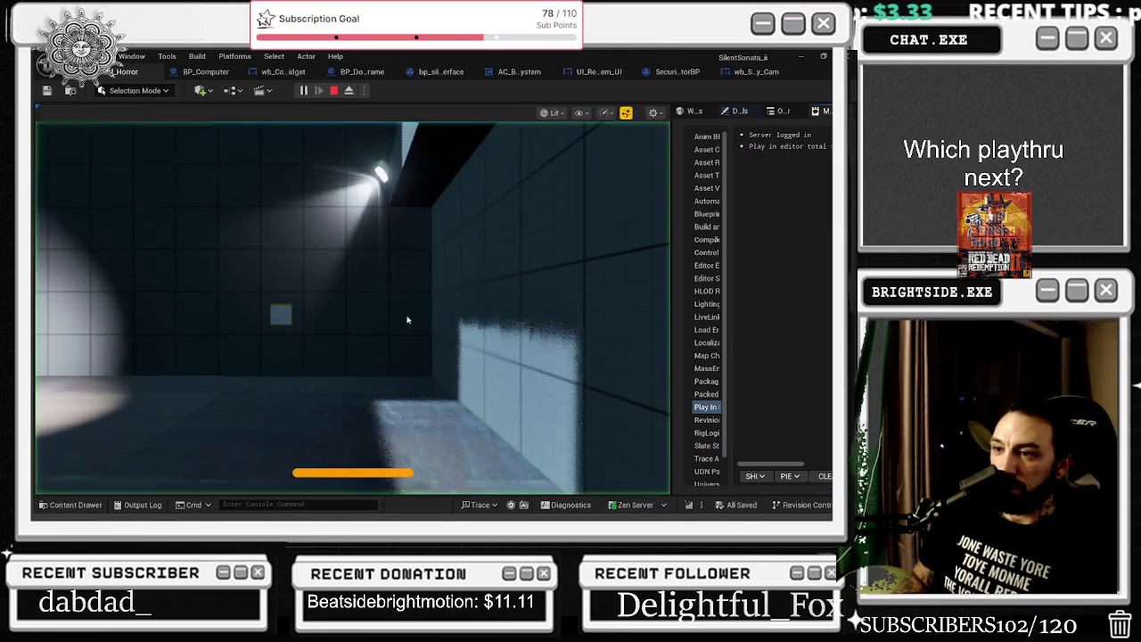
key("Escape")
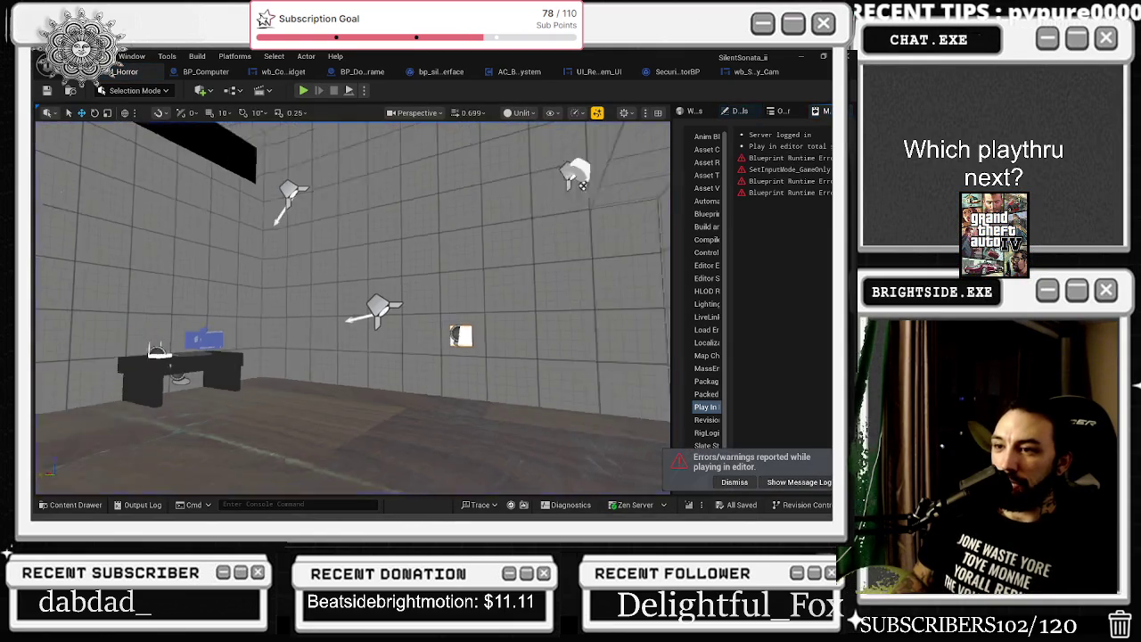
Frame the 19 selected balconies and uncheck Visible in their Details to hide them
key("f")
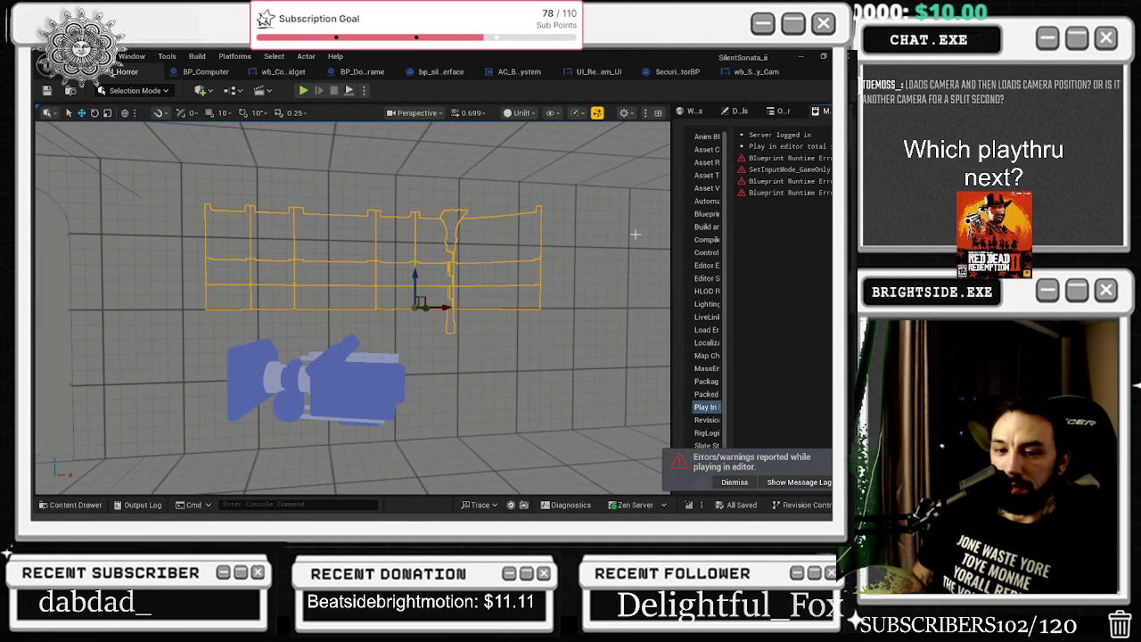
left_click_drag(672, 179, 601, 178)
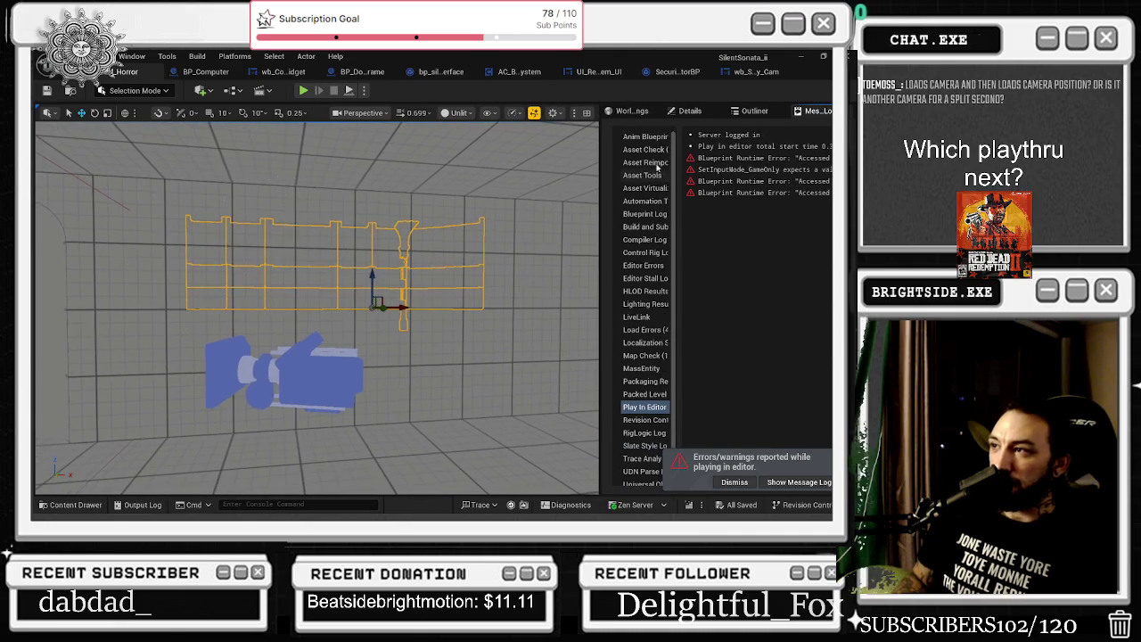
left_click(702, 113)
left_click(698, 143)
type("vis")
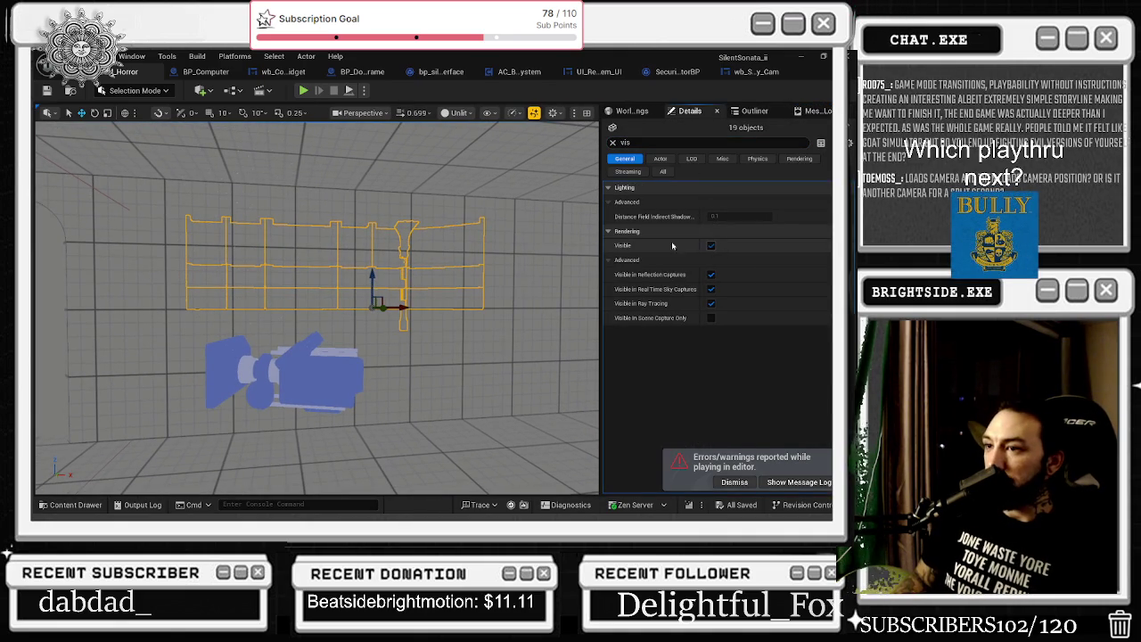
left_click(711, 246)
Save all 19 balcony mesh changes and run a brief Play test
key("ctrl+s")
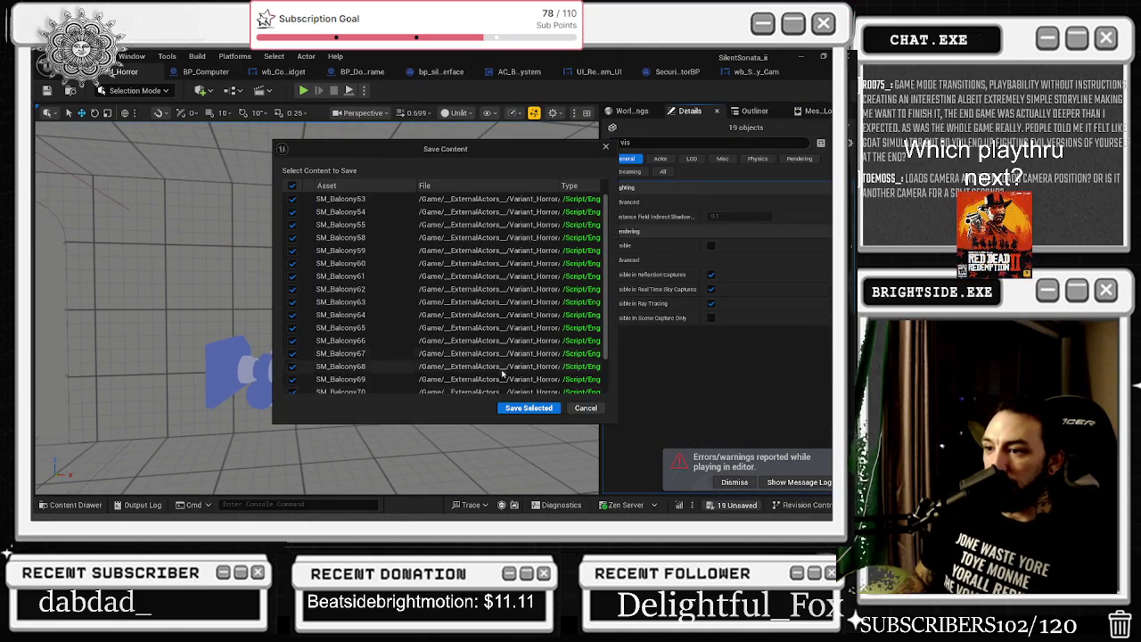
left_click(529, 408)
key("alt+p")
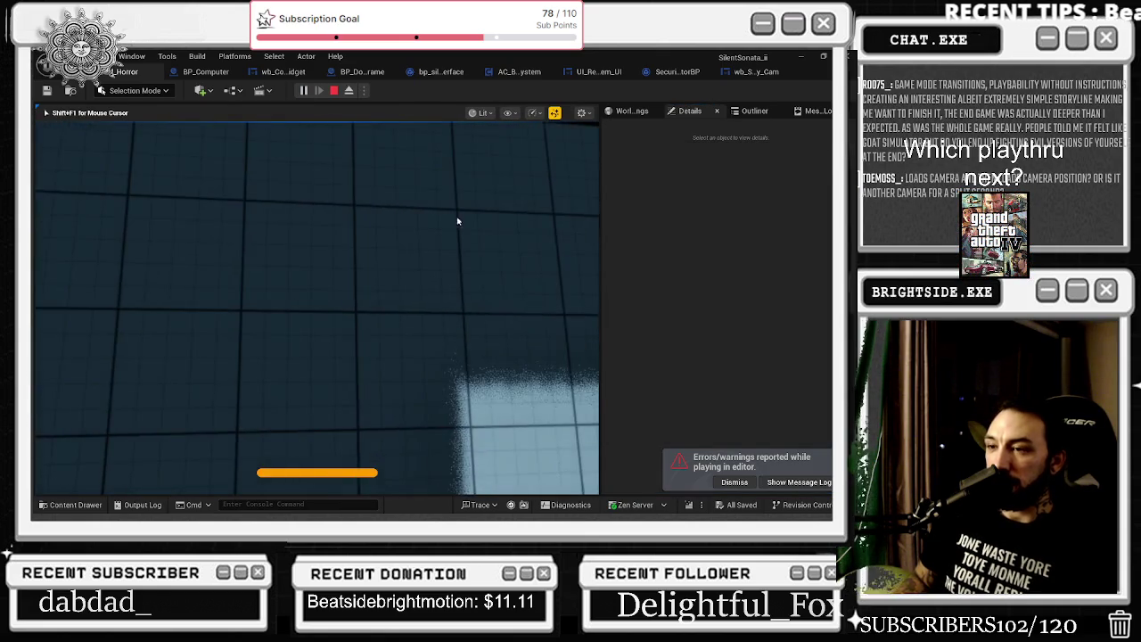
key("Escape")
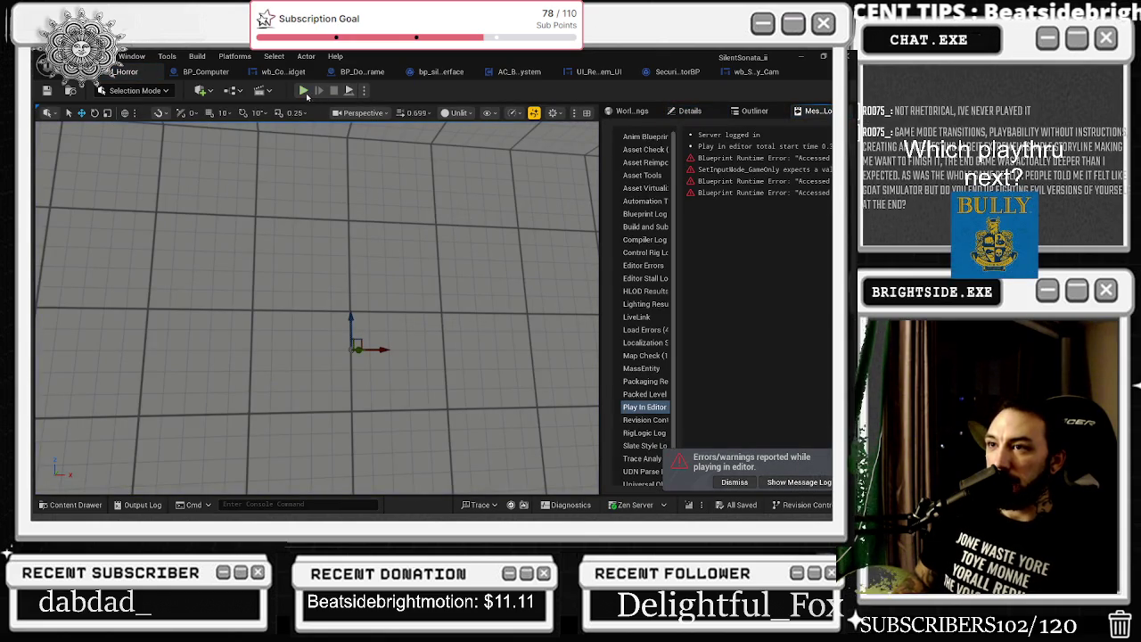
Start Play, sign in, open the camera feed, and switch one camera before closing it
left_click(304, 91)
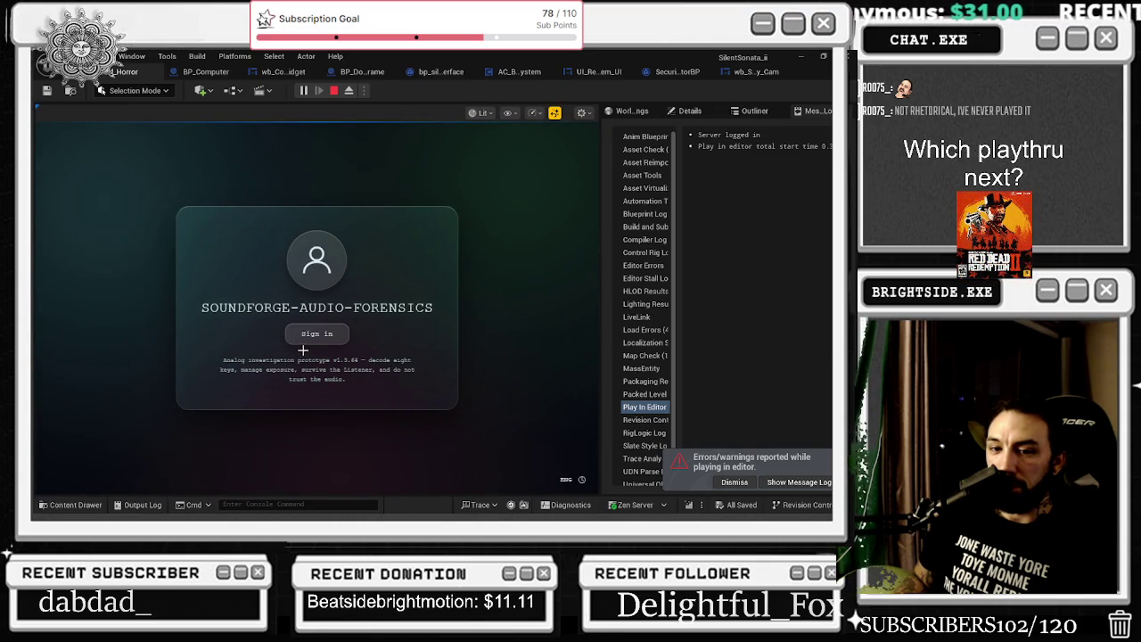
left_click(301, 340)
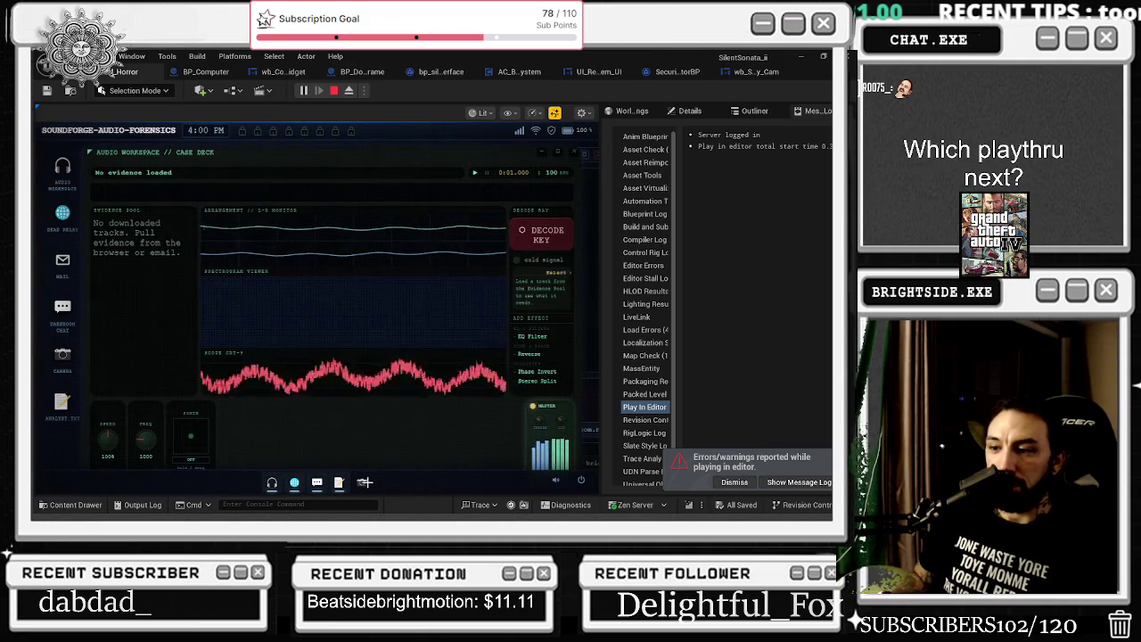
left_click(363, 482)
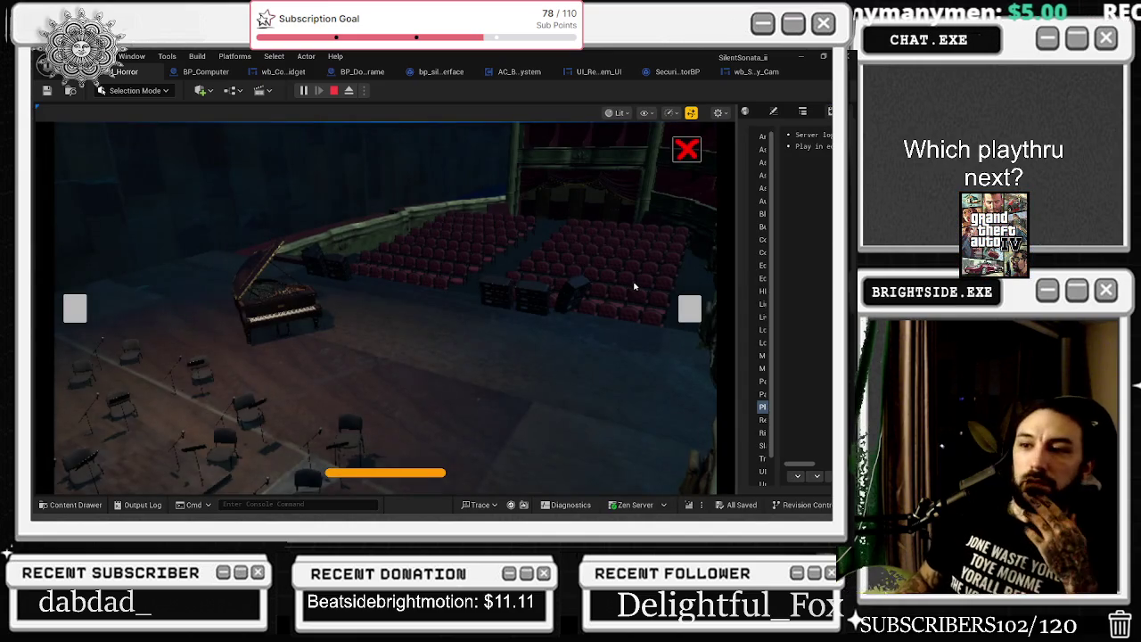
left_click(690, 309)
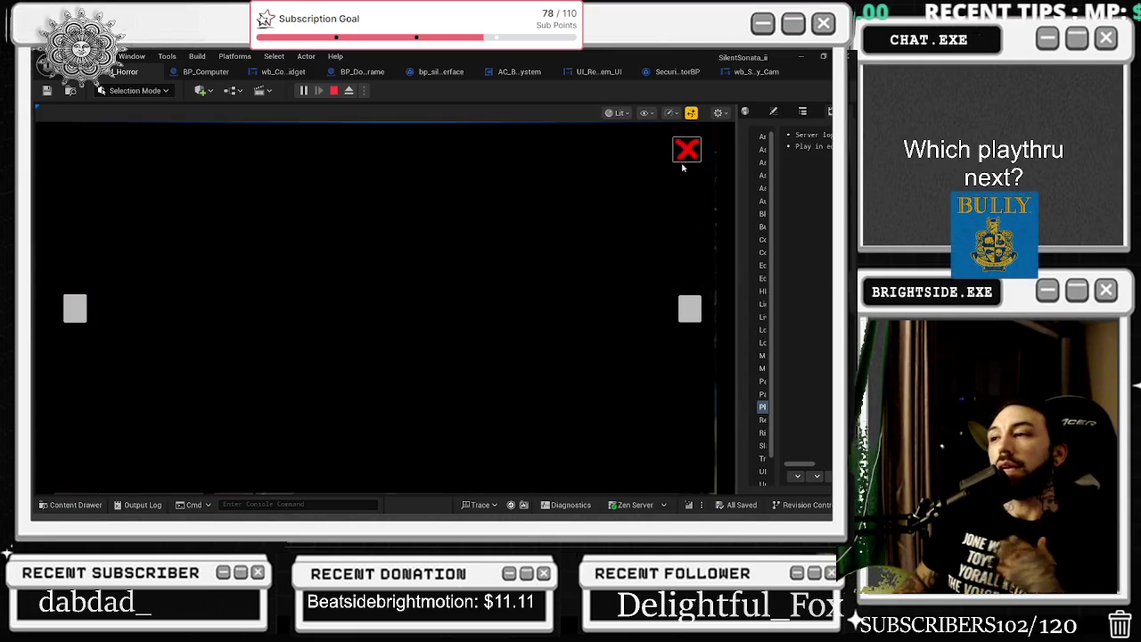
left_click(685, 161)
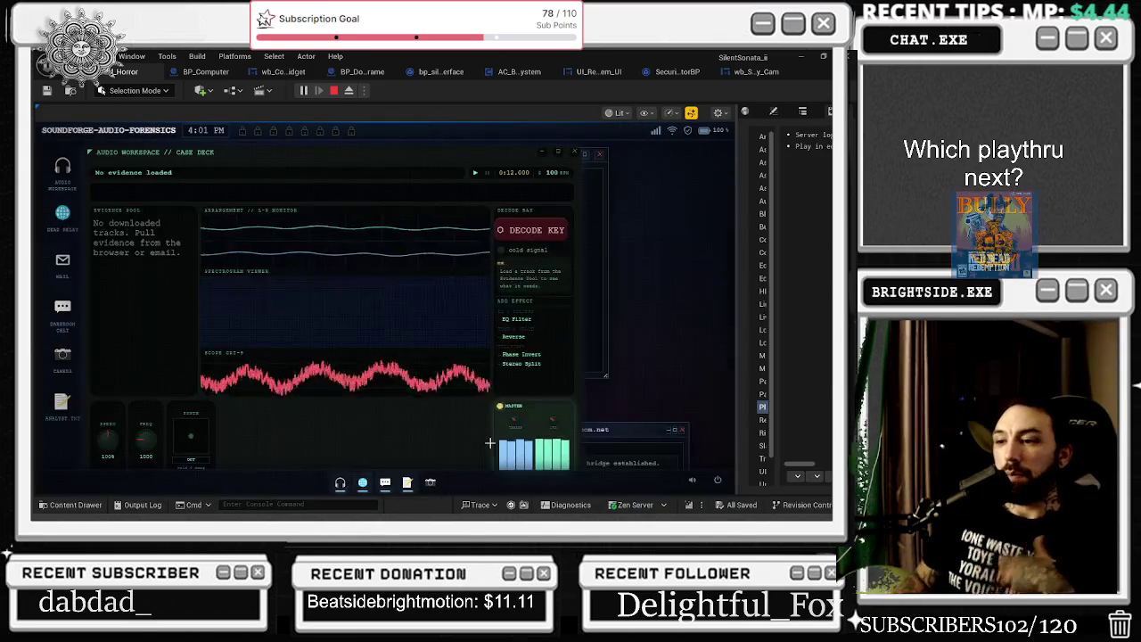
Reopen the feed and cycle cameras to check the fade through black, then stop play
left_click(434, 482)
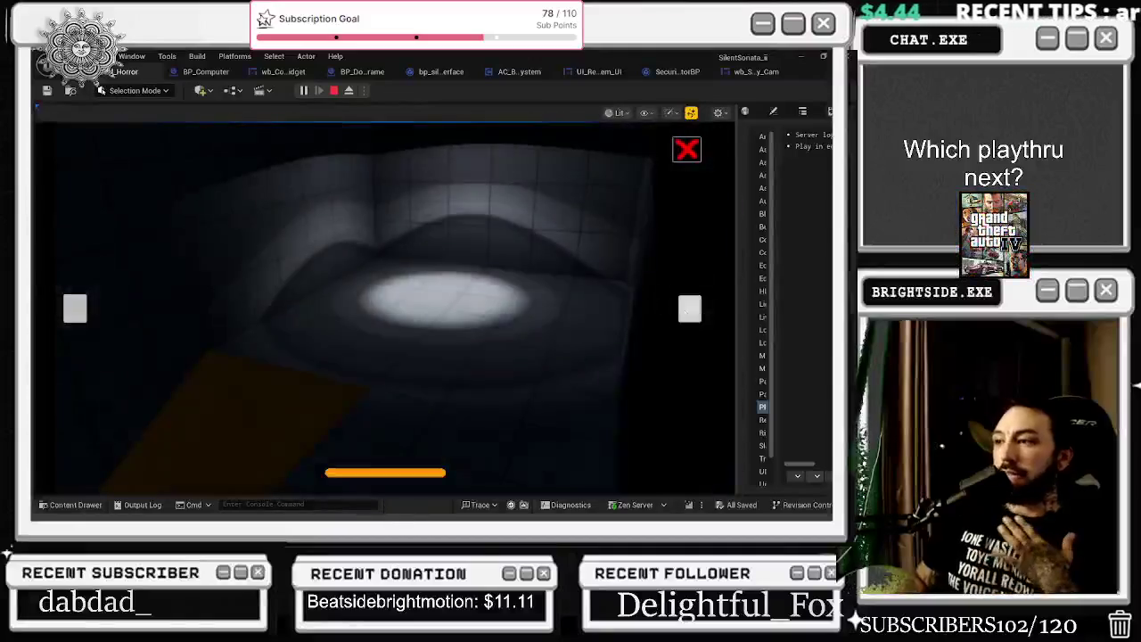
left_click(689, 311)
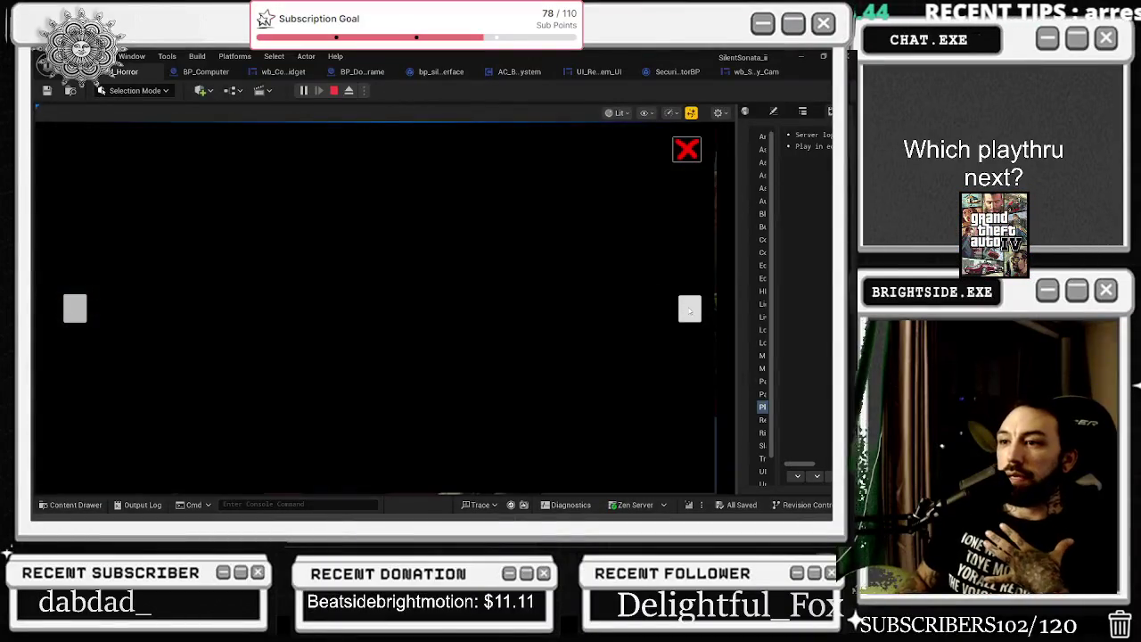
left_click(689, 311)
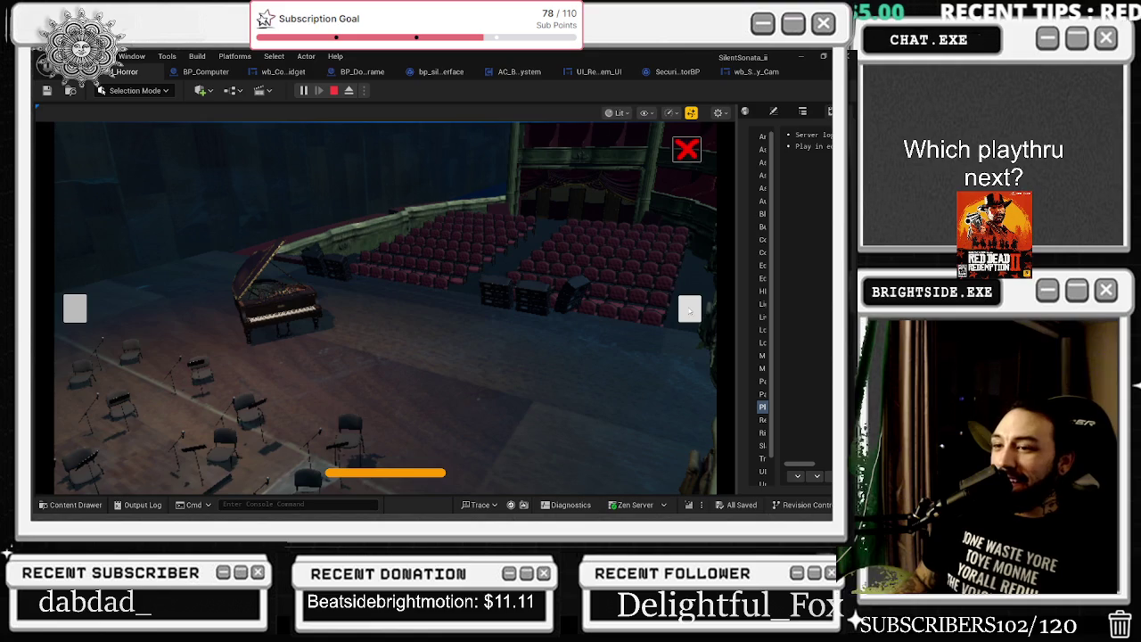
left_click(690, 157)
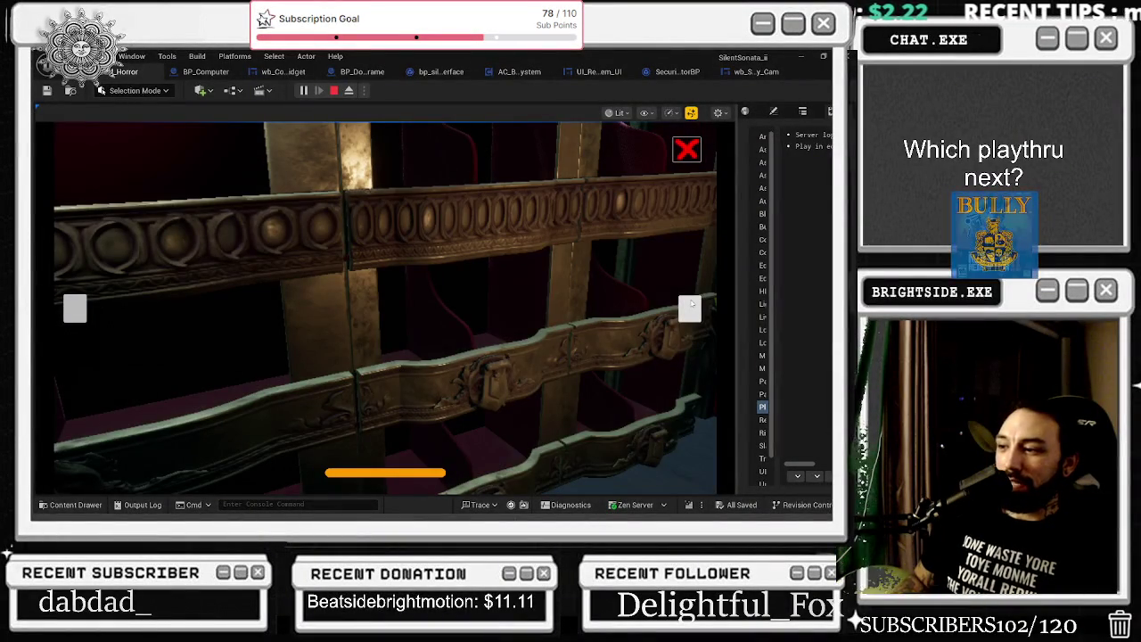
left_click(691, 307)
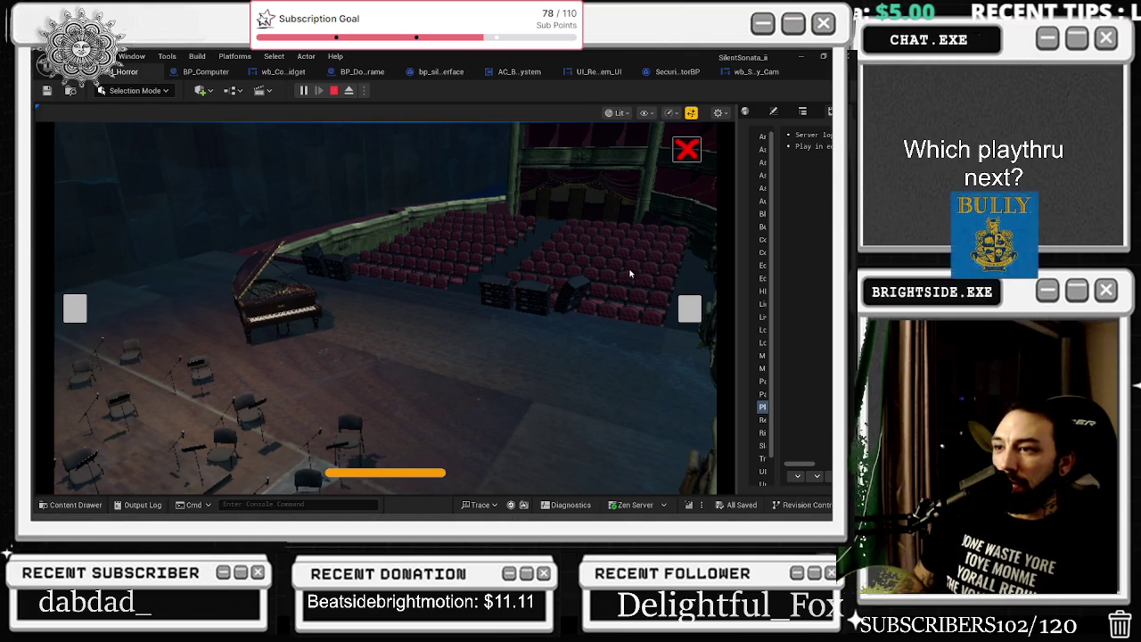
key("Escape")
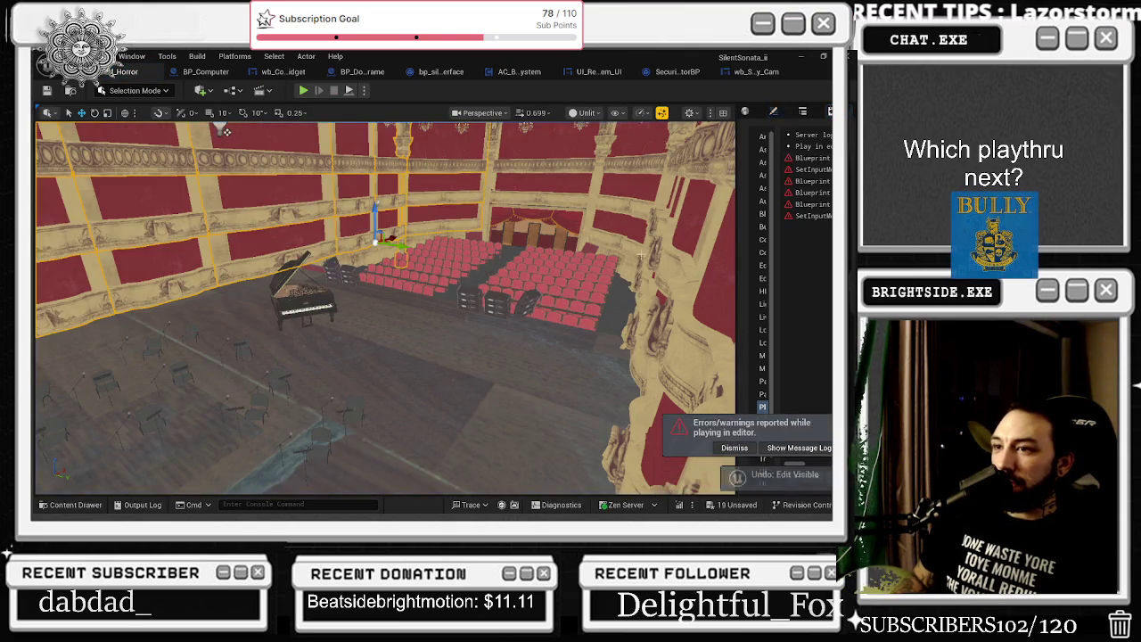
Select a balcony piece and the large balcony wall section, and frame them
key("ctrl+z")
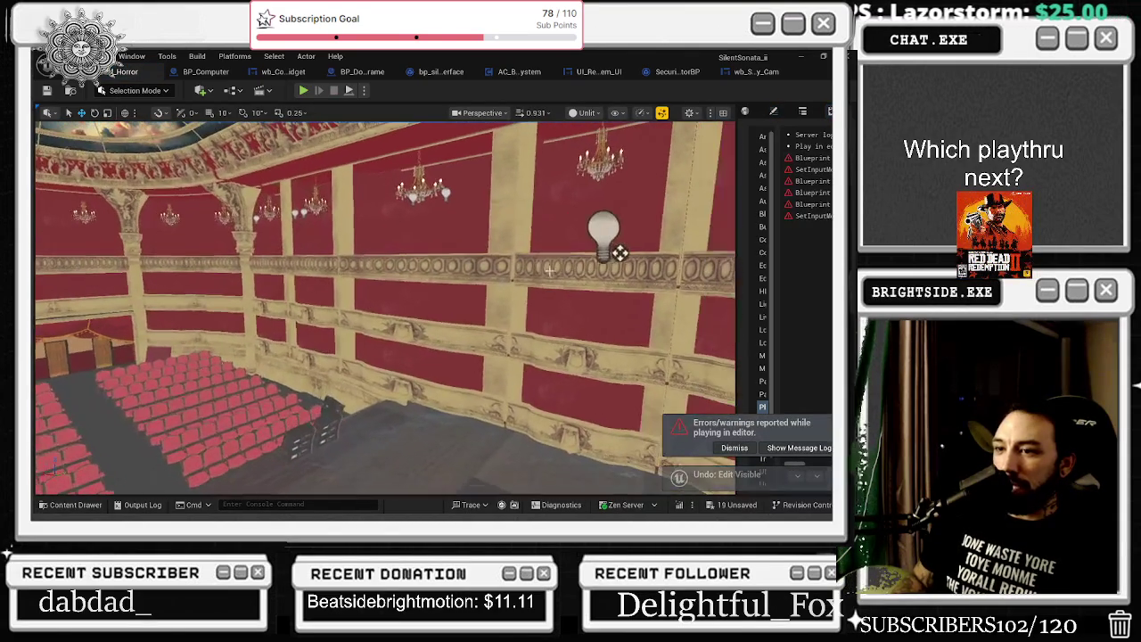
left_click(241, 317)
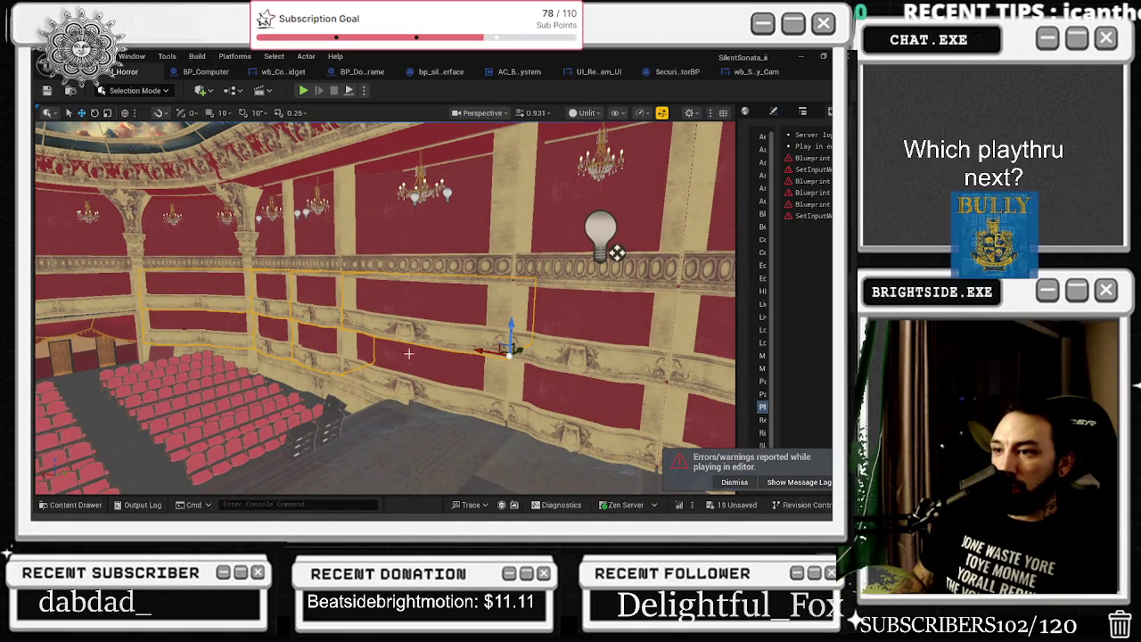
left_click(385, 227)
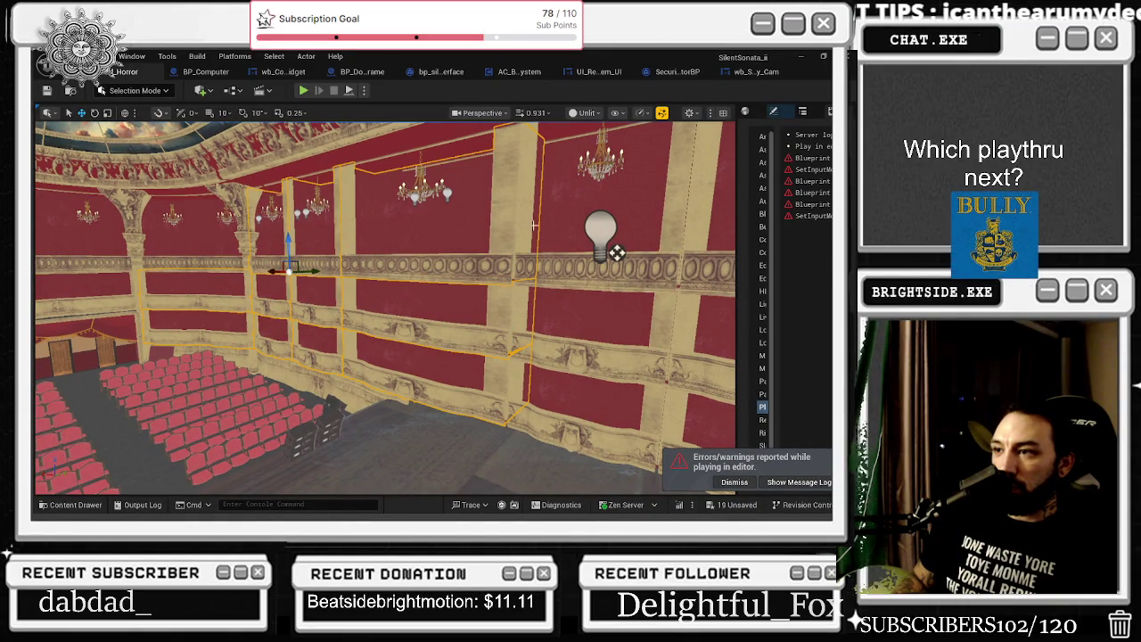
key("f")
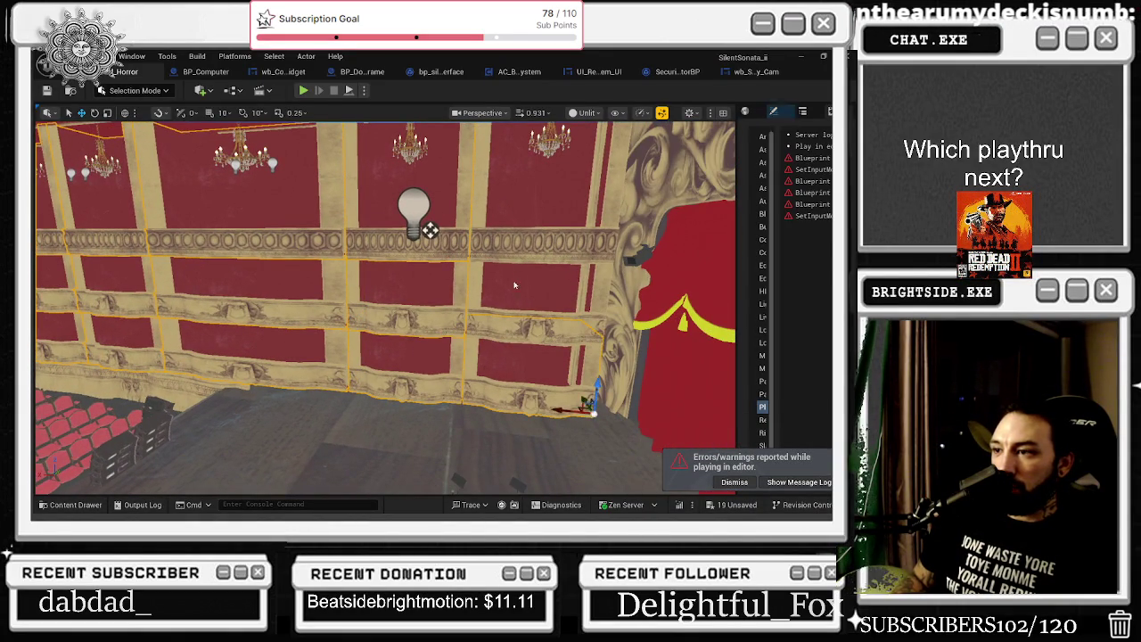
Uncheck Visible for the selected balcony walls and save all 36 unsaved balcony assets
left_click(755, 111)
left_click(781, 145)
type("vis")
left_click(794, 271)
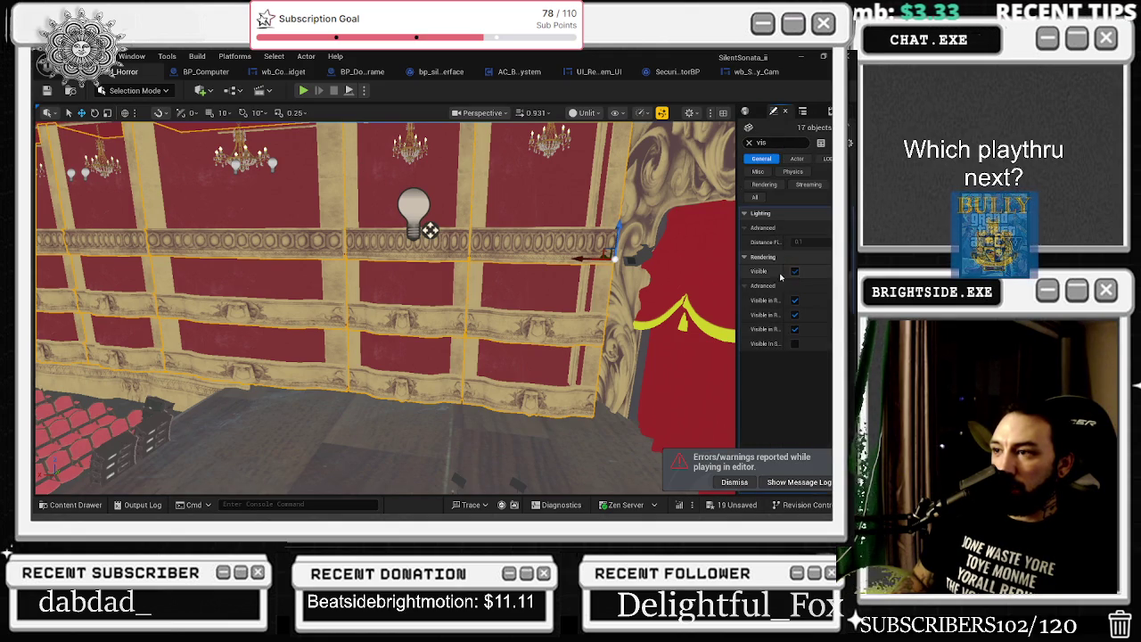
left_click(729, 505)
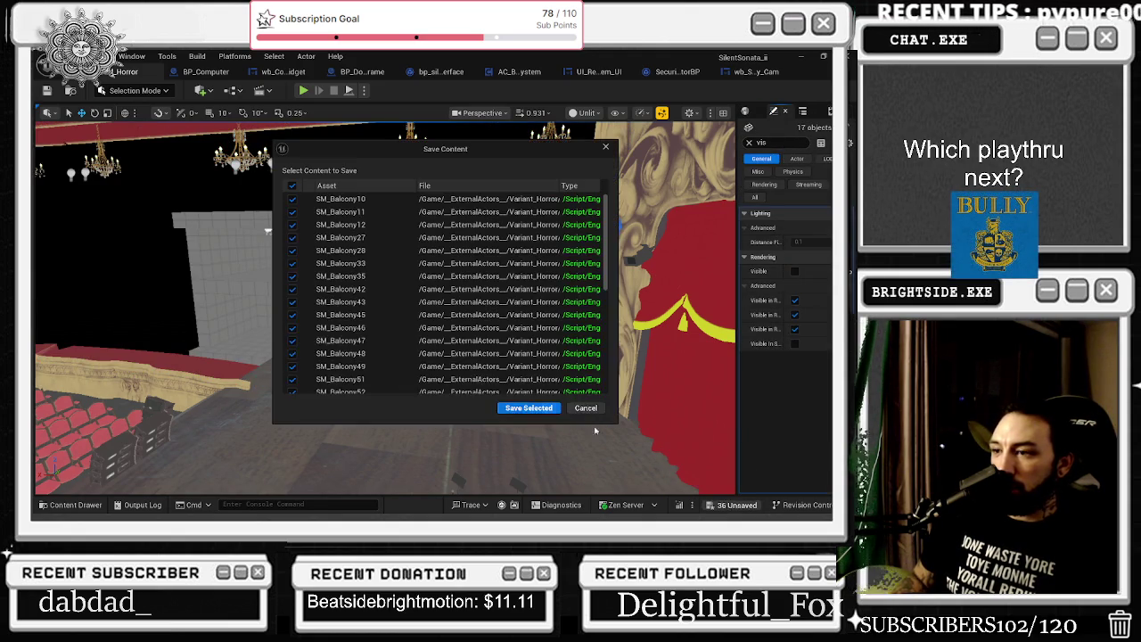
left_click(529, 408)
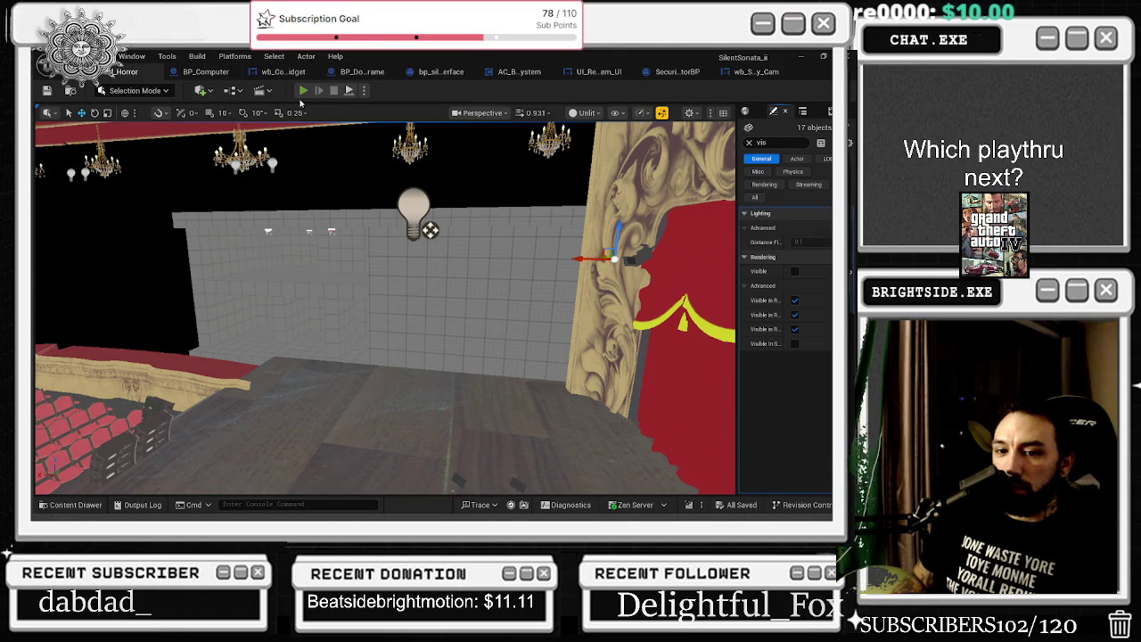
Start Play, walk to the desk laptop, sign in, and open the camera feed
left_click(303, 91)
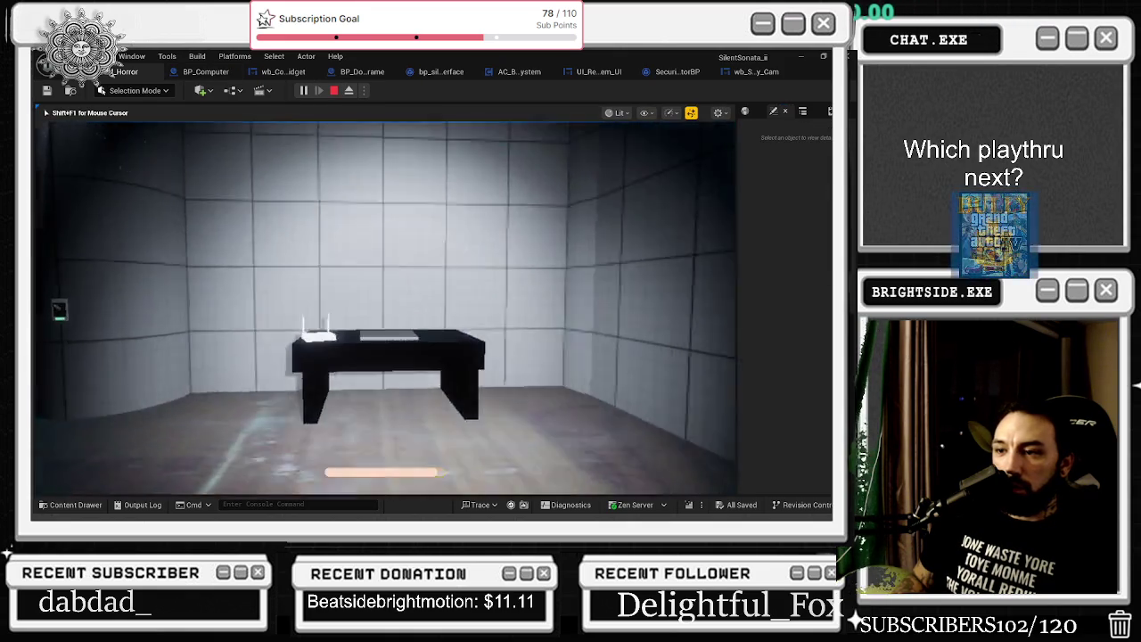
key("w")
key("e")
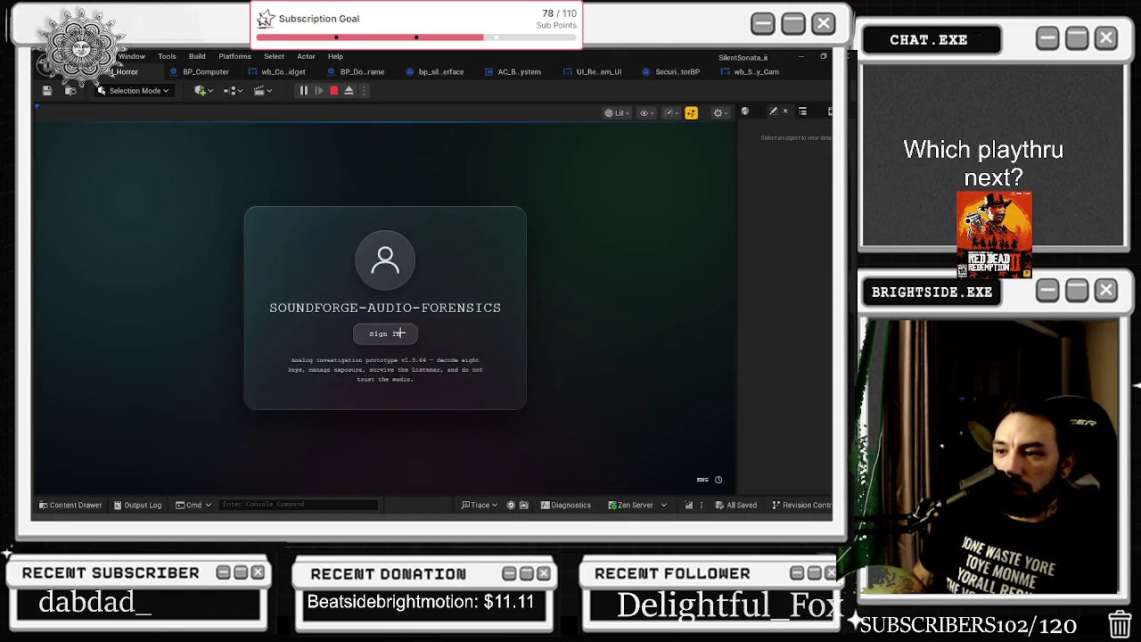
left_click(398, 333)
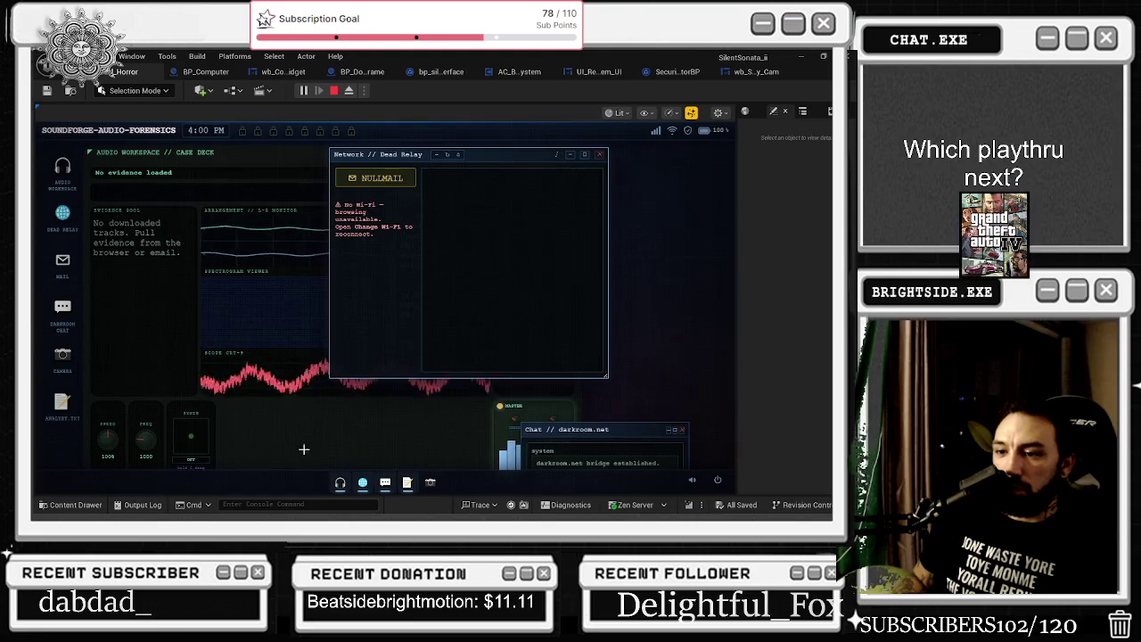
left_click(464, 412)
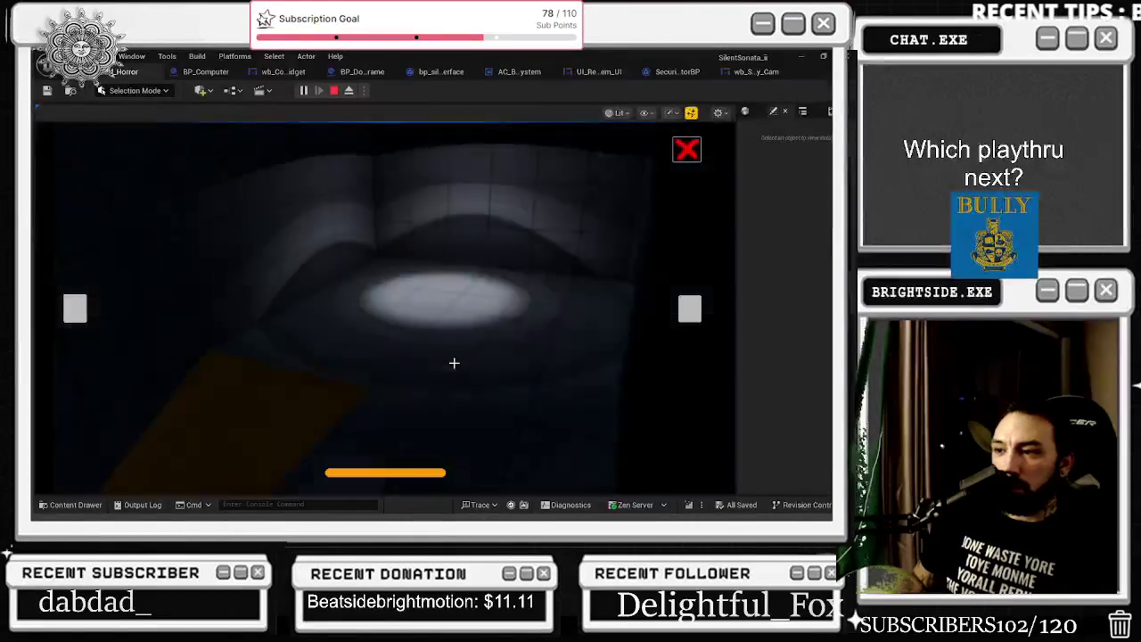
Cycle to the theatre stage camera, close and reopen the feed, then close it and stop play
left_click(690, 308)
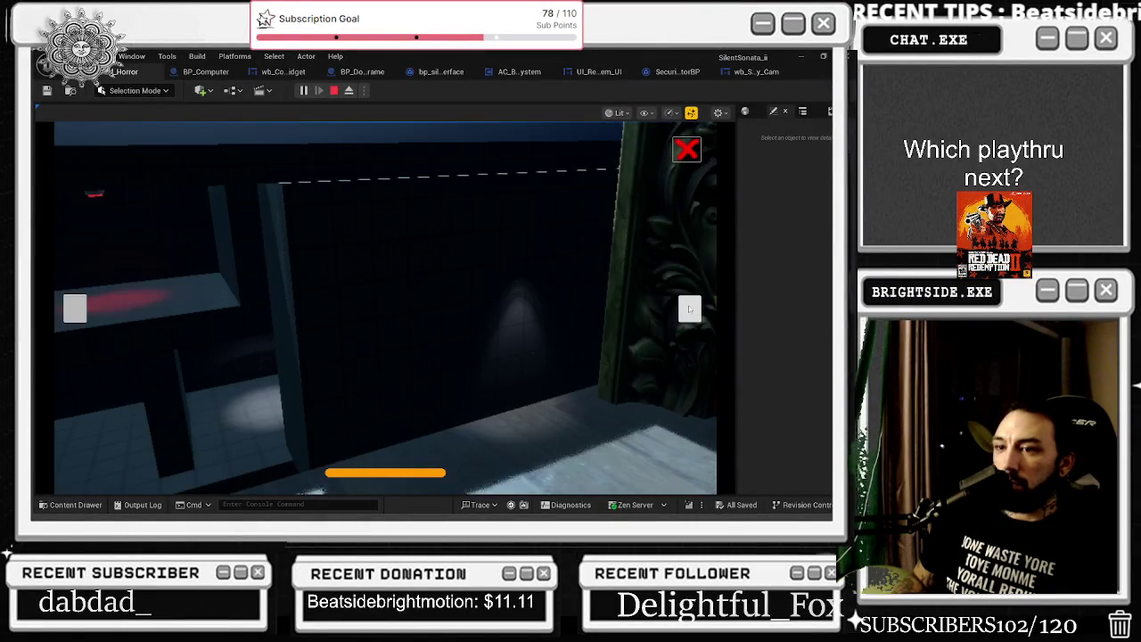
left_click(689, 309)
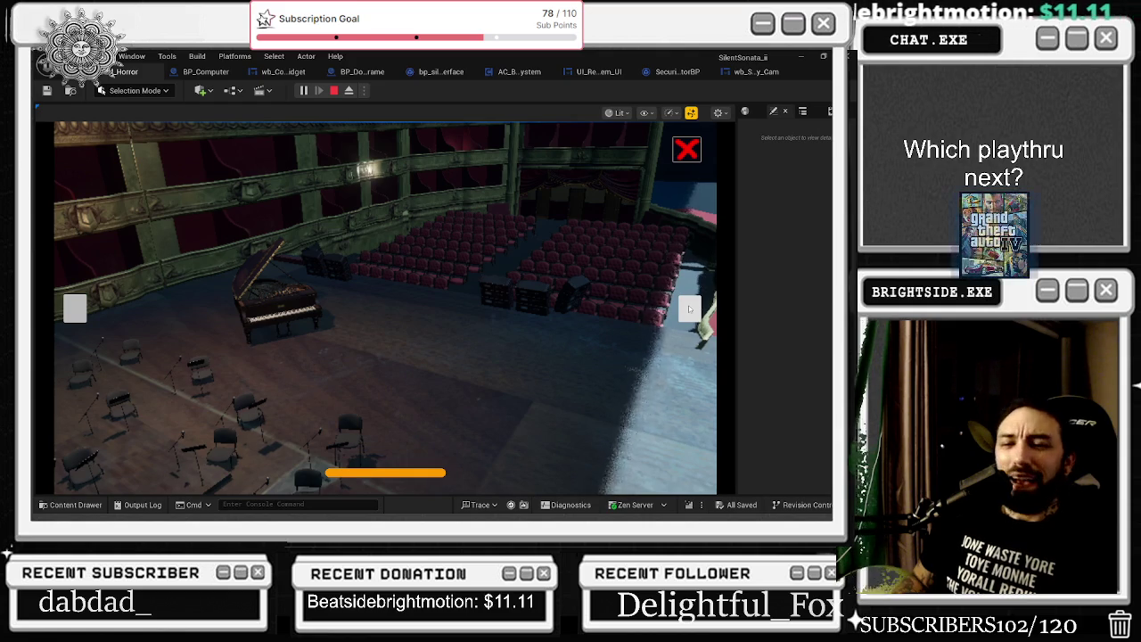
left_click(692, 157)
left_click(431, 479)
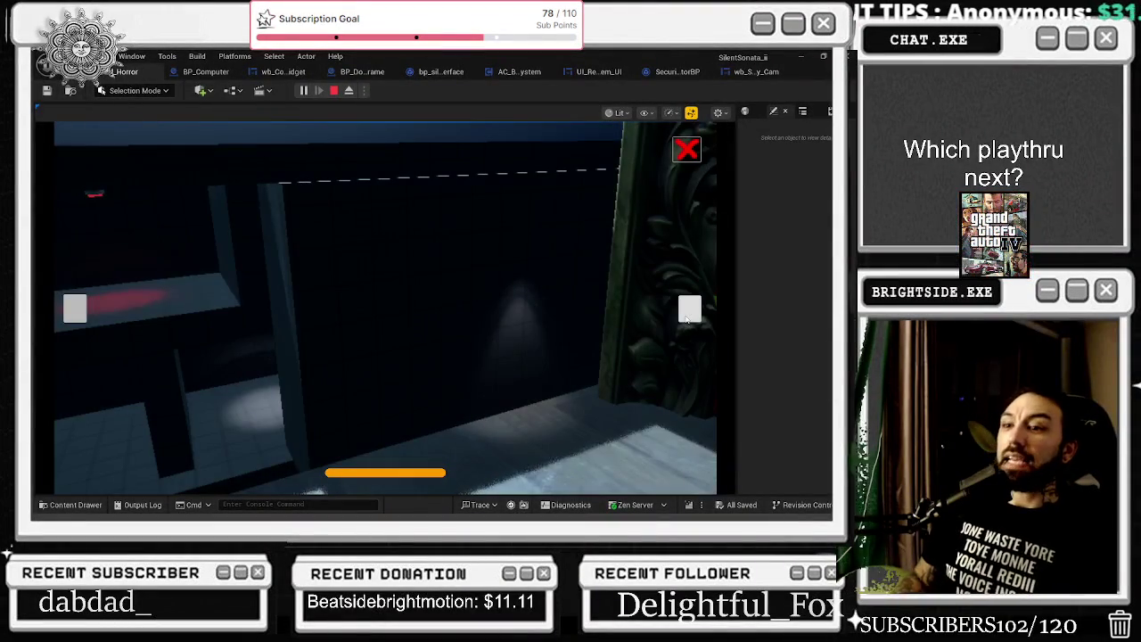
left_click(689, 313)
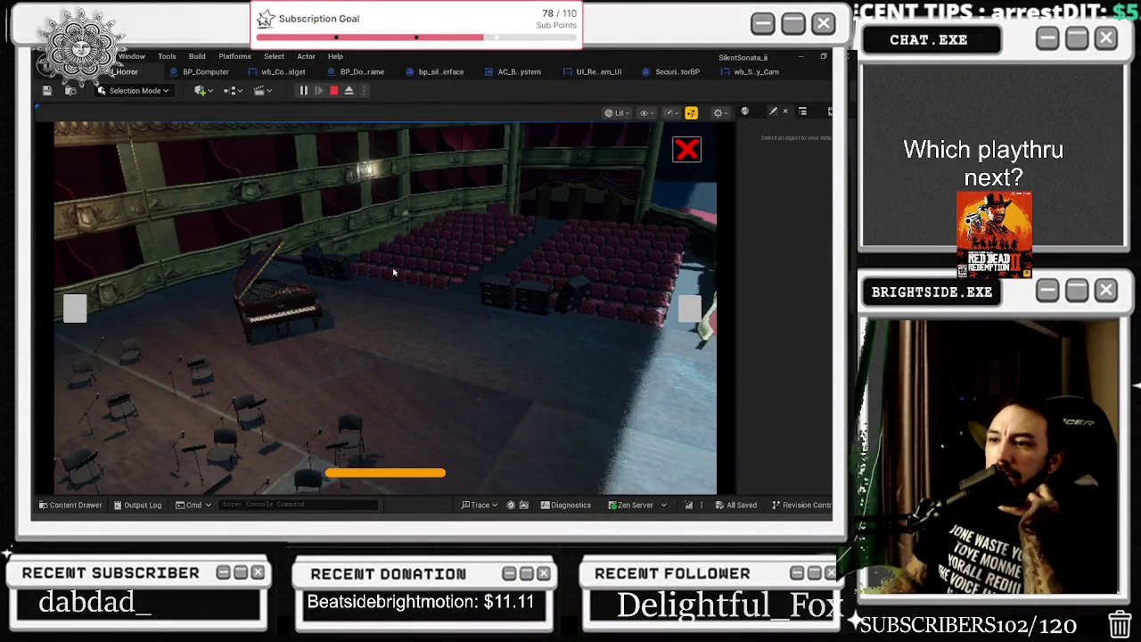
left_click(687, 149)
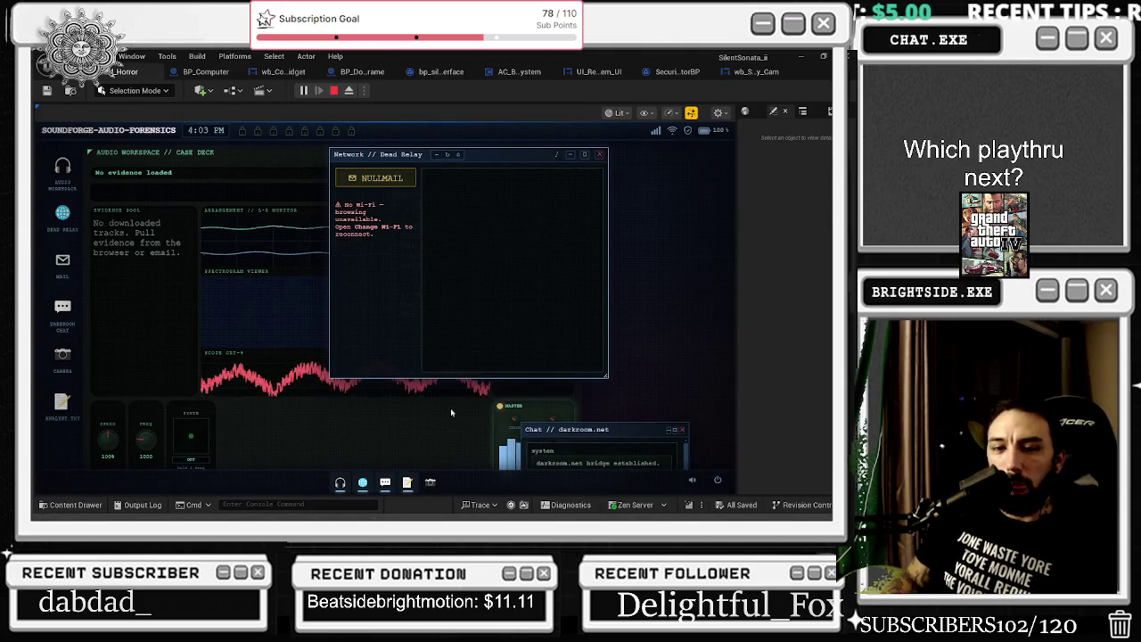
key("Escape")
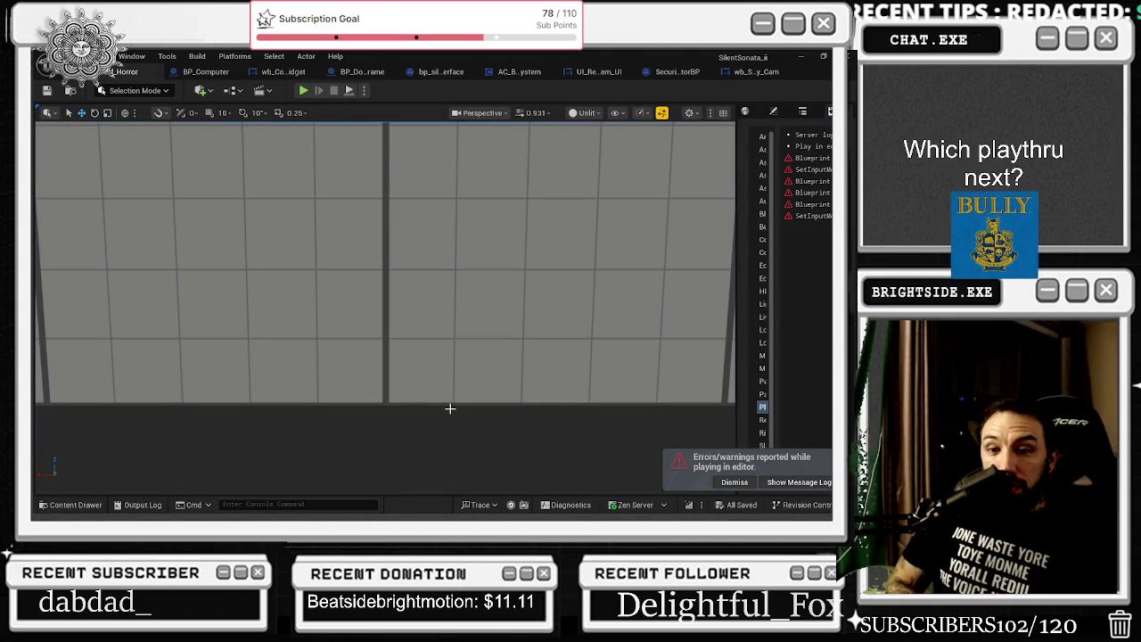
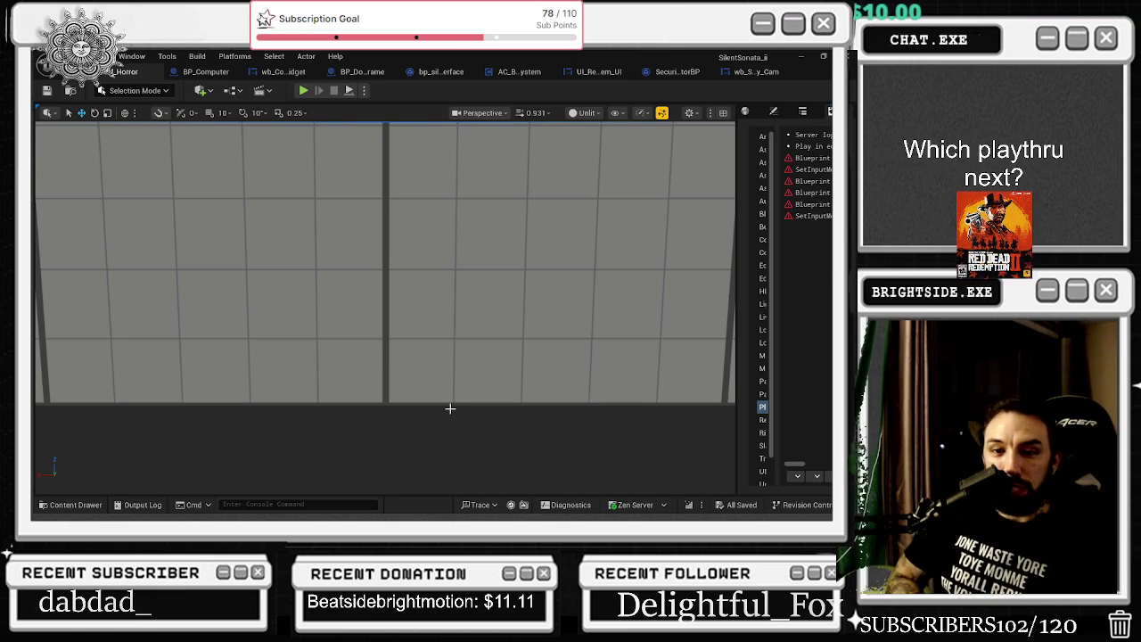
Orbit around the theater, undo the last visibility edit, and show the Ending_Sequence_Players folder
mouse_move(385, 309)
left_mouse_down()
mouse_move(455, 394)
mouse_move(490, 365)
left_mouse_up()
key("ctrl+z")
left_click_drag(453, 269, 469, 273)
key("ctrl+space")
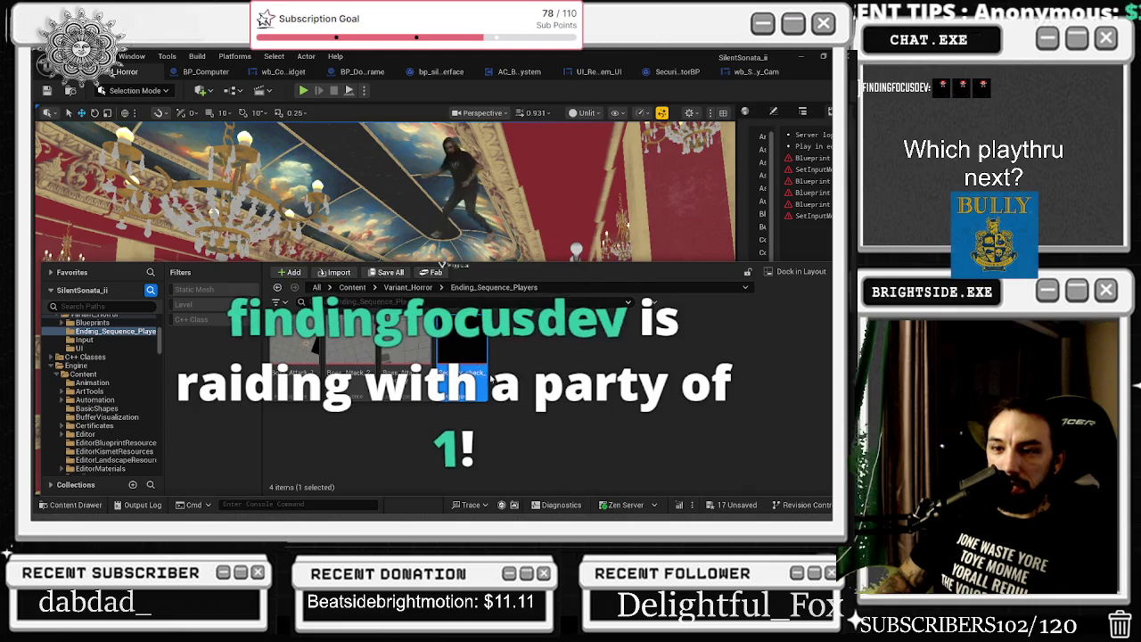
Open the Security_check level sequence and frame the selected camera in the viewport
double_click(487, 378)
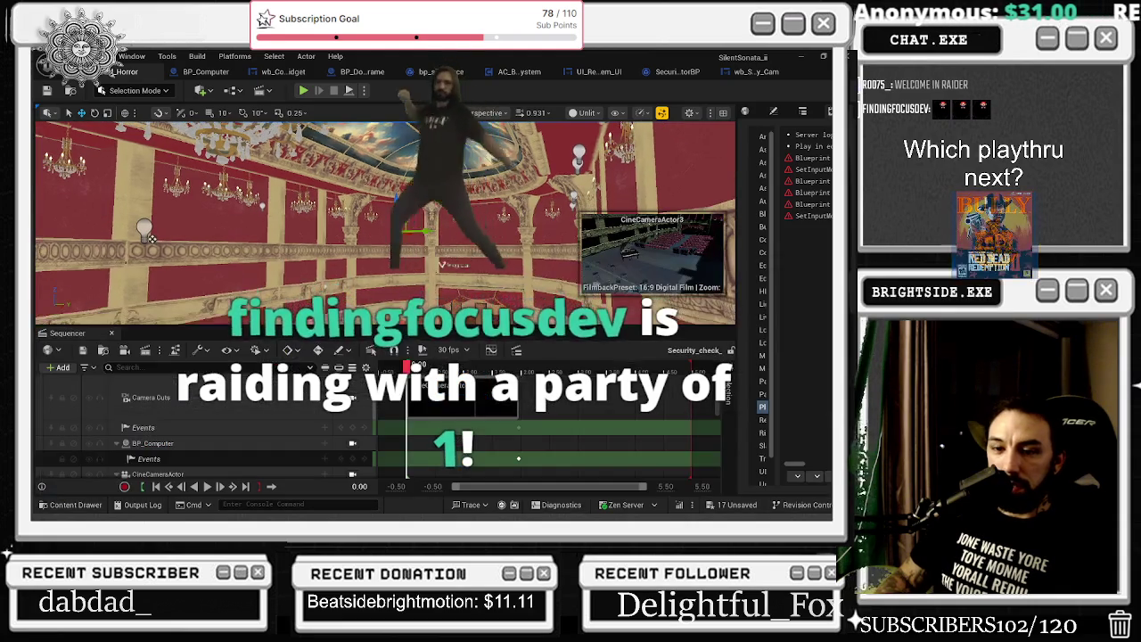
left_click(444, 369)
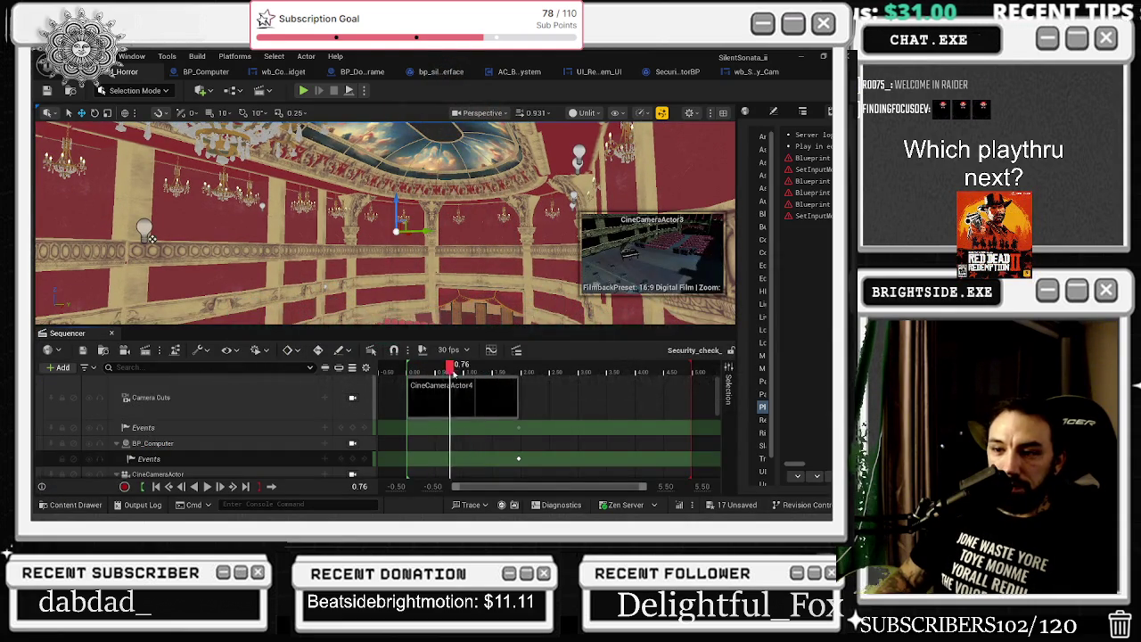
left_click(454, 370)
scroll(287, 424, "down", 3)
key("f")
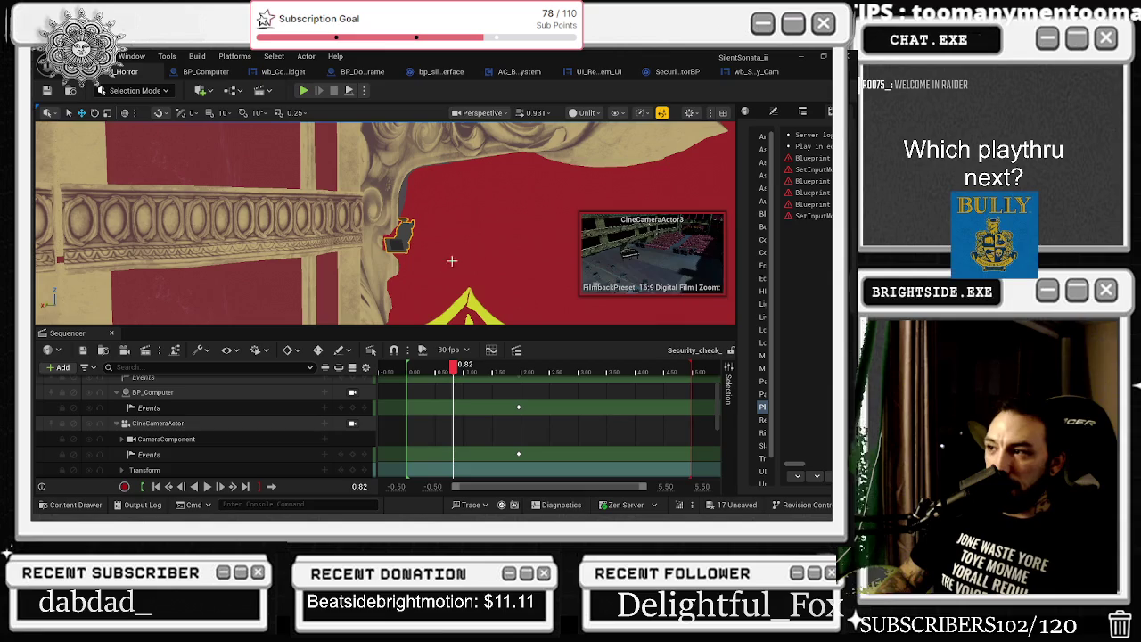
scroll(117, 436, "down", 3)
Expand CineCameraActor3 and its Transform track, and set the playhead to 1.33
left_click(117, 435)
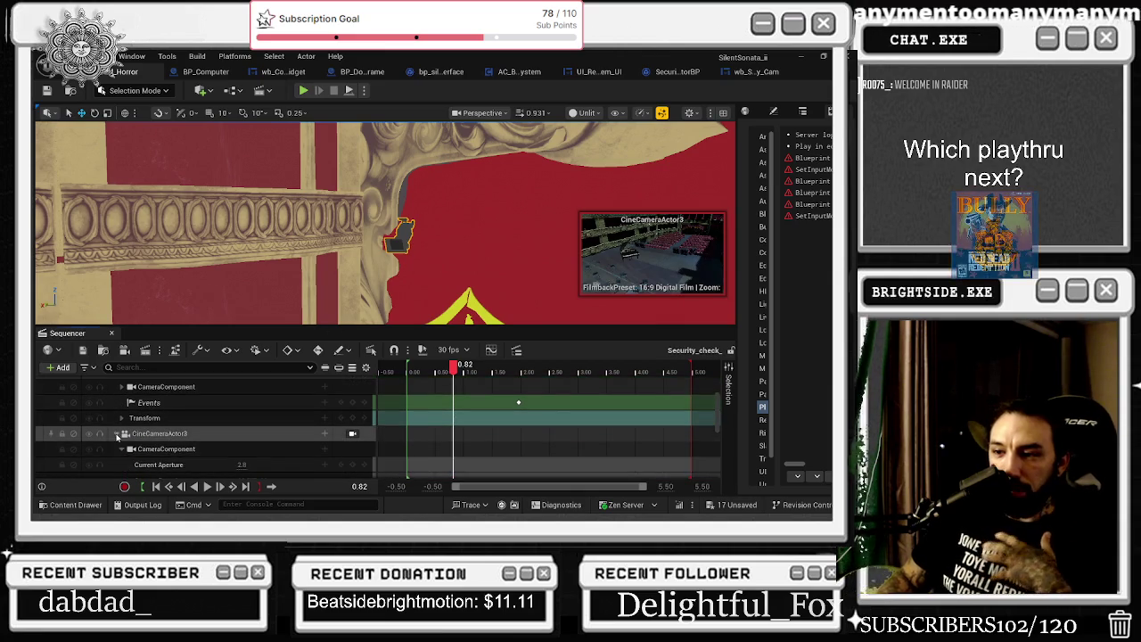
scroll(185, 447, "down", 3)
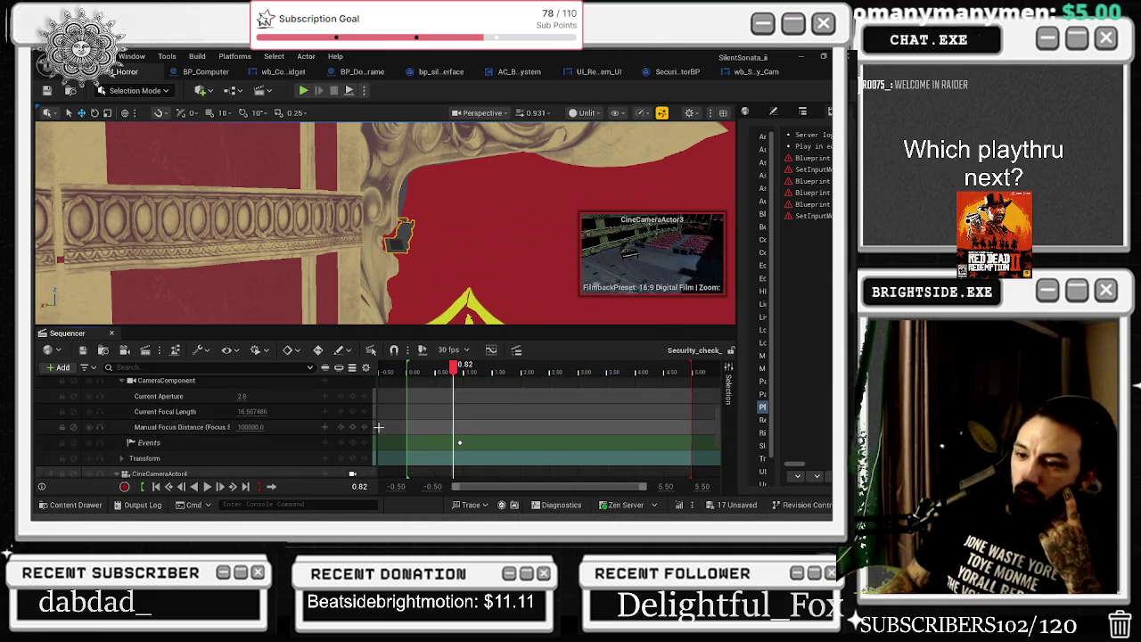
left_click(122, 458)
scroll(276, 438, "down", 2)
scroll(276, 438, "down", 1)
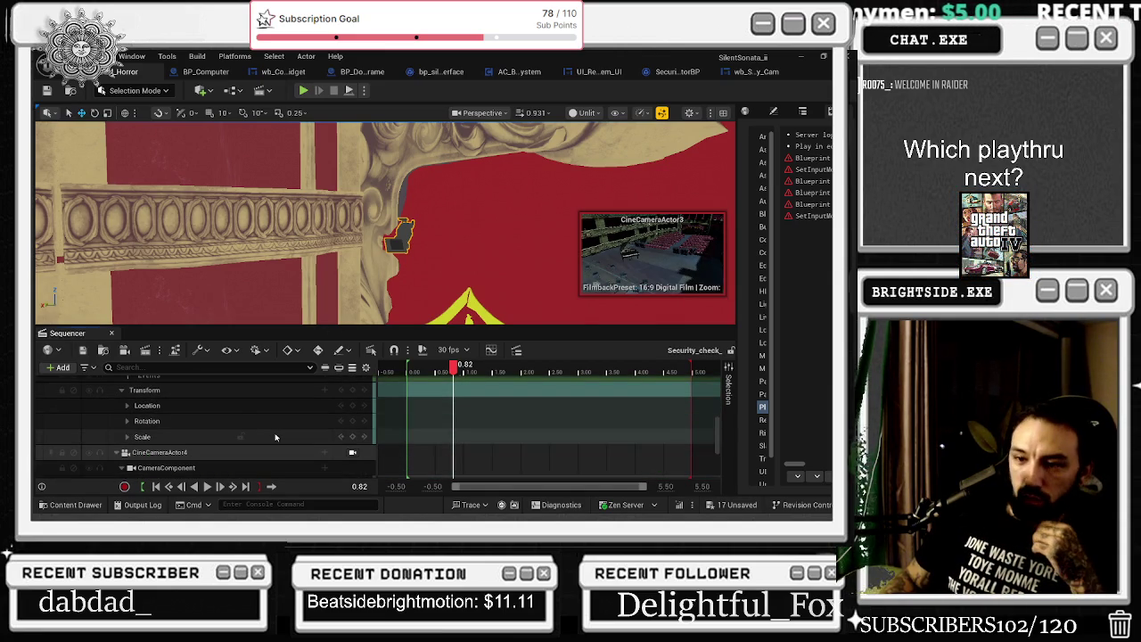
scroll(232, 414, "up", 1)
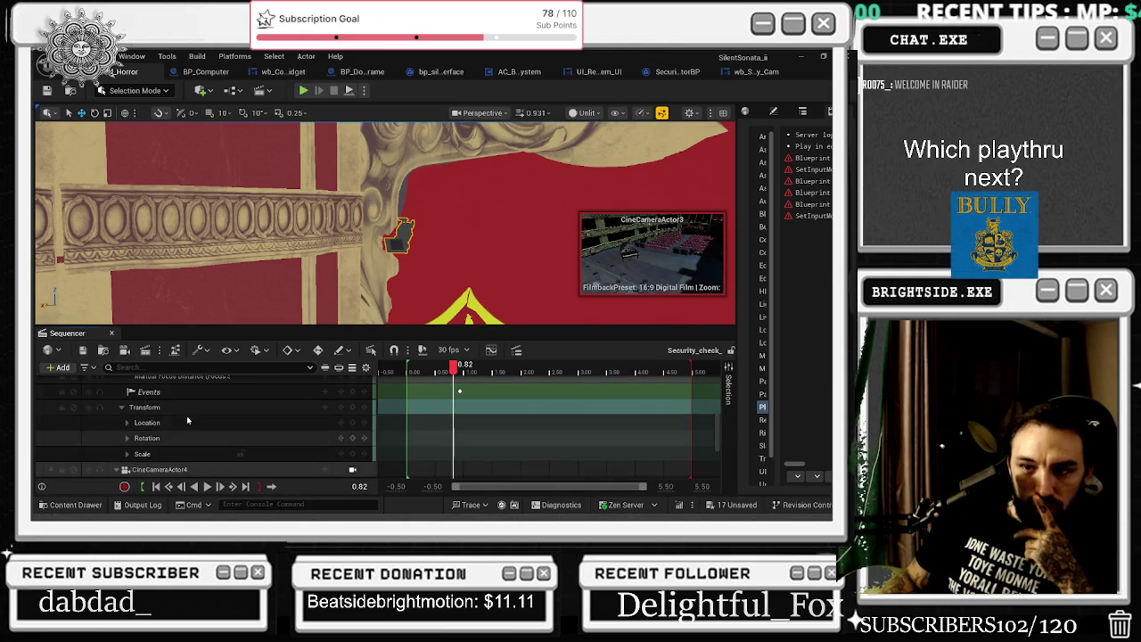
left_click_drag(457, 366, 482, 366)
scroll(523, 424, "up", 5)
scroll(523, 423, "up", 3)
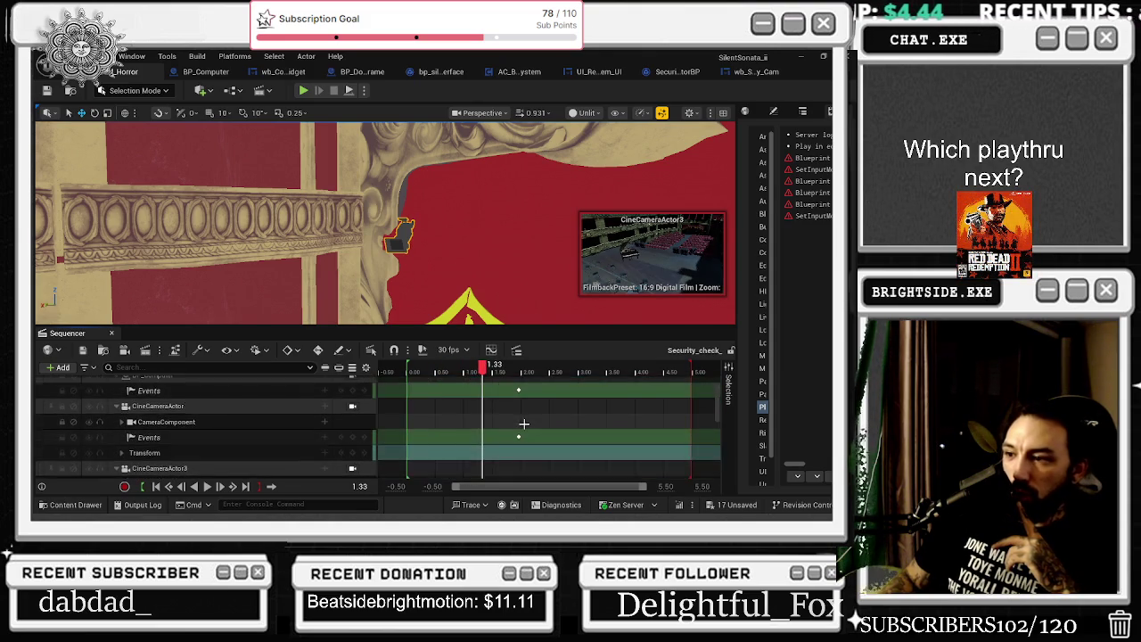
left_click(508, 419)
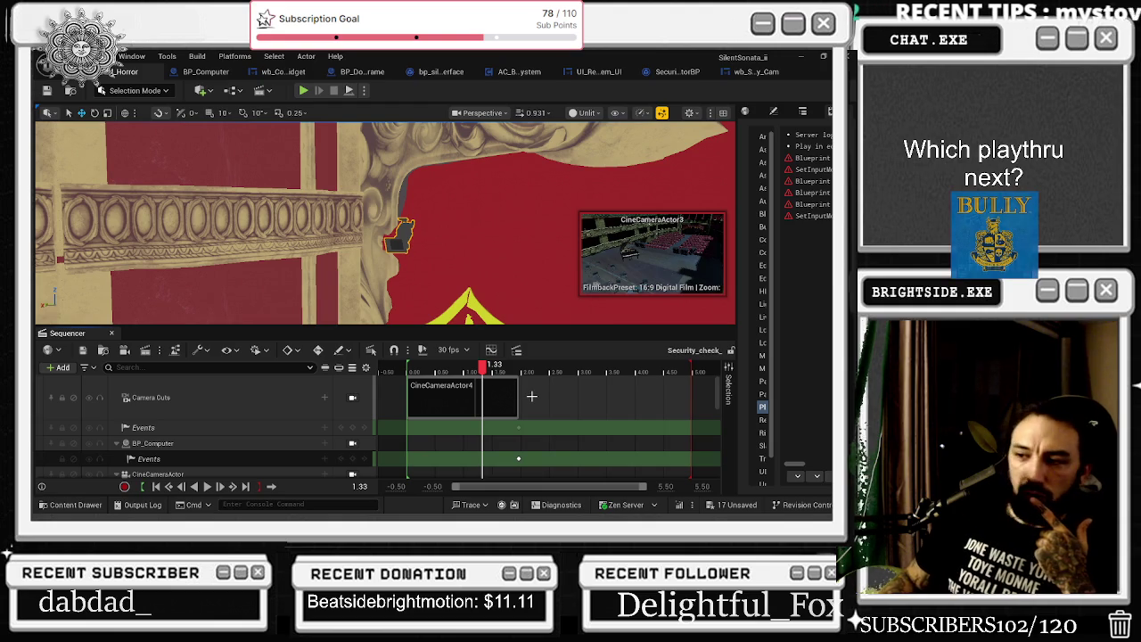
Add a Transform key for the camera at 1.33
scroll(512, 398, "down", 3)
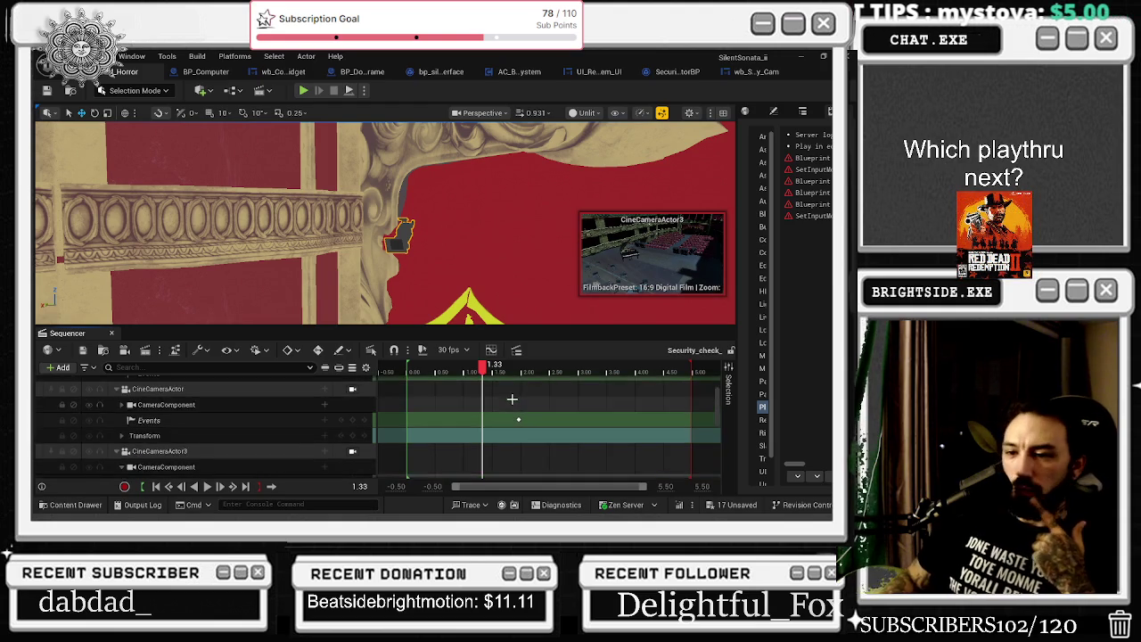
scroll(511, 398, "down", 2)
scroll(446, 428, "down", 3)
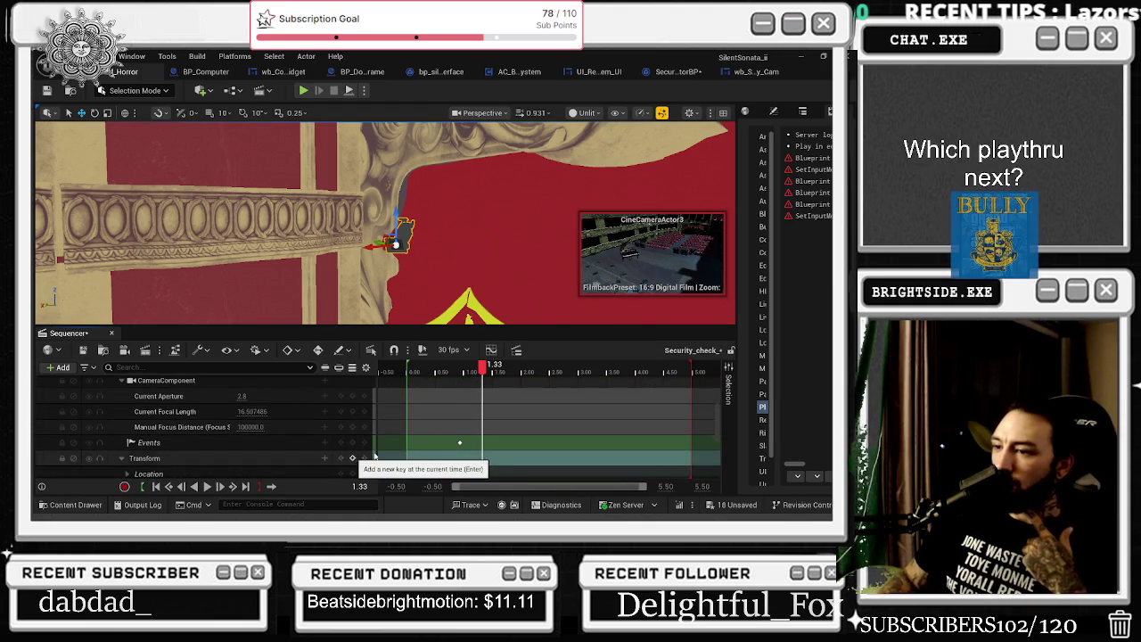
left_click(353, 458)
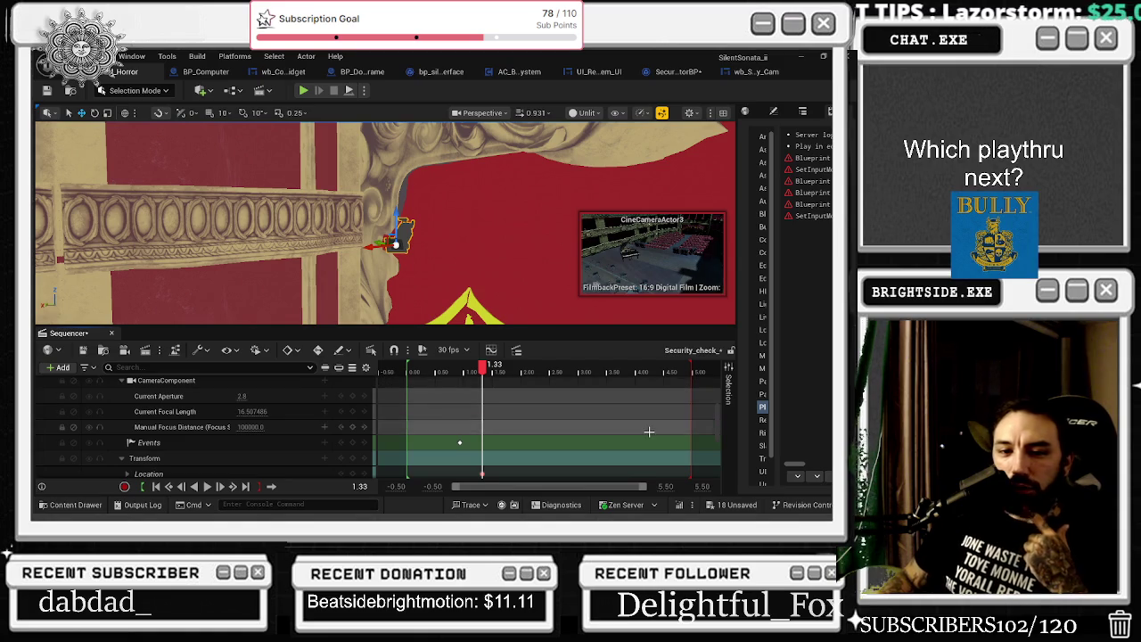
Save all 18 unsaved assets and the level, then start a play-in-editor test
left_click(737, 505)
left_click(539, 407)
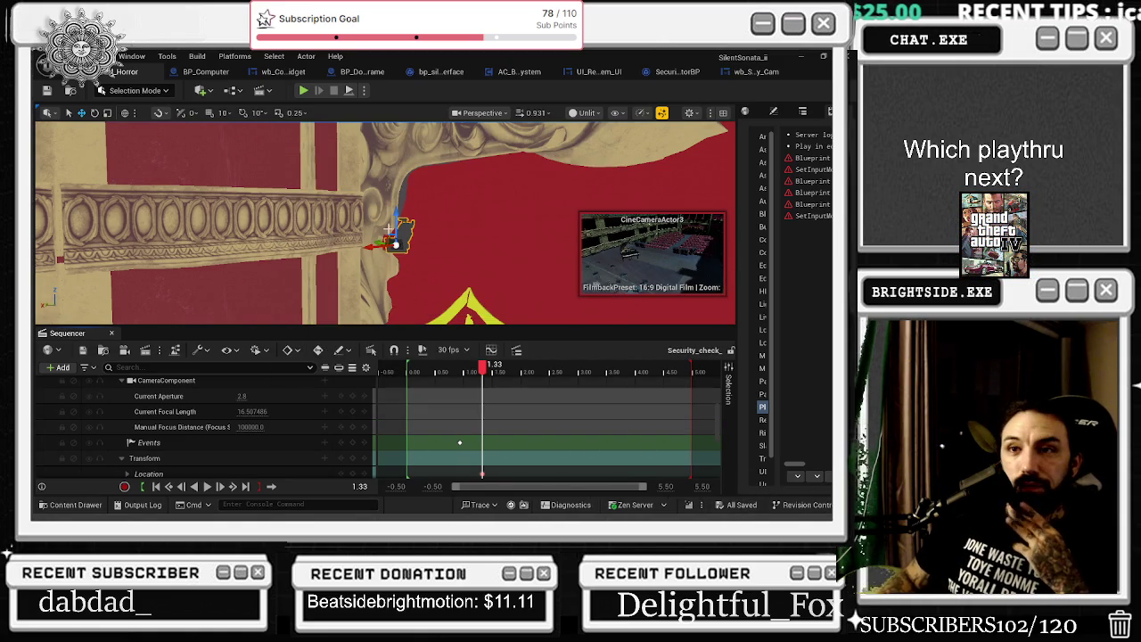
left_click(47, 91)
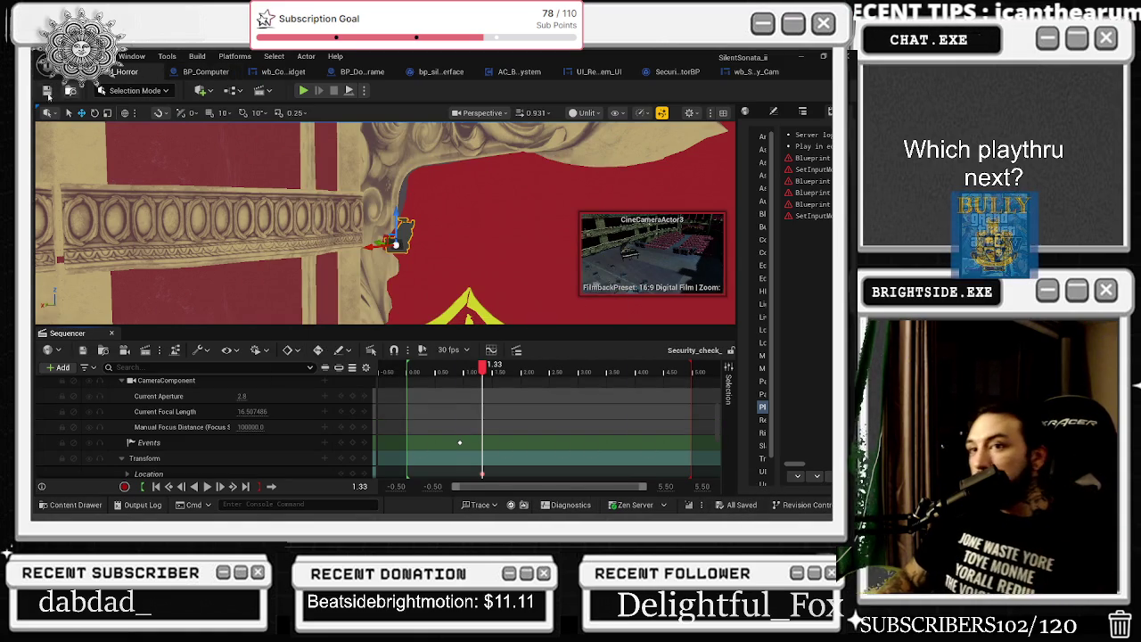
key("alt+p")
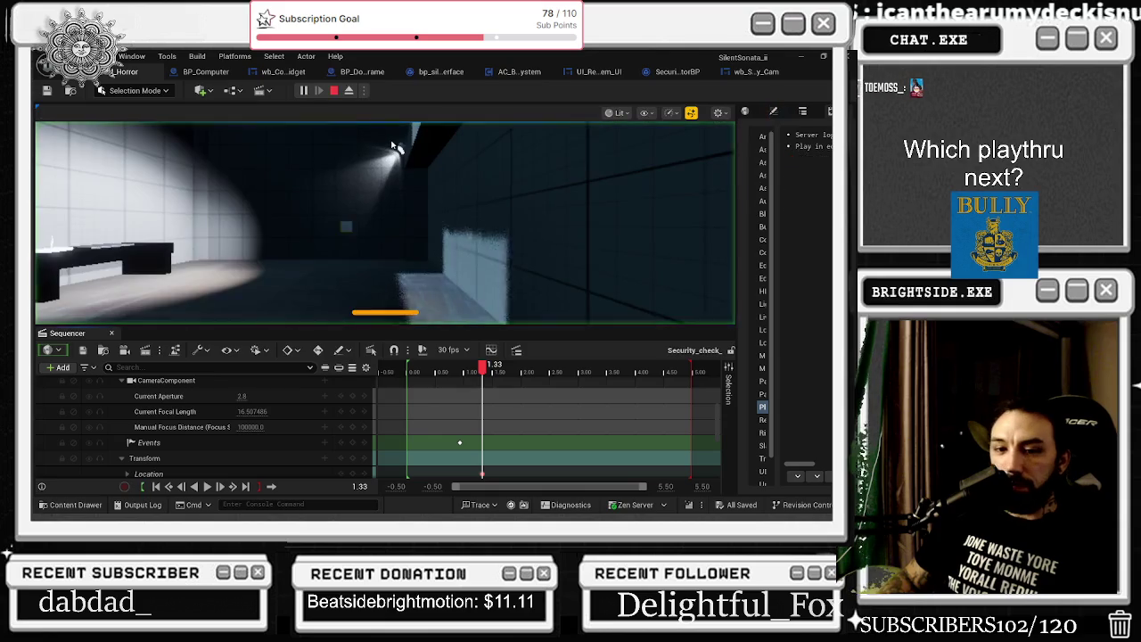
Switch to the browser playing the Malia video and select the YouTube search text
key("alt+Tab")
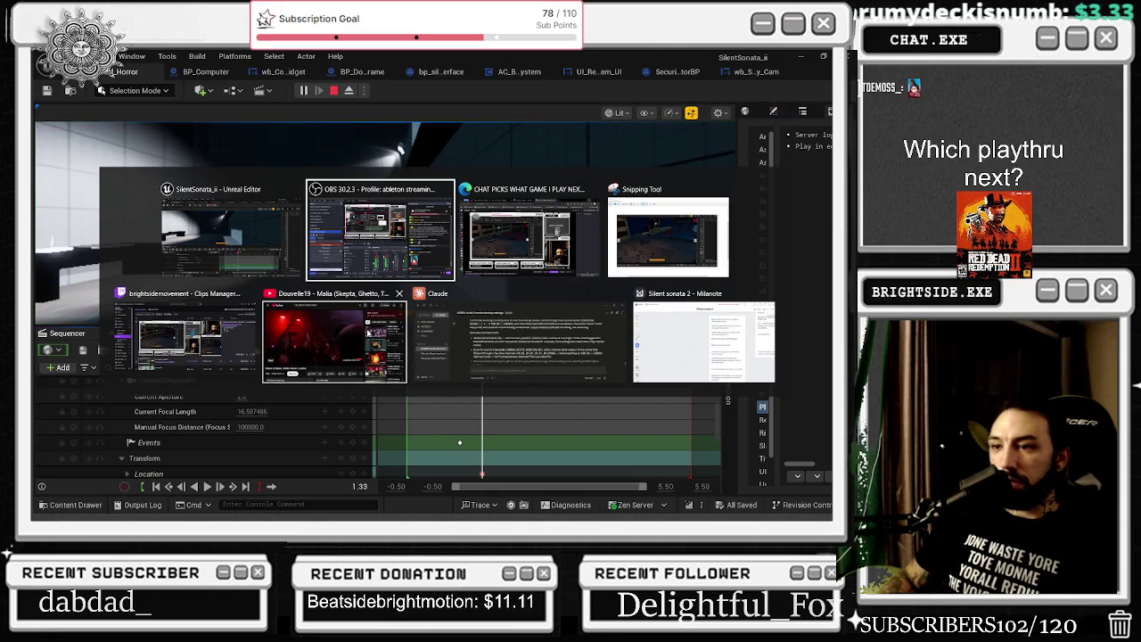
left_click(367, 331)
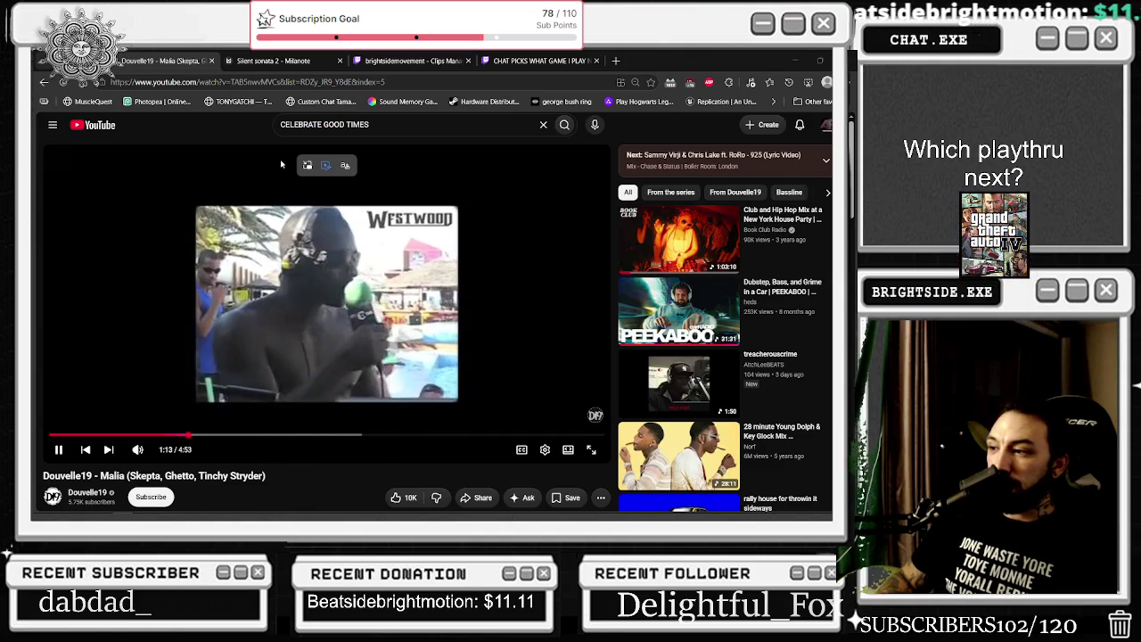
triple_click(397, 126)
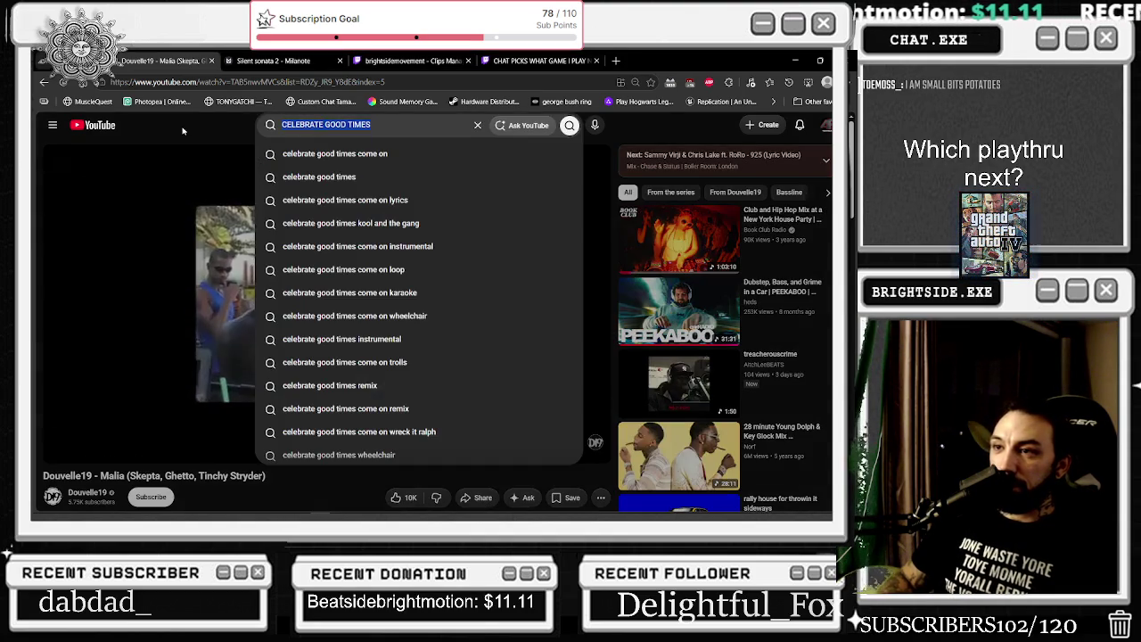
Search YouTube for 'coaley' and scroll through the Coalslaw video results
type("c")
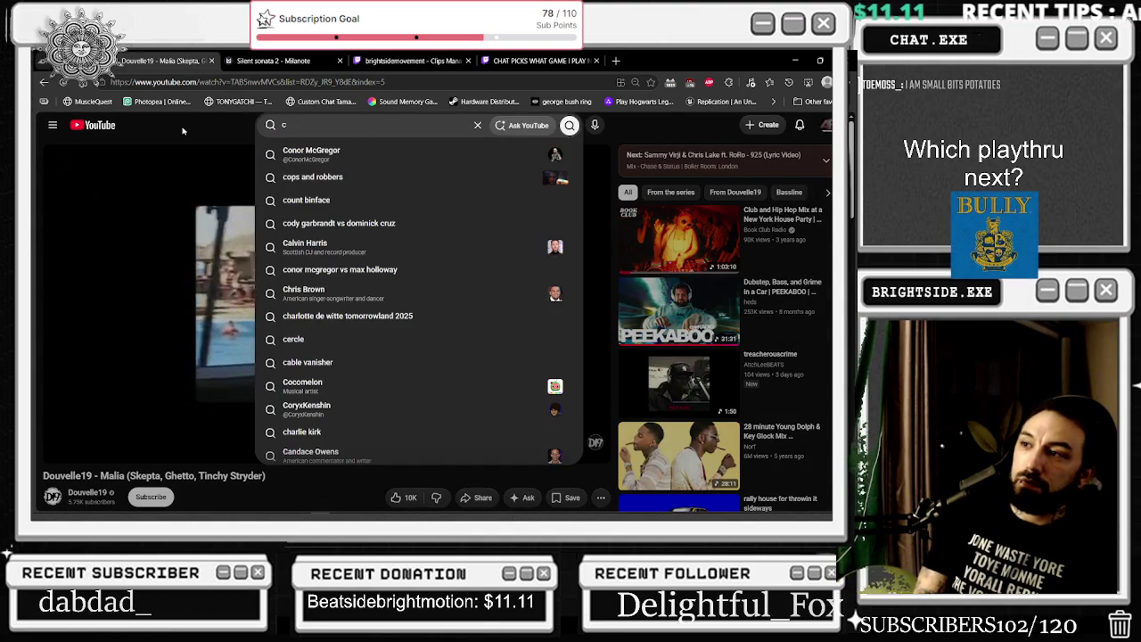
type("oaley")
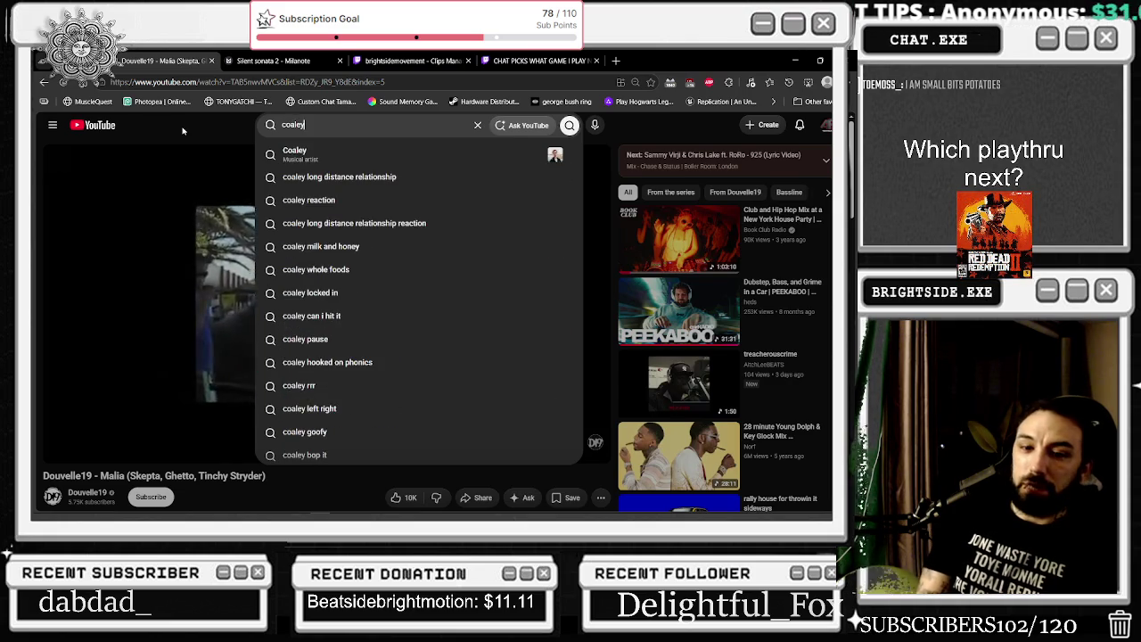
key("Return")
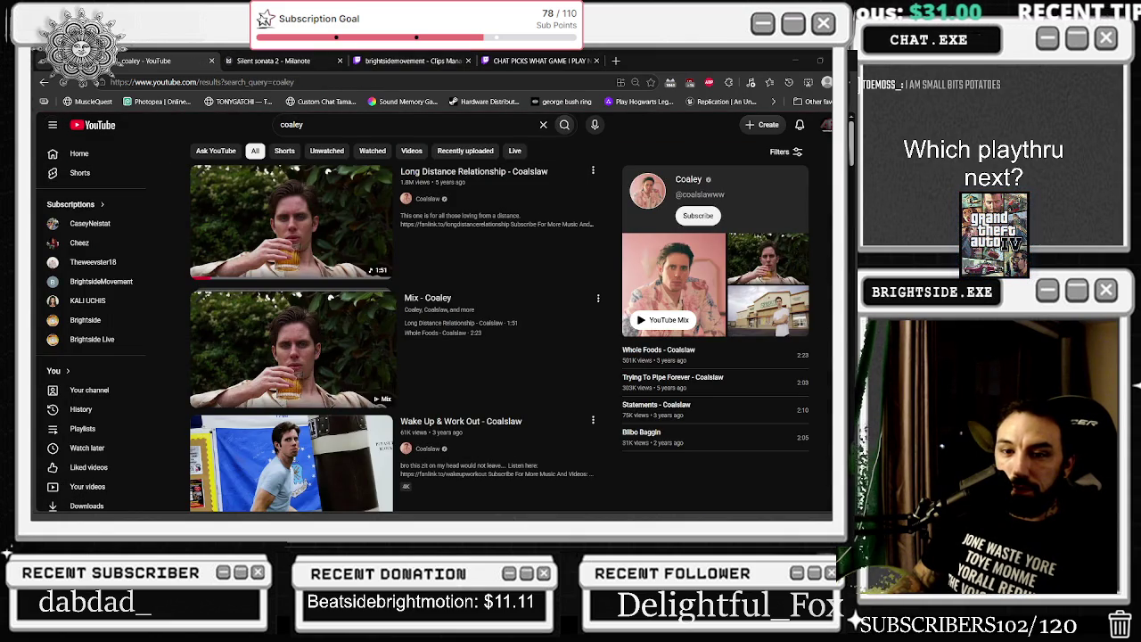
scroll(411, 308, "down", 2)
scroll(398, 321, "down", 1)
scroll(344, 341, "down", 3)
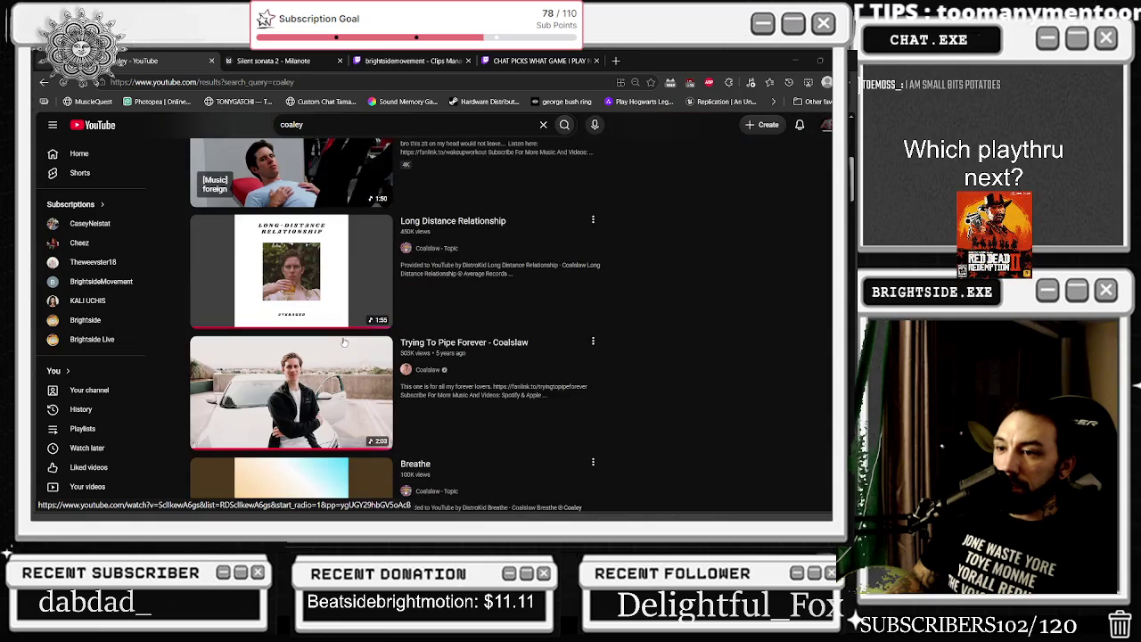
scroll(344, 342, "down", 3)
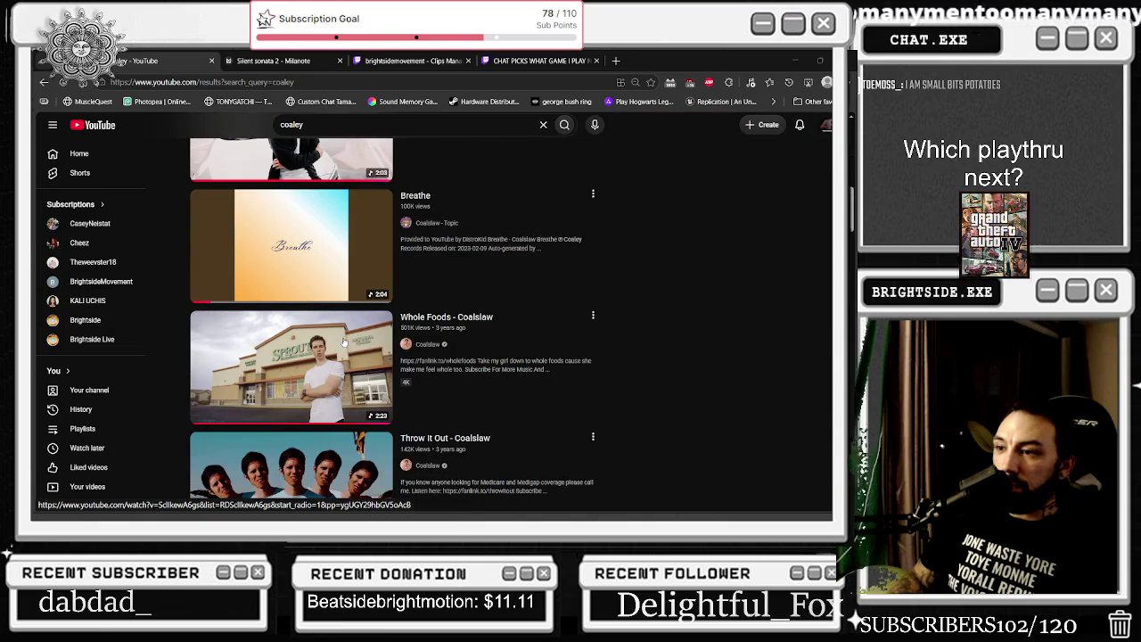
scroll(344, 341, "down", 2)
scroll(344, 342, "up", 3)
scroll(344, 342, "down", 1)
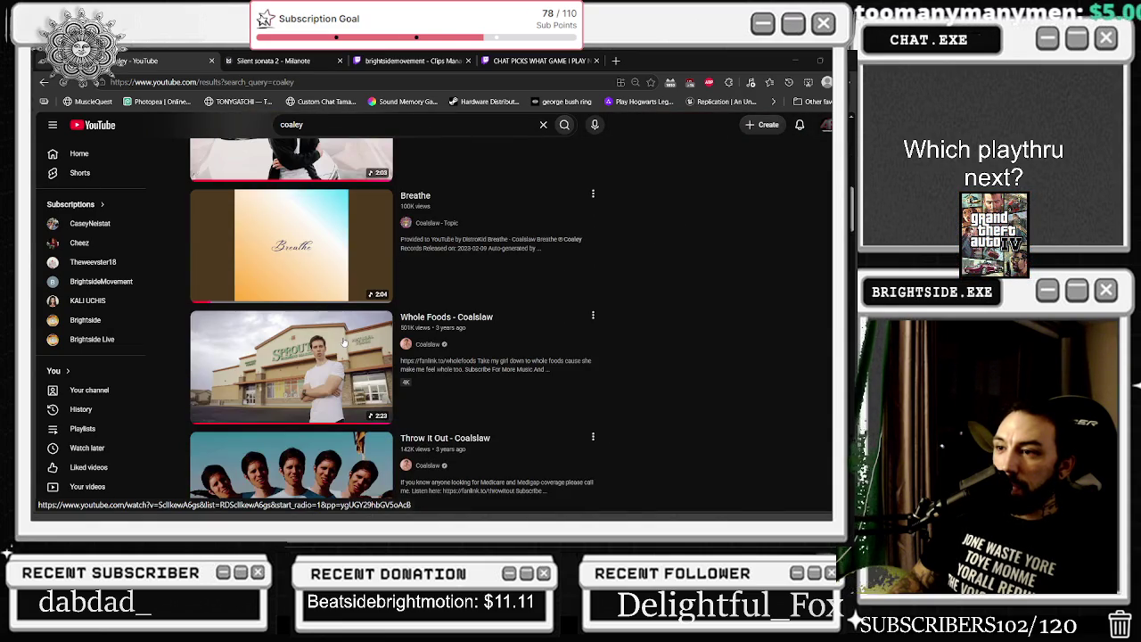
scroll(345, 342, "down", 2)
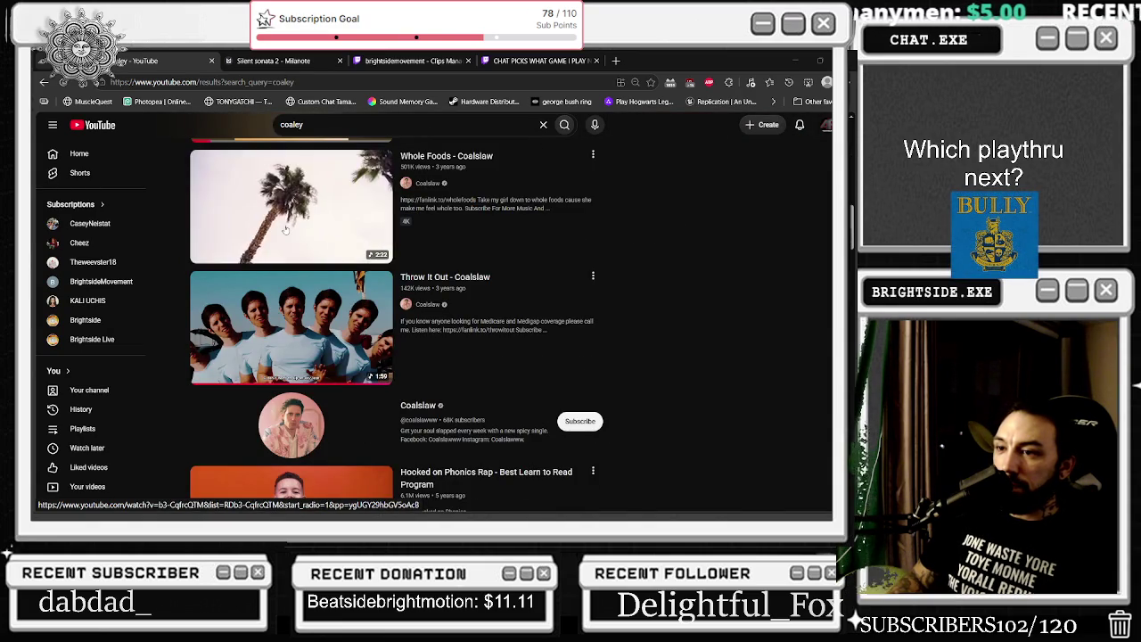
scroll(307, 280, "down", 2)
scroll(308, 280, "down", 1)
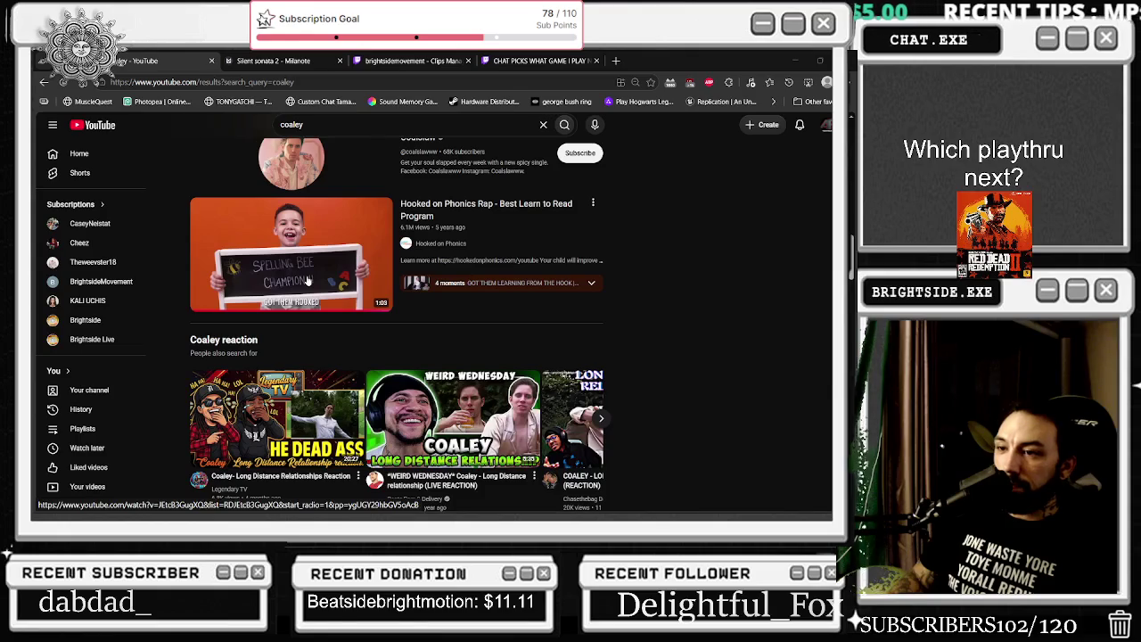
scroll(308, 284, "down", 5)
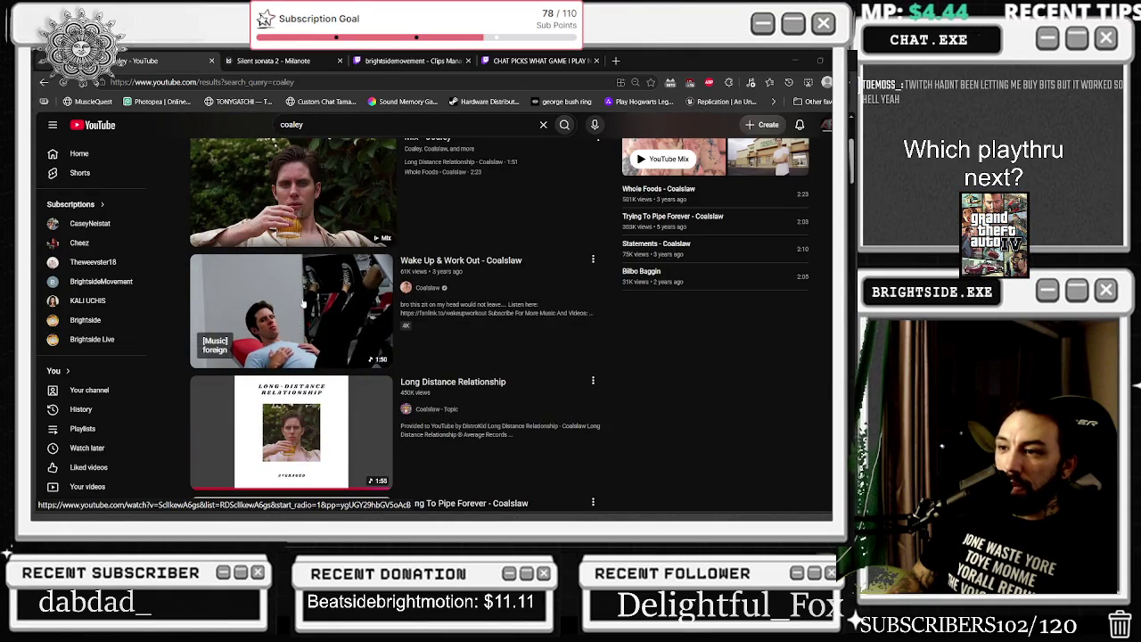
Play Coalslaw's 'Wake Up & Work Out' video from the results
left_click(303, 304)
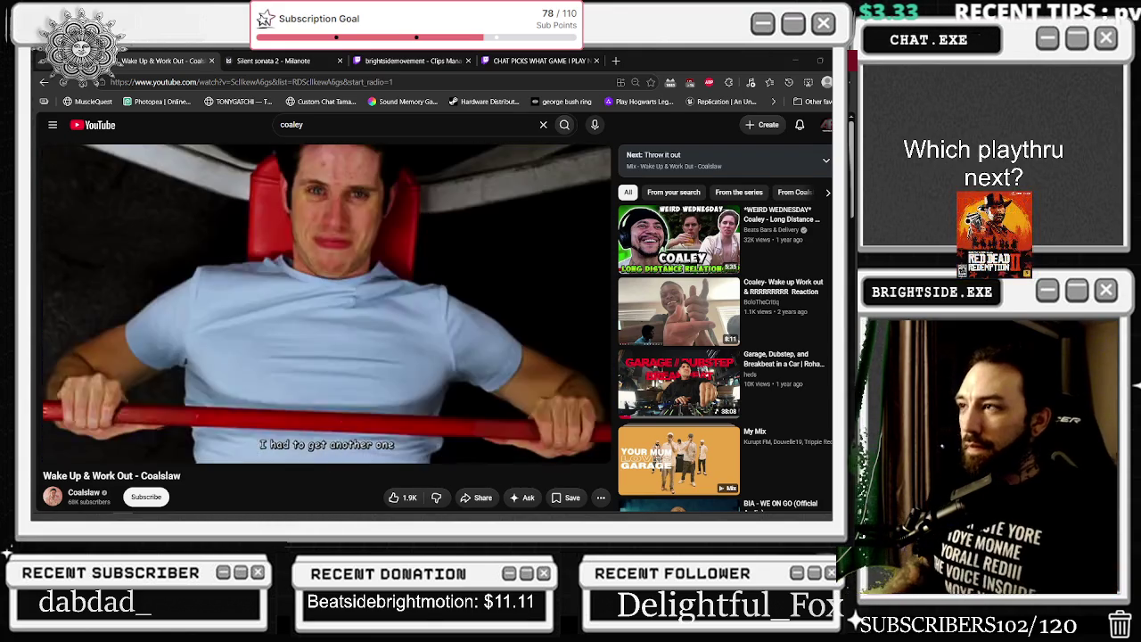
Return to the editor, rewind the Security_check sequence to frame 0, and close Sequencer
left_click(795, 59)
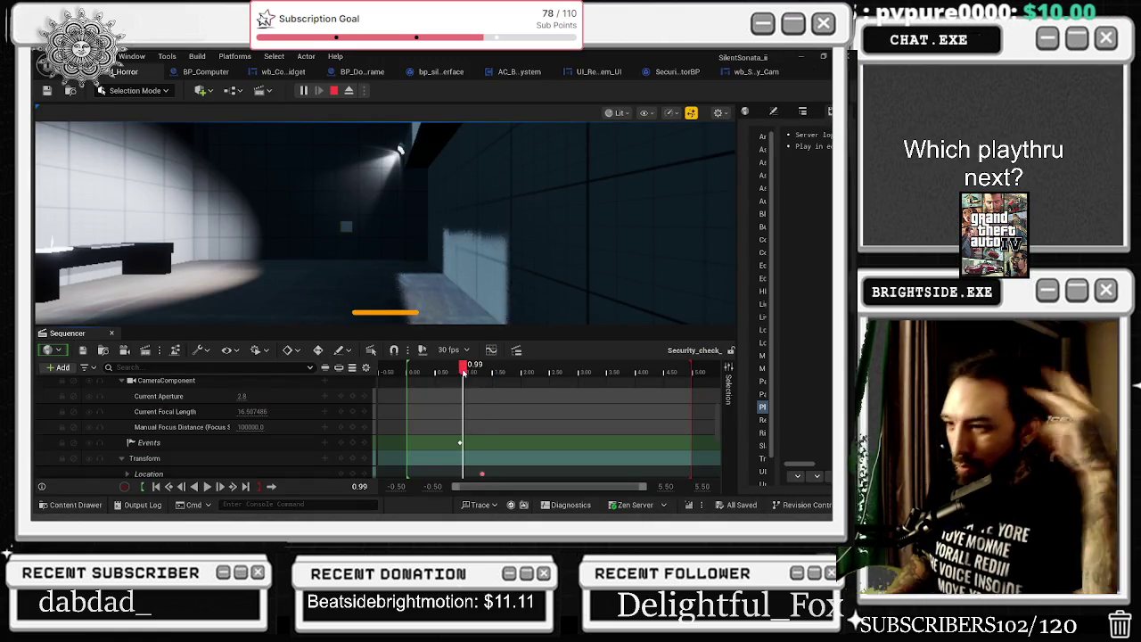
mouse_move(457, 381)
left_mouse_down()
mouse_move(444, 381)
mouse_move(472, 395)
left_mouse_up()
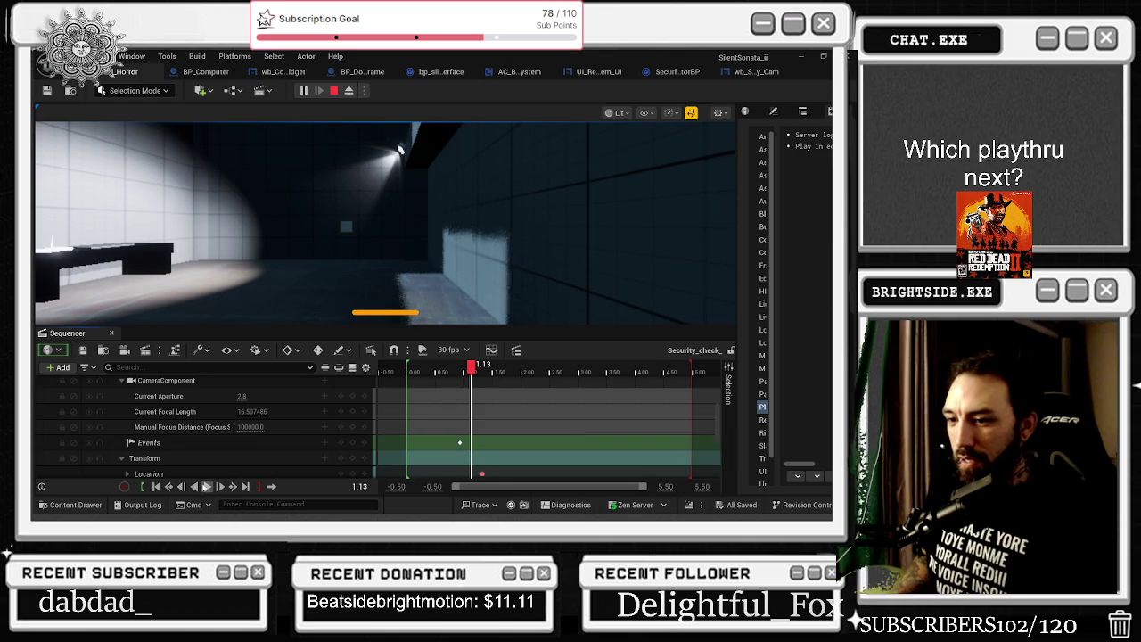
left_click(168, 486)
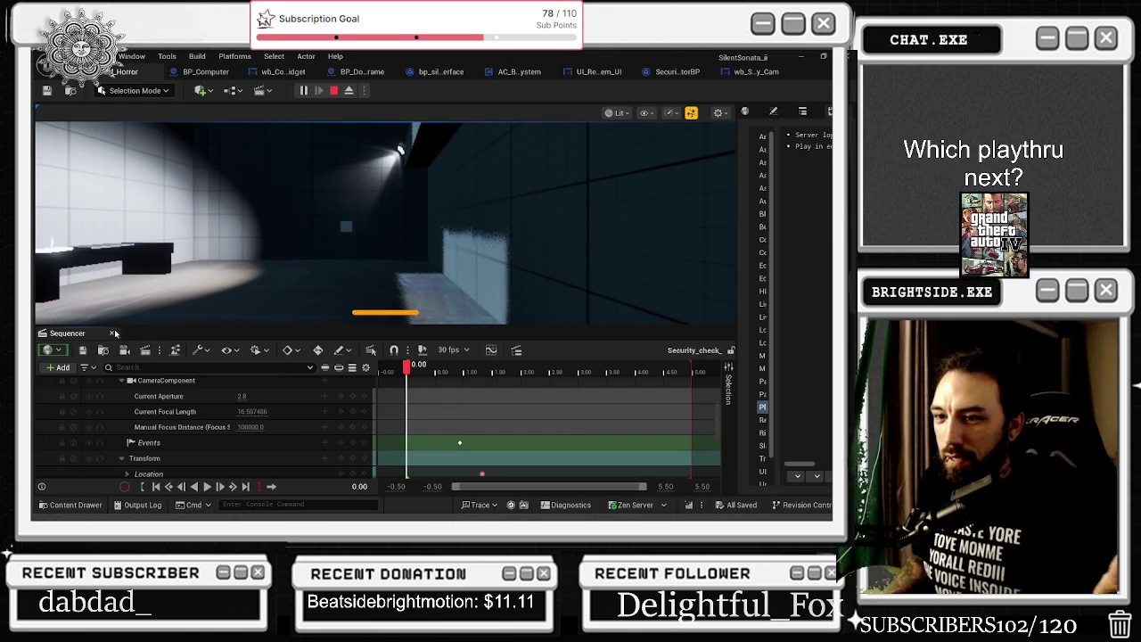
left_click(112, 333)
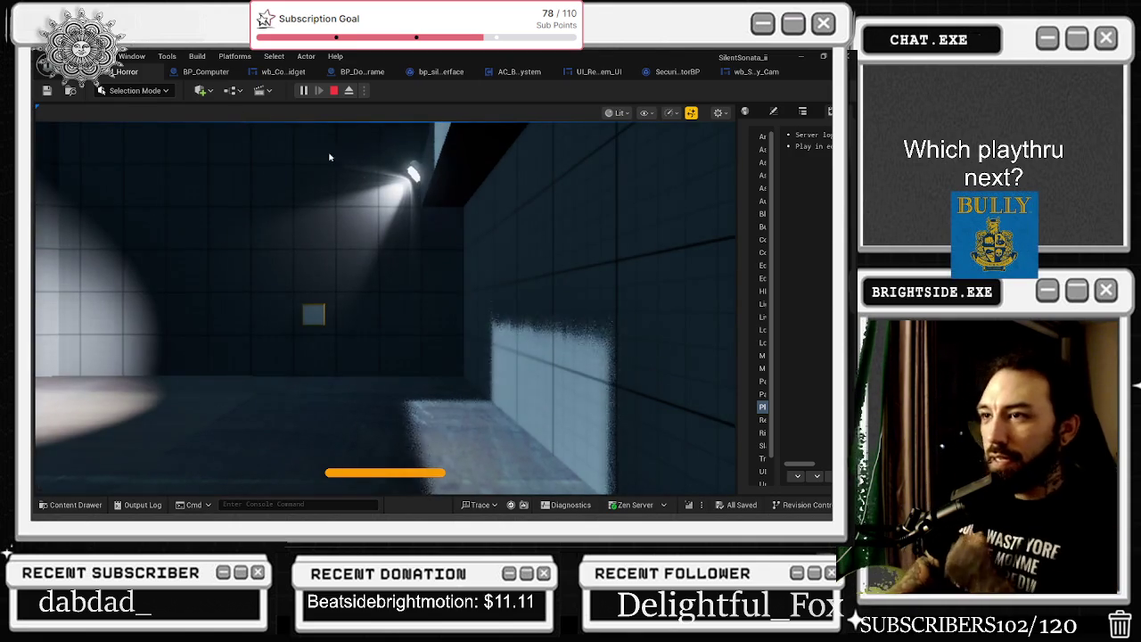
Restart the play session, walk to the desk, and sign in to the in-game laptop
key("Escape")
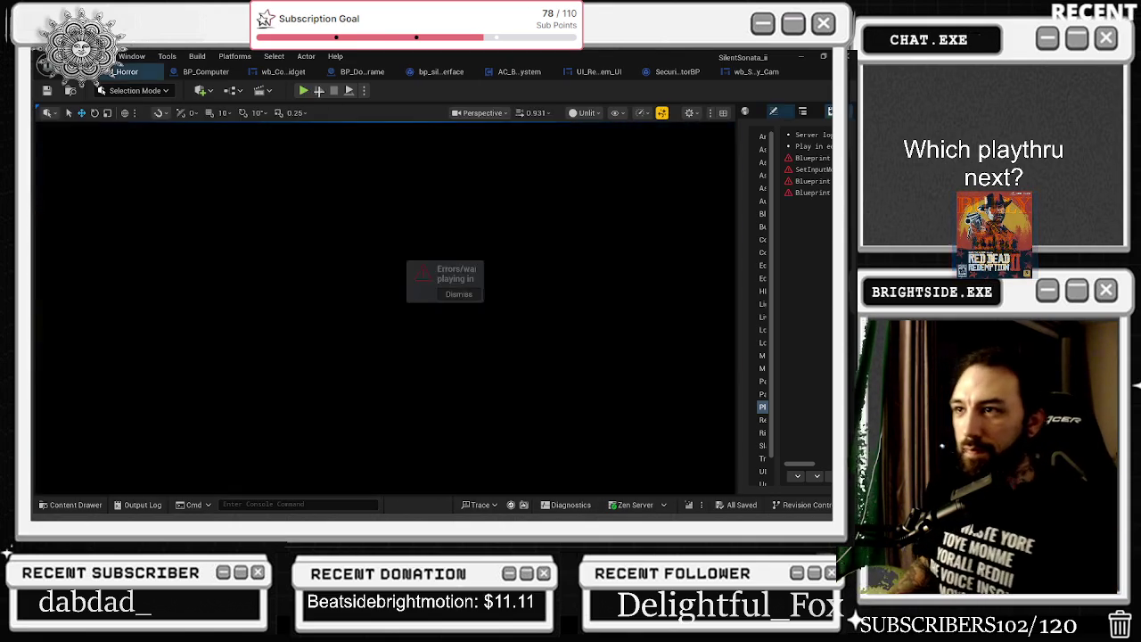
left_click(303, 90)
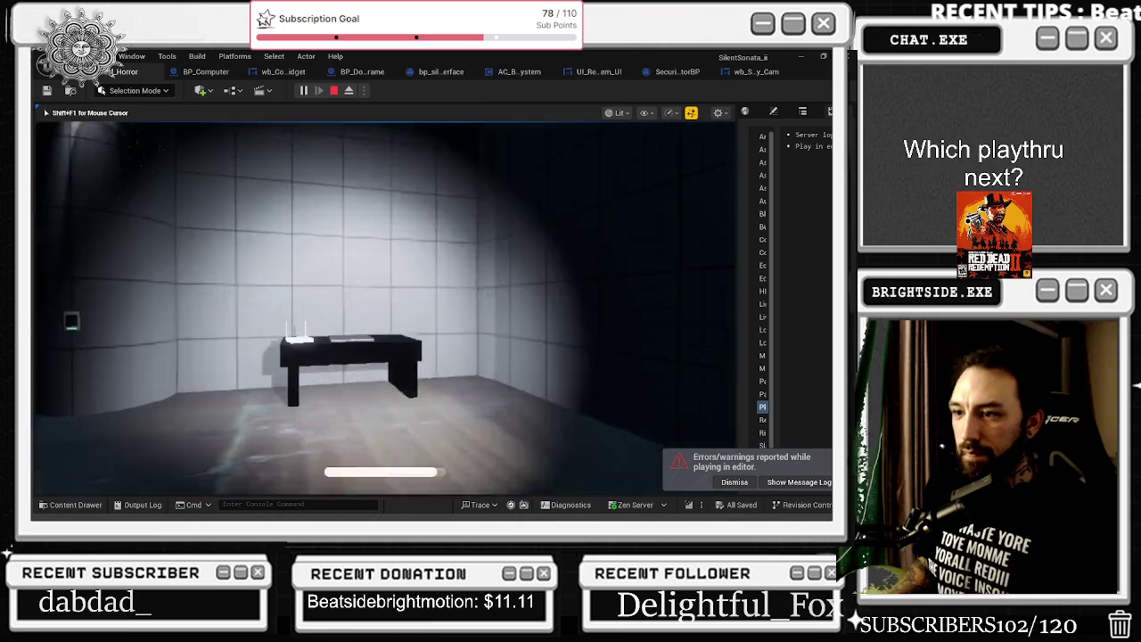
key("w")
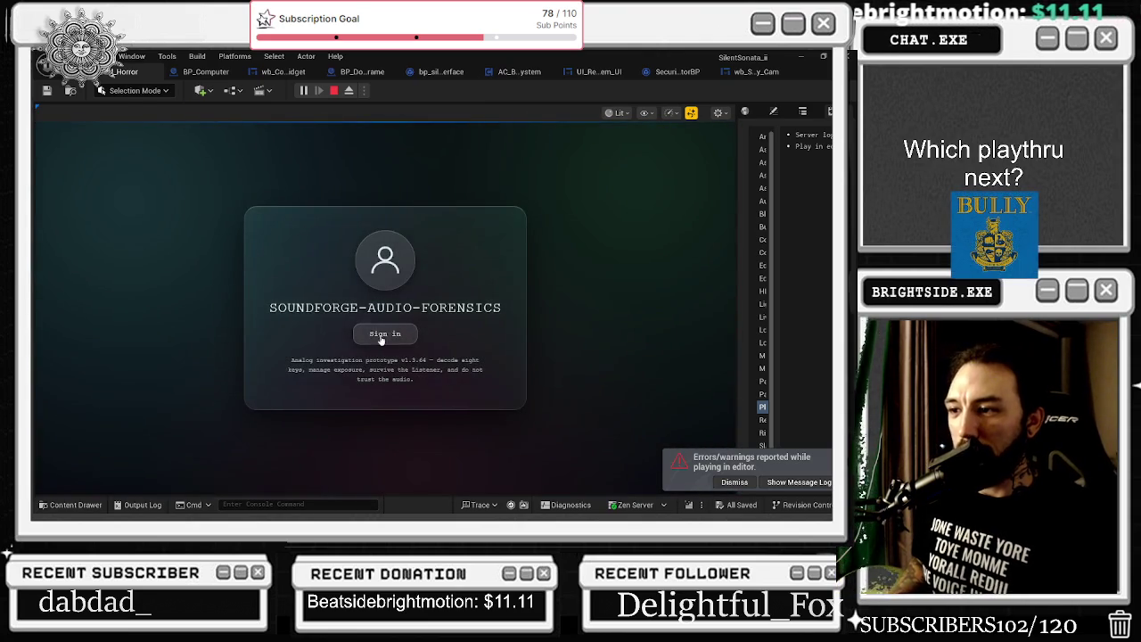
left_click(387, 337)
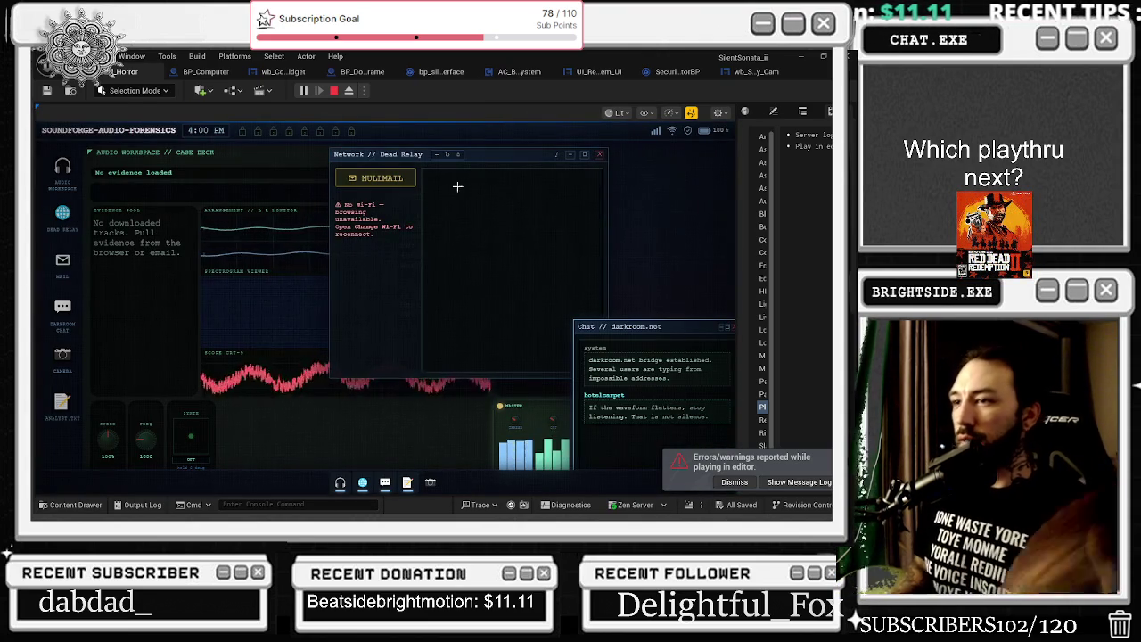
Join MUNI_SCAN_OPEN Wi-Fi, browse the St. Judas archive, and open the security camera feed
left_click(656, 130)
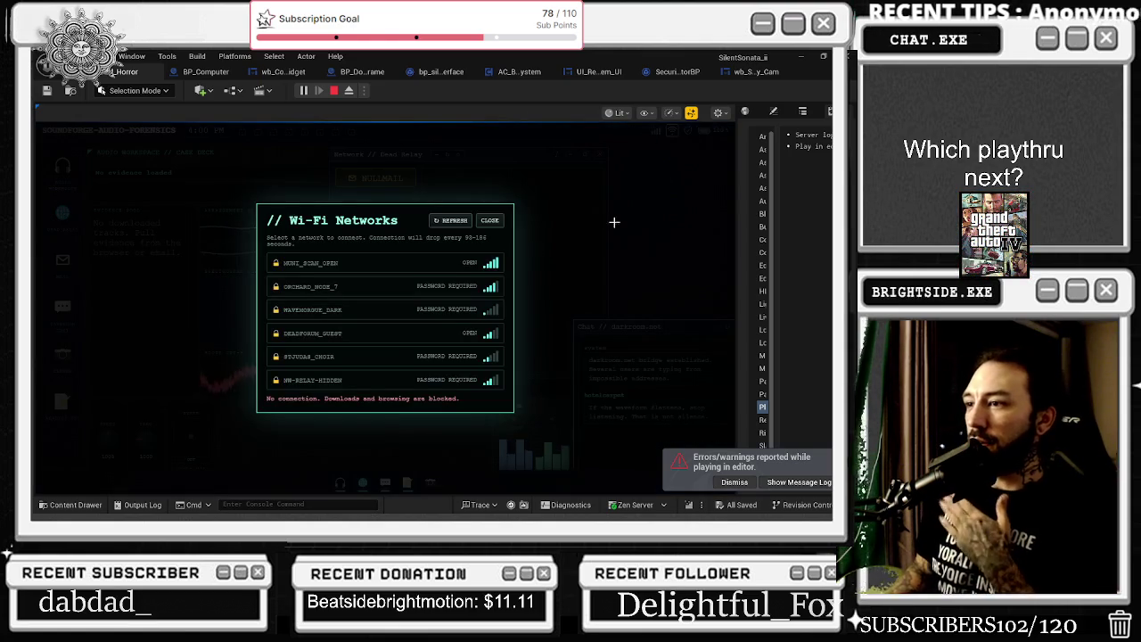
left_click(465, 263)
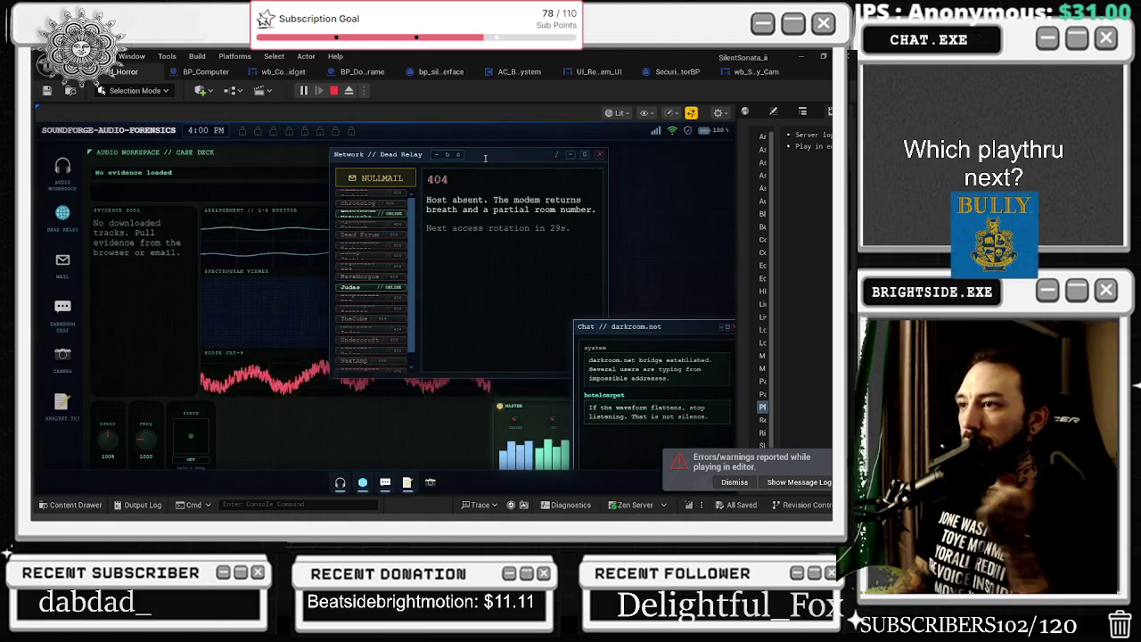
left_click_drag(478, 157, 431, 179)
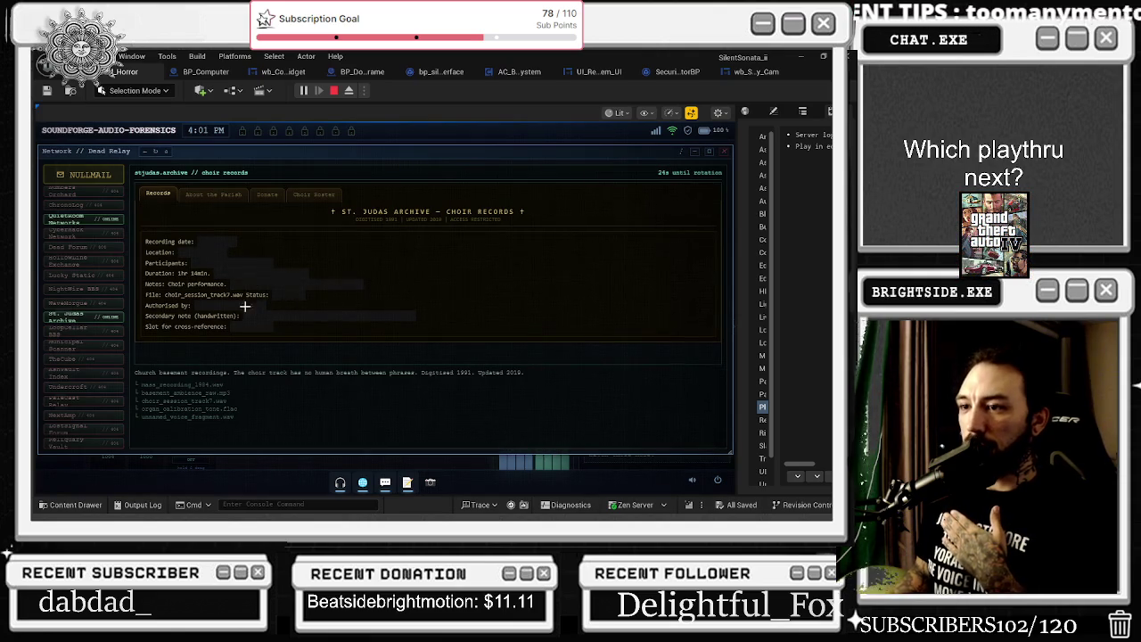
left_click(267, 193)
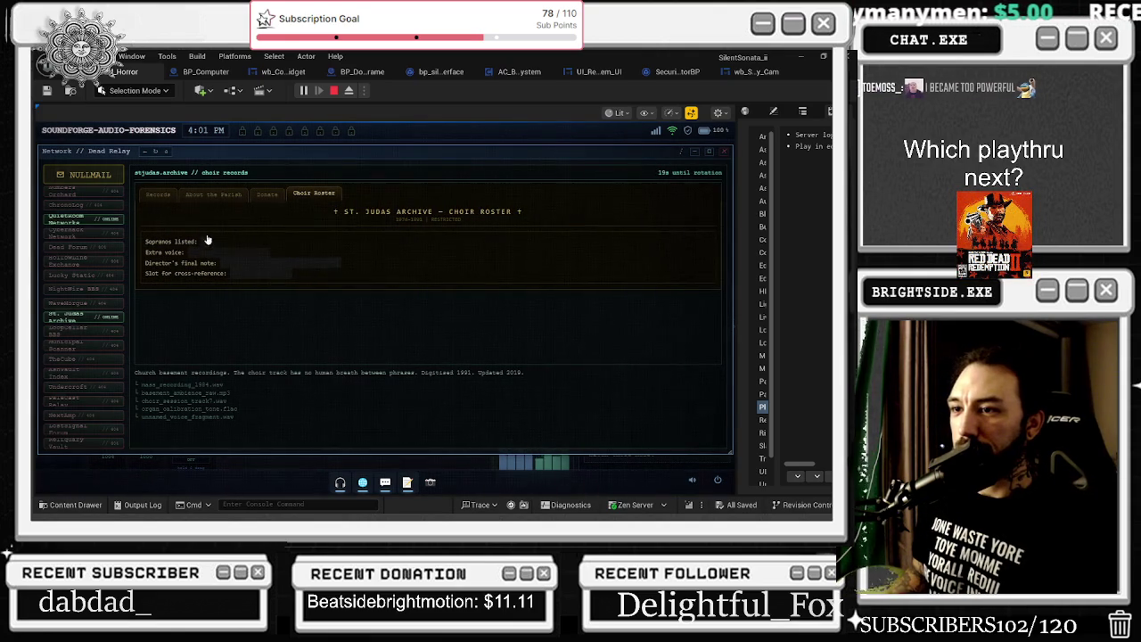
left_click(431, 483)
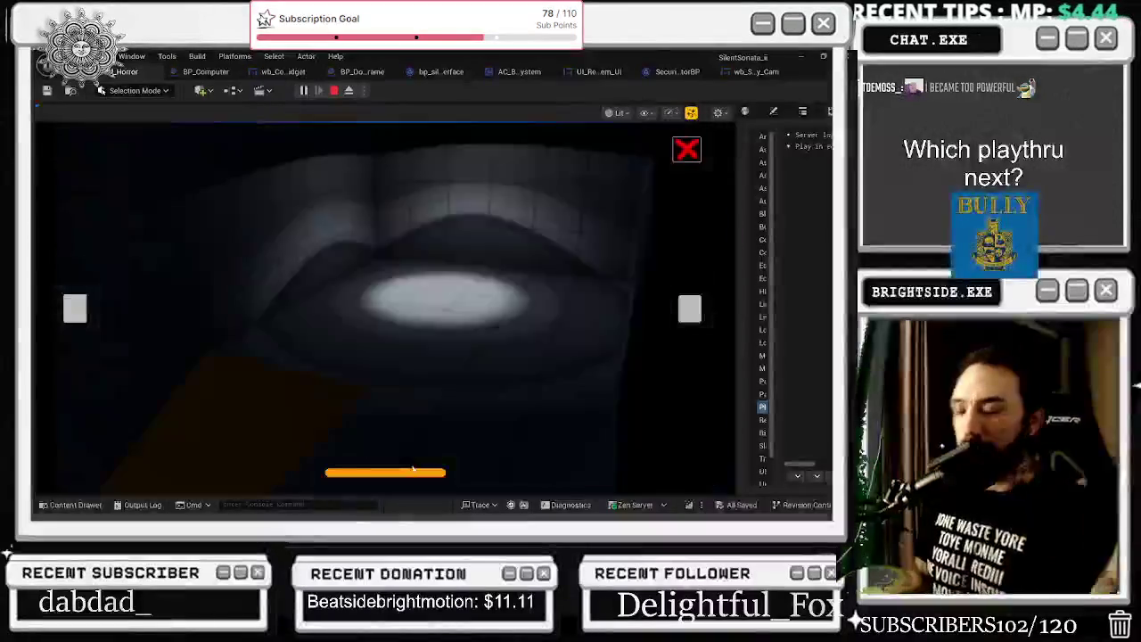
Cycle through two camera feeds, close the viewer, then exit and sign back into the laptop
left_click(693, 309)
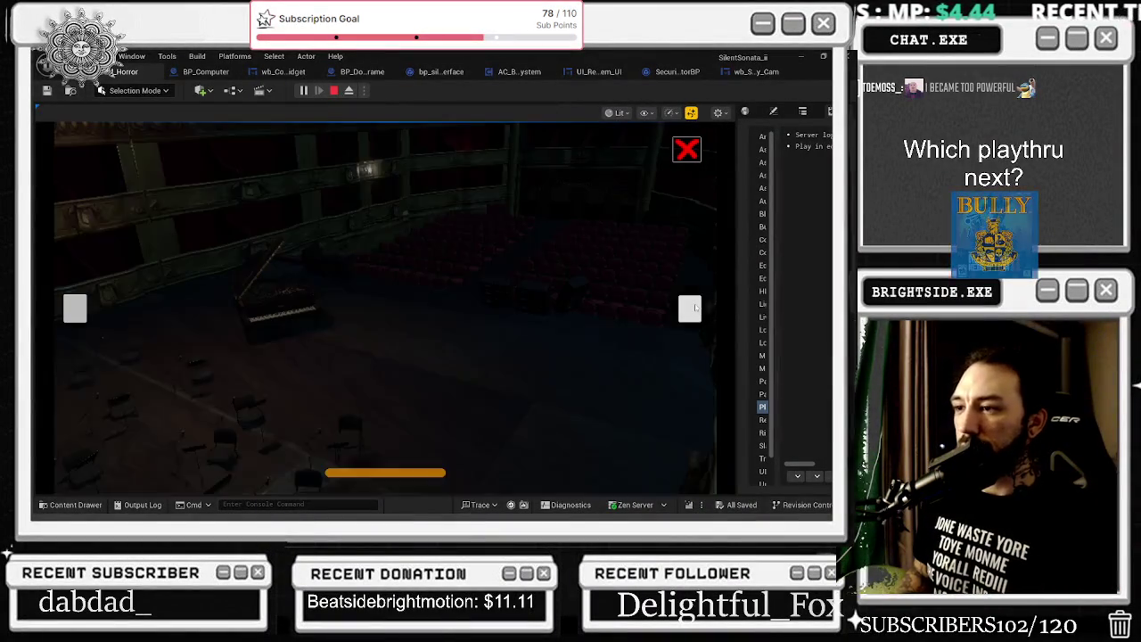
left_click(693, 308)
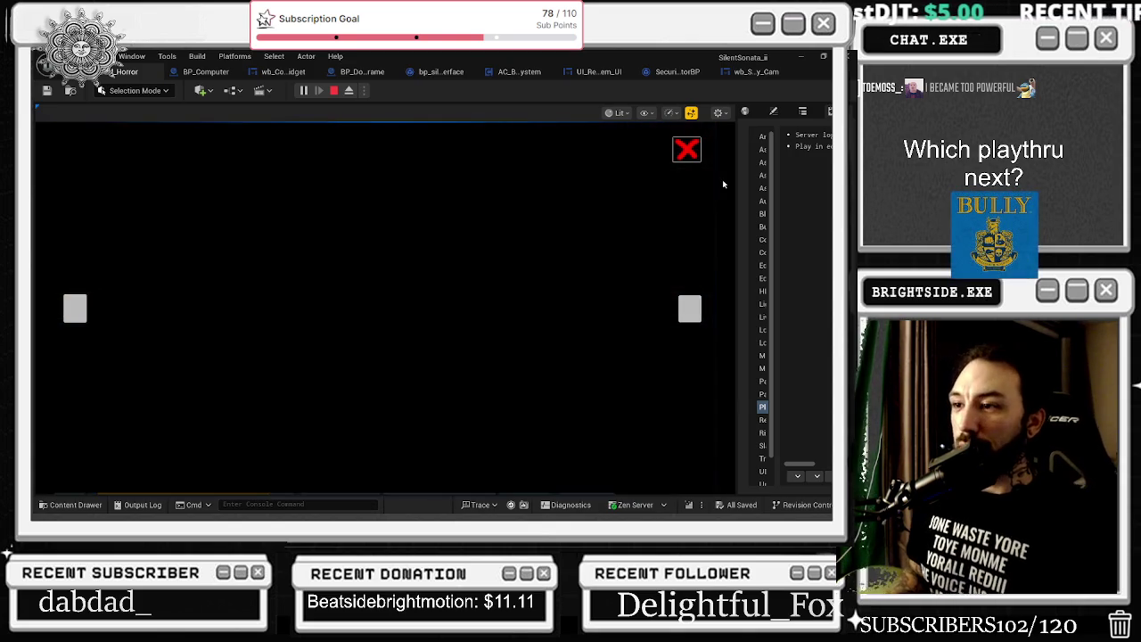
left_click(686, 149)
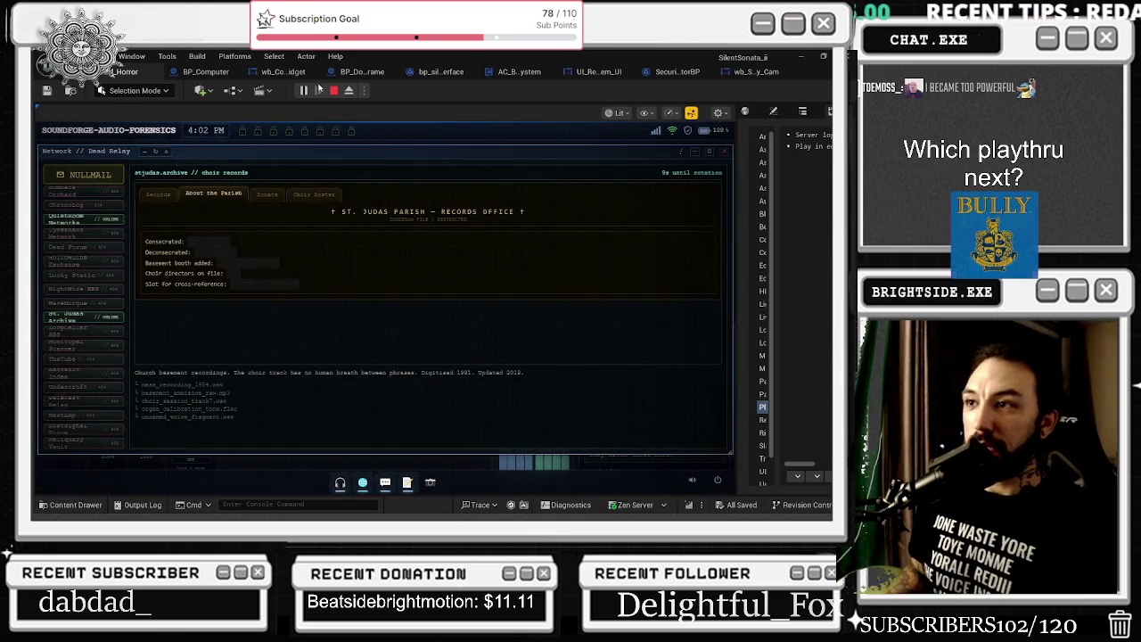
key("Escape")
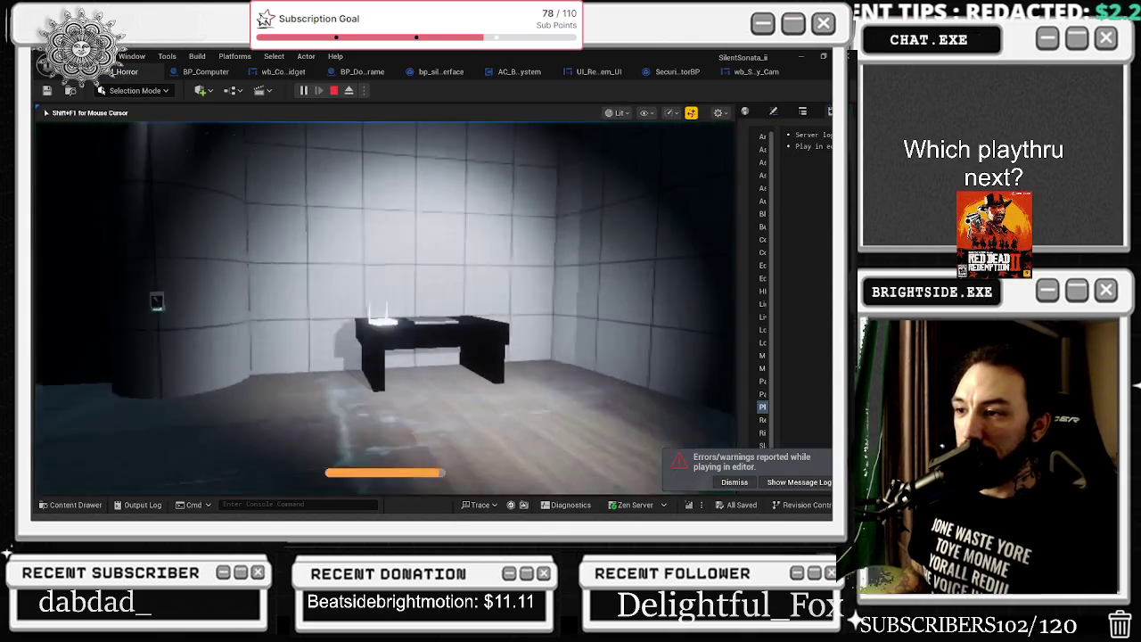
key("w")
key("e")
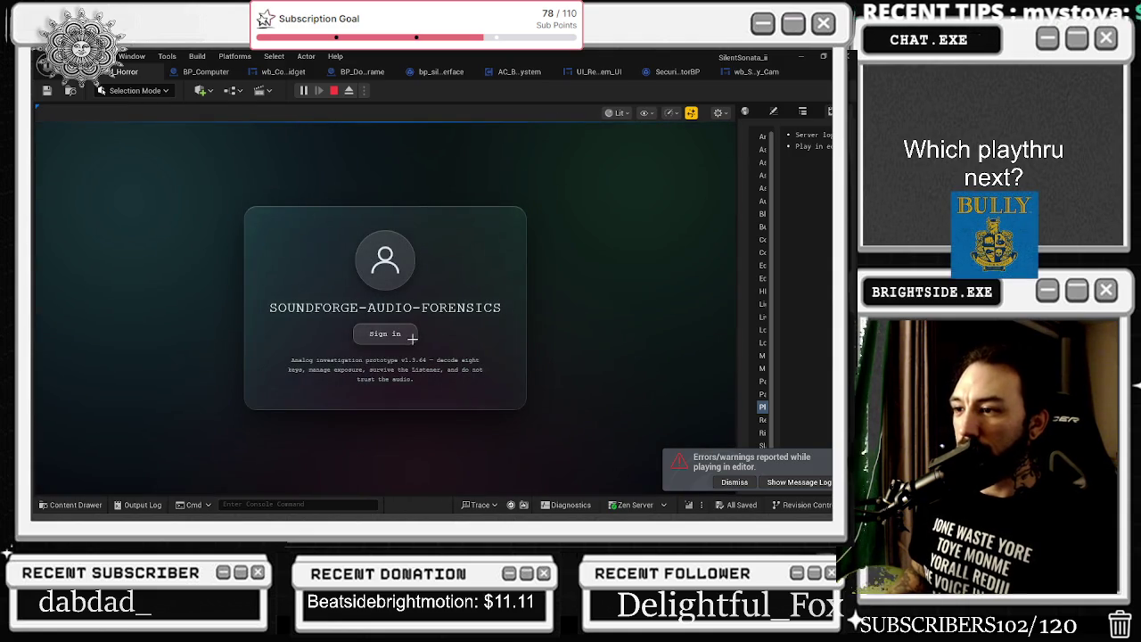
left_click(412, 338)
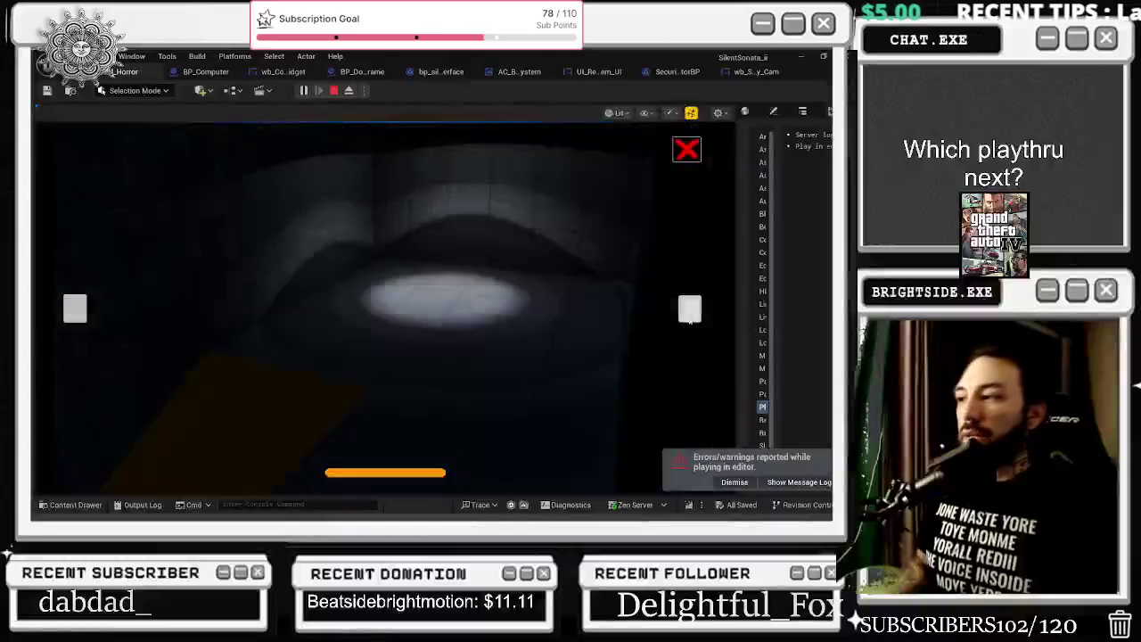
Cycle the camera feeds forward and backward, then close the security camera viewer
left_click(690, 310)
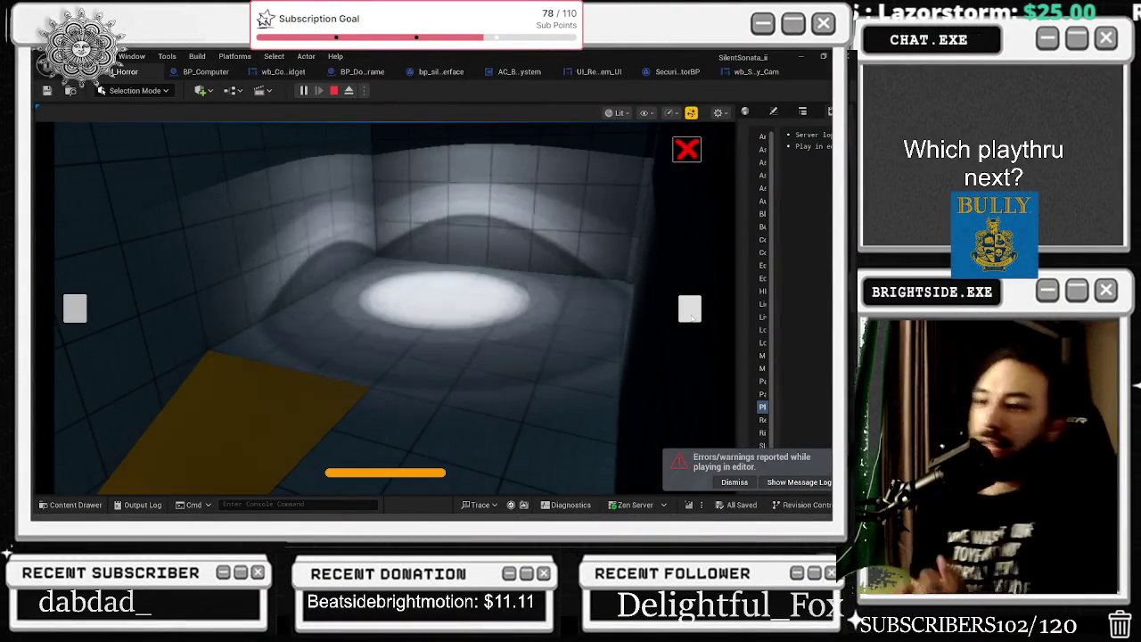
left_click(690, 310)
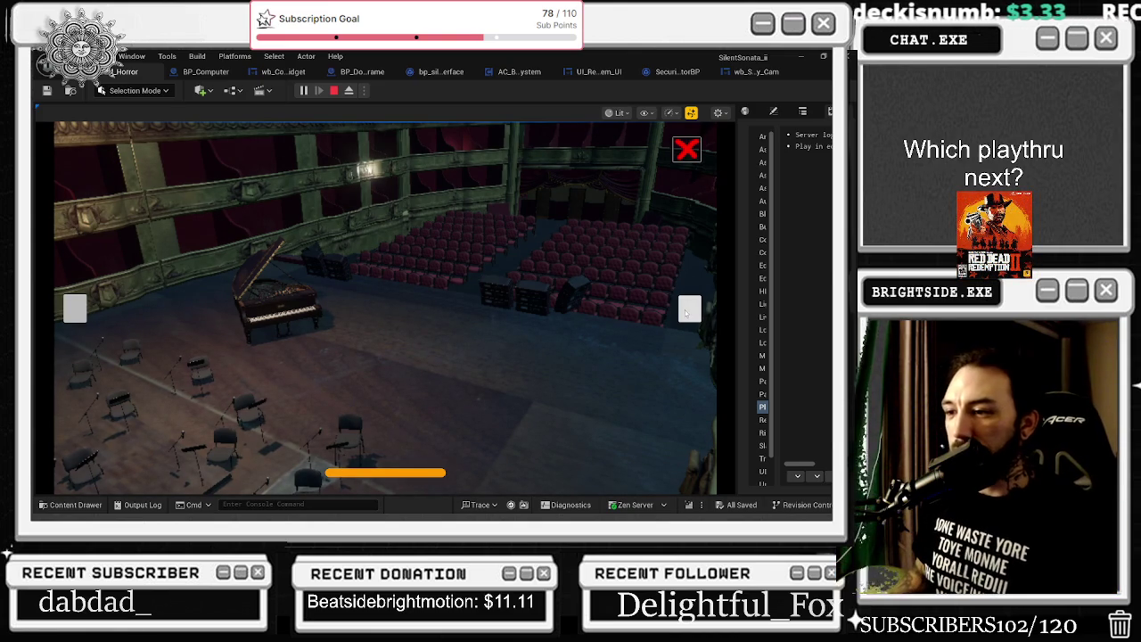
left_click(690, 312)
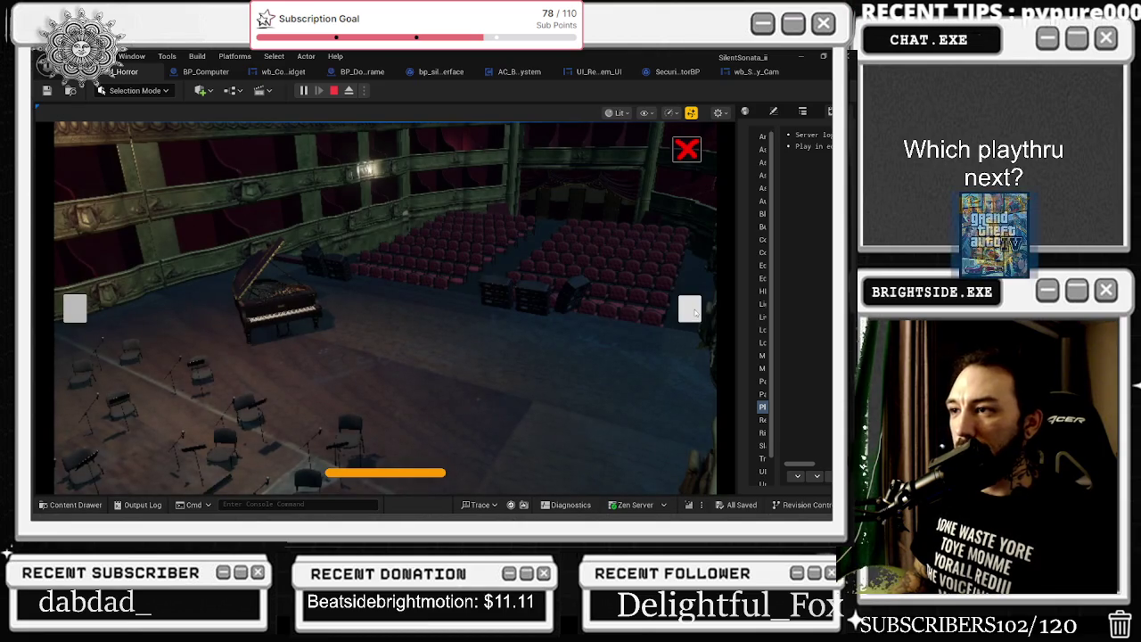
left_click(692, 310)
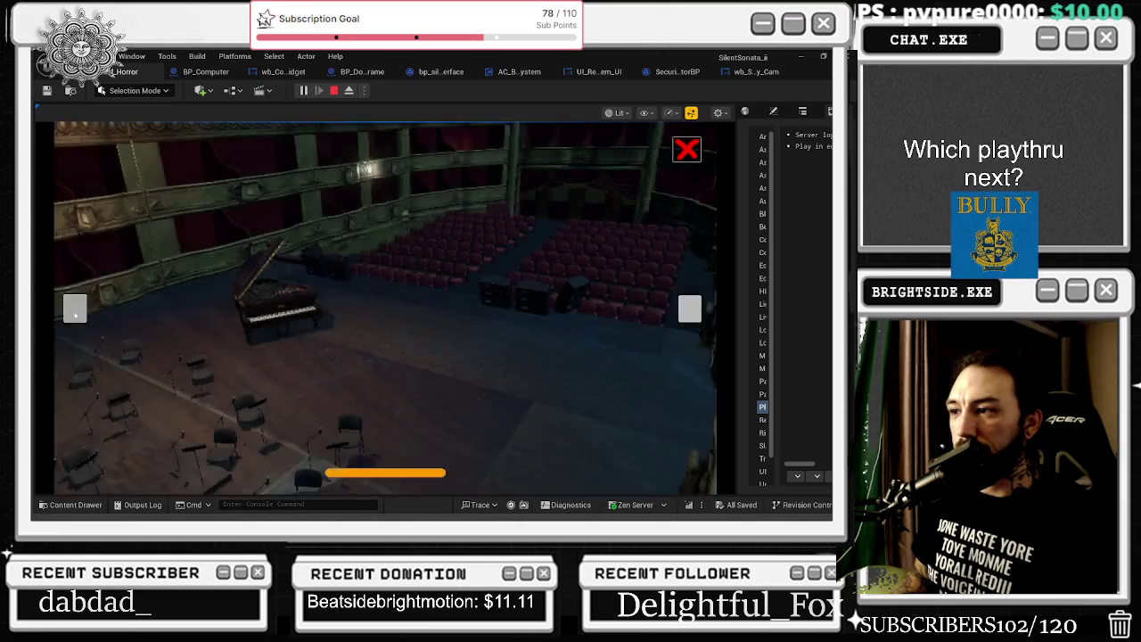
left_click(74, 312)
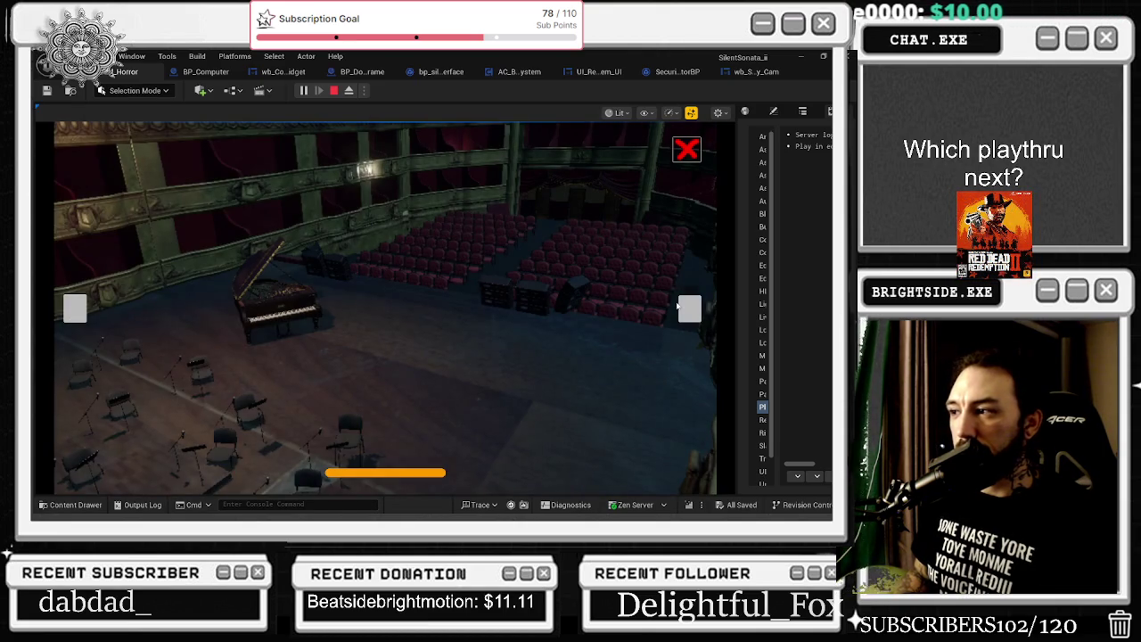
left_click(686, 307)
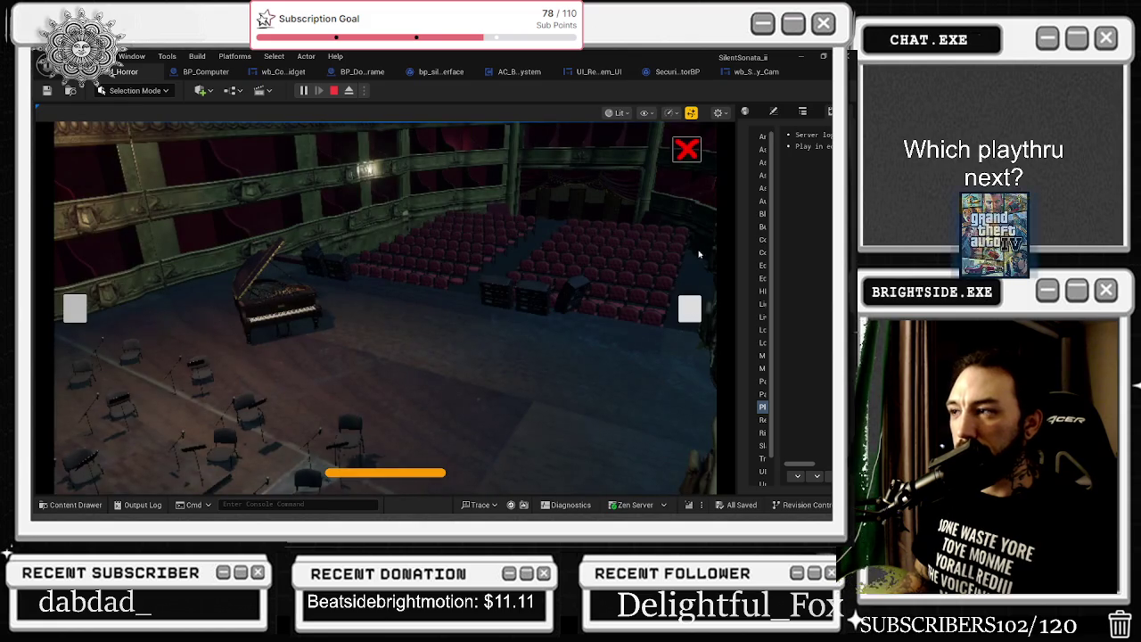
left_click(686, 149)
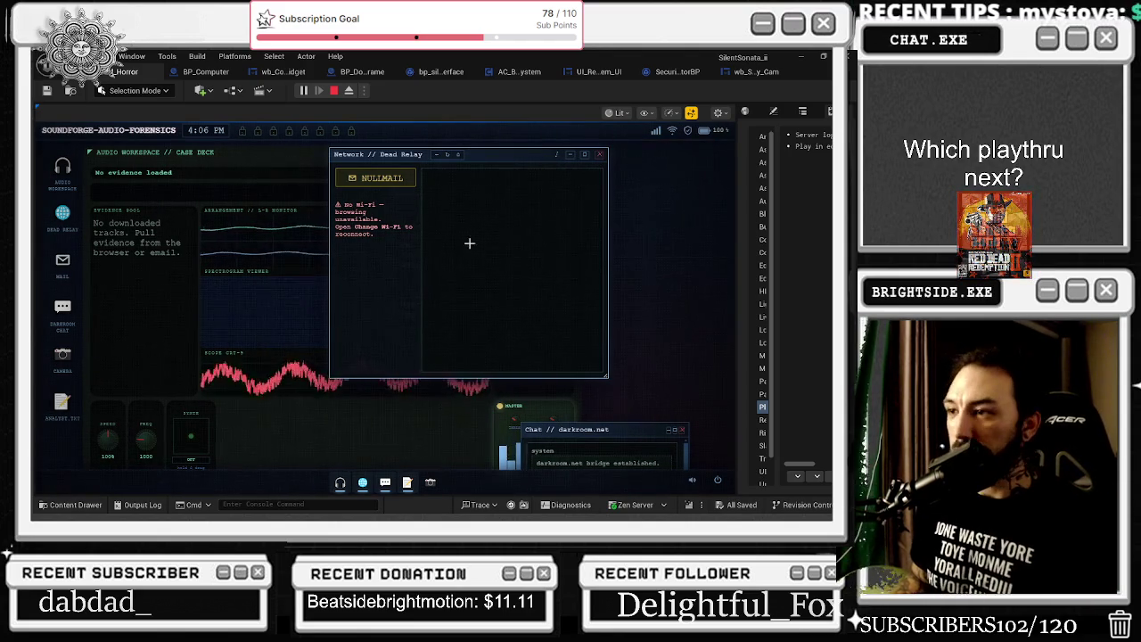
Walk from the laptop down the lit corridor and open the wall Electric Panel puzzle (0/4 connected)
key("Escape")
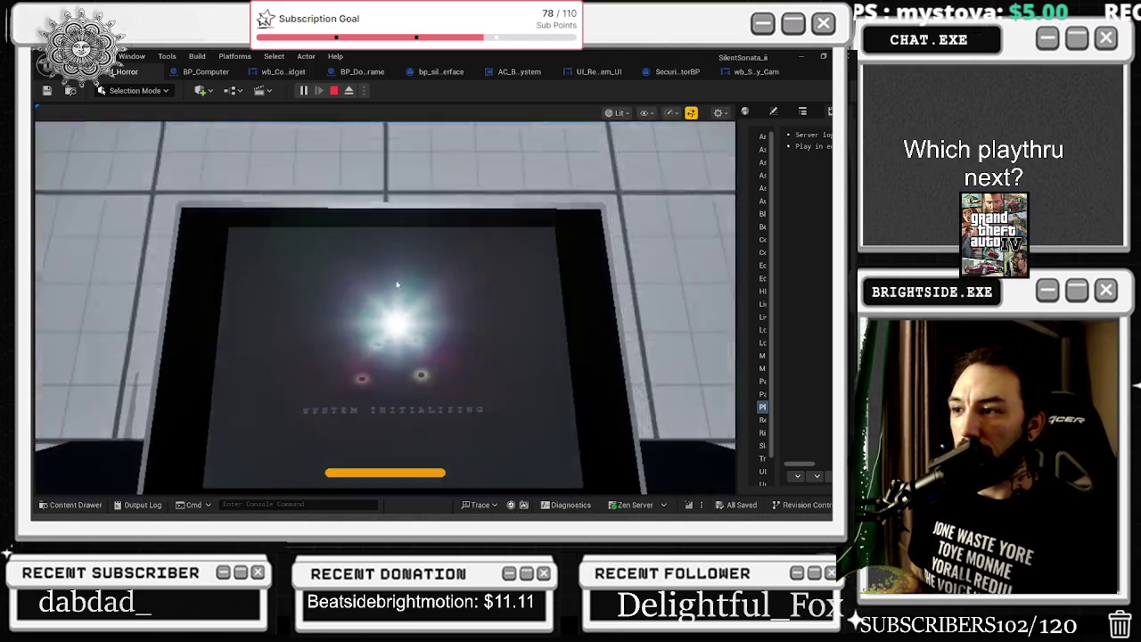
key("s")
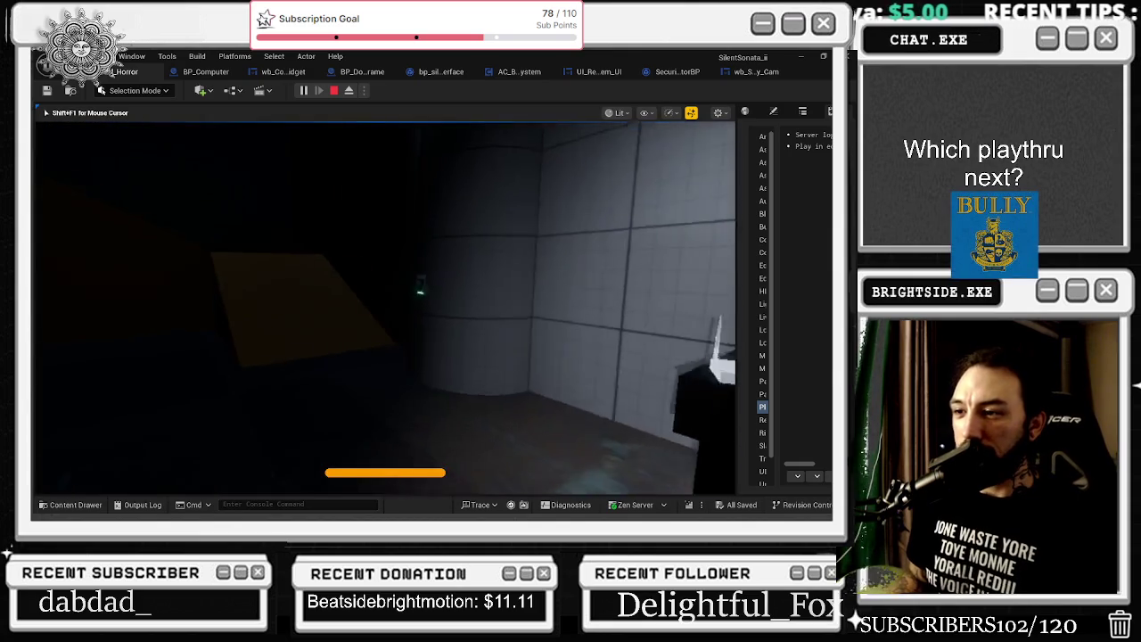
key("w")
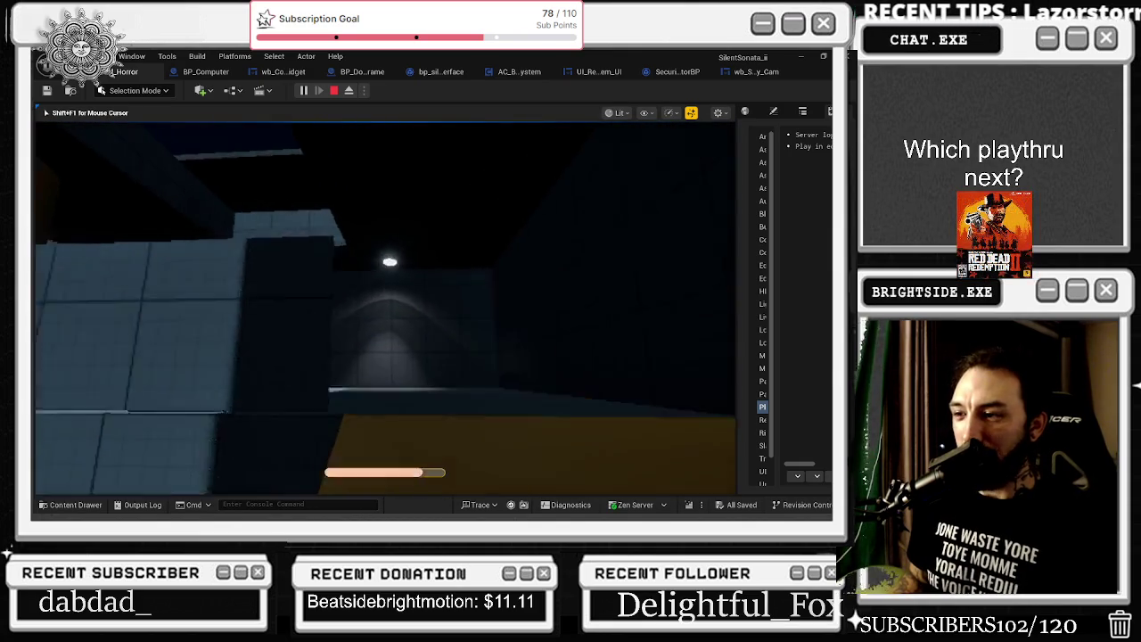
key("w")
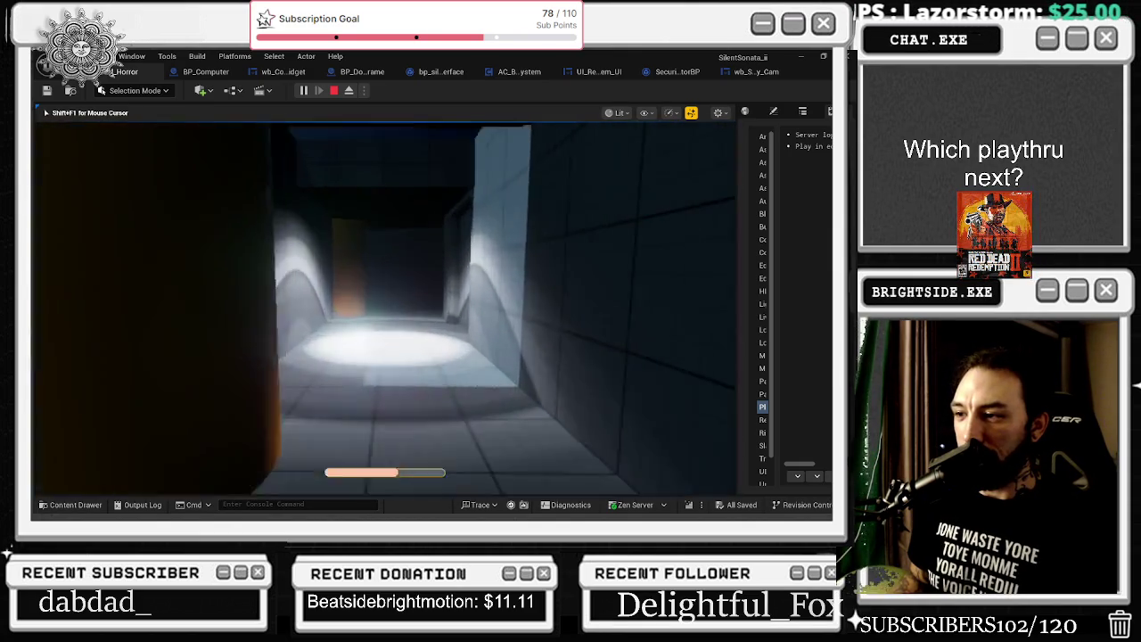
key("w")
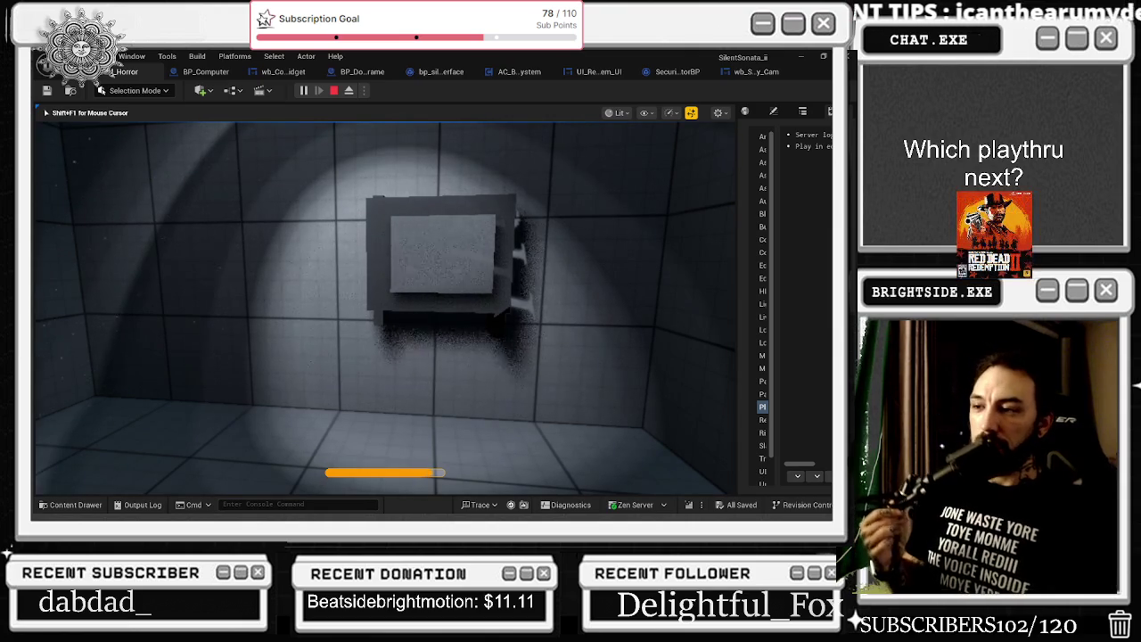
key("w")
key("e")
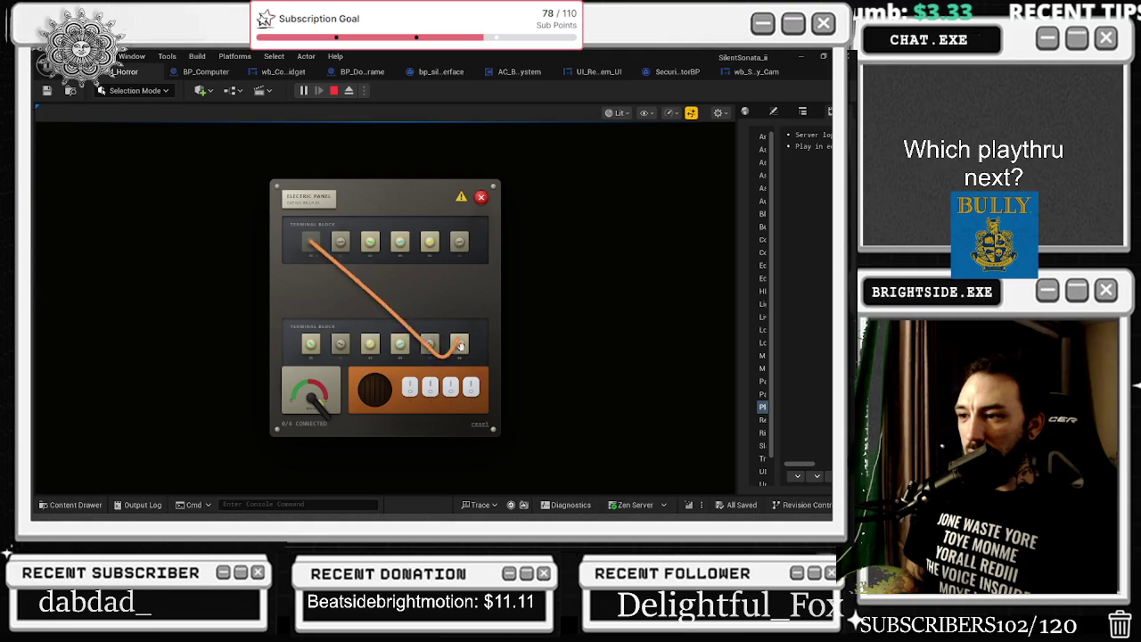
Drag wires between the top and bottom terminals until the panel shows WIRING FIXED, then close it
mouse_move(429, 242)
left_mouse_down()
mouse_move(405, 330)
mouse_move(340, 345)
left_mouse_up()
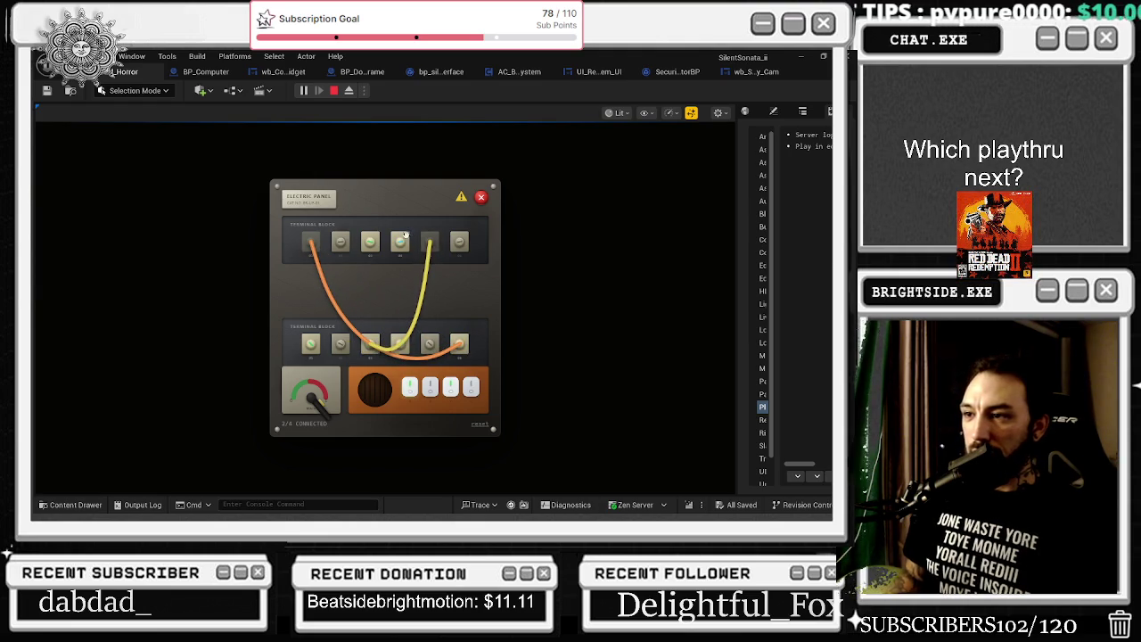
left_click_drag(400, 240, 340, 348)
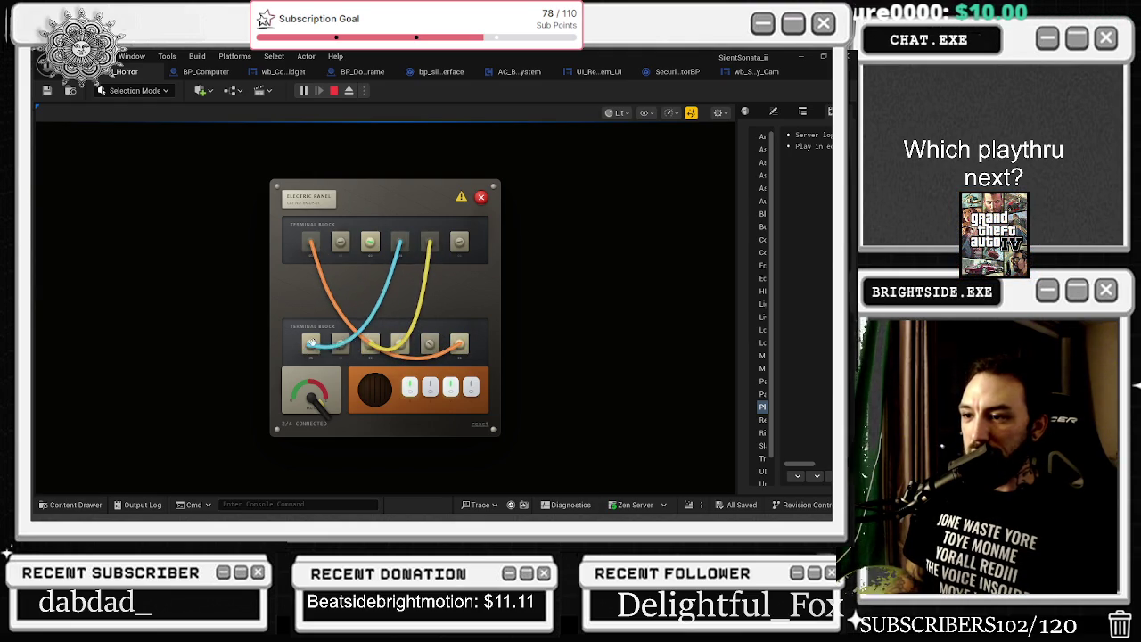
left_click_drag(370, 242, 341, 345)
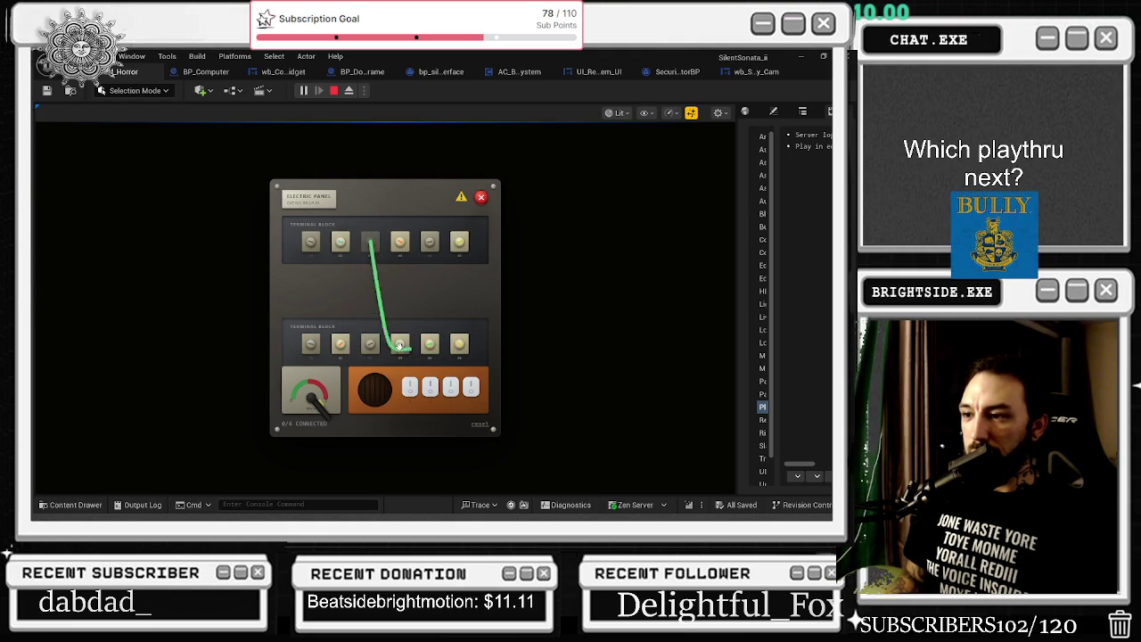
left_click_drag(371, 251, 432, 348)
mouse_move(339, 243)
left_mouse_down()
mouse_move(399, 350)
mouse_move(459, 344)
left_mouse_up()
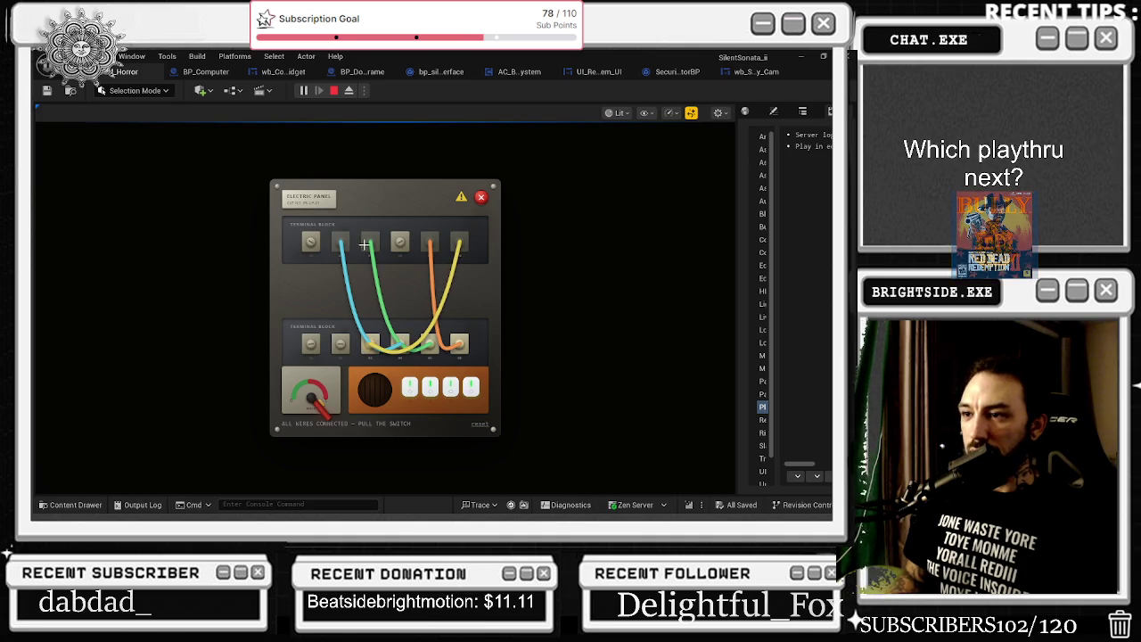
left_click(481, 197)
Walk the player down the lit corridor and through the dark room up to the laptop desk
key("w")
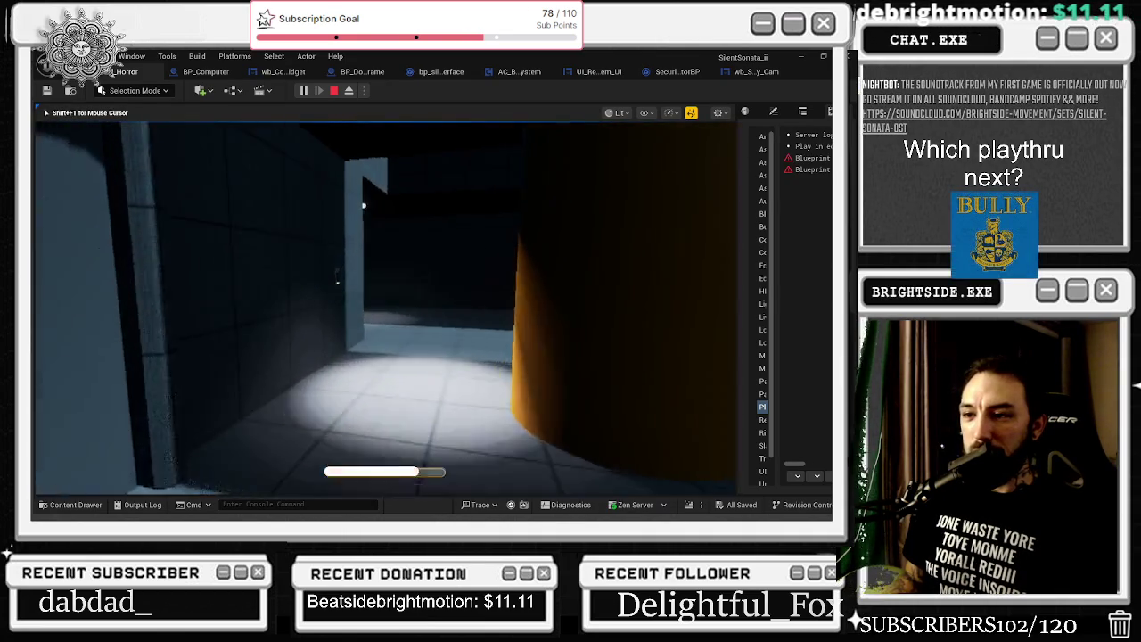
key("w")
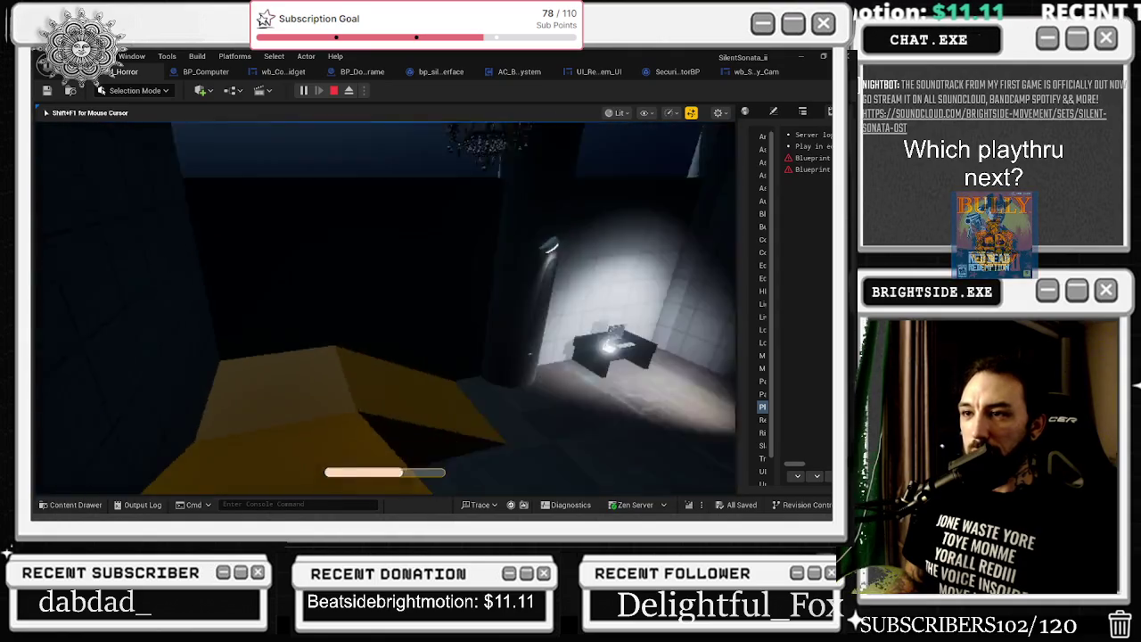
key("w")
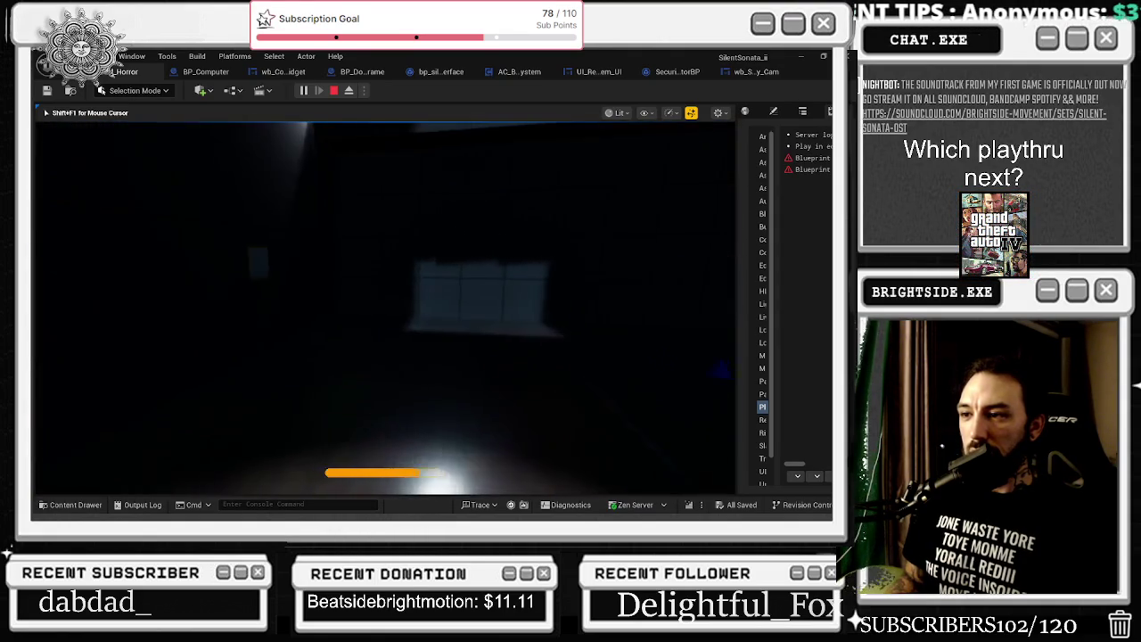
key("w")
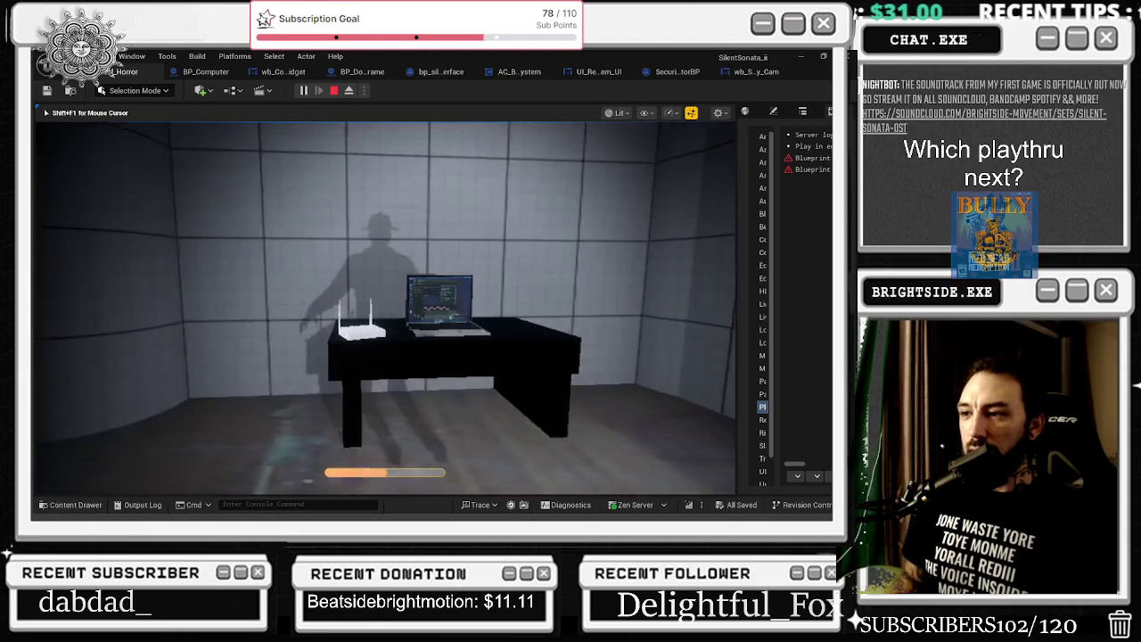
key("s")
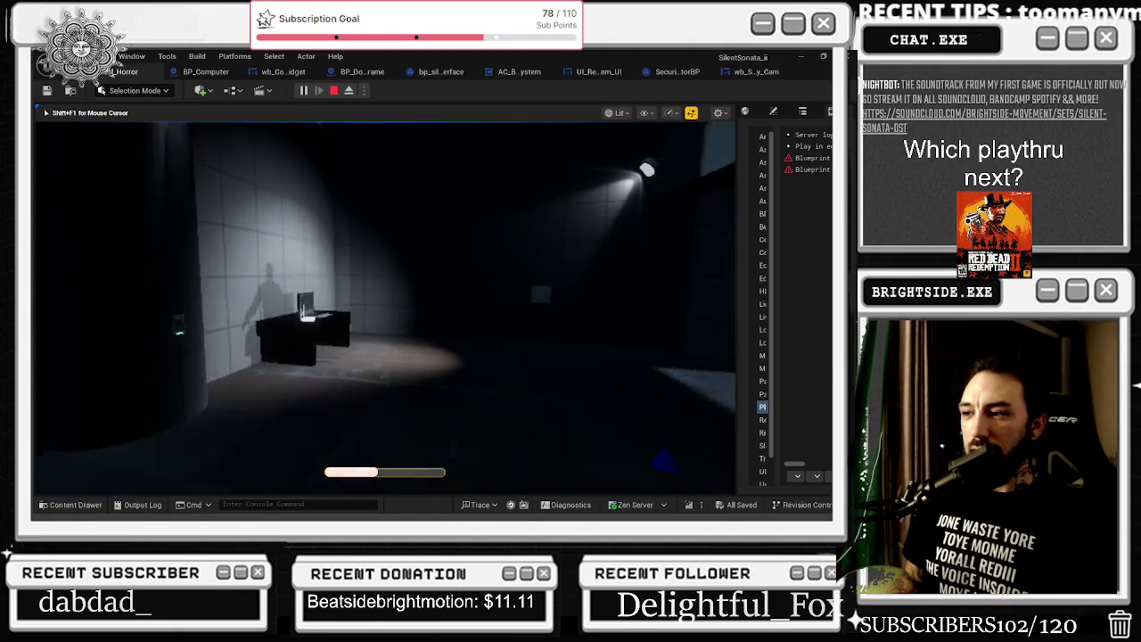
key("w")
key("s")
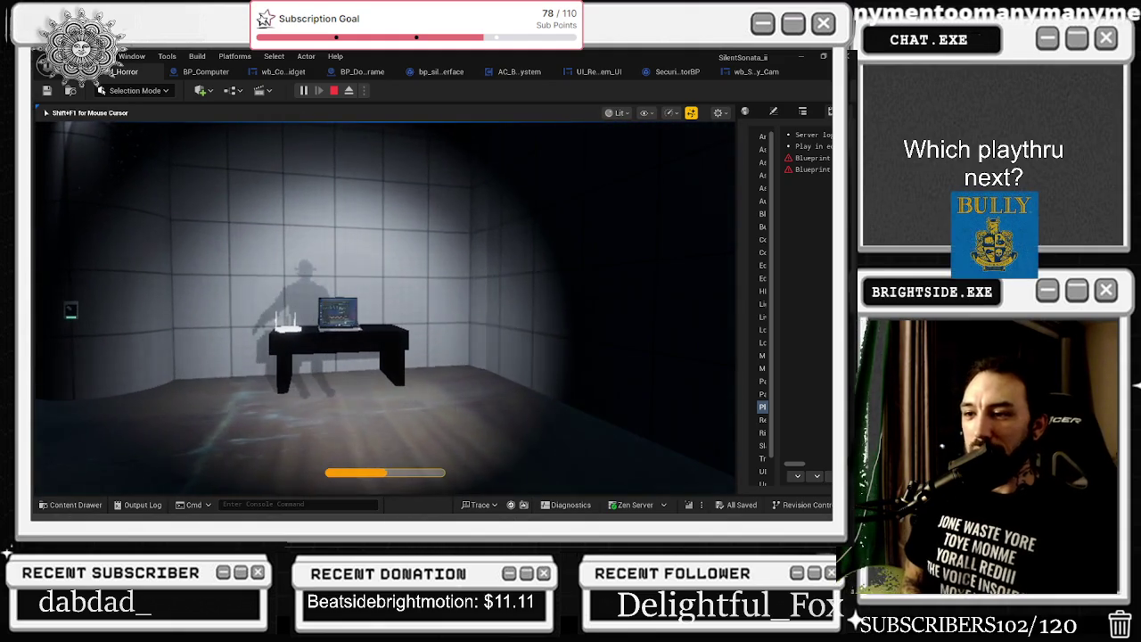
key("a")
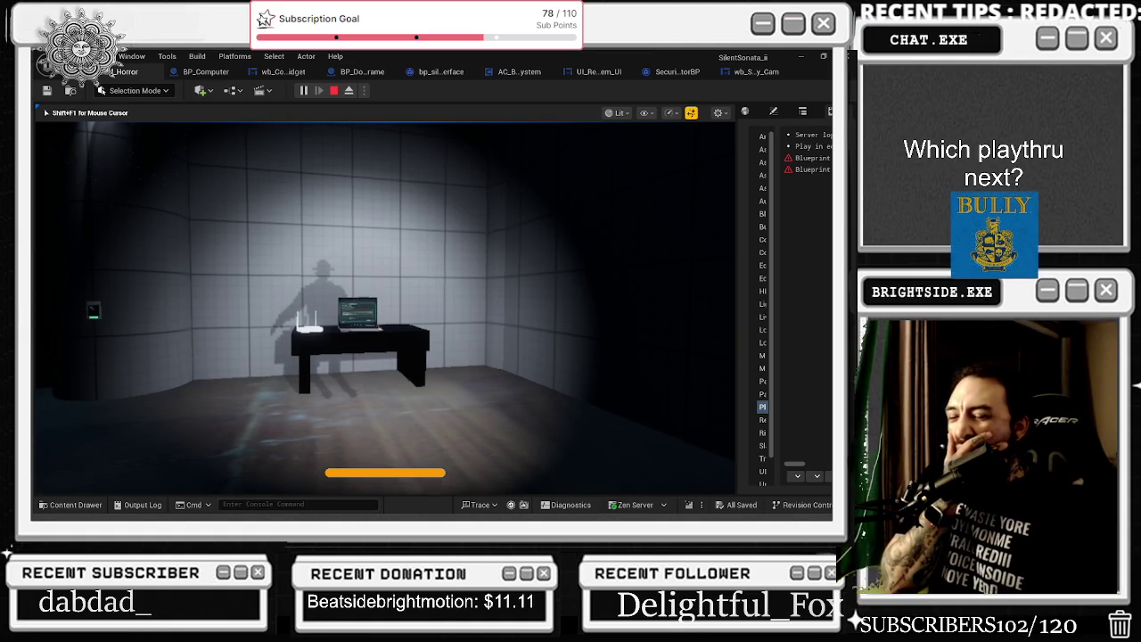
key("w")
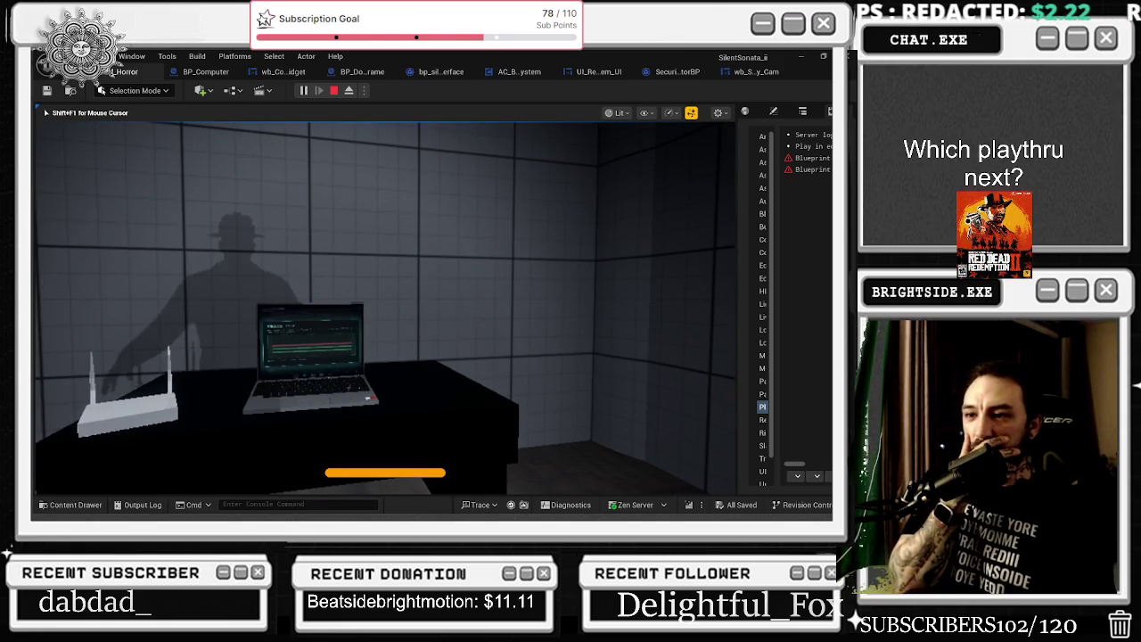
Cycle through the security-camera views of the corridors
key("e")
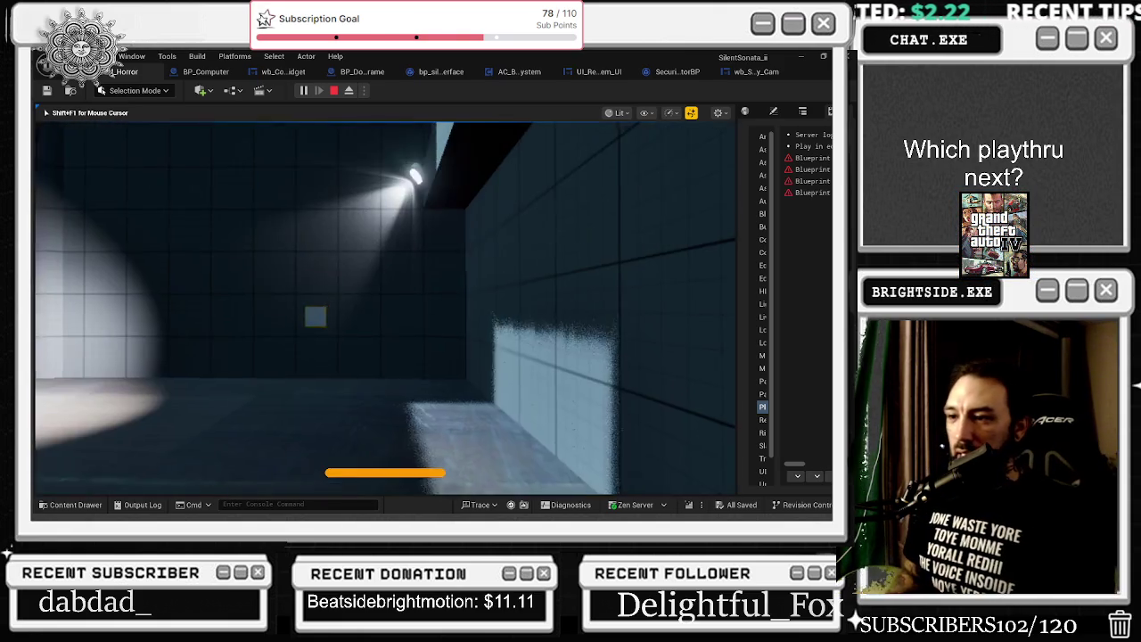
key("e")
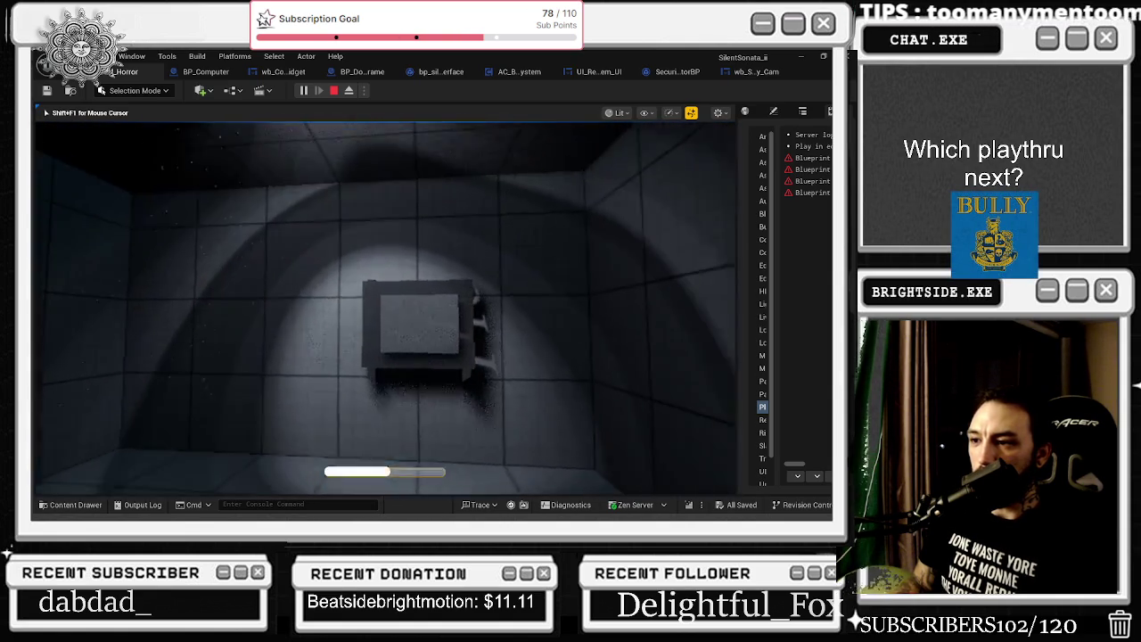
Open the wall electric panel again and drag several wires between its terminals
key("e")
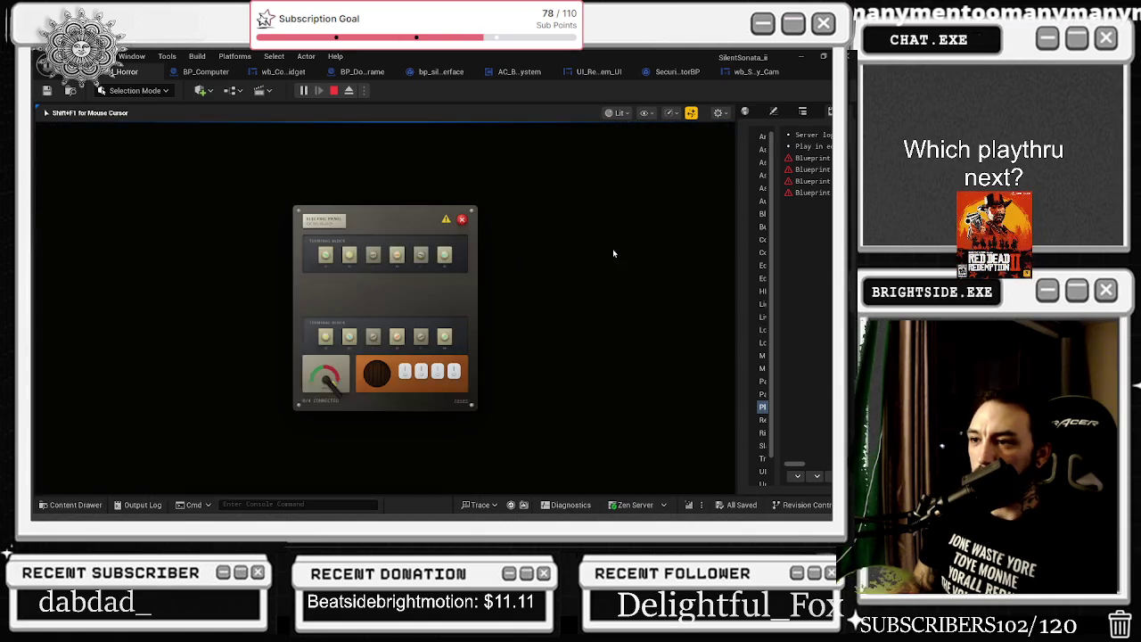
mouse_move(399, 243)
left_mouse_down()
mouse_move(390, 294)
mouse_move(418, 309)
left_mouse_up()
left_click_drag(339, 338, 340, 343)
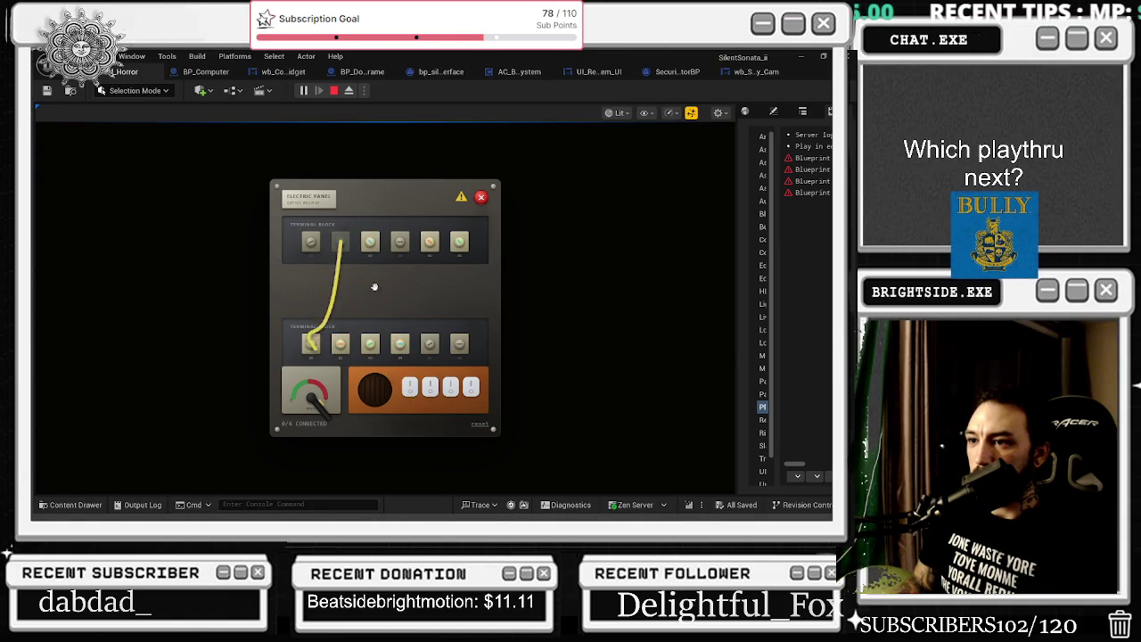
left_click_drag(400, 345, 370, 242)
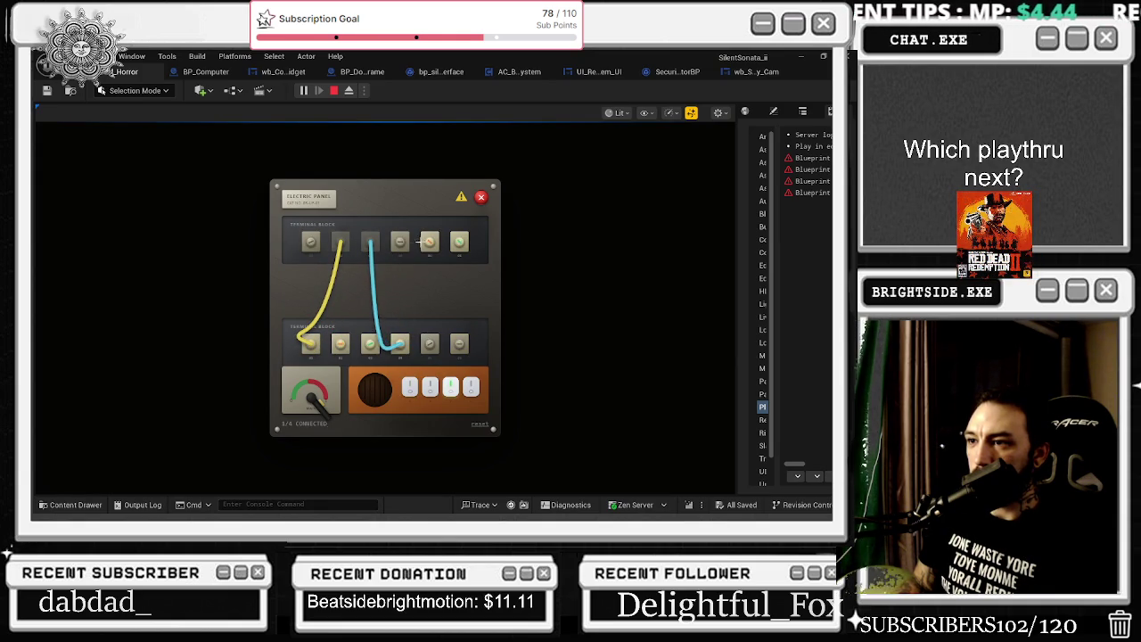
left_click_drag(340, 348, 340, 345)
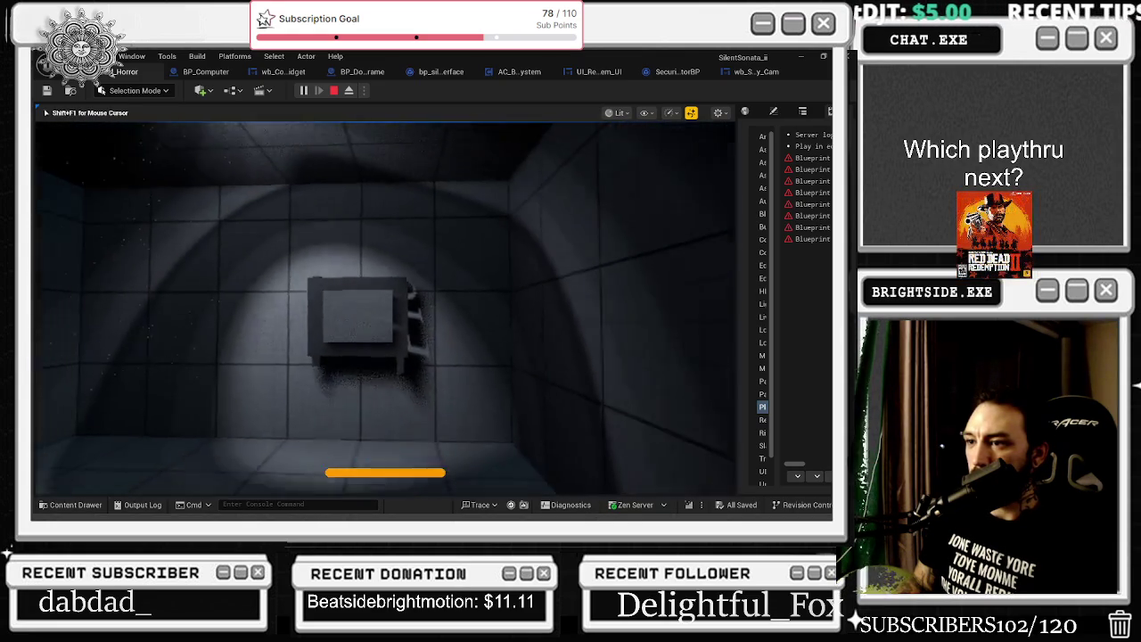
Walk away, stop Play-in-Editor with Esc, and fly the viewport out to the lamp and TV room
key("w")
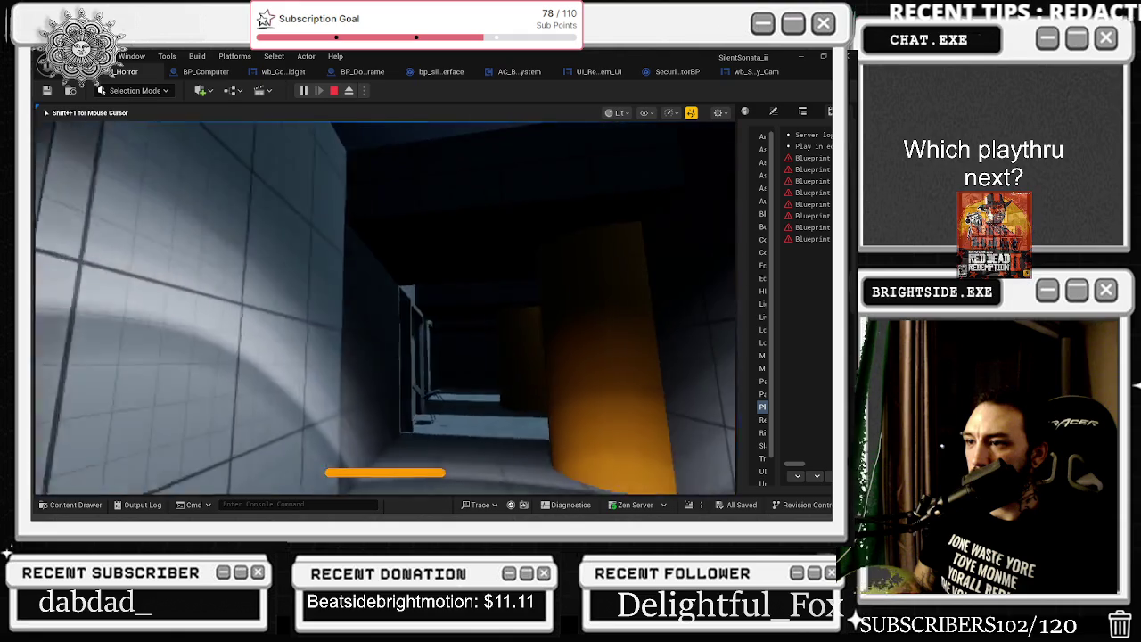
key("Escape")
mouse_move(290, 242)
left_mouse_down()
mouse_move(267, 232)
mouse_move(303, 250)
mouse_move(290, 242)
left_mouse_up()
mouse_move(220, 214)
left_mouse_down()
mouse_move(159, 218)
mouse_move(205, 198)
left_mouse_up()
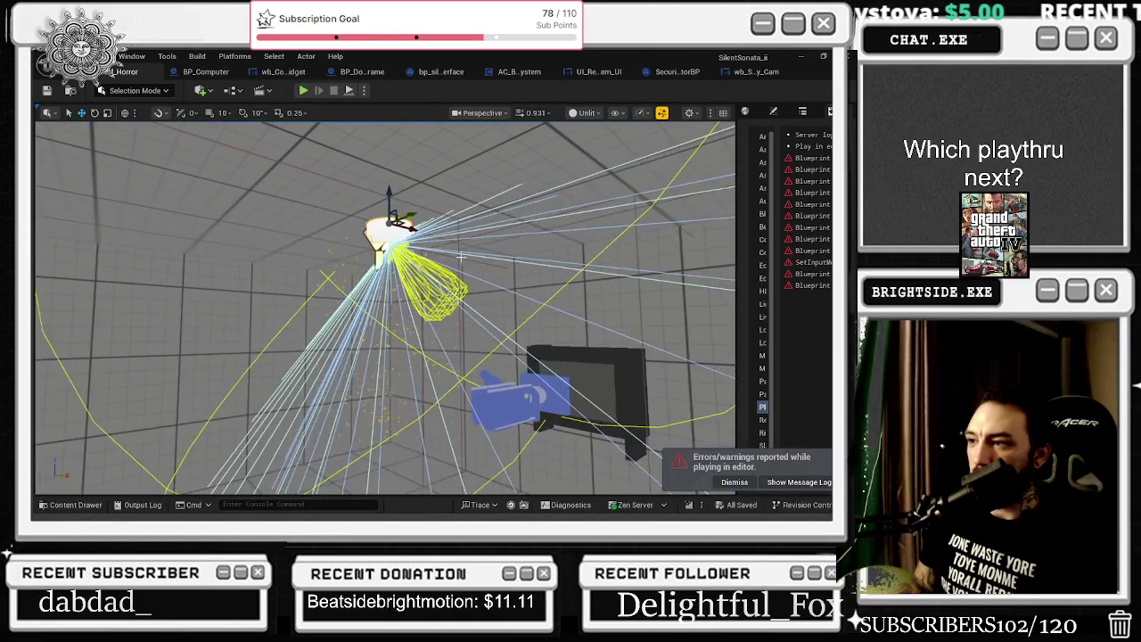
Widen the side panel and show SpotLight2's Details with the property filter cleared
left_click_drag(714, 206, 647, 212)
left_click(773, 112)
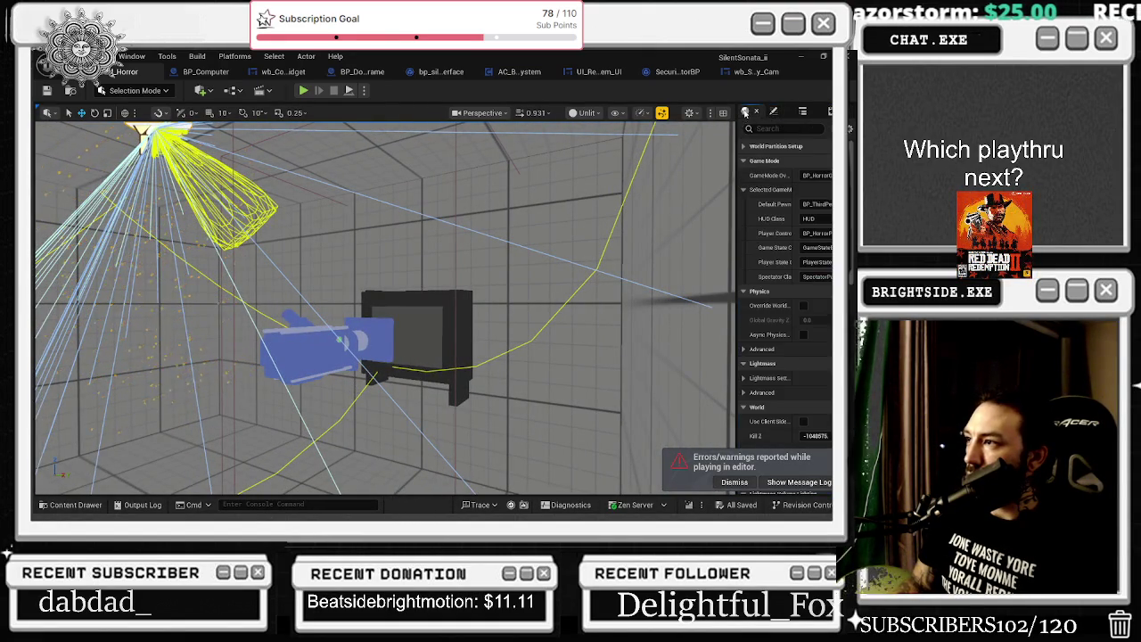
left_click_drag(627, 163, 605, 165)
left_click(694, 110)
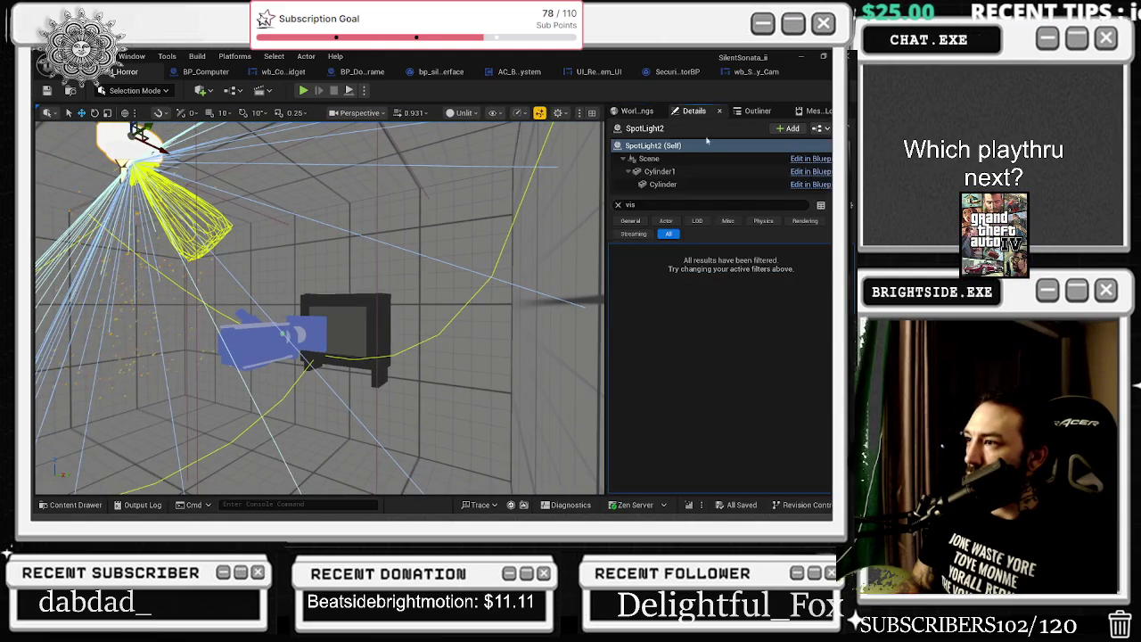
left_click(617, 205)
scroll(671, 183, "down", 1)
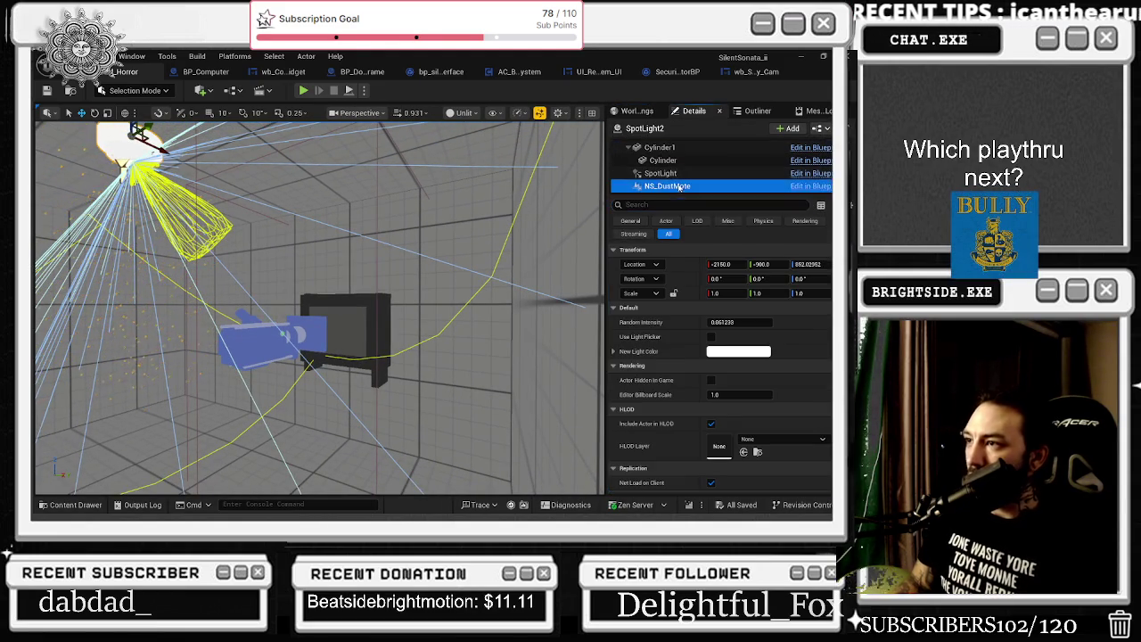
Inspect SpotLight2's SpotLight component properties, then select the bp_LightSwitch2 actor in the viewport
left_click(665, 173)
scroll(741, 330, "down", 6)
scroll(749, 335, "down", 3)
mouse_move(453, 318)
left_mouse_down()
mouse_move(354, 303)
mouse_move(401, 337)
left_mouse_up()
left_click(396, 354)
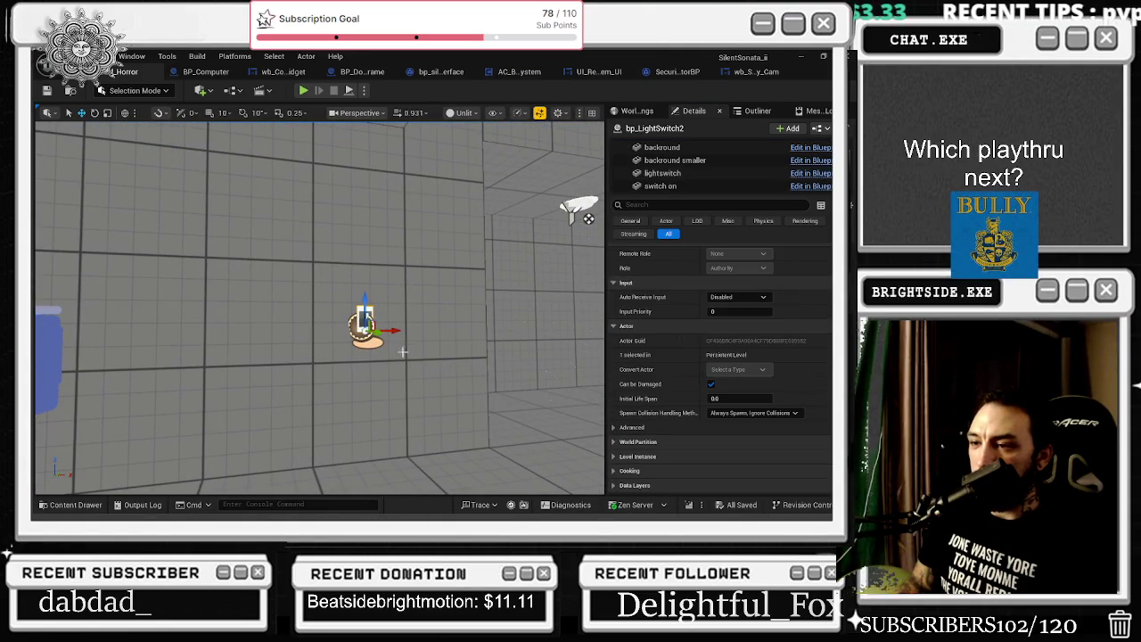
Open the bp_LightSwitch event graph and pan to its Set Visibility nodes
double_click(401, 336)
scroll(393, 327, "down", 5)
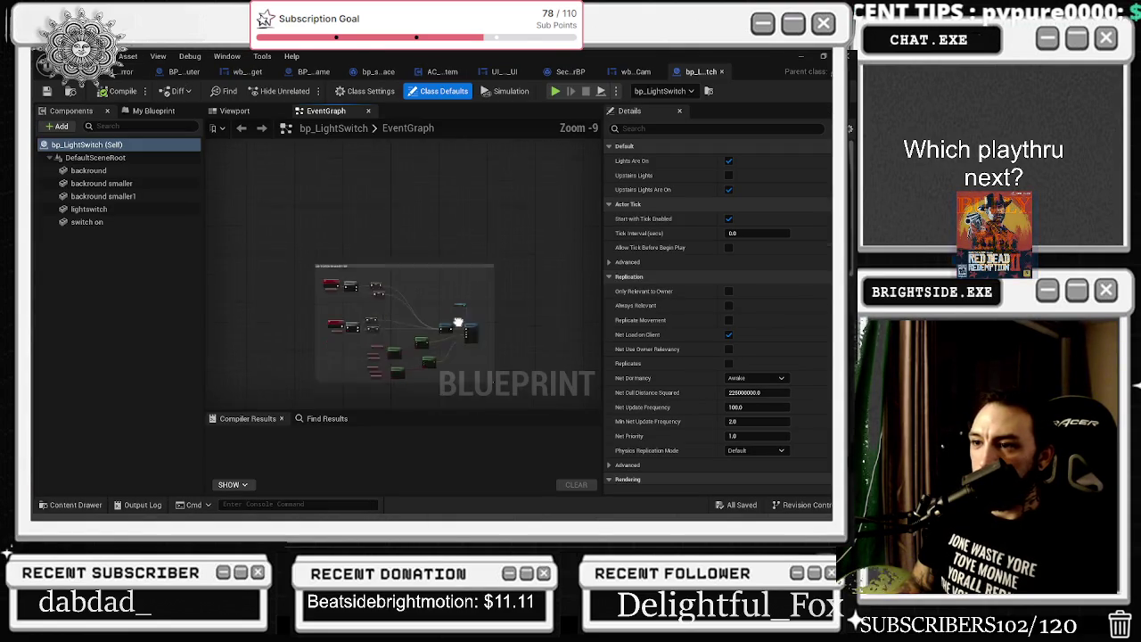
scroll(401, 317, "up", 7)
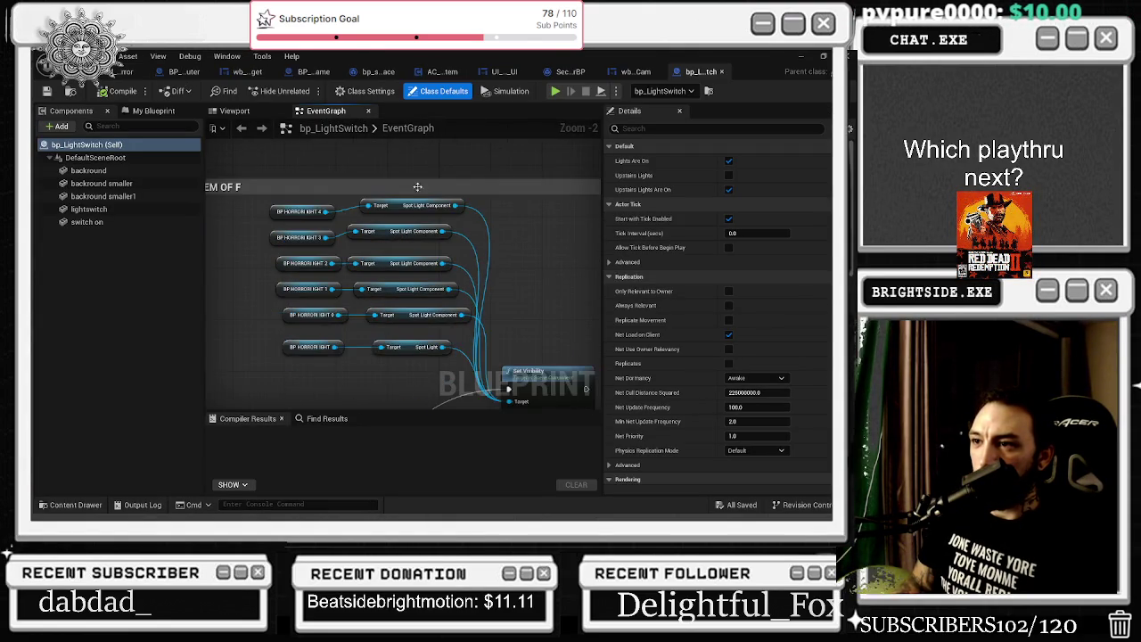
scroll(427, 209, "down", 2)
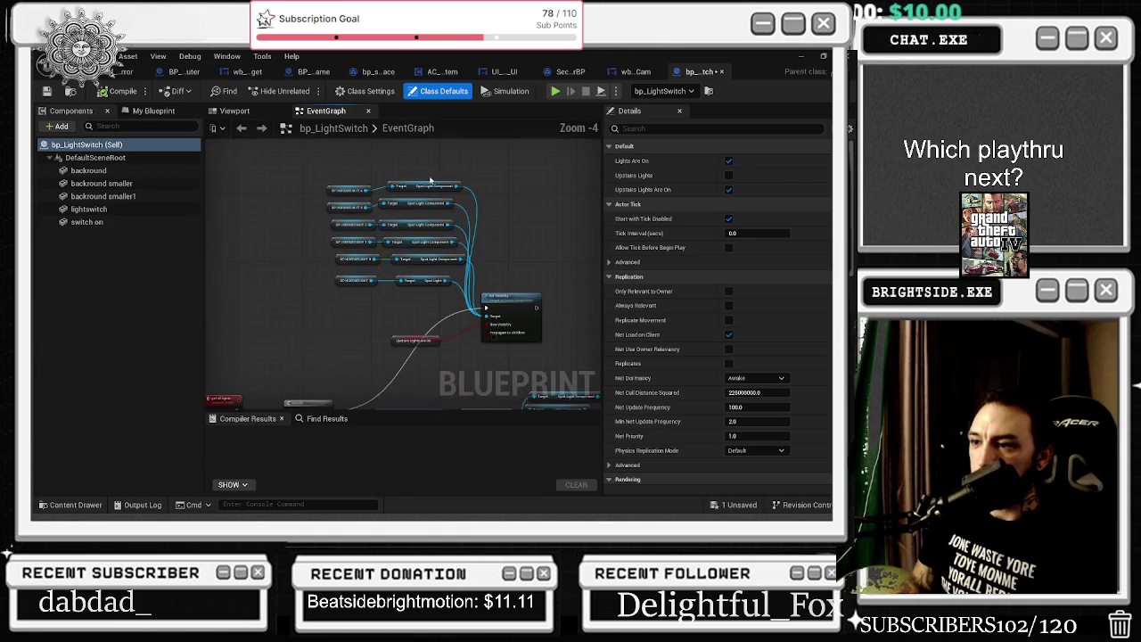
left_click_drag(429, 169, 452, 218)
scroll(388, 260, "up", 1)
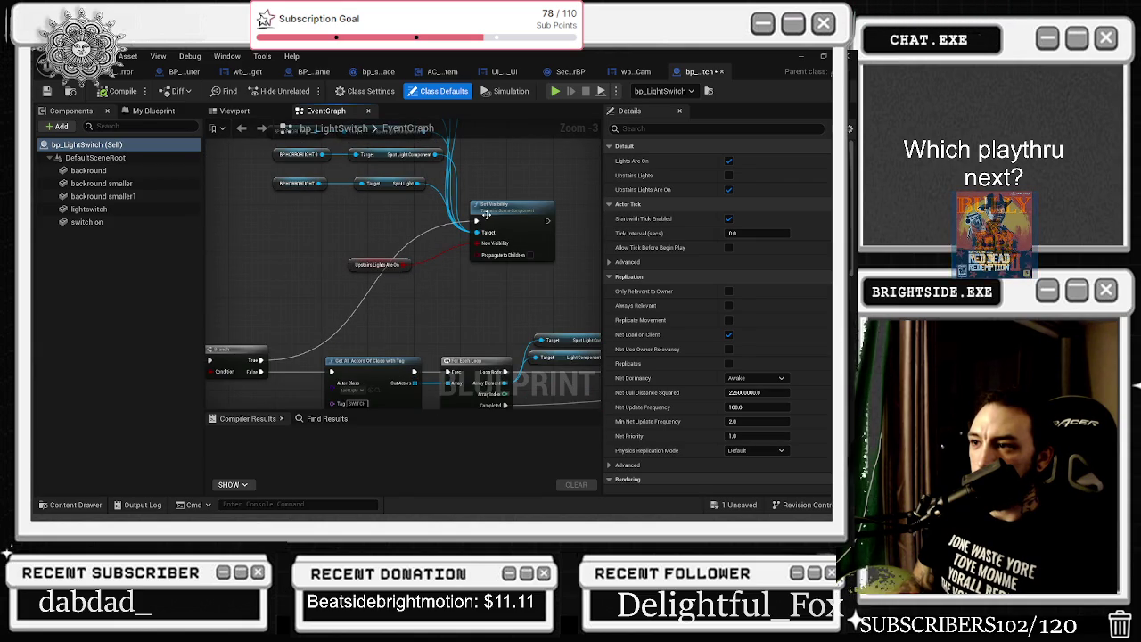
mouse_move(414, 229)
left_mouse_down()
mouse_move(593, 175)
mouse_move(548, 191)
mouse_move(453, 382)
mouse_move(426, 276)
left_mouse_up()
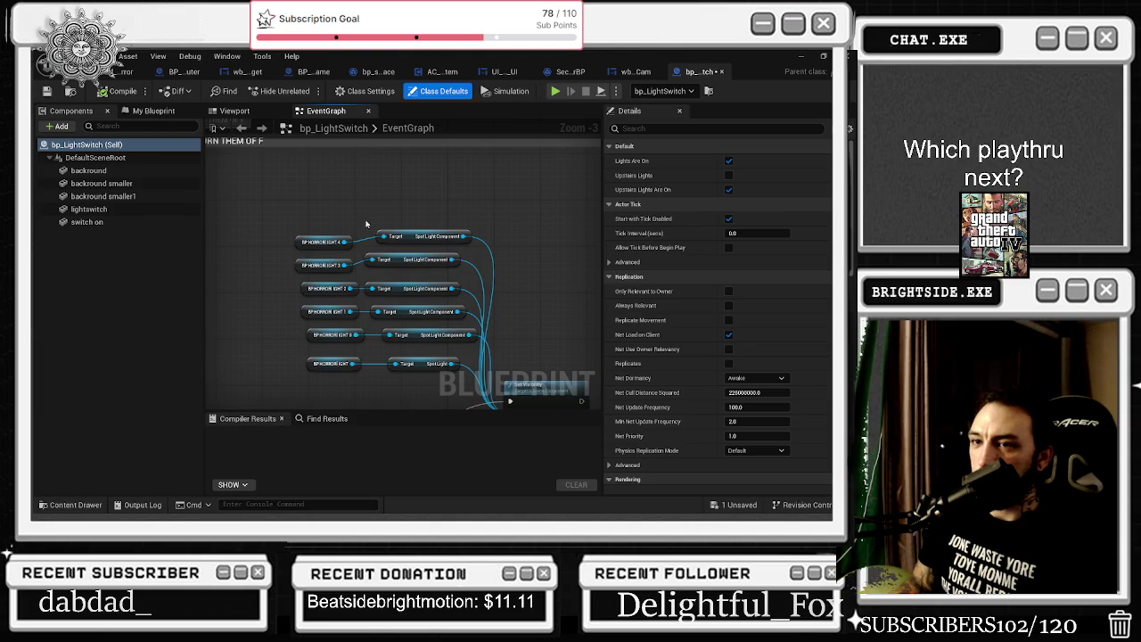
Duplicate BP_HORRORLIGHT_4 into a new BP_HORRORLIGHT_5 variable, then switch to the YouTube video
left_click(153, 112)
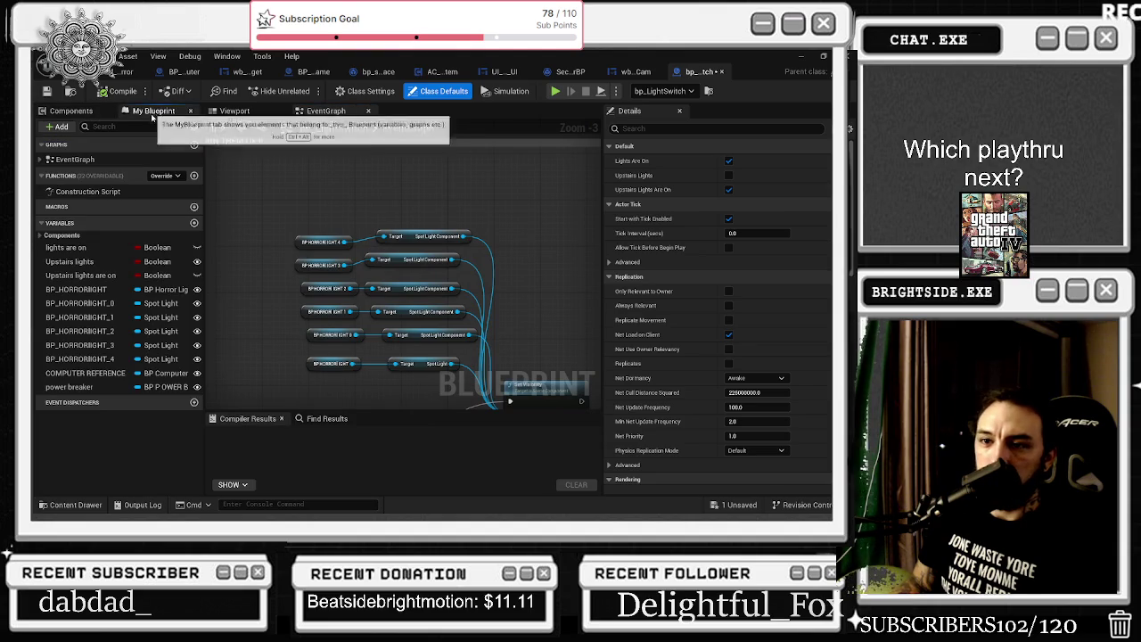
right_click(80, 359)
left_click(118, 445)
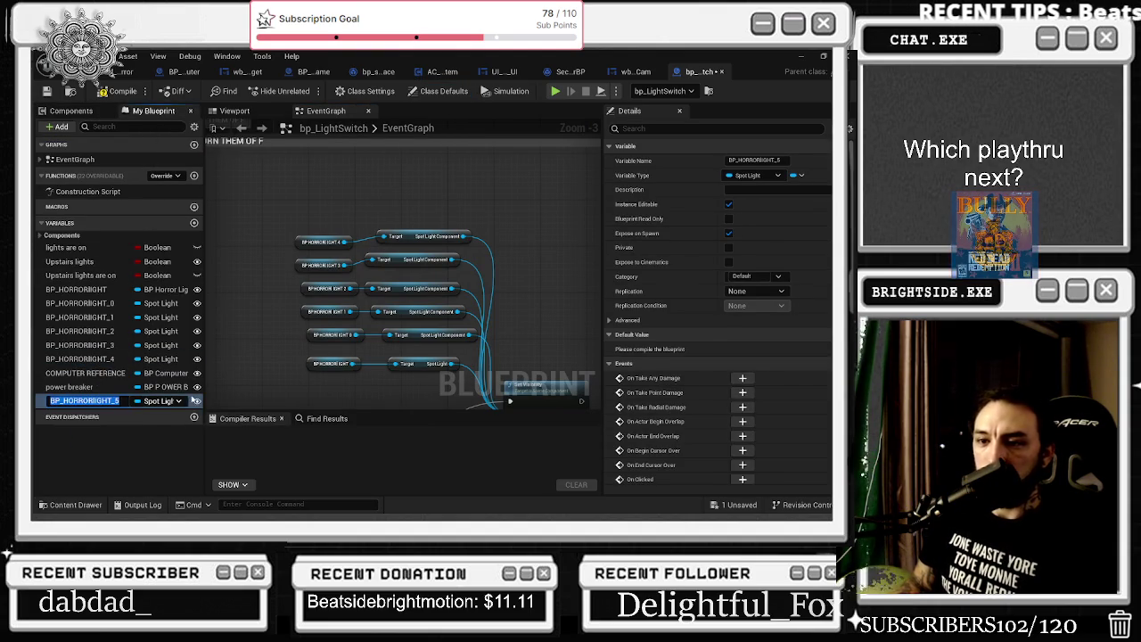
left_click(97, 423)
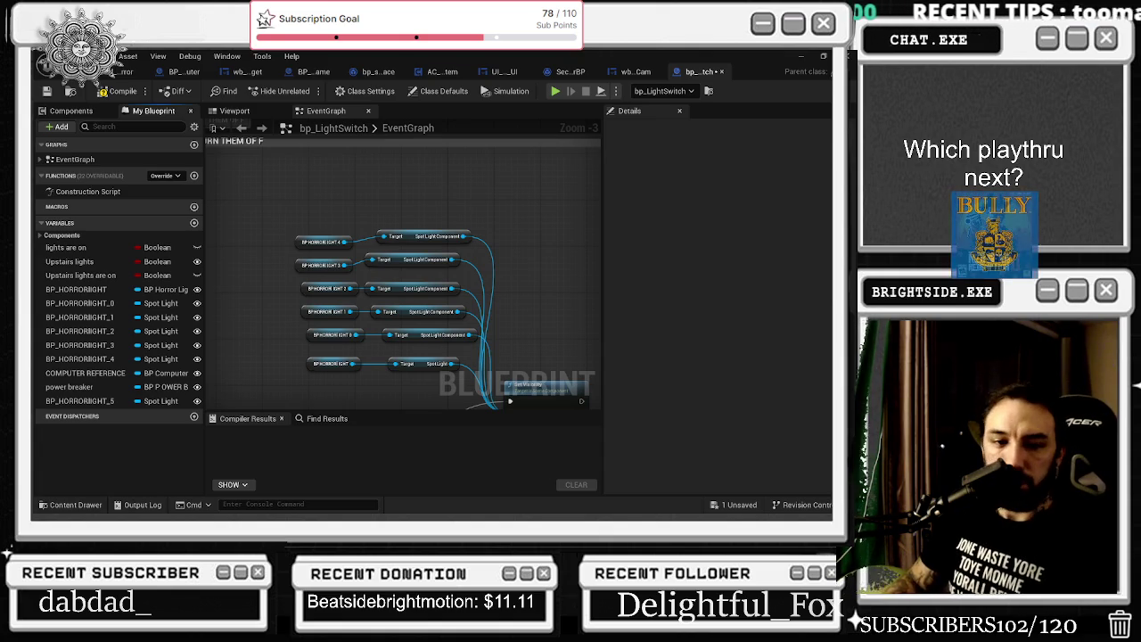
key("alt+Tab")
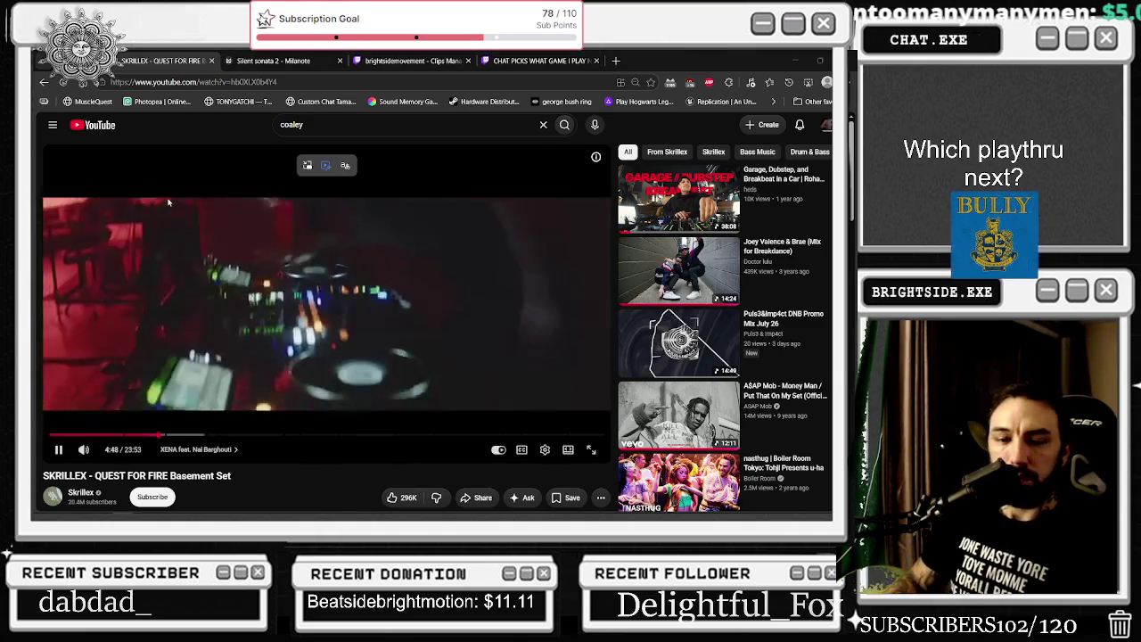
Switch from the YouTube Skrillex set back to the bp_LightSwitch event graph
key("alt+Tab")
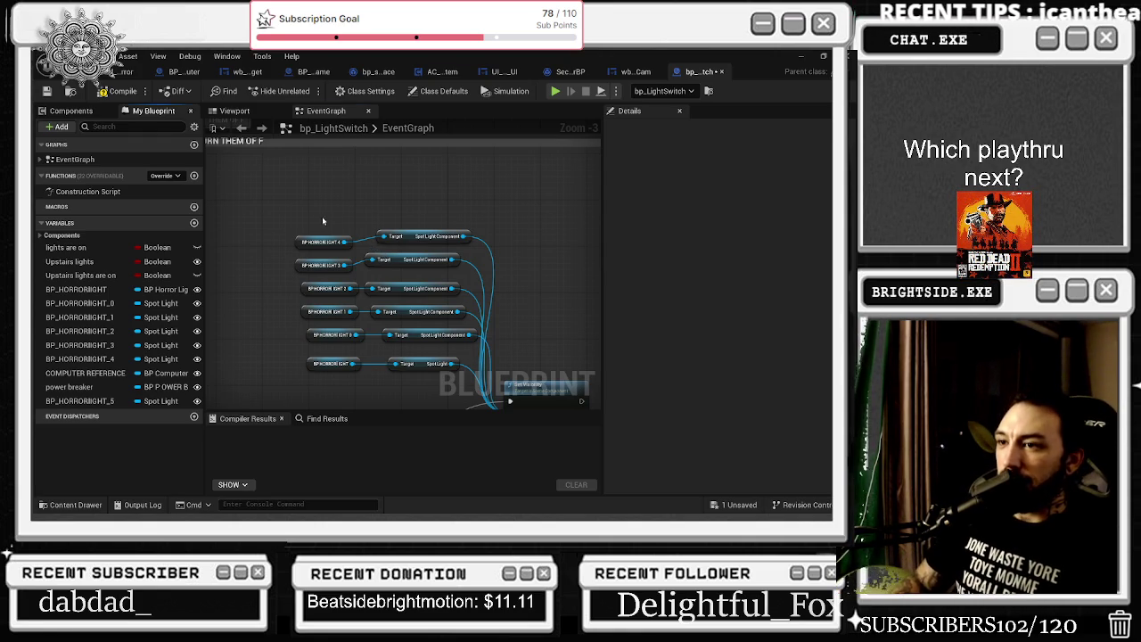
Duplicate BP_HORRORLIGHT_5 as BP_HORRORLIGHT_6_PowerBank, compile bp_LightSwitch, and return to Lvl_Horror
left_click(421, 210)
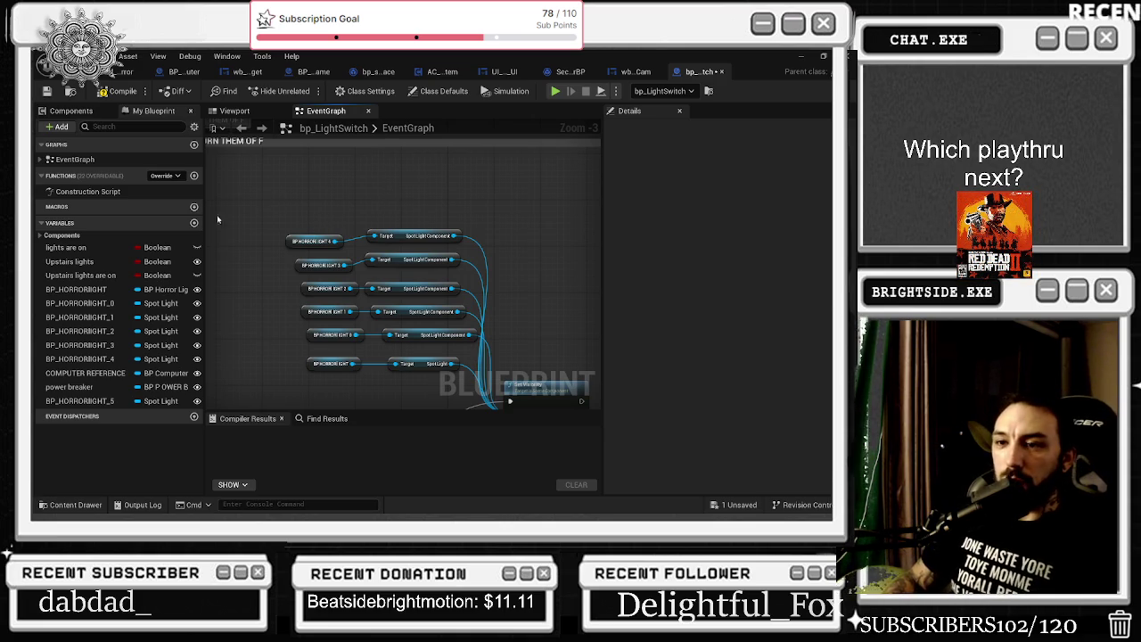
right_click(98, 403)
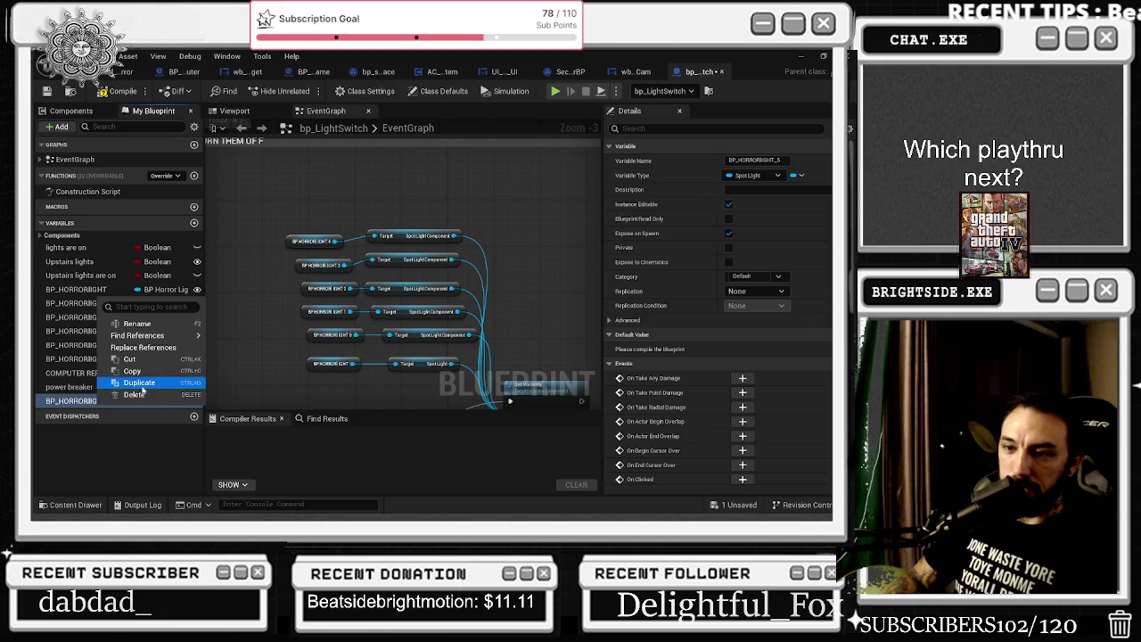
left_click(179, 384)
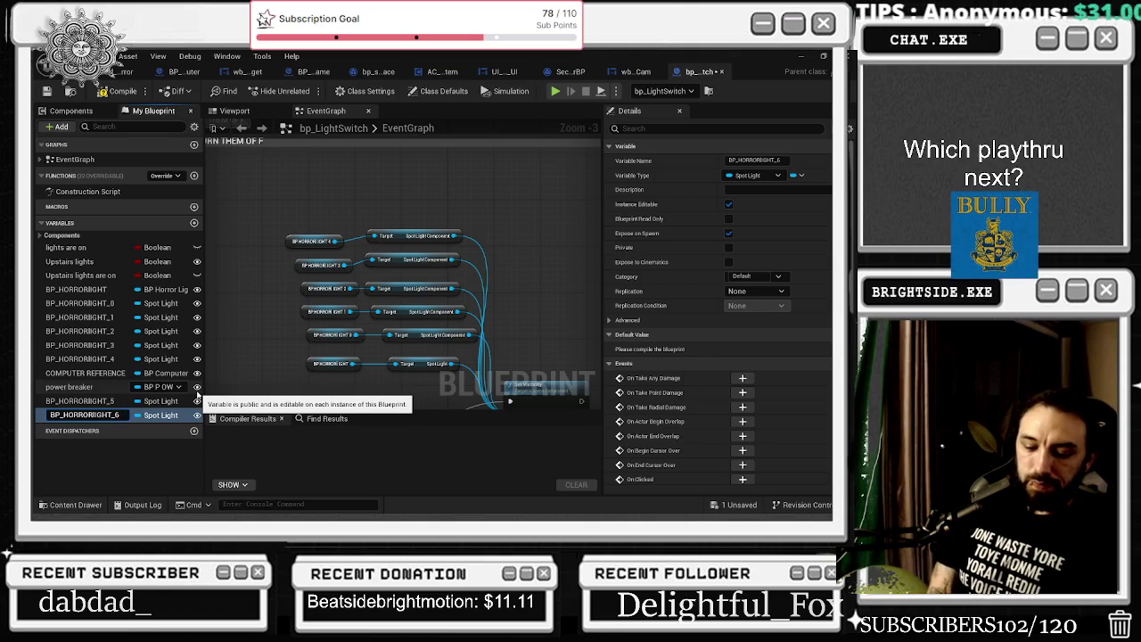
type("ank")
key("Return")
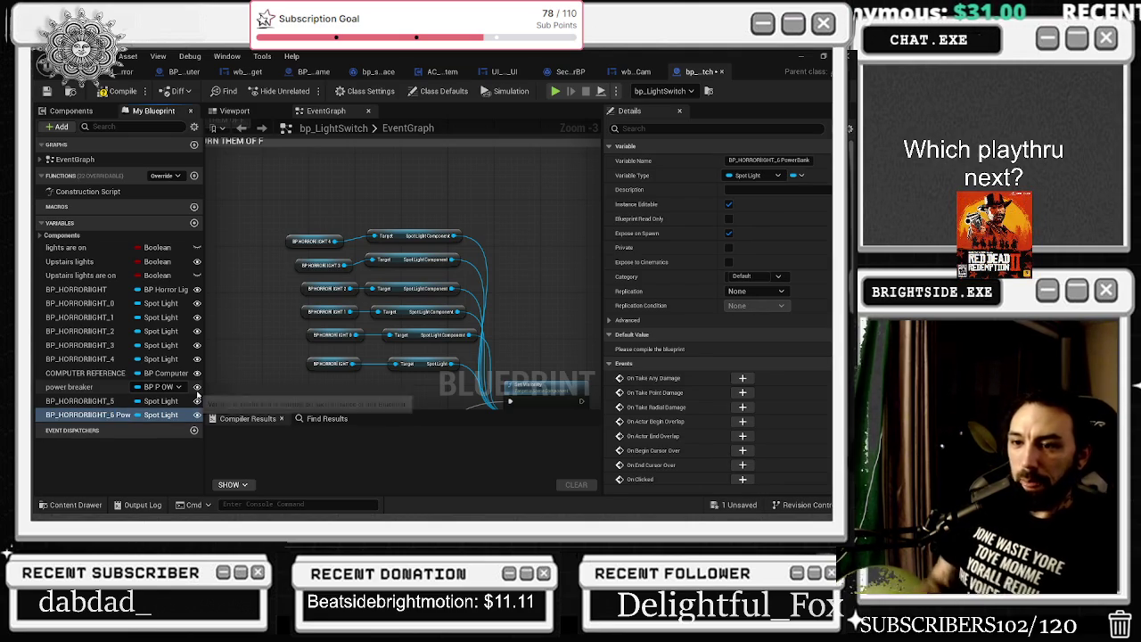
left_click(118, 90)
left_click(116, 72)
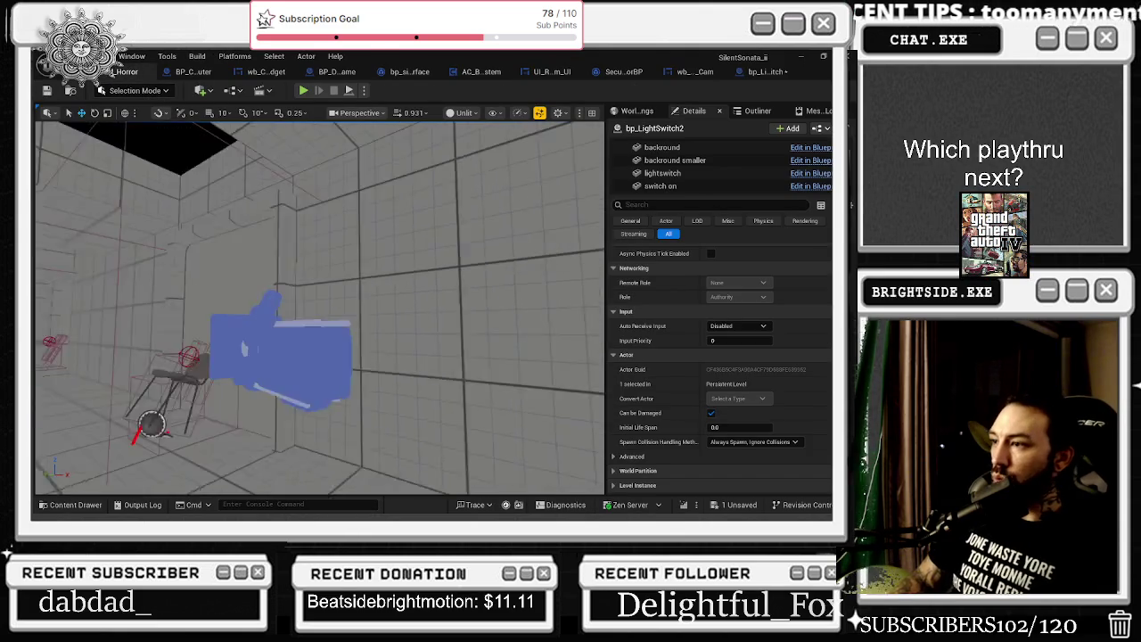
Use the eyedropper to assign SpotLight12 to bp_LightSwitch2's BP HORROR LIGHT 5 slot
scroll(722, 263, "up", 5)
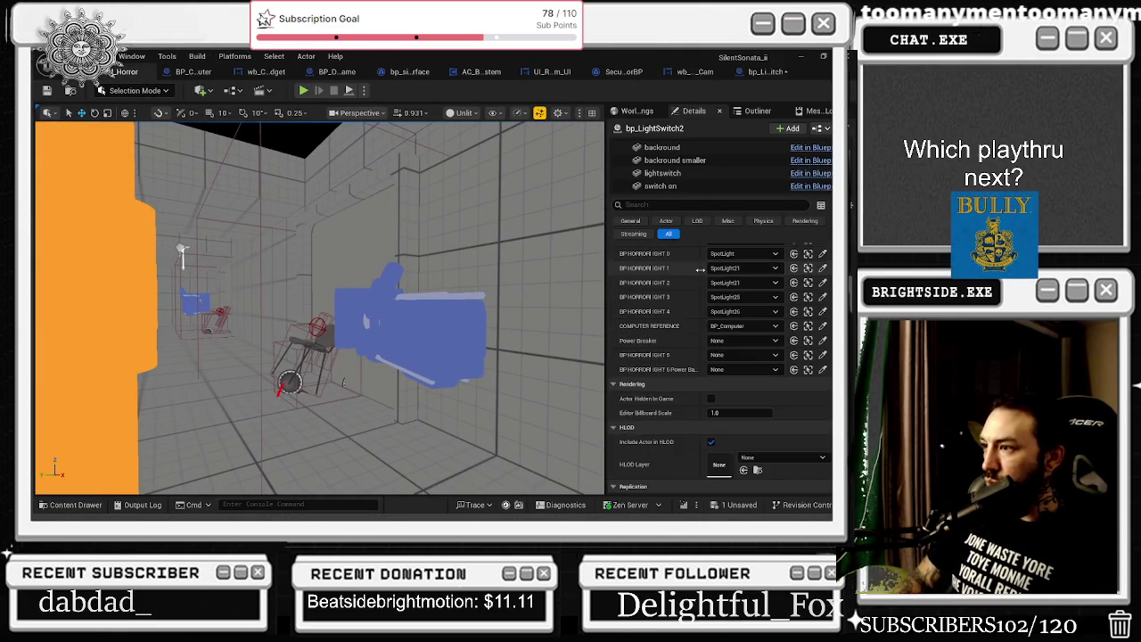
mouse_move(578, 284)
left_mouse_down()
mouse_move(561, 294)
mouse_move(549, 284)
left_mouse_up()
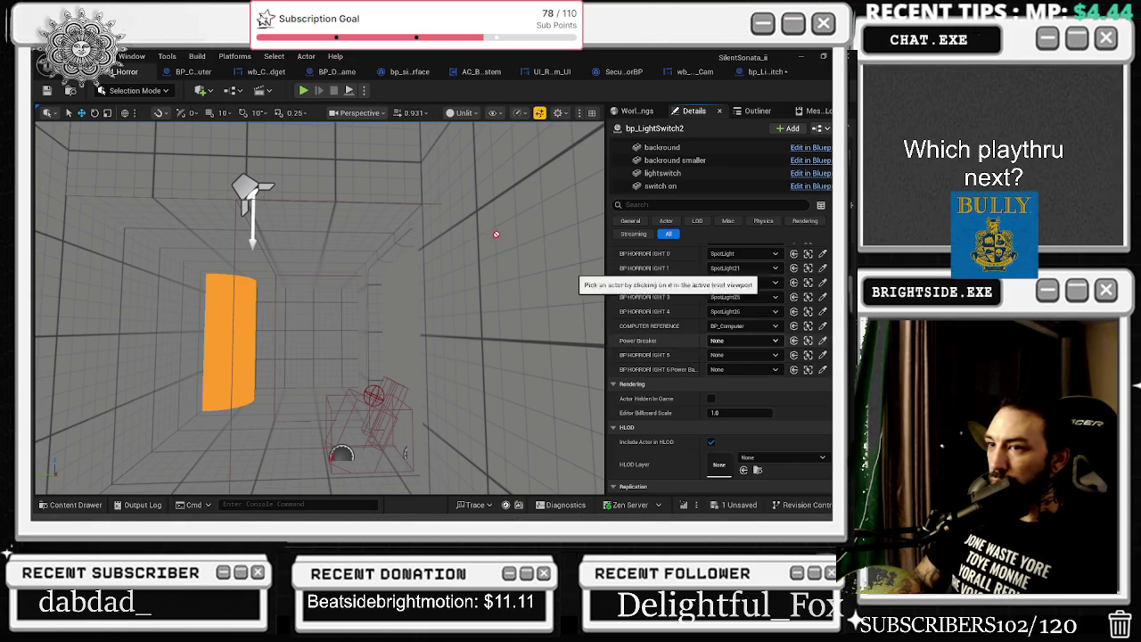
left_click(252, 189)
left_click_drag(365, 193, 353, 194)
Search the corridor for a light for another slot, cancel the pick, and select SpotLight2
left_click_drag(374, 256, 373, 256)
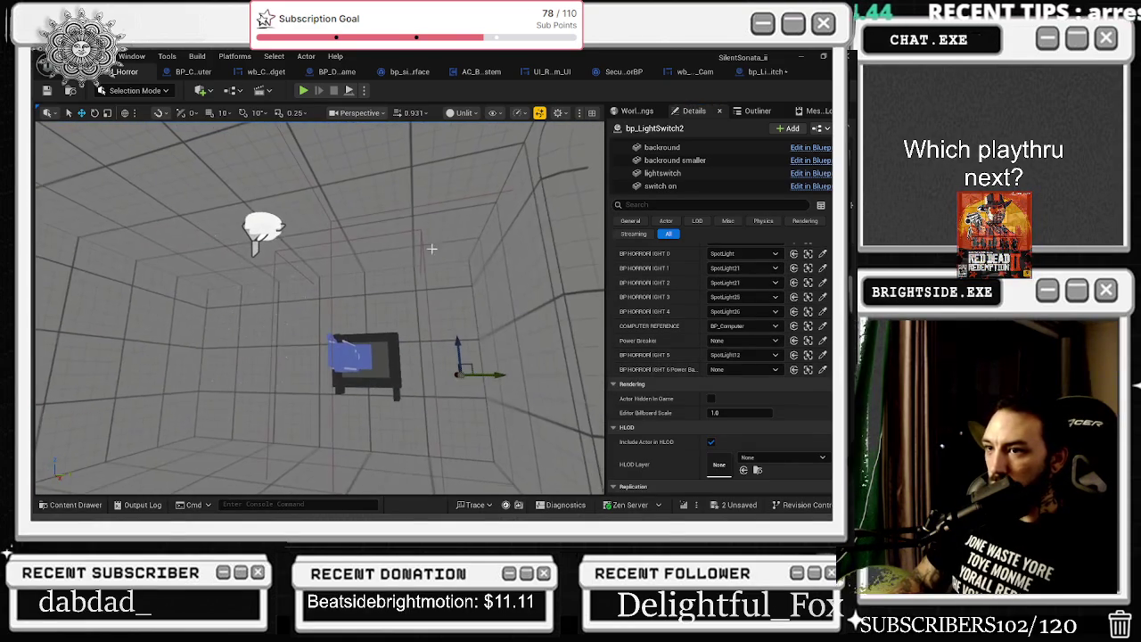
left_click(822, 369)
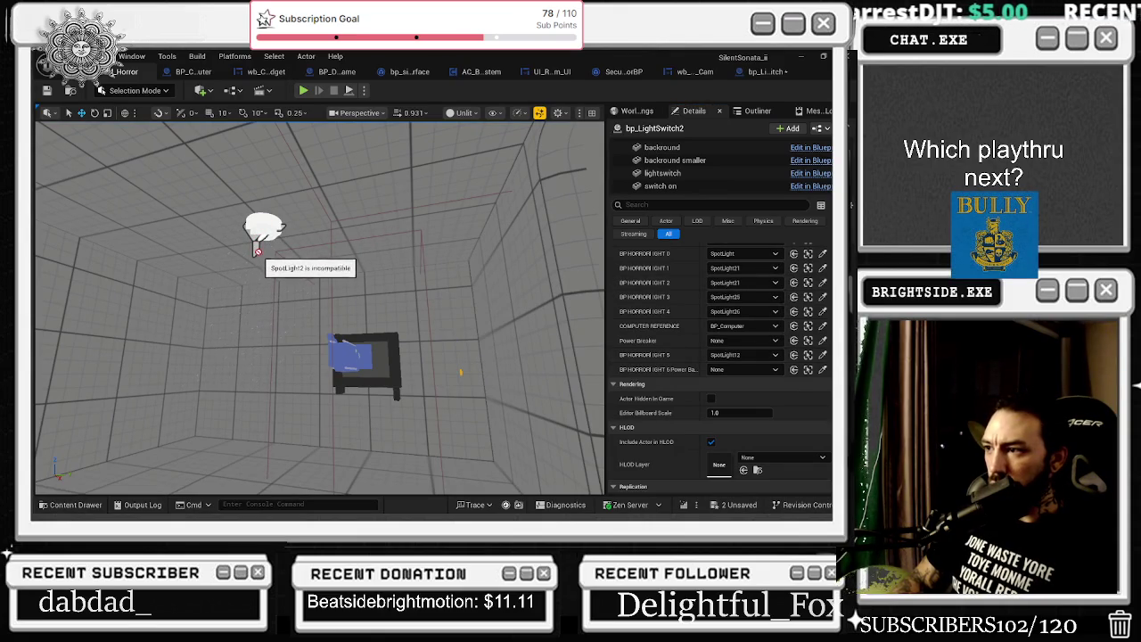
left_click_drag(410, 258, 355, 179)
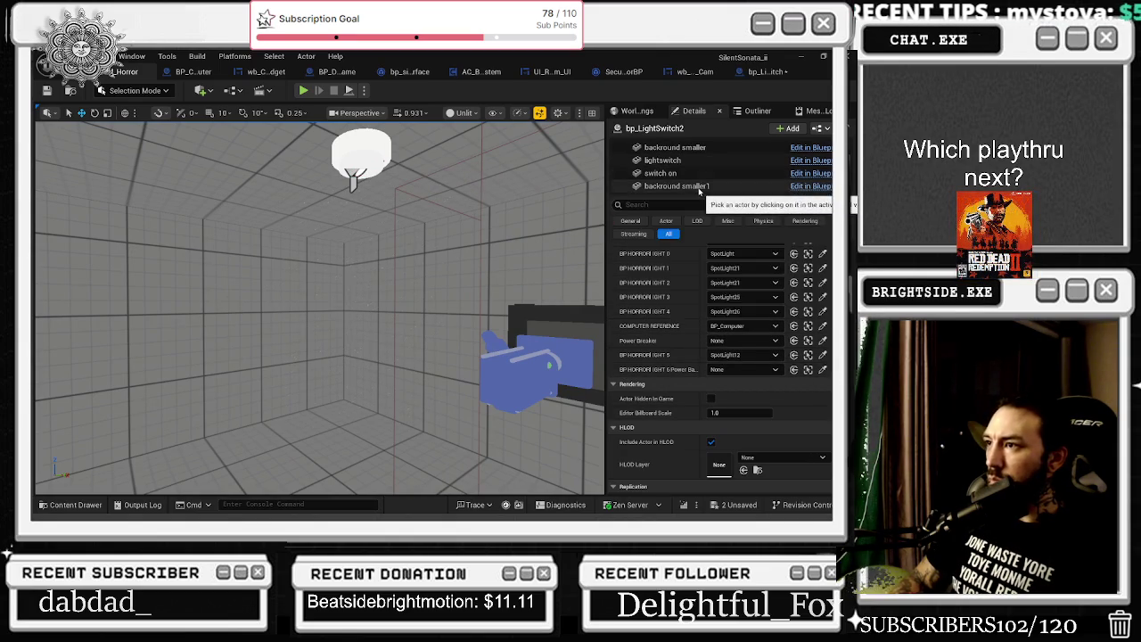
scroll(703, 185, "up", 2)
left_click_drag(435, 227, 460, 230)
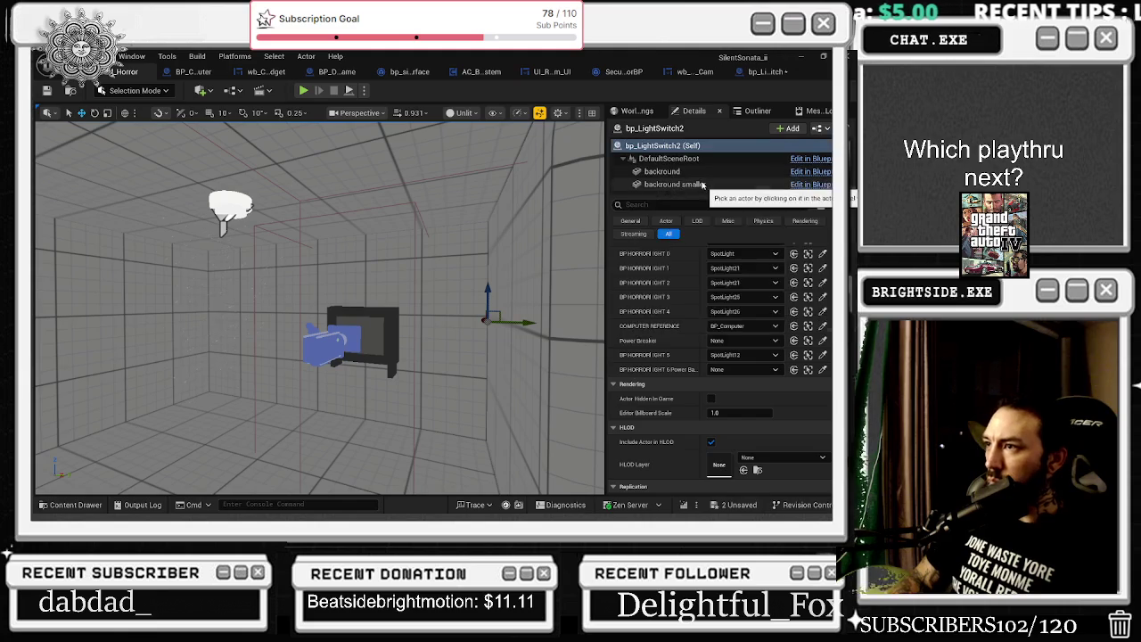
left_click(434, 239)
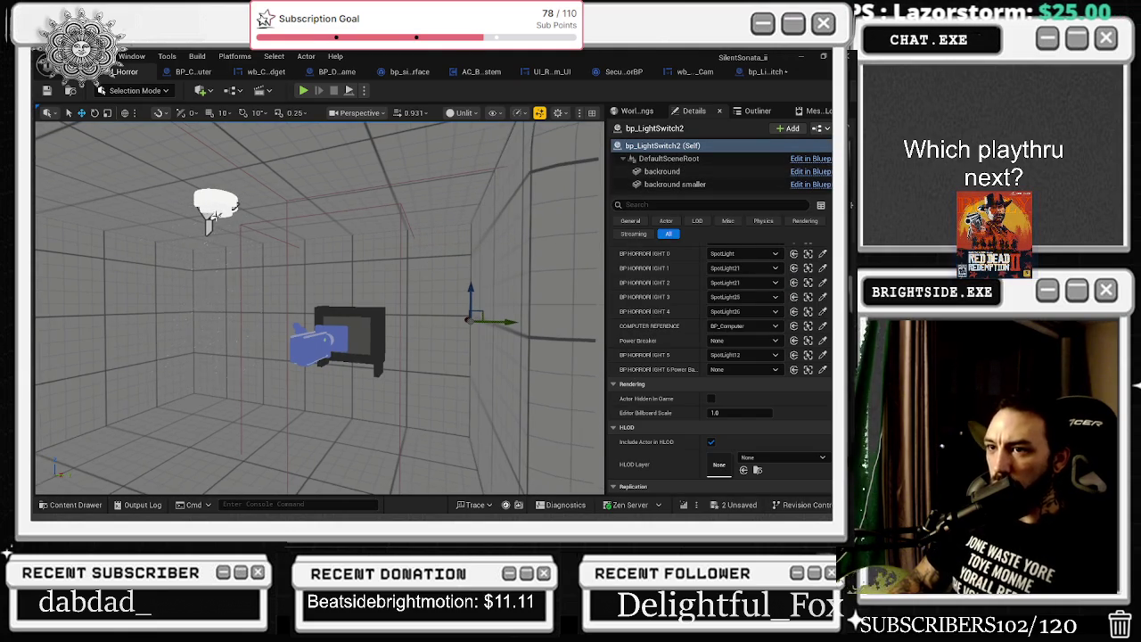
left_click(223, 202)
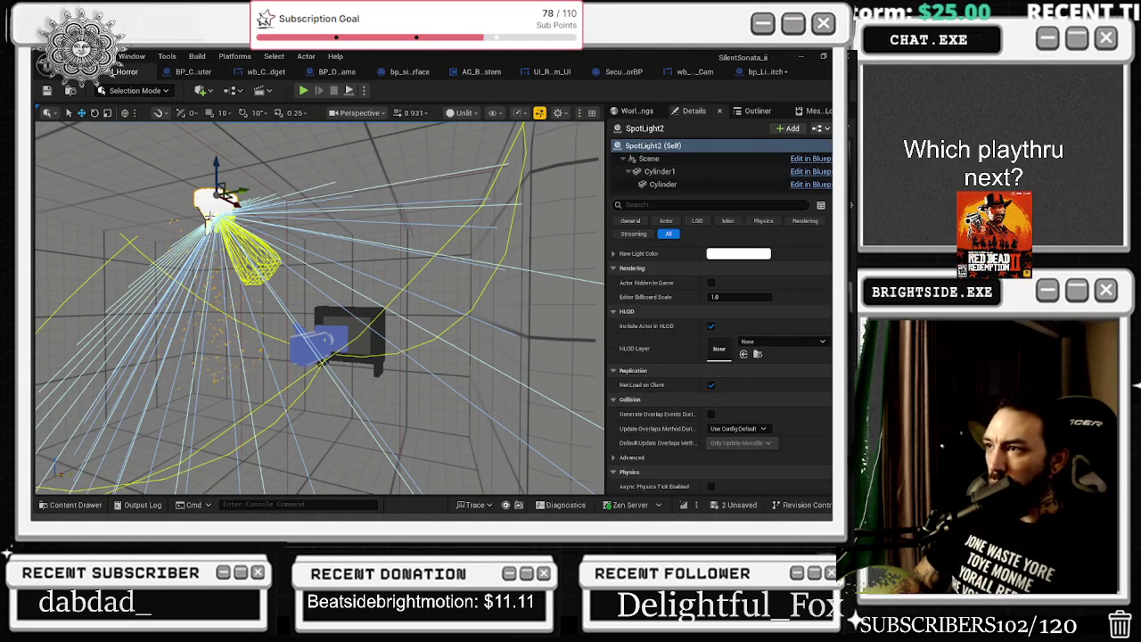
Nudge the ceiling spotlight up, check the bp_LightSwitch blueprint, and reselect SpotLight12 in the level
mouse_move(217, 168)
left_mouse_down()
mouse_move(218, 178)
mouse_move(218, 164)
left_mouse_up()
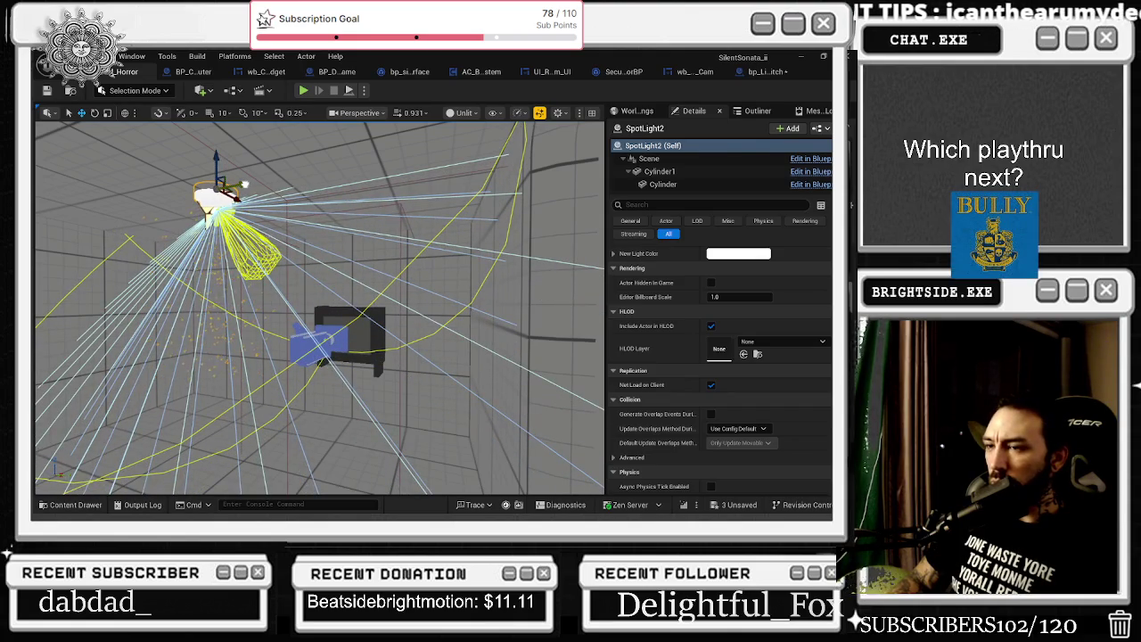
right_click(248, 147)
left_click(762, 71)
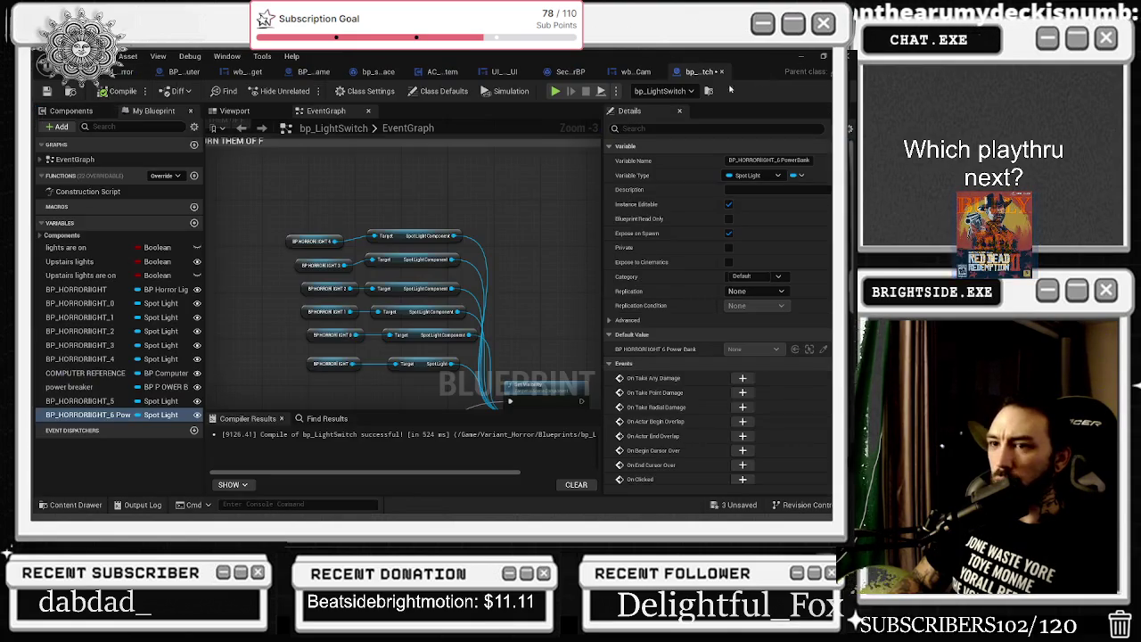
left_click(107, 75)
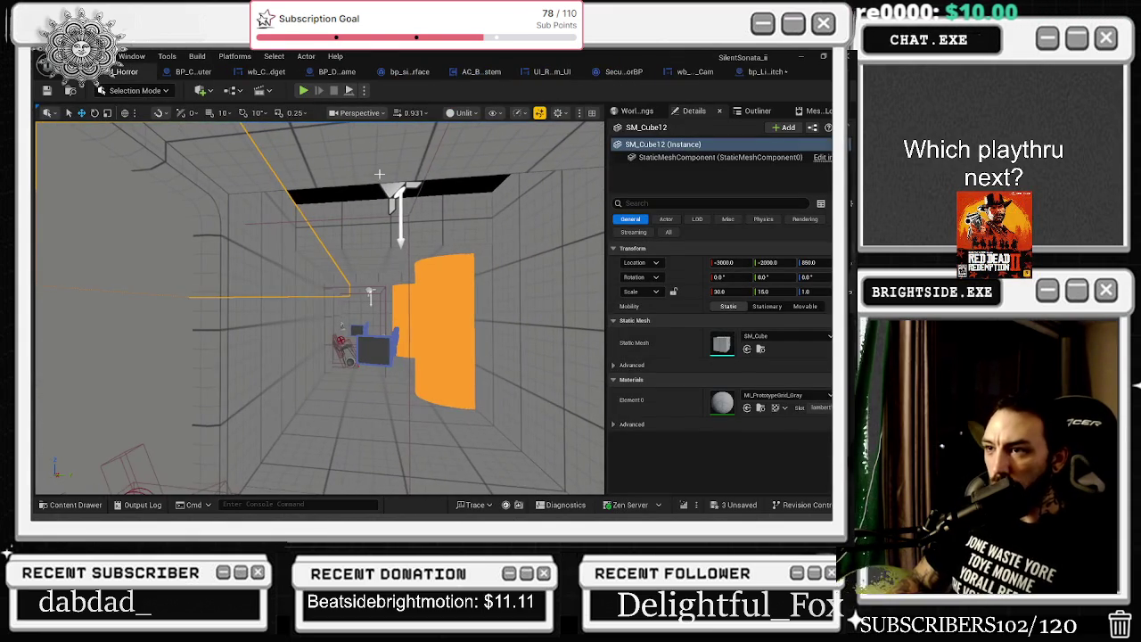
left_click(434, 169)
scroll(320, 308, "down", 5)
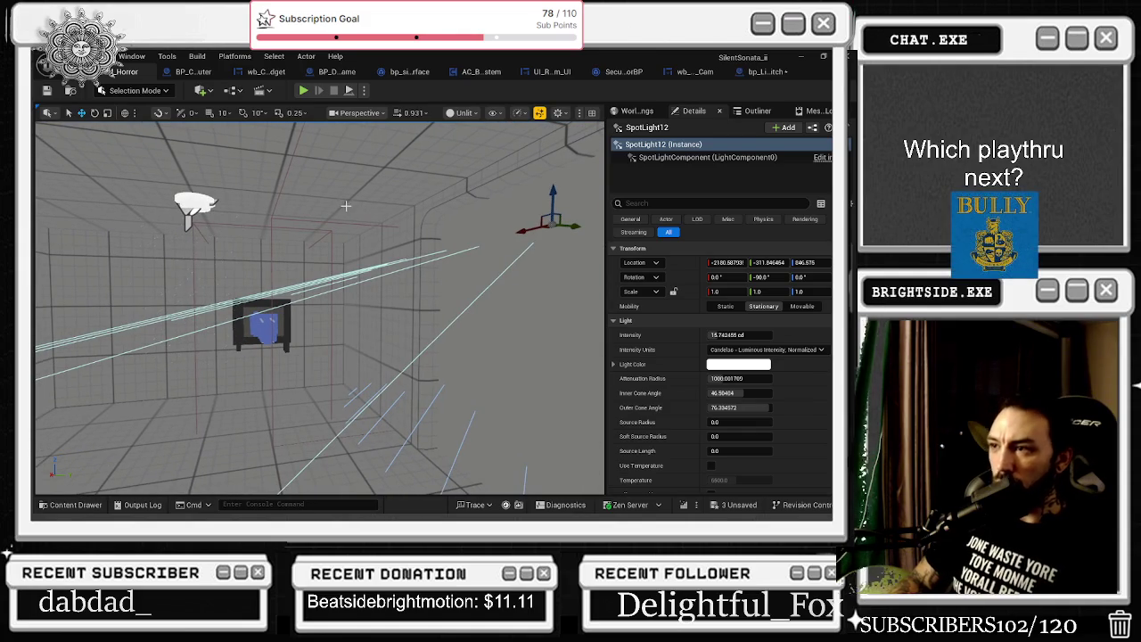
In Lit view, move SpotLight13 above the computer desk and tilt it to about -42.45 pitch
key("alt+4")
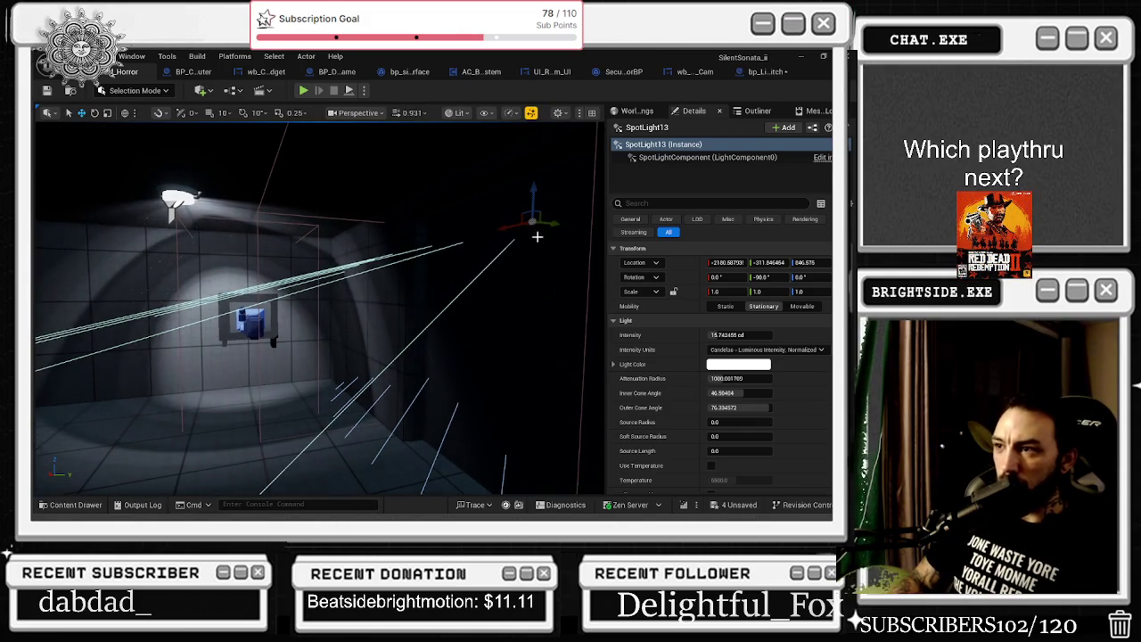
mouse_move(551, 222)
left_mouse_down()
mouse_move(242, 192)
mouse_move(205, 229)
mouse_move(129, 191)
mouse_move(267, 232)
mouse_move(196, 205)
mouse_move(321, 196)
mouse_move(328, 179)
left_mouse_up()
key("e")
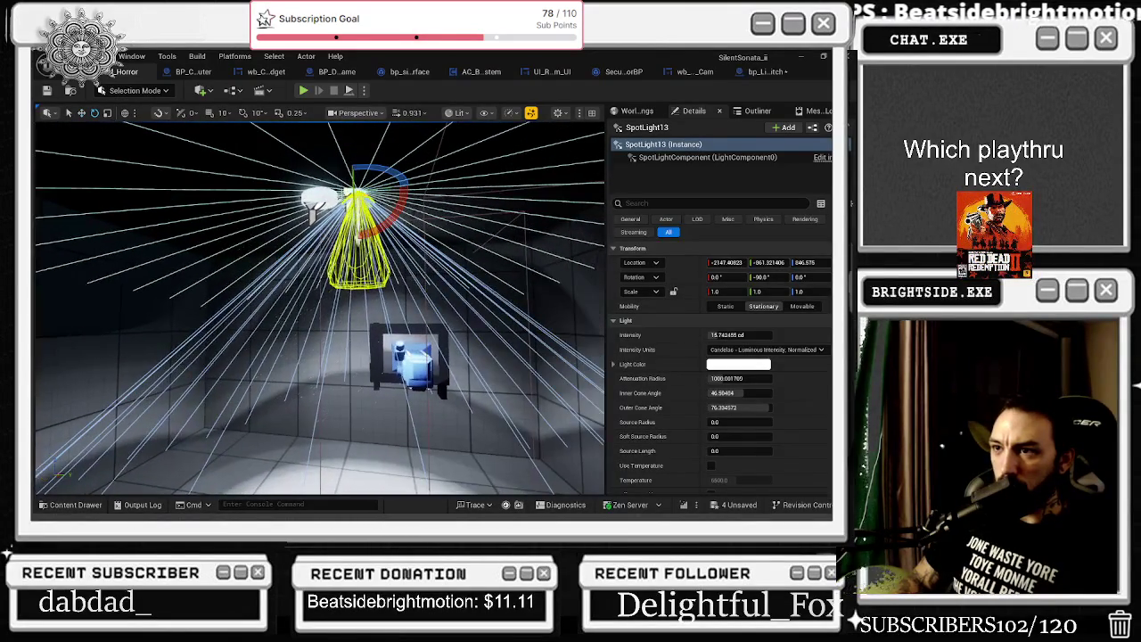
mouse_move(392, 210)
left_mouse_down()
mouse_move(374, 223)
mouse_move(357, 214)
mouse_move(383, 205)
left_mouse_up()
key("w")
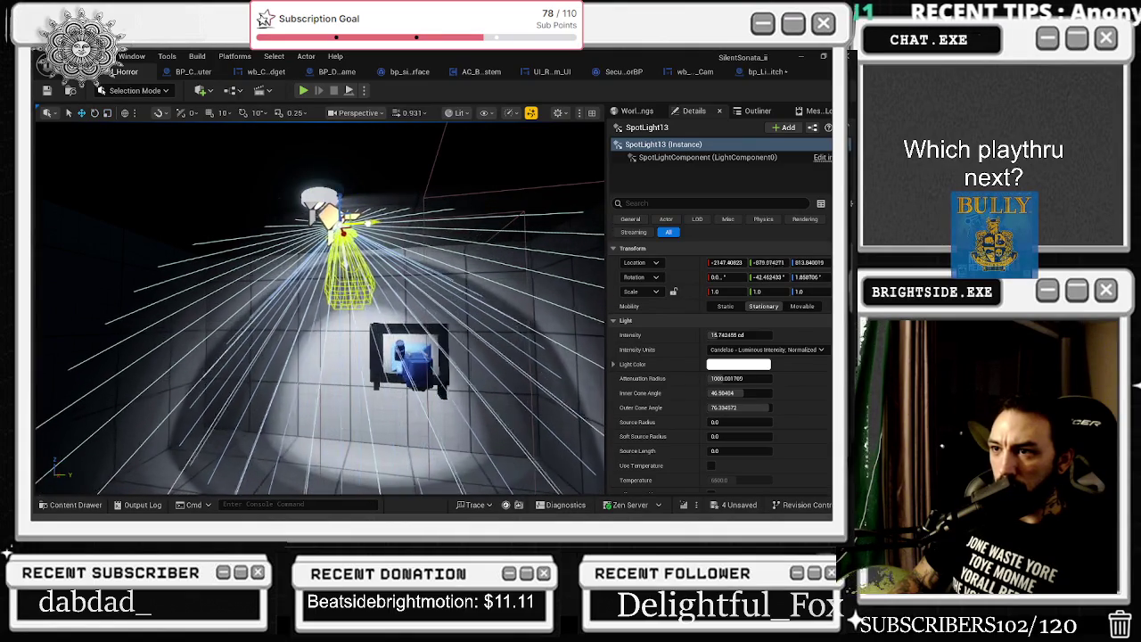
left_click(321, 192)
Stop the lamp's SpotLight component from affecting the world and casting shadows
left_click(686, 173)
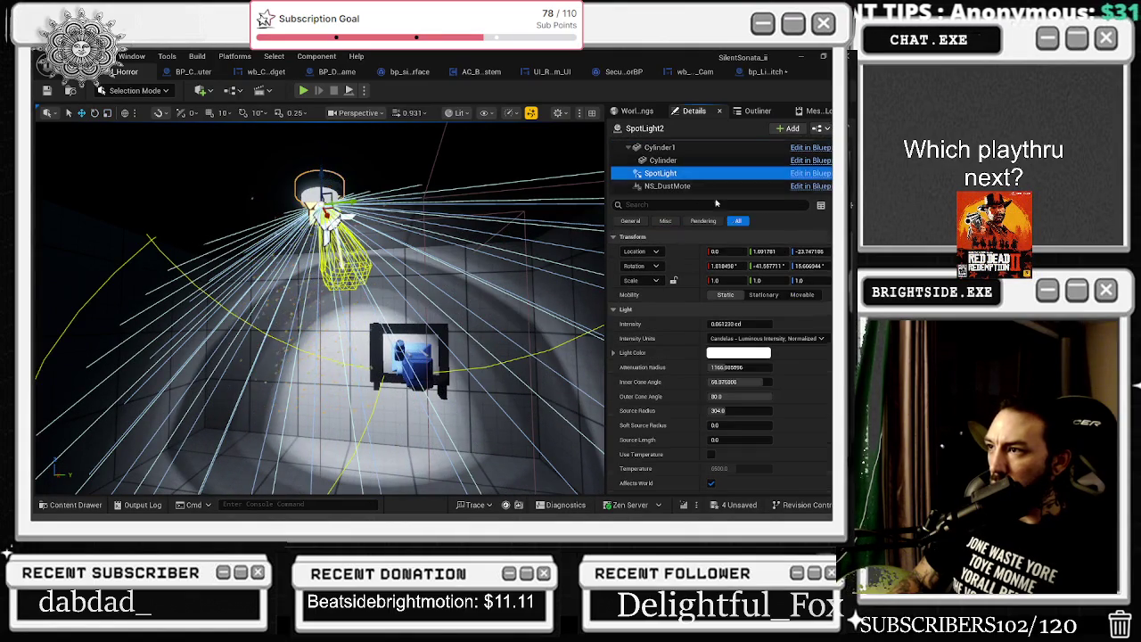
left_click(661, 205)
type("e")
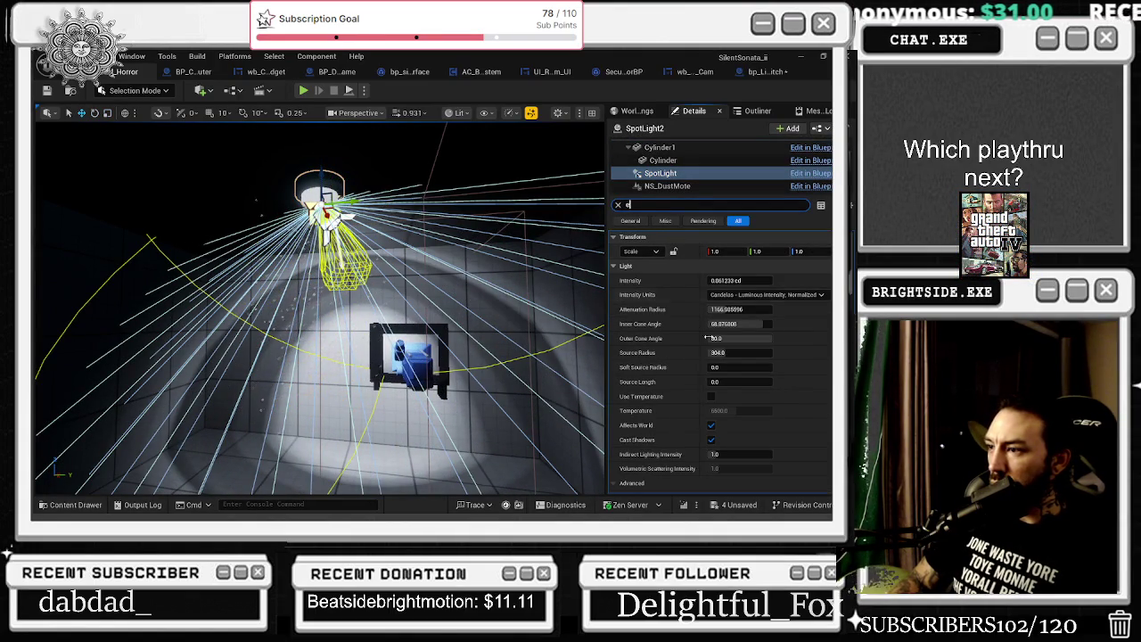
left_click(710, 426)
left_click(710, 440)
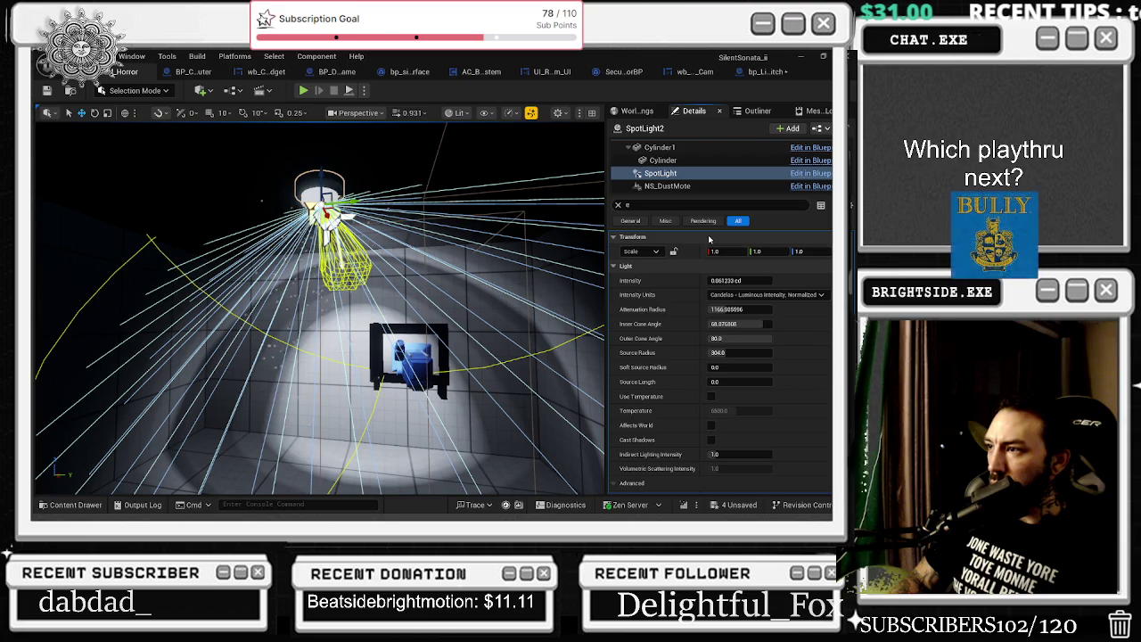
type("vis")
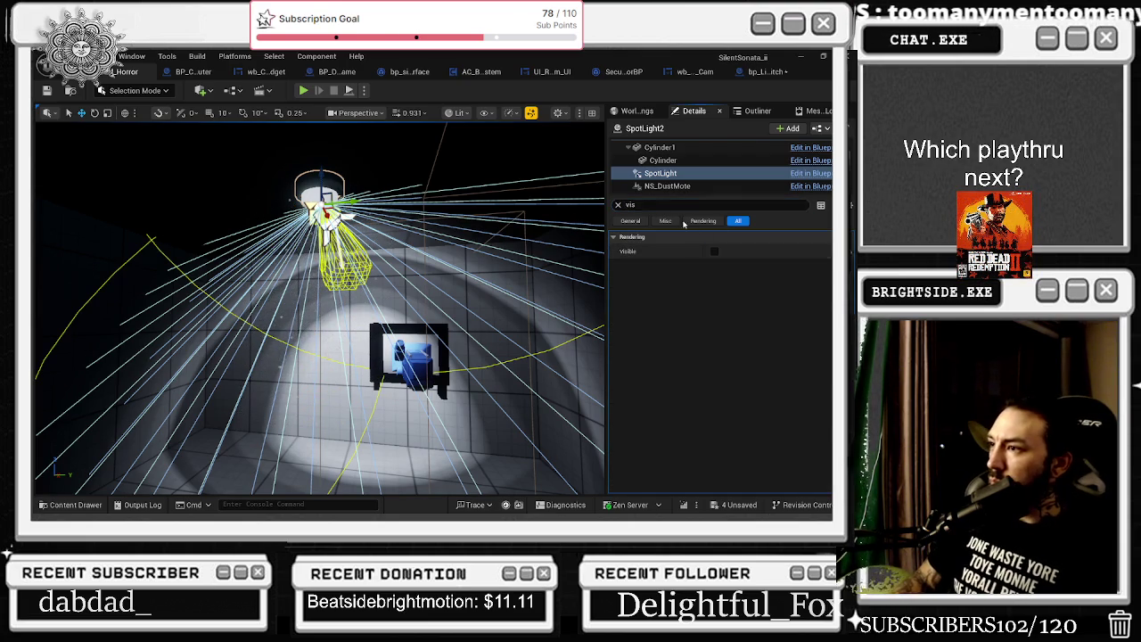
left_click(617, 205)
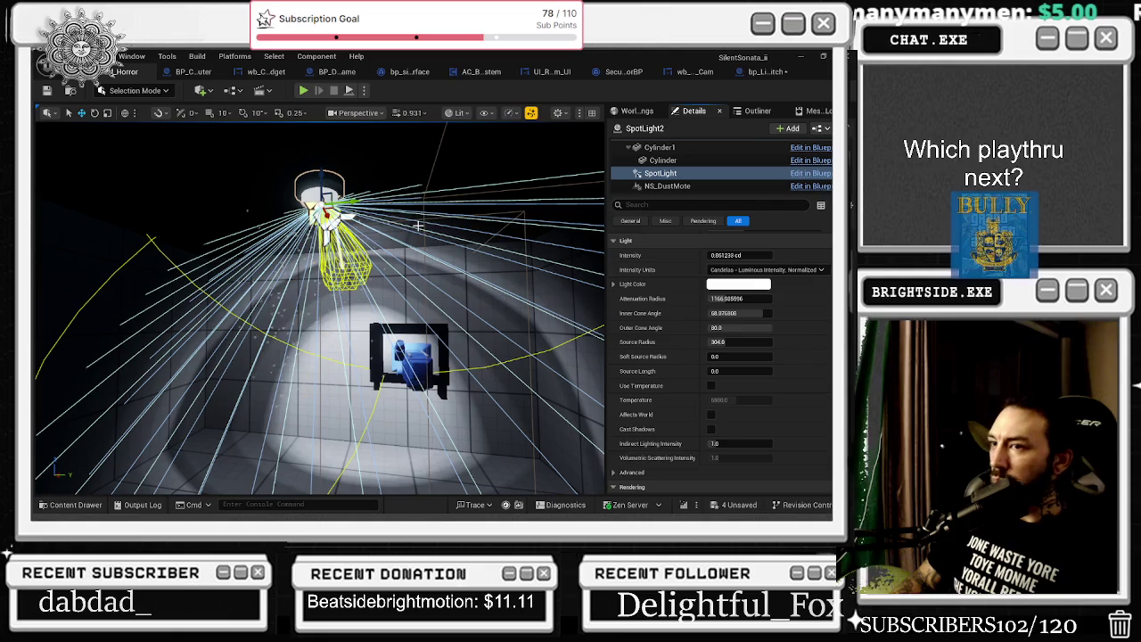
Set SpotLight13's intensity to 4 cd and nudge it slightly along the Y axis
left_click(331, 228)
scroll(673, 285, "up", 2)
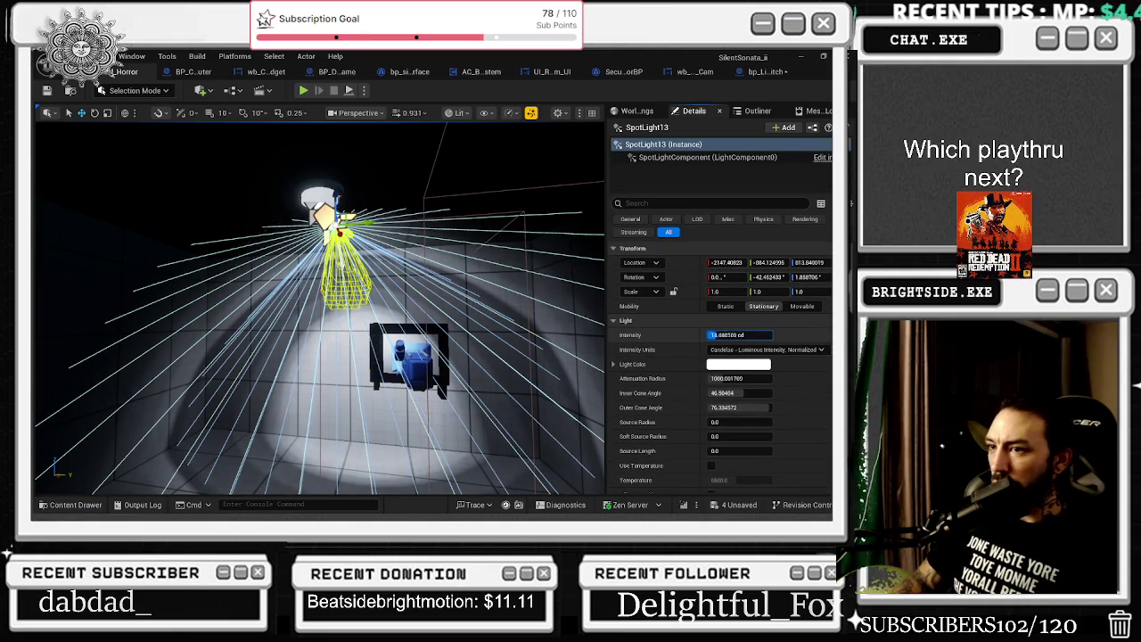
type("4")
key("Return")
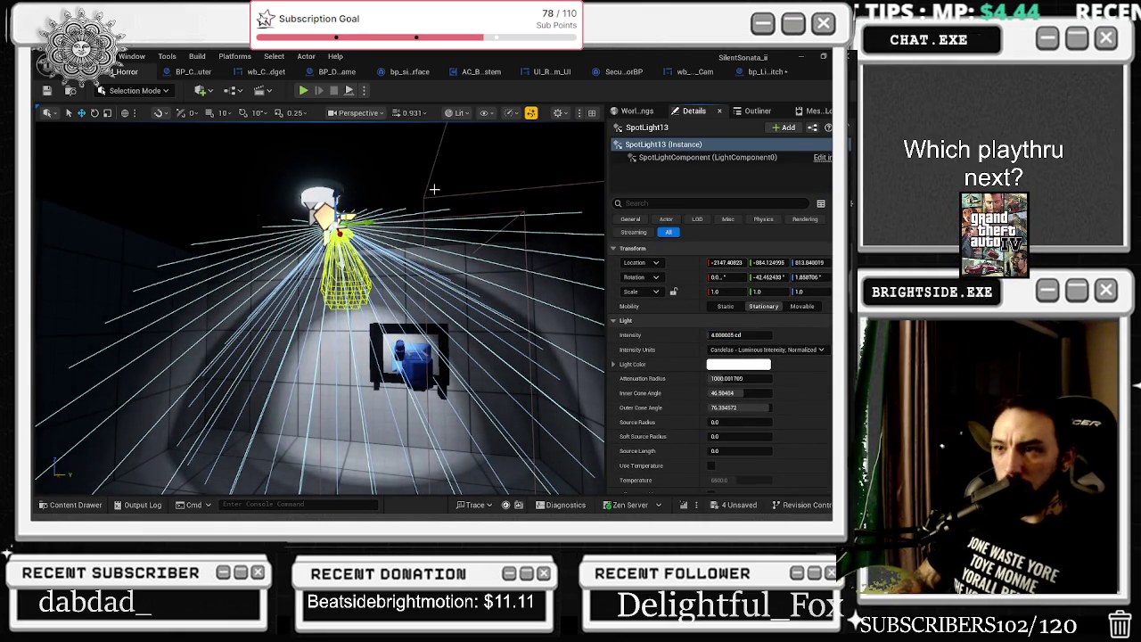
mouse_move(357, 221)
left_mouse_down()
mouse_move(395, 221)
mouse_move(379, 221)
left_mouse_up()
Slide the SpotLight2 ceiling lamp along Y over the desk, then select SpotLight12 in the corridor
left_click(330, 196)
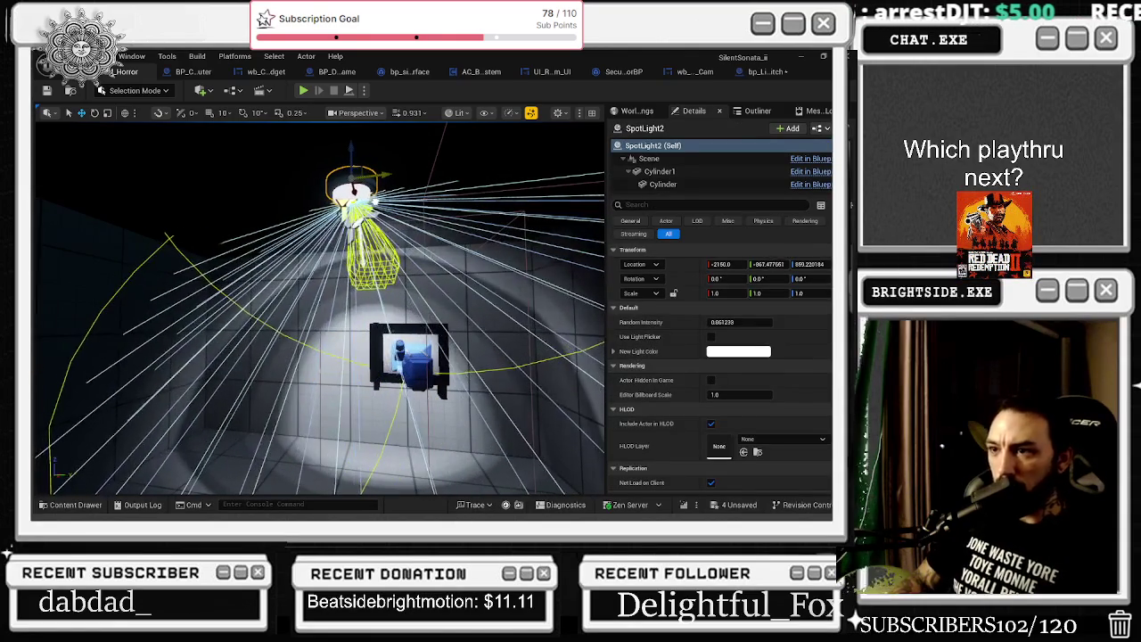
left_click(356, 207)
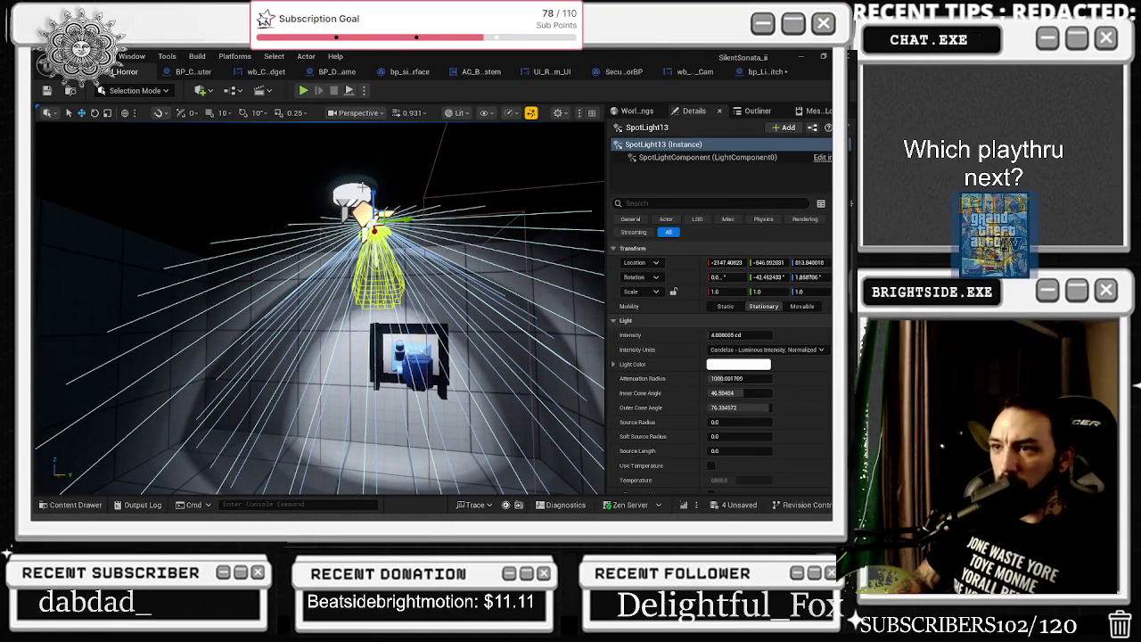
left_click(352, 194)
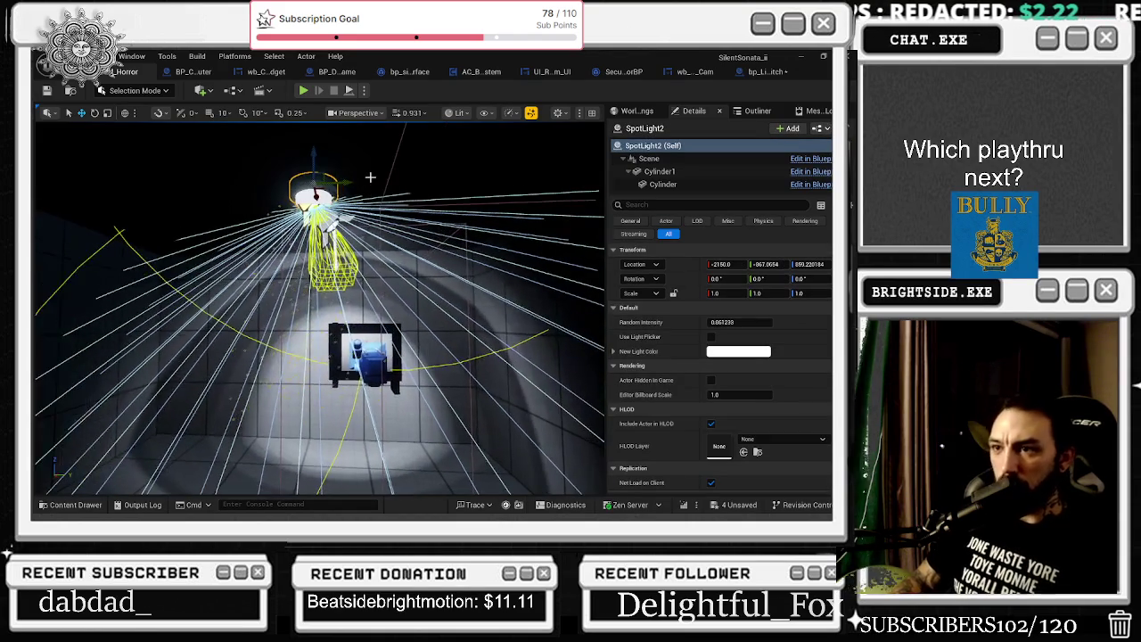
mouse_move(346, 183)
left_mouse_down()
mouse_move(369, 185)
mouse_move(352, 225)
left_mouse_up()
left_click(354, 198)
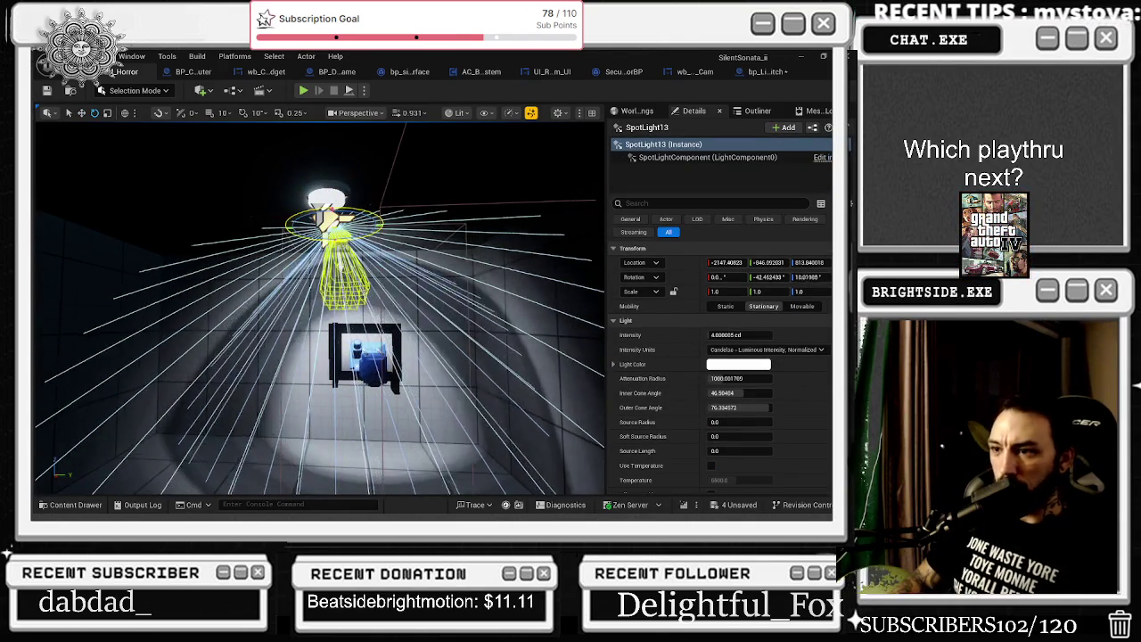
left_click(365, 357)
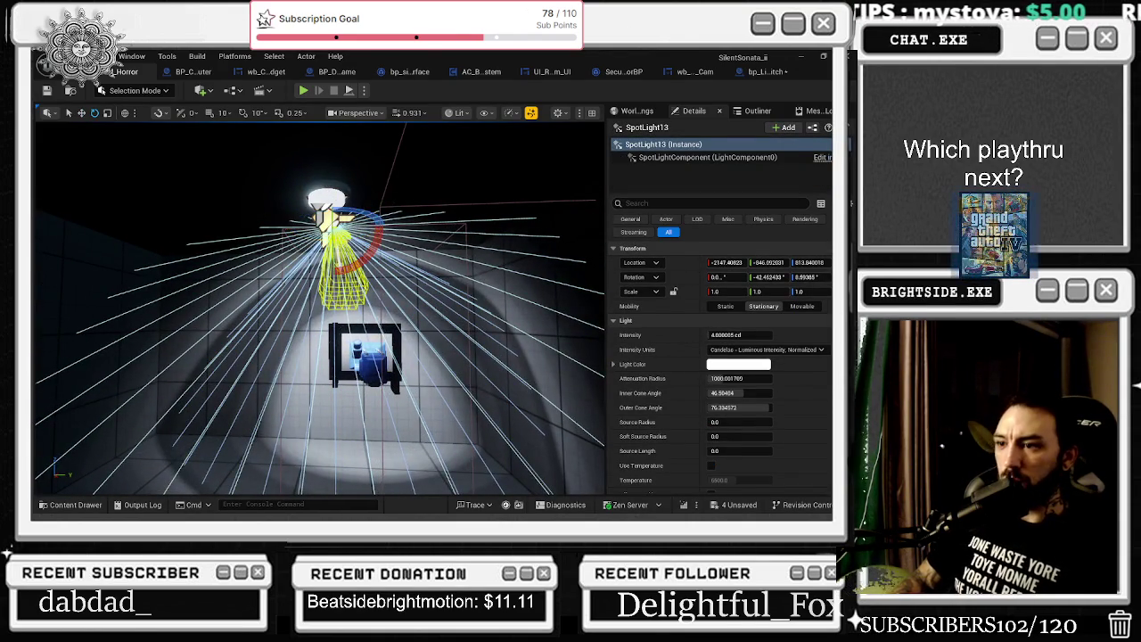
key("f")
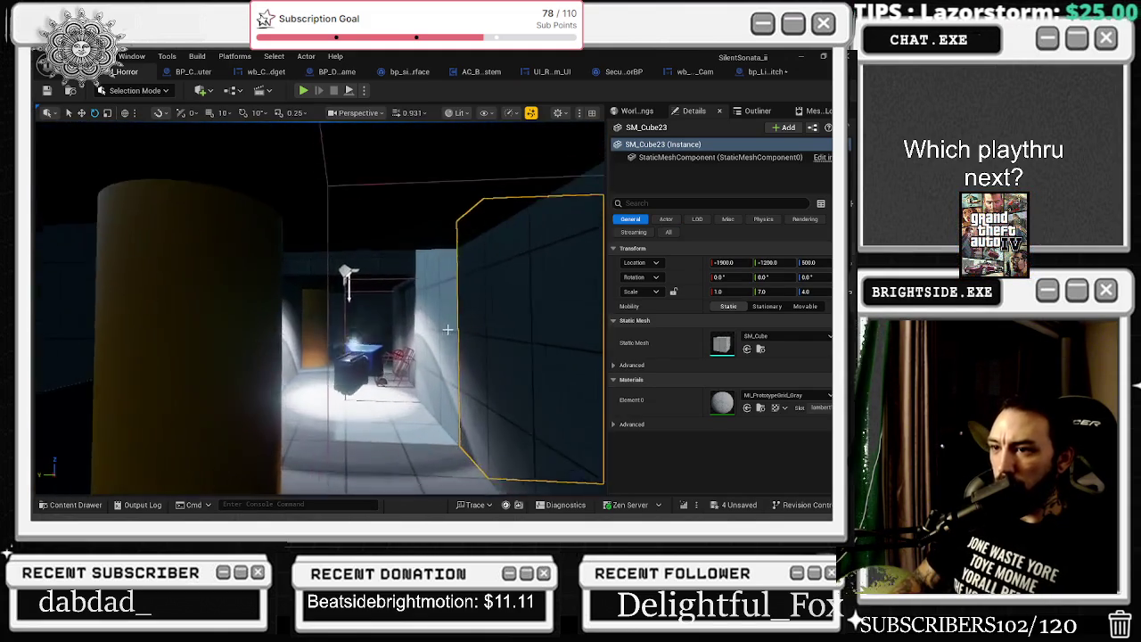
left_click(370, 255)
Lower SpotLight12's intensity from about 15.74 cd to roughly 5.70 cd
key("f")
left_click_drag(740, 335, 704, 336)
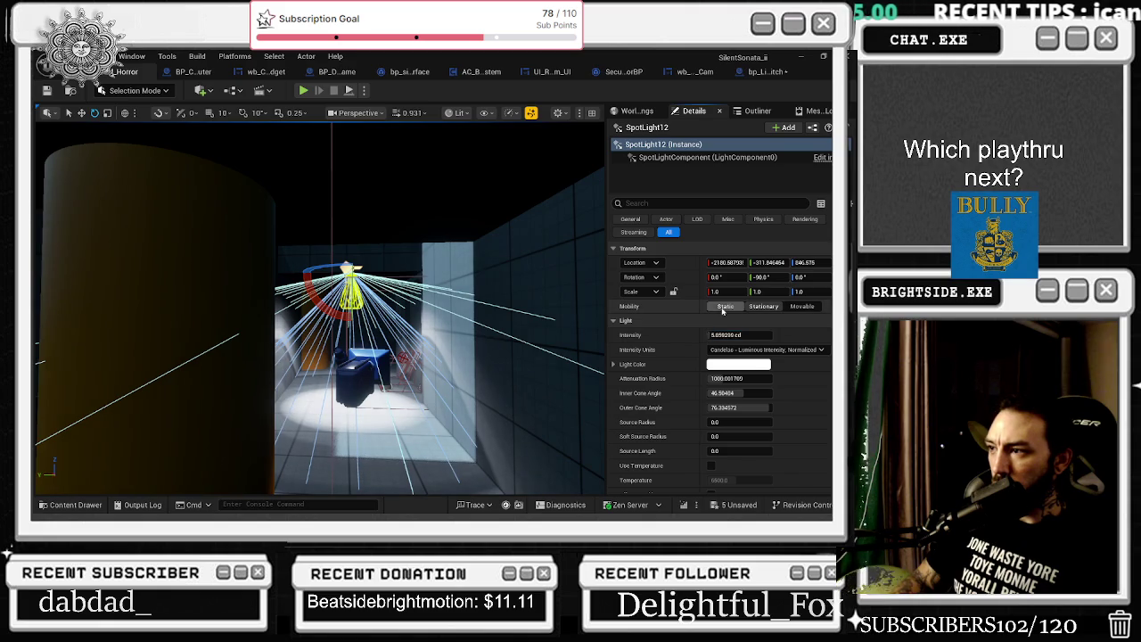
scroll(772, 355, "down", 2)
mouse_move(475, 332)
left_mouse_down()
mouse_move(486, 343)
mouse_move(517, 335)
left_mouse_up()
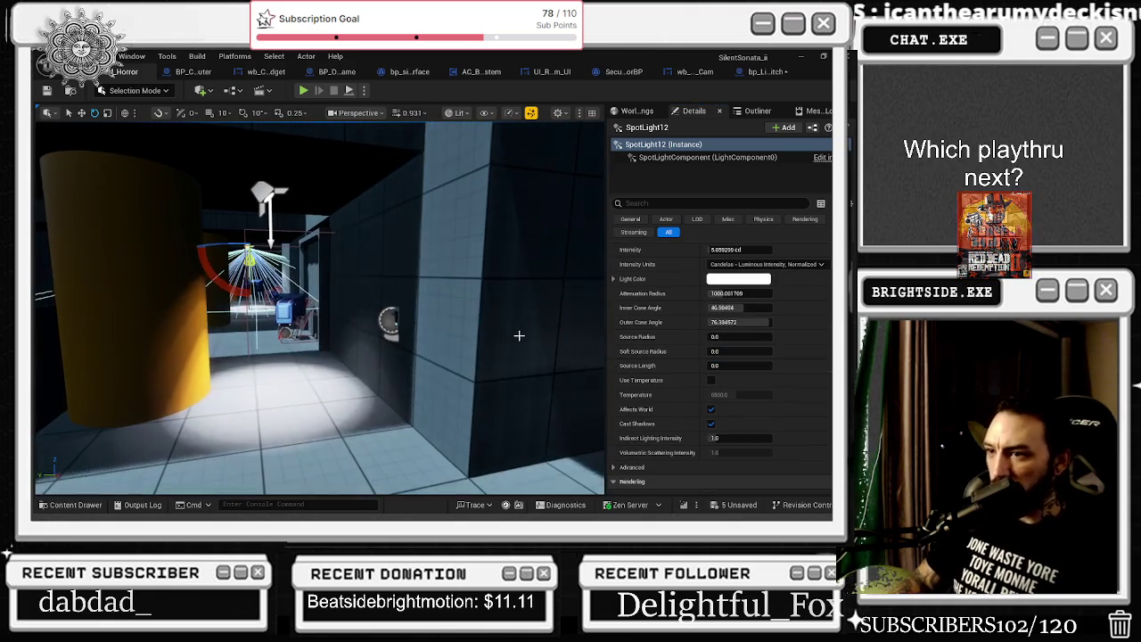
Set bp_LightSwitch2's Power Bank to SpotLight13 and add a BP_HORRORLIGHT_6 Power Bank getter in bp_LightSwitch
left_click(393, 321)
left_click_drag(393, 321, 344, 323)
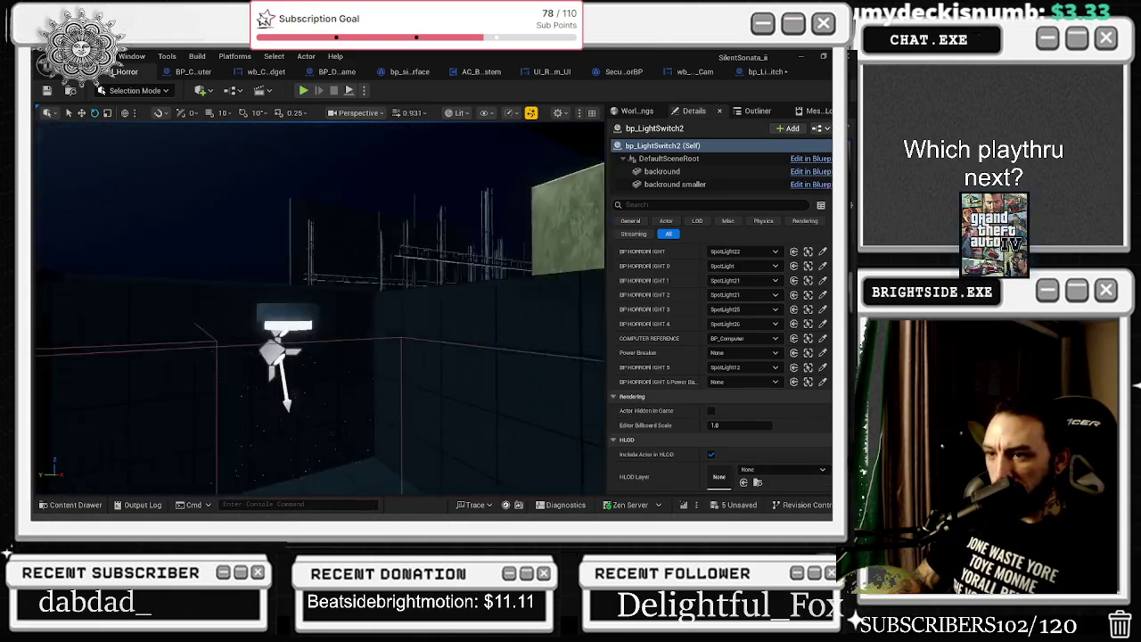
key("f")
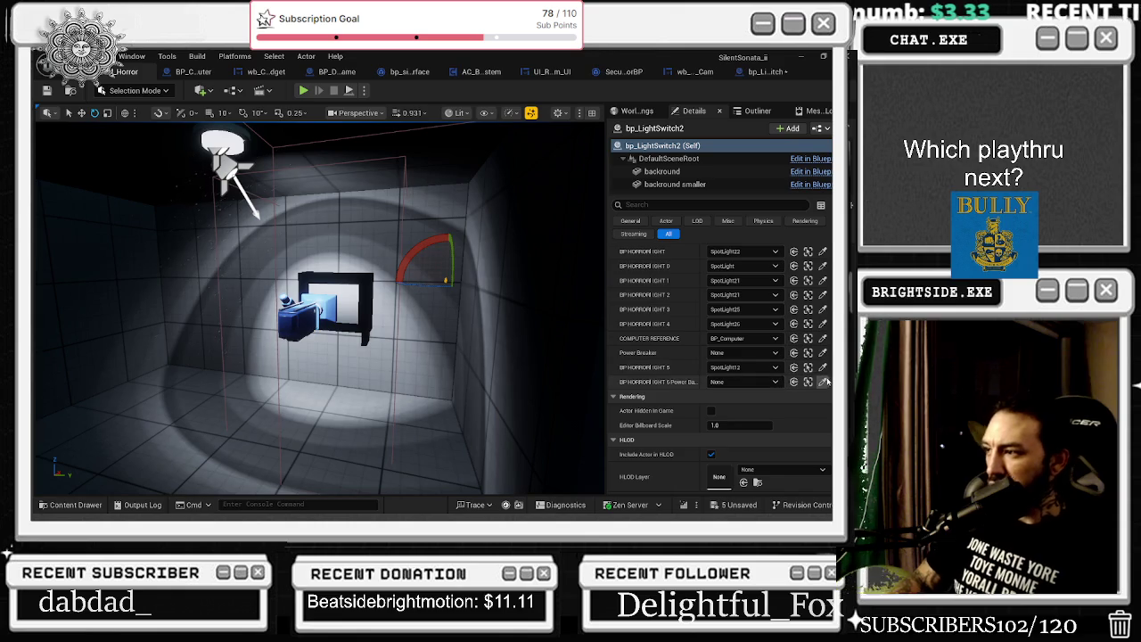
left_click(218, 159)
mouse_move(218, 159)
left_mouse_down()
mouse_move(295, 163)
mouse_move(332, 258)
mouse_move(358, 259)
left_mouse_up()
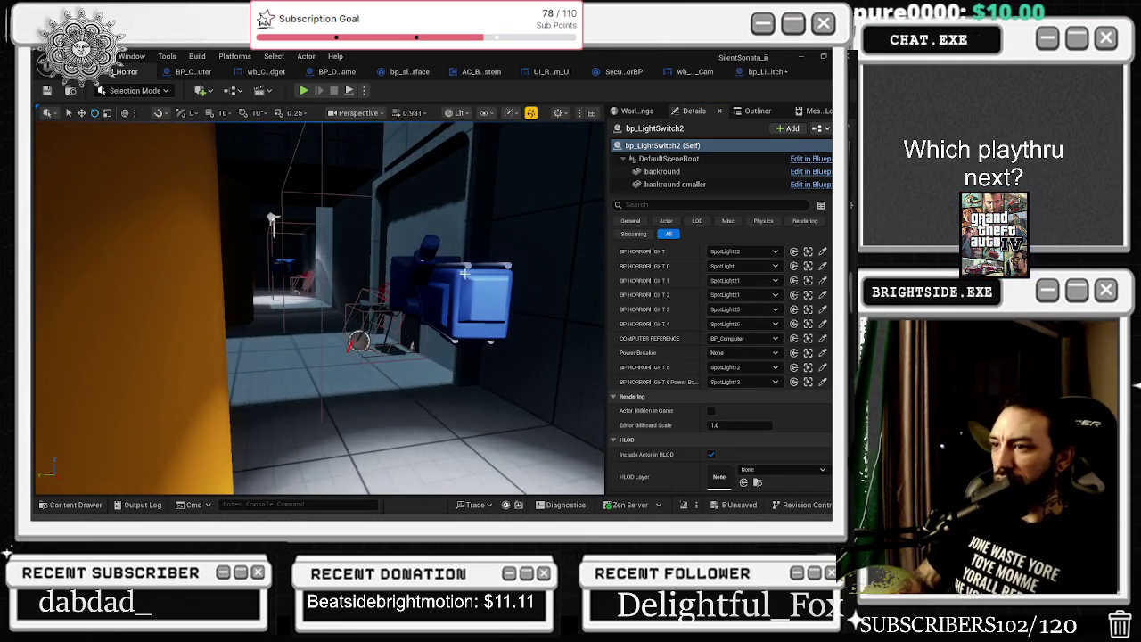
left_click(761, 71)
mouse_move(116, 415)
left_mouse_down()
mouse_move(205, 348)
mouse_move(294, 236)
mouse_move(282, 219)
left_mouse_up()
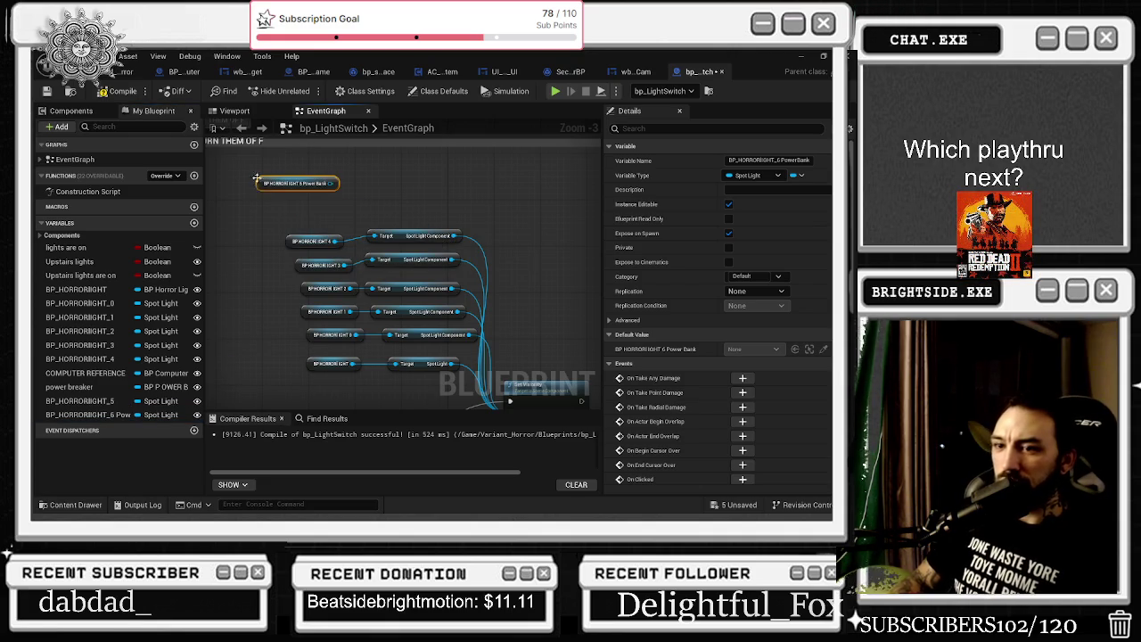
Wire BP_HORRORLIGHT_5's SpotLightComponent getter into the Set Visibility node's Target
left_click_drag(55, 403, 278, 214)
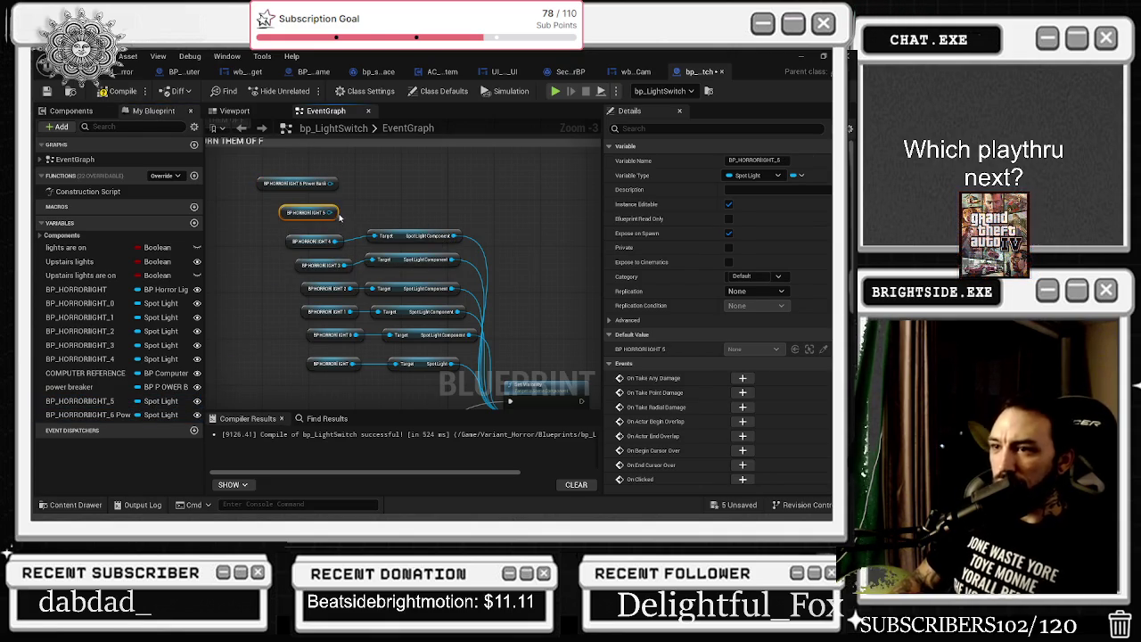
left_click(397, 235)
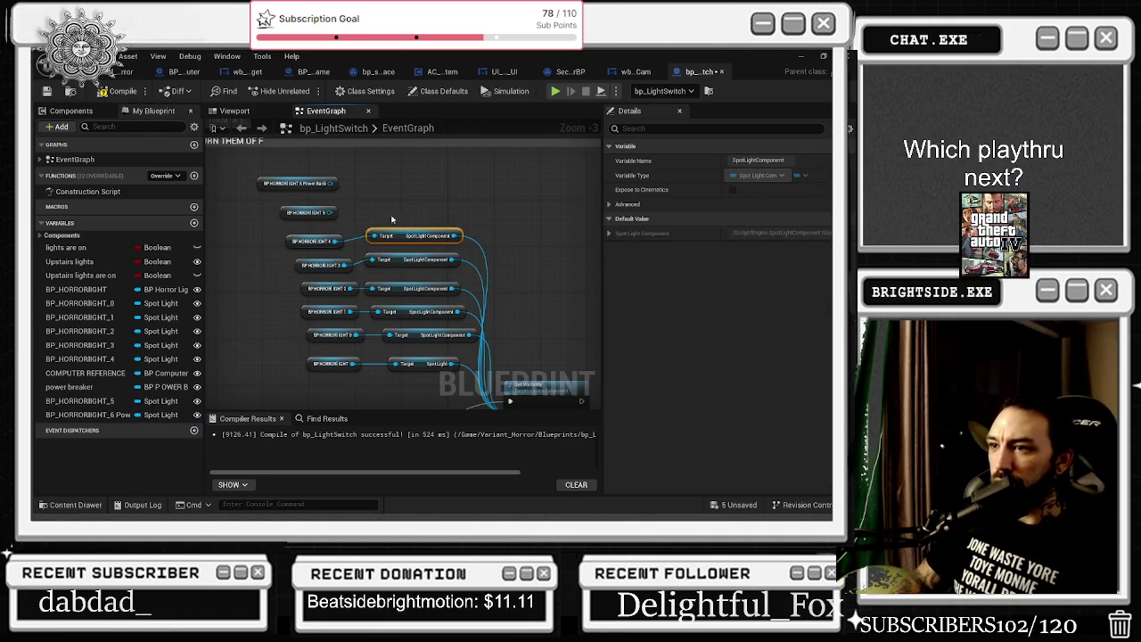
key("ctrl+c")
key("ctrl+v")
left_click_drag(335, 213, 383, 212)
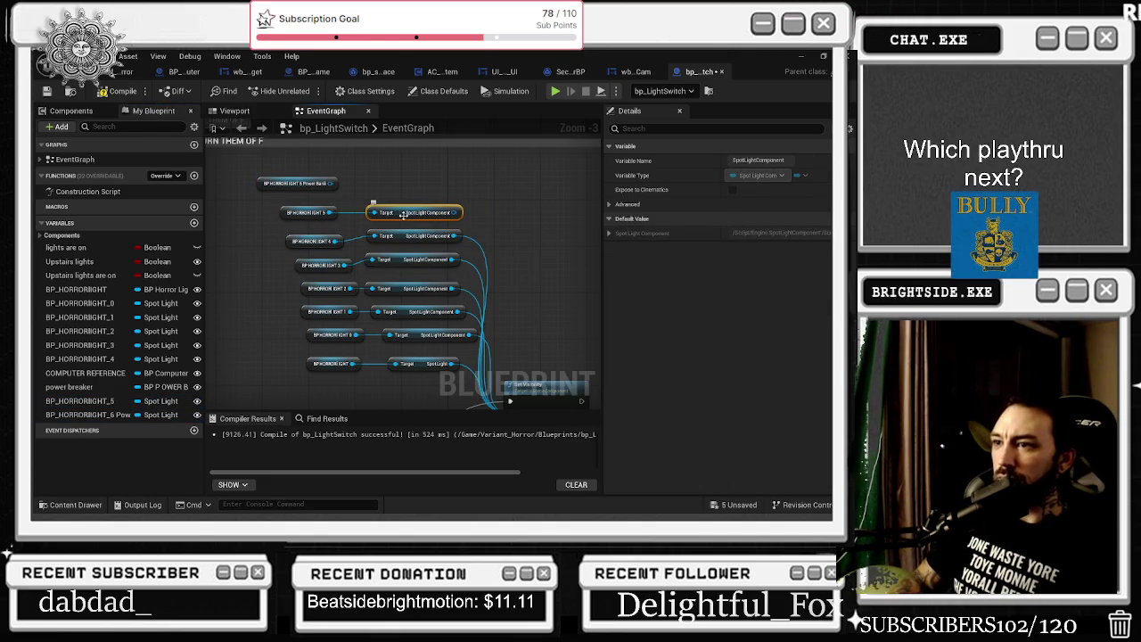
mouse_move(494, 240)
left_mouse_down()
mouse_move(372, 195)
mouse_move(388, 382)
left_mouse_up()
right_click(388, 383)
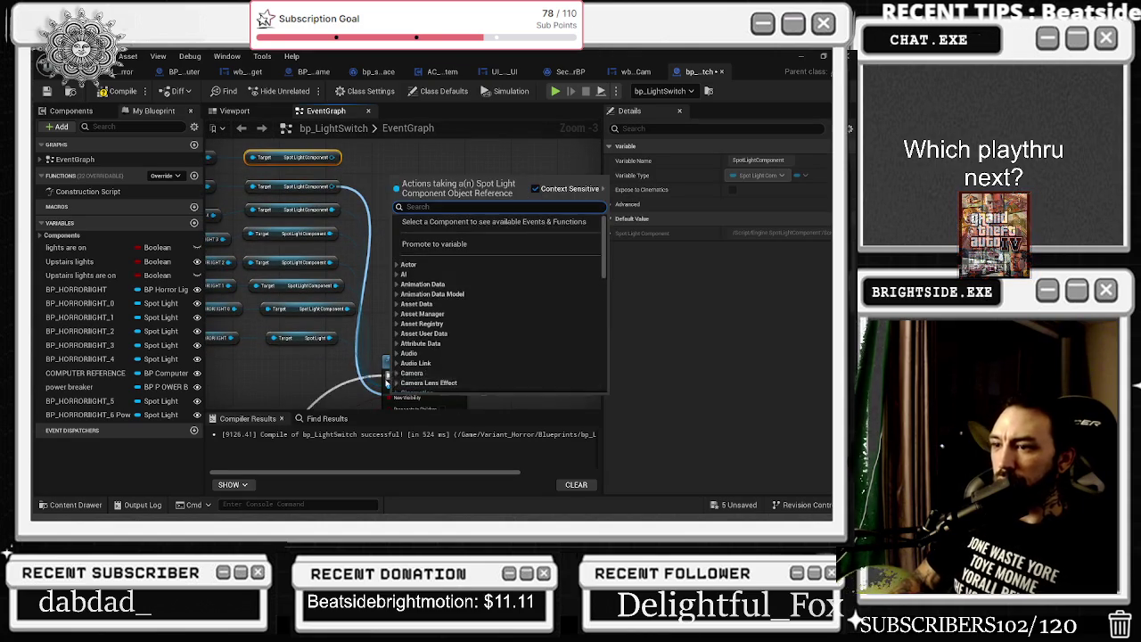
left_click(388, 386)
left_click_drag(334, 210, 388, 386)
left_click_drag(332, 234, 388, 386)
left_click_drag(332, 262, 388, 386)
Save the bp_LightSwitch blueprint and the level, then start a Play-In-Editor test
scroll(444, 257, "down", 1)
scroll(445, 257, "down", 1)
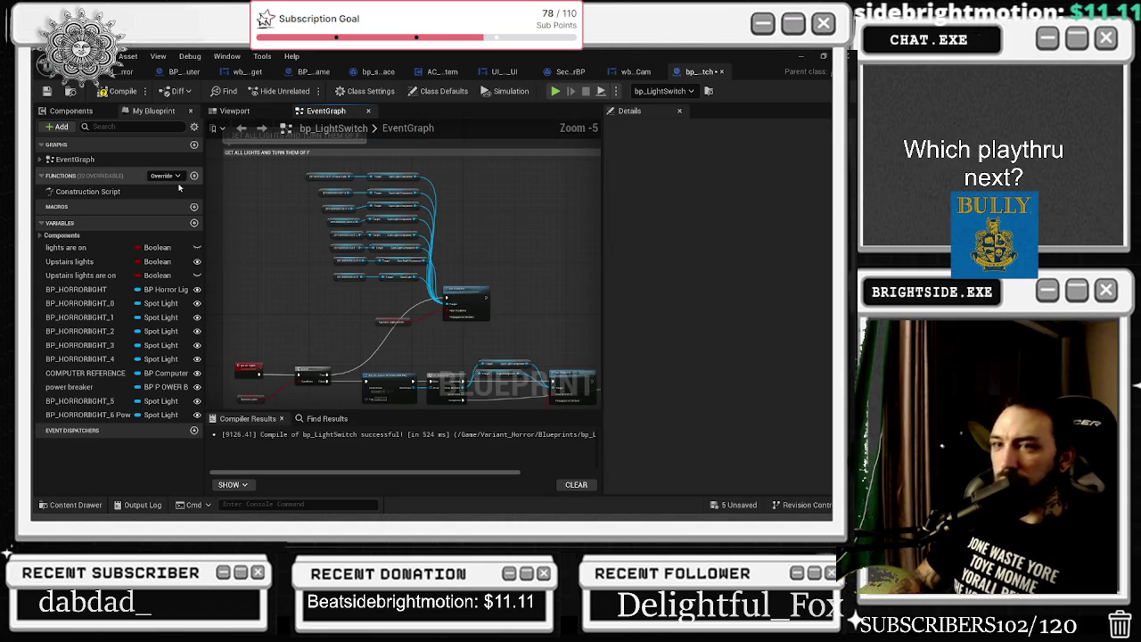
left_click(47, 90)
left_click(125, 71)
left_click(47, 90)
left_click(303, 90)
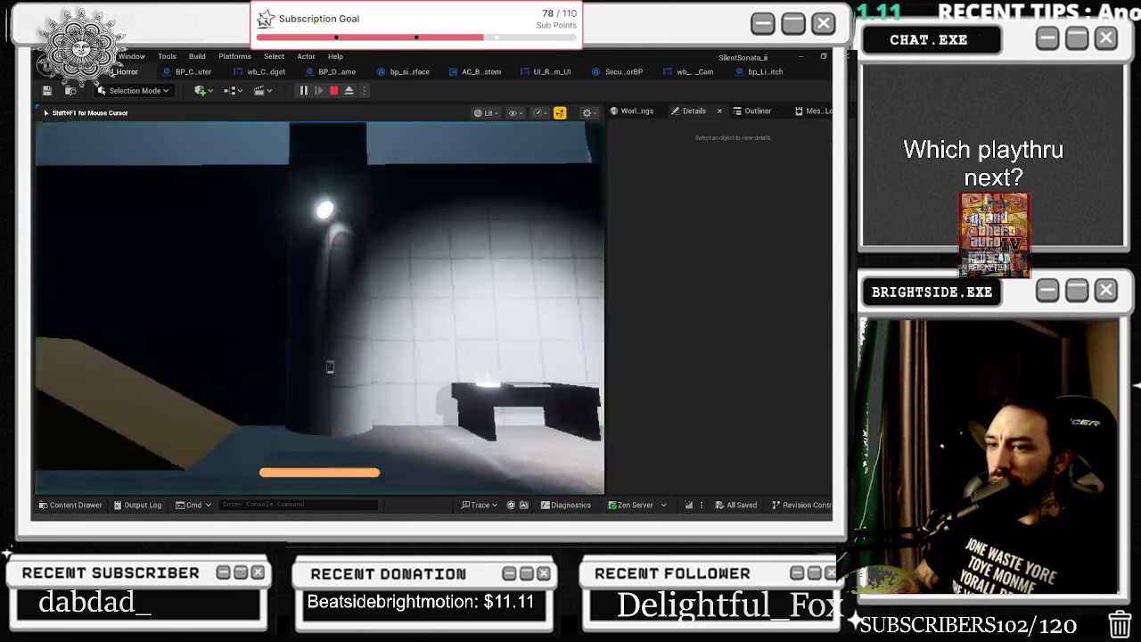
Sprint through the corridors and rooms in-game to check the lighting
key("shift+w")
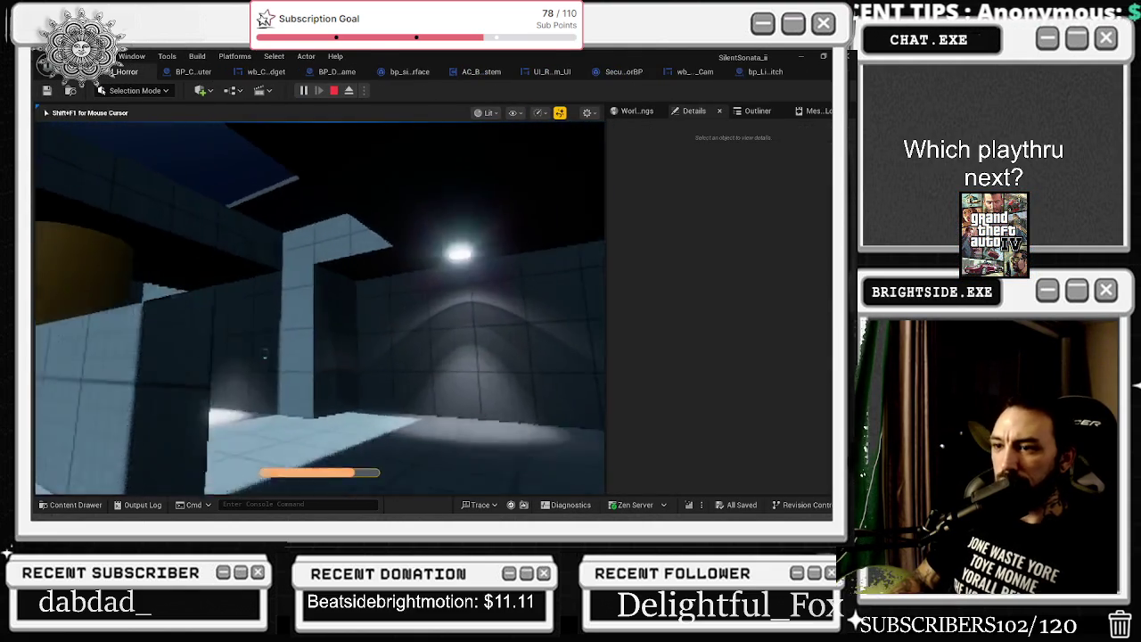
key("shift+w")
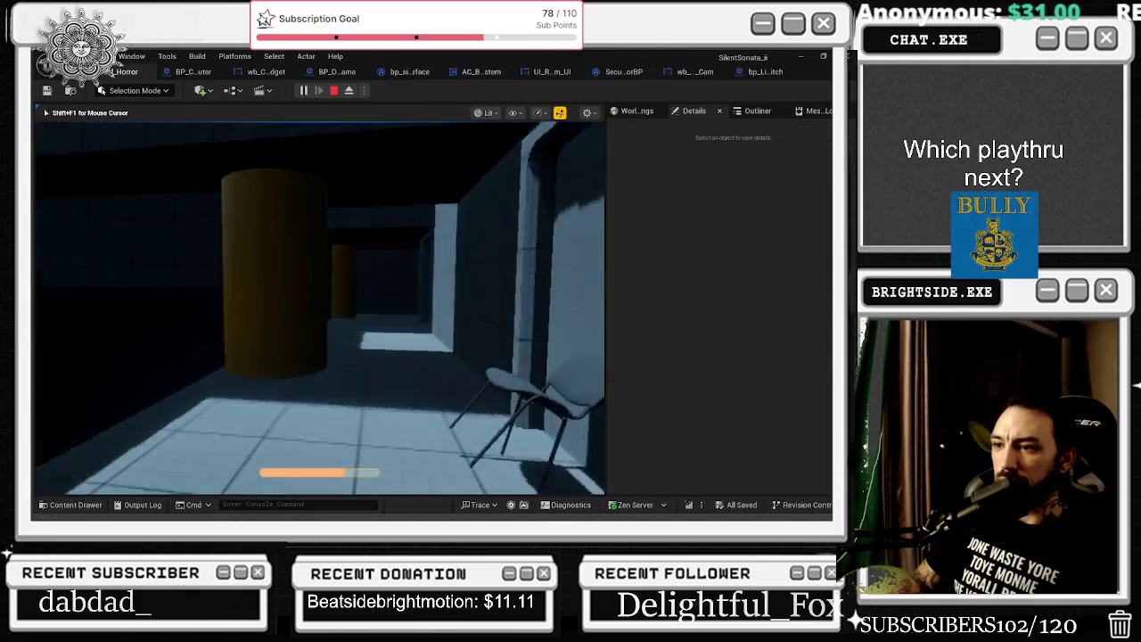
key("w")
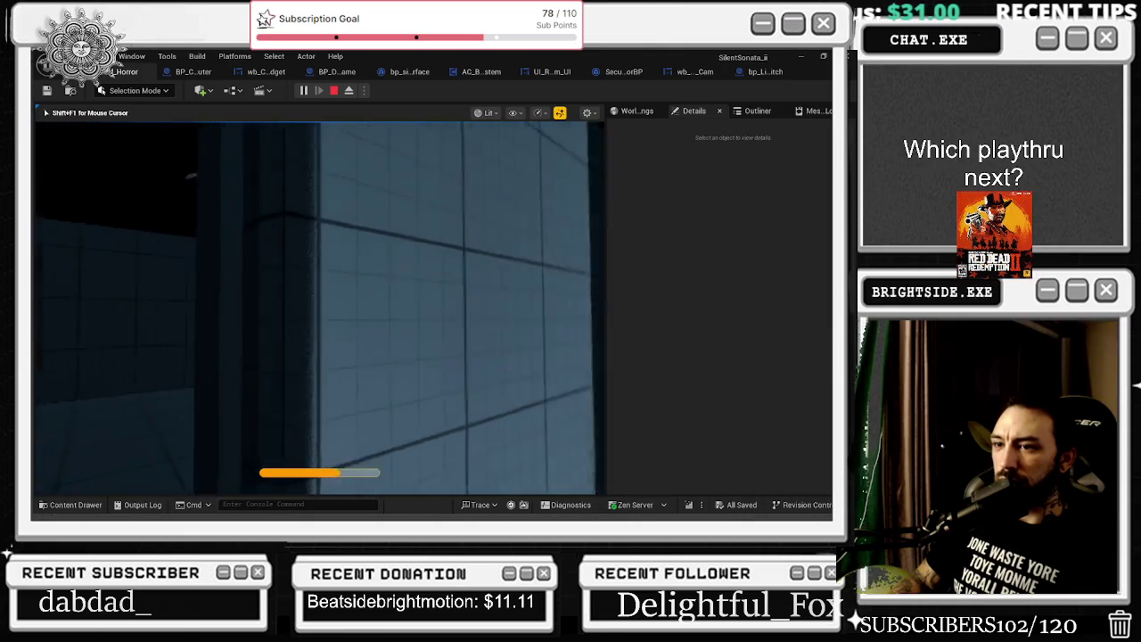
key("w")
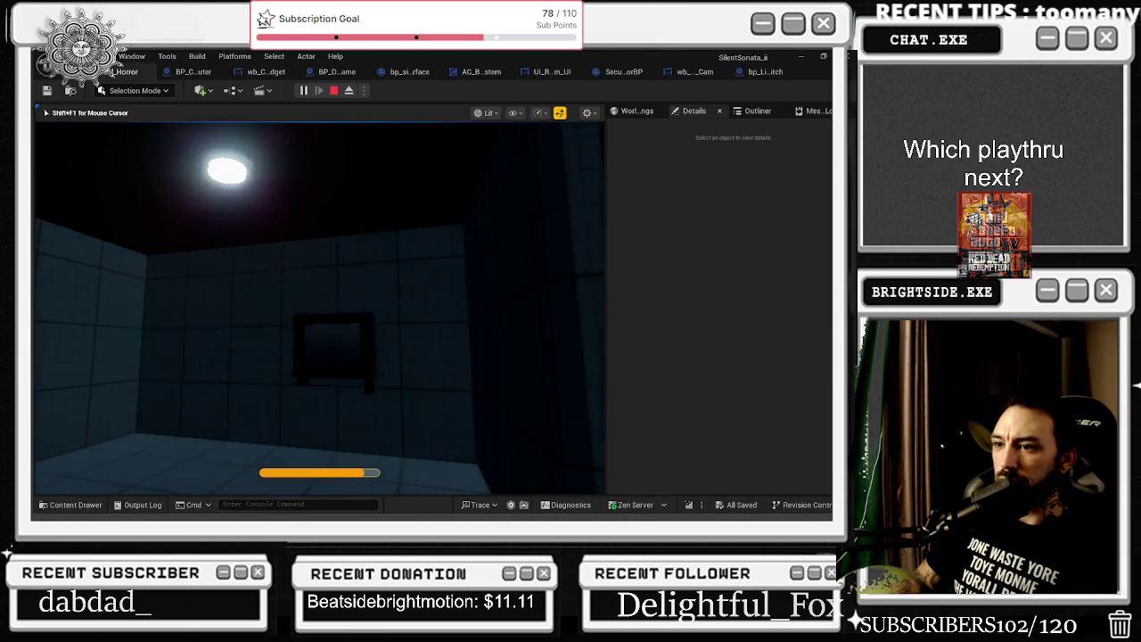
key("shift+w")
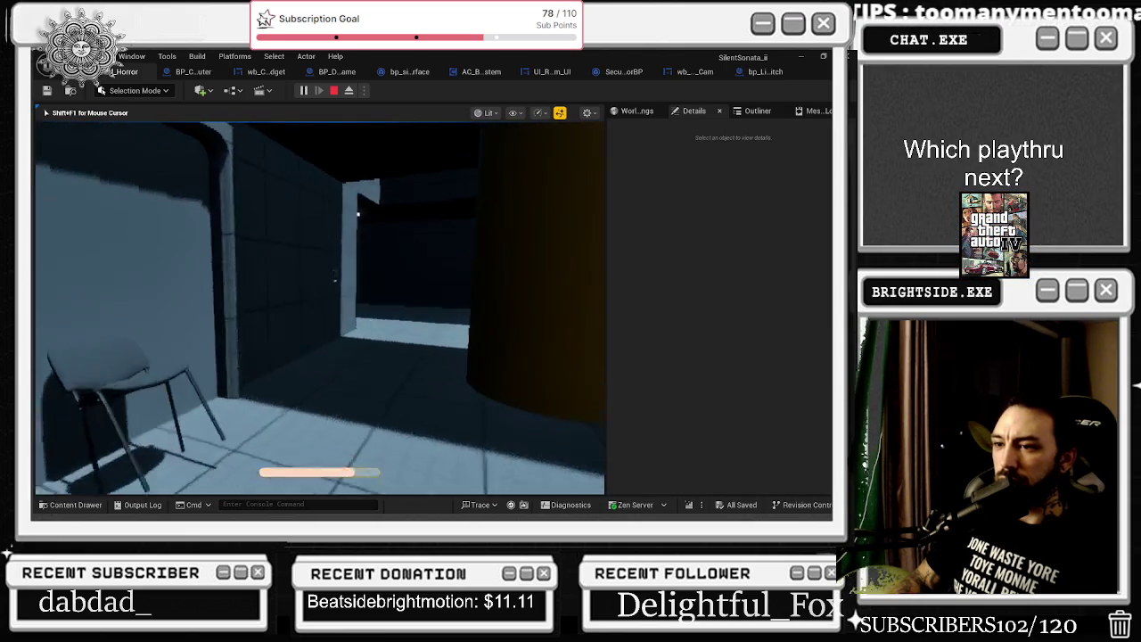
key("shift+w")
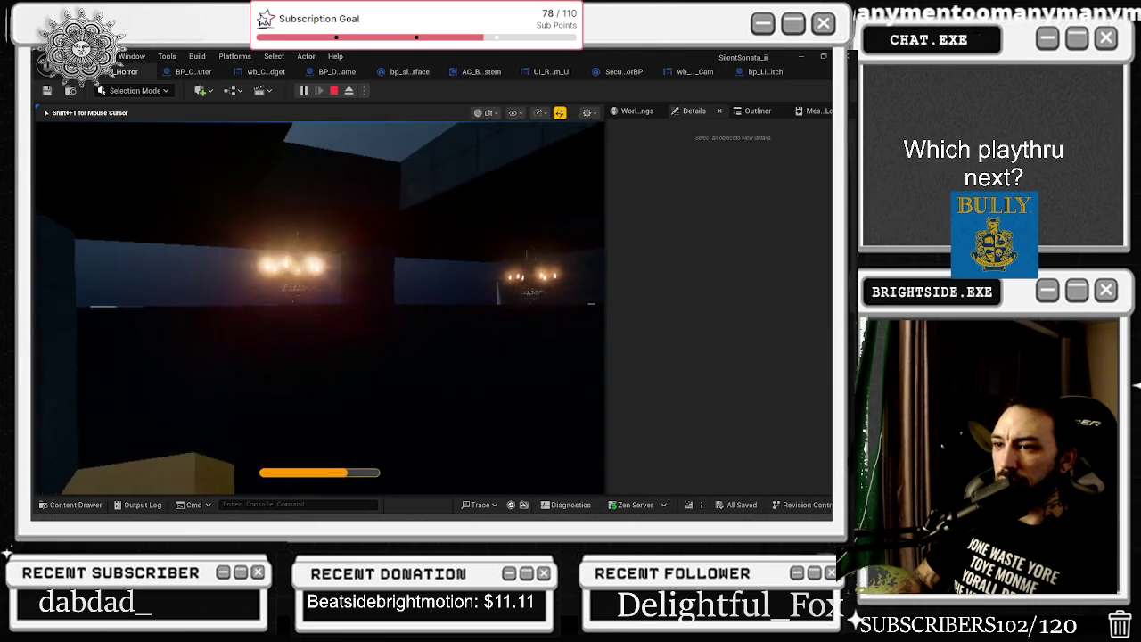
key("shift+w")
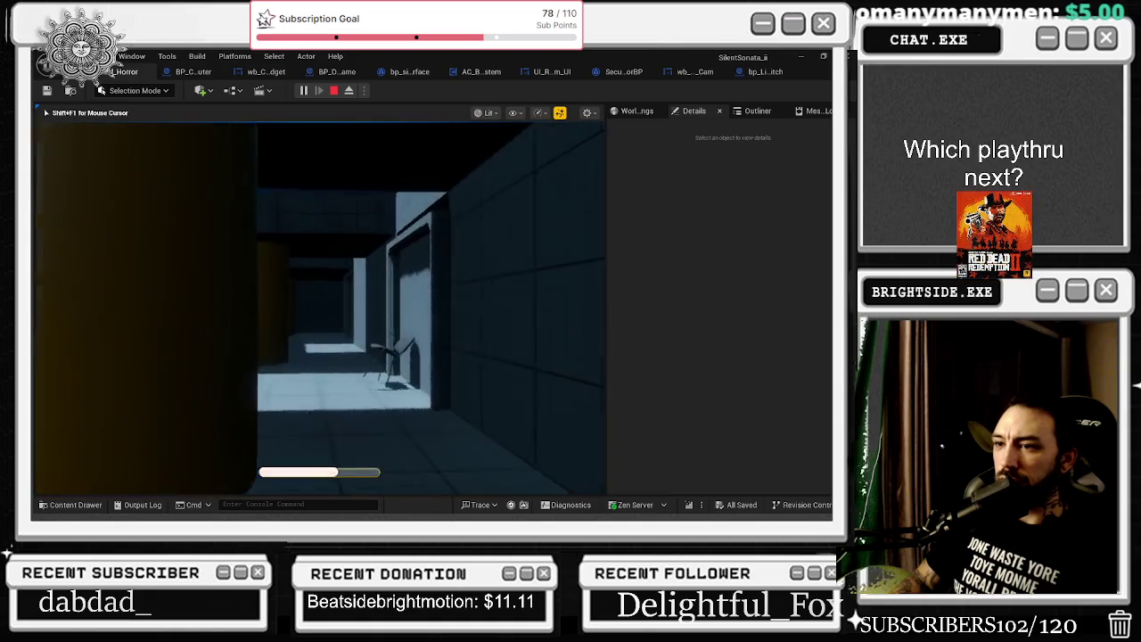
key("shift+w")
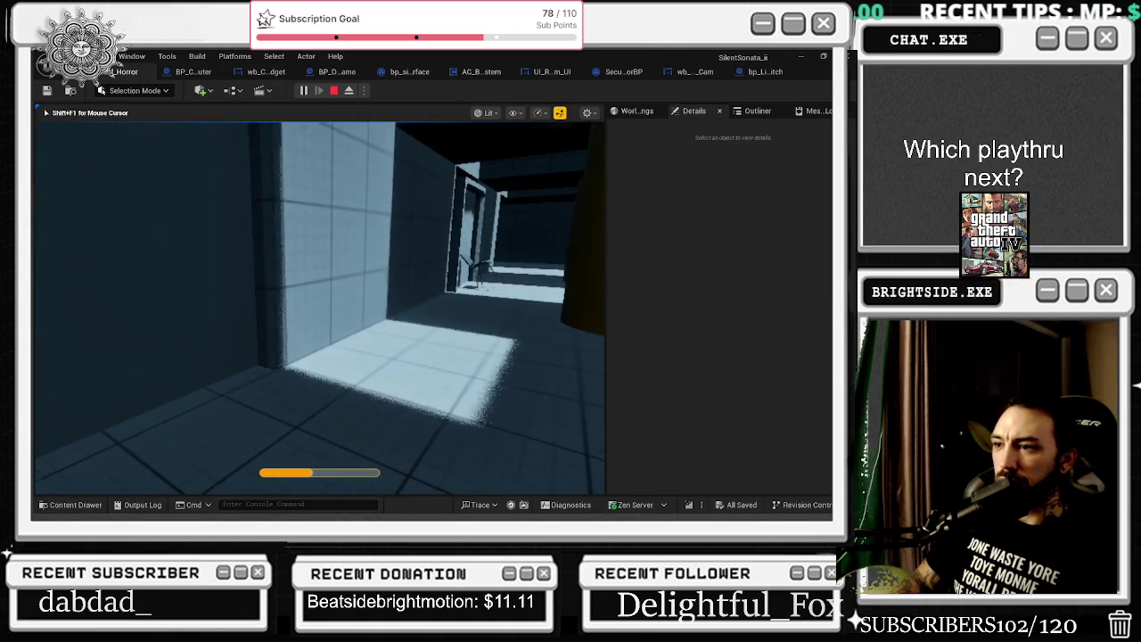
key("shift+w")
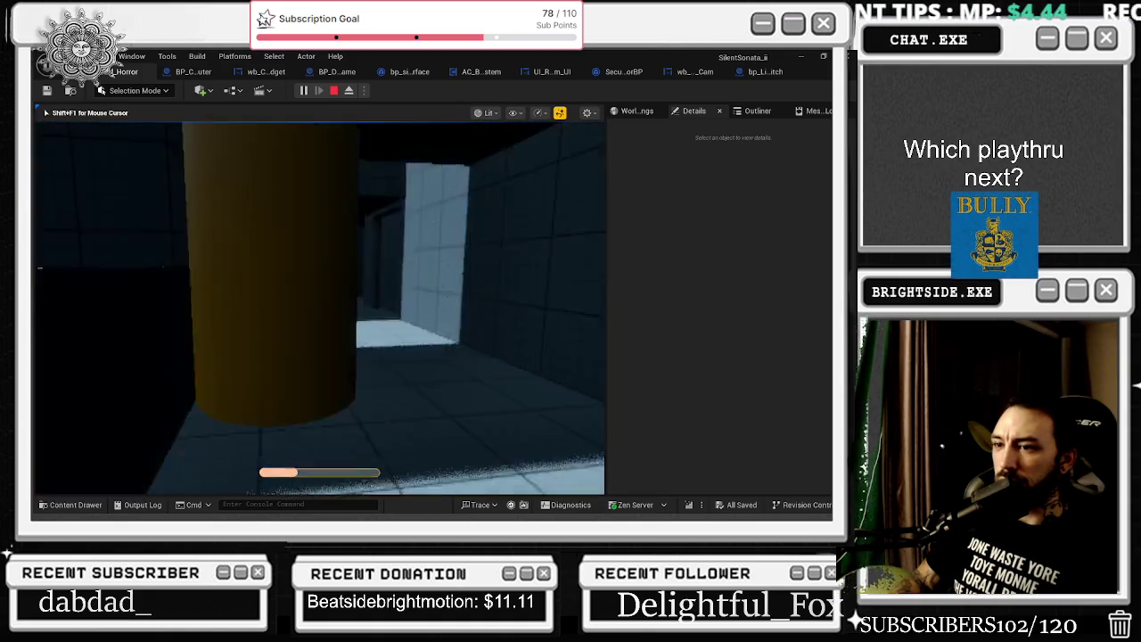
key("shift+w")
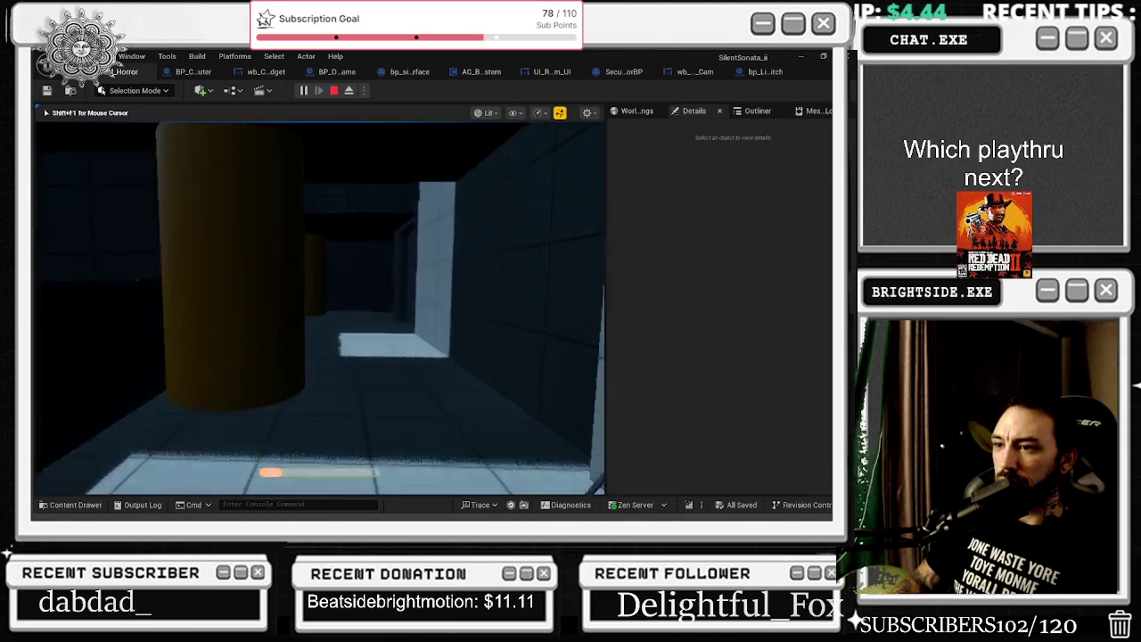
key("shift+w")
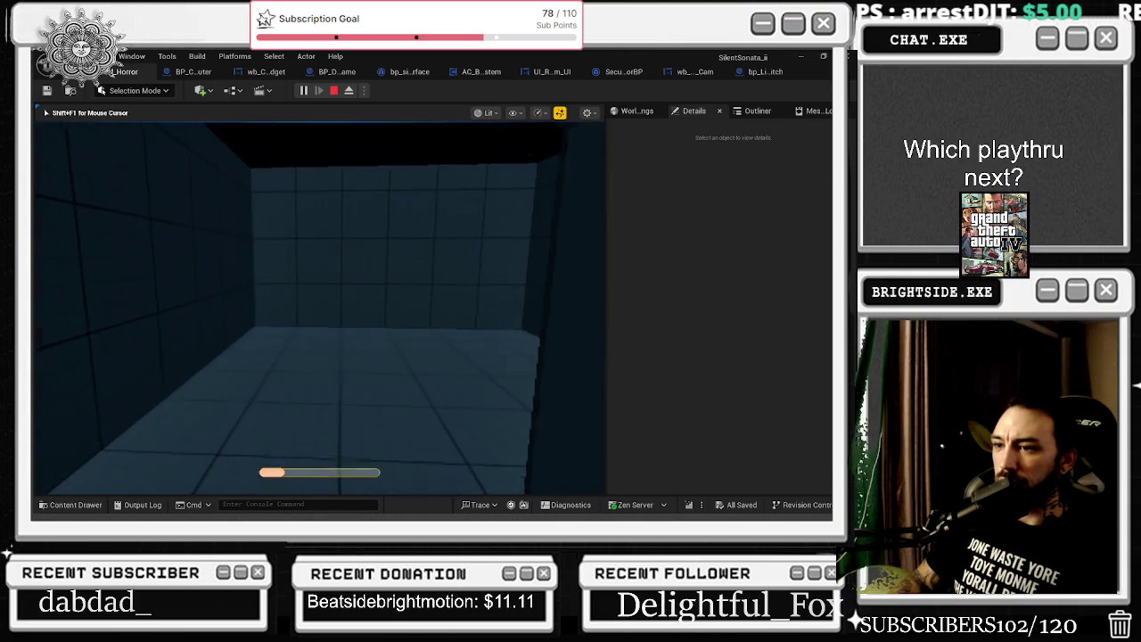
Run to the lit desk and interact with the laptop using E to boot it
mouse_move(319, 308)
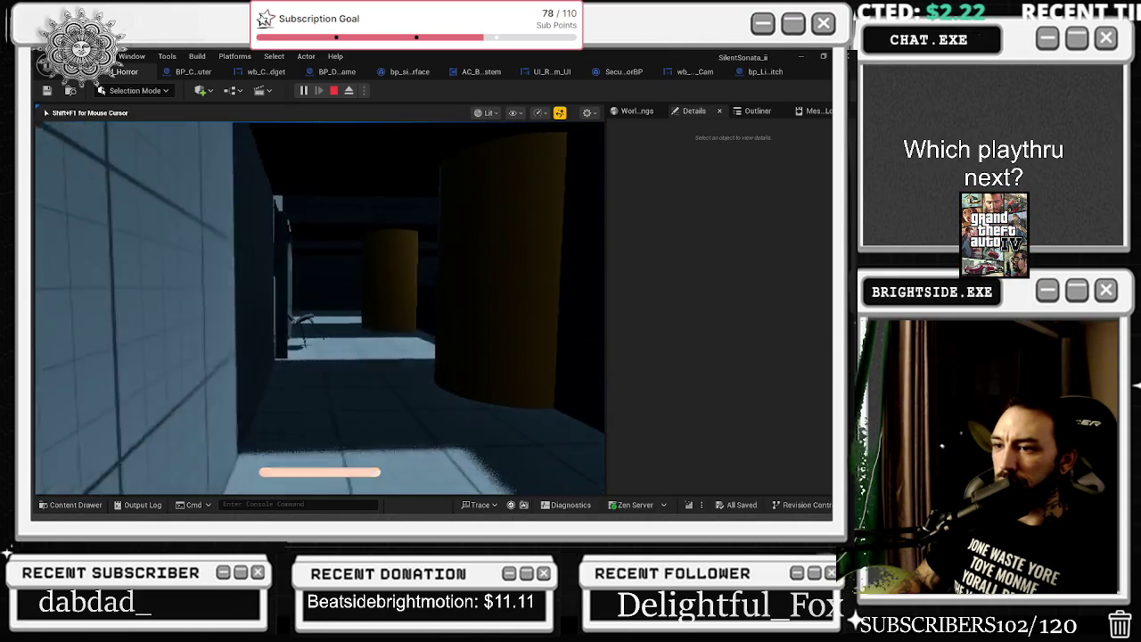
key("shift+w")
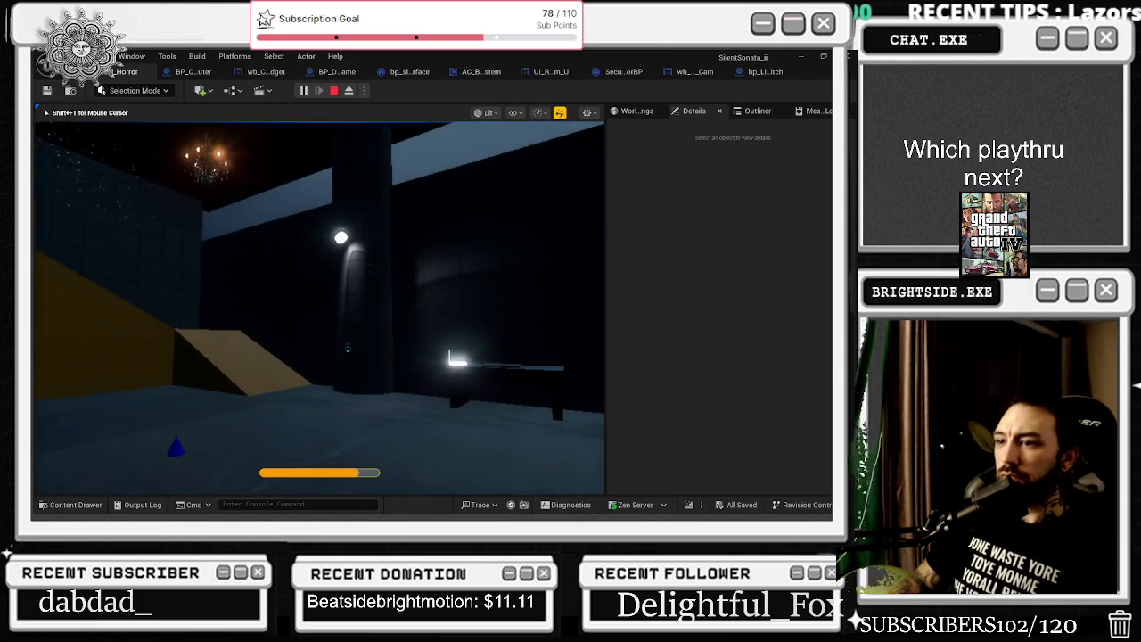
key("w")
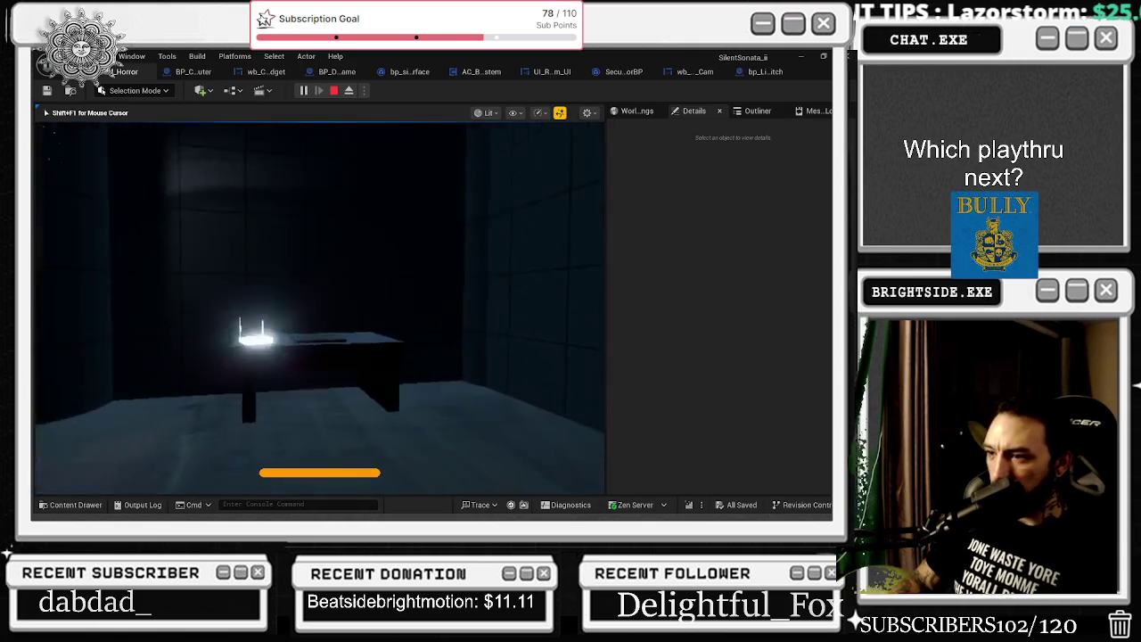
key("w")
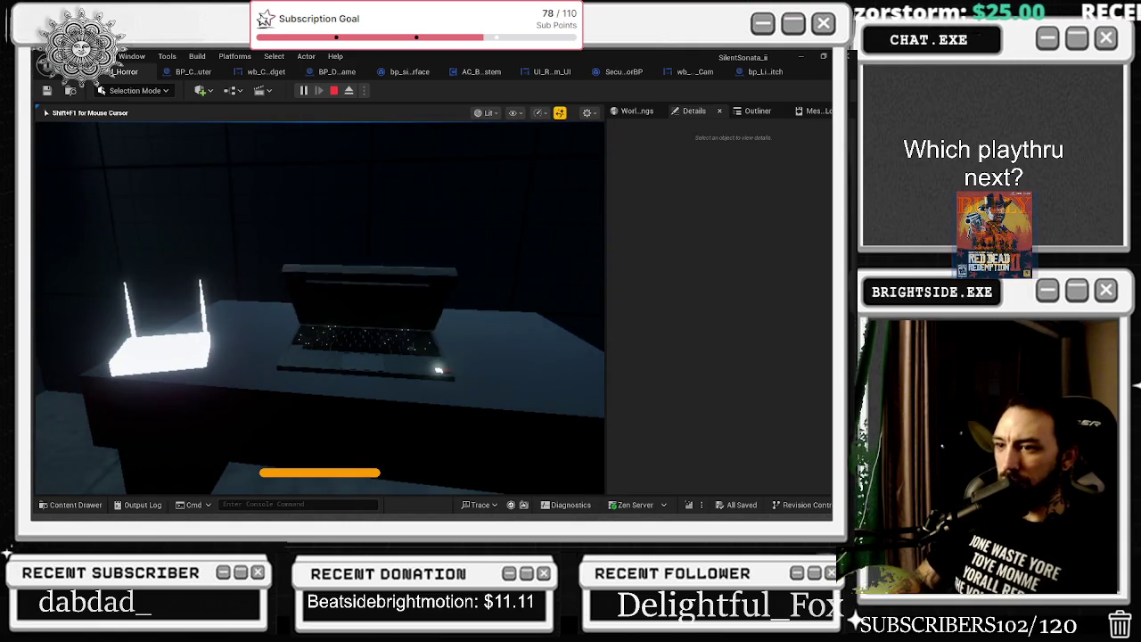
key("e")
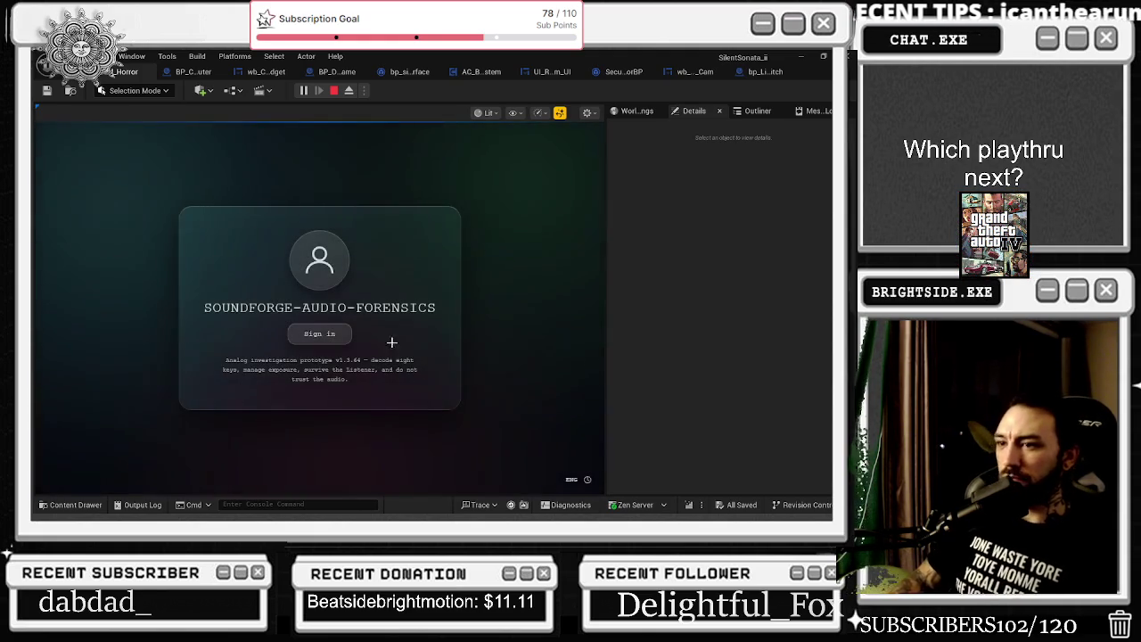
Sign in on the laptop, open the security camera feed, widen the view and cycle cameras
left_click(297, 324)
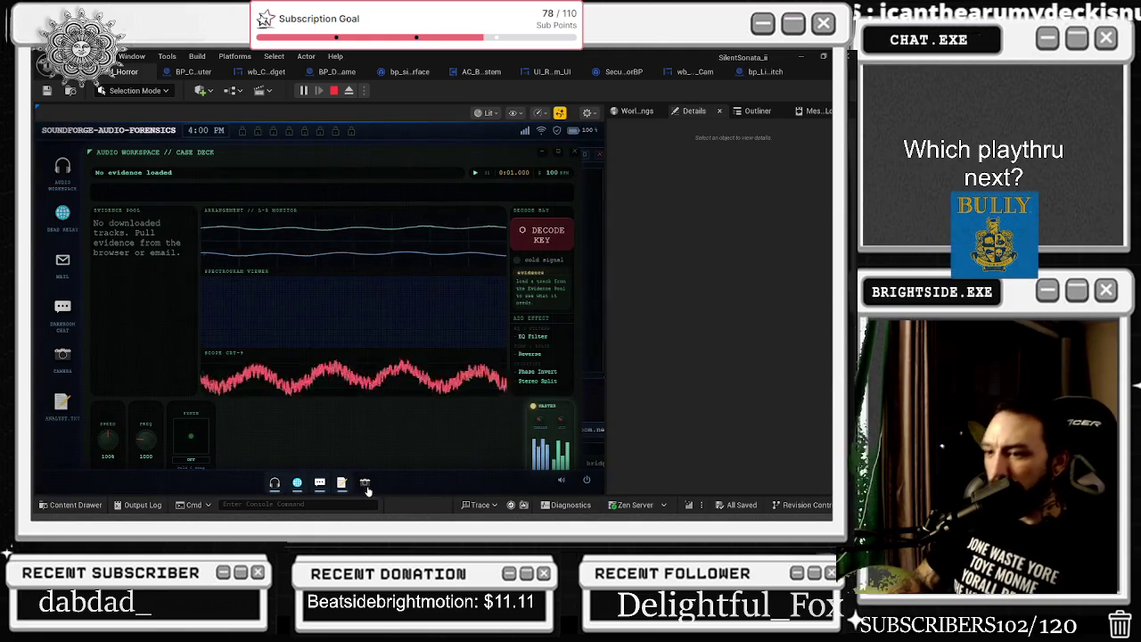
left_click(366, 487)
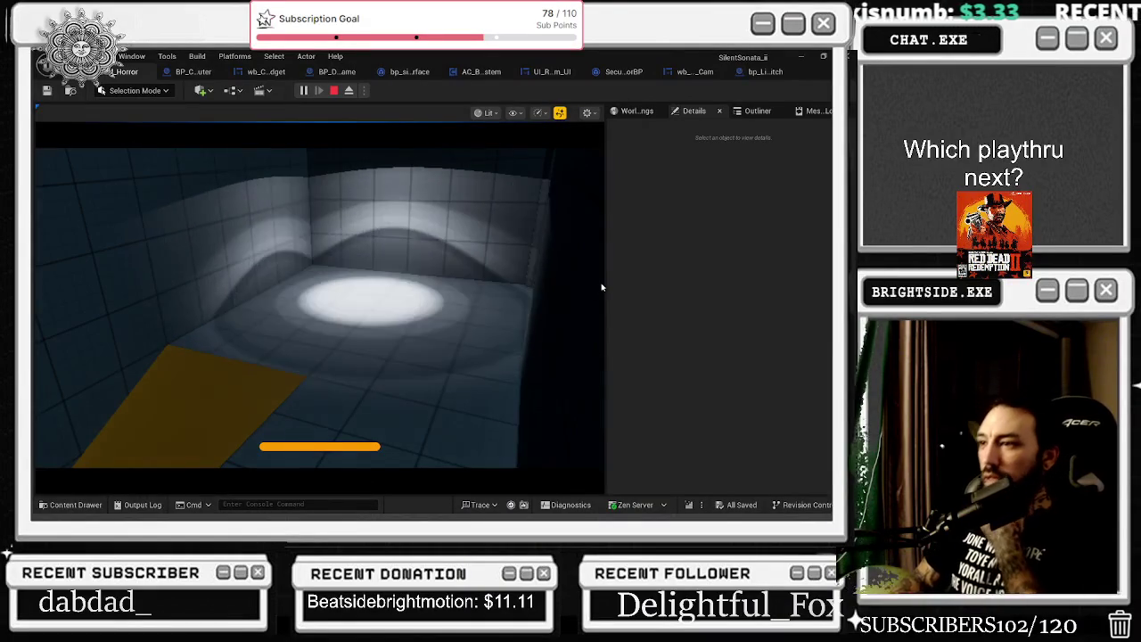
mouse_move(604, 285)
left_mouse_down()
mouse_move(668, 282)
mouse_move(667, 305)
left_mouse_up()
left_click(666, 308)
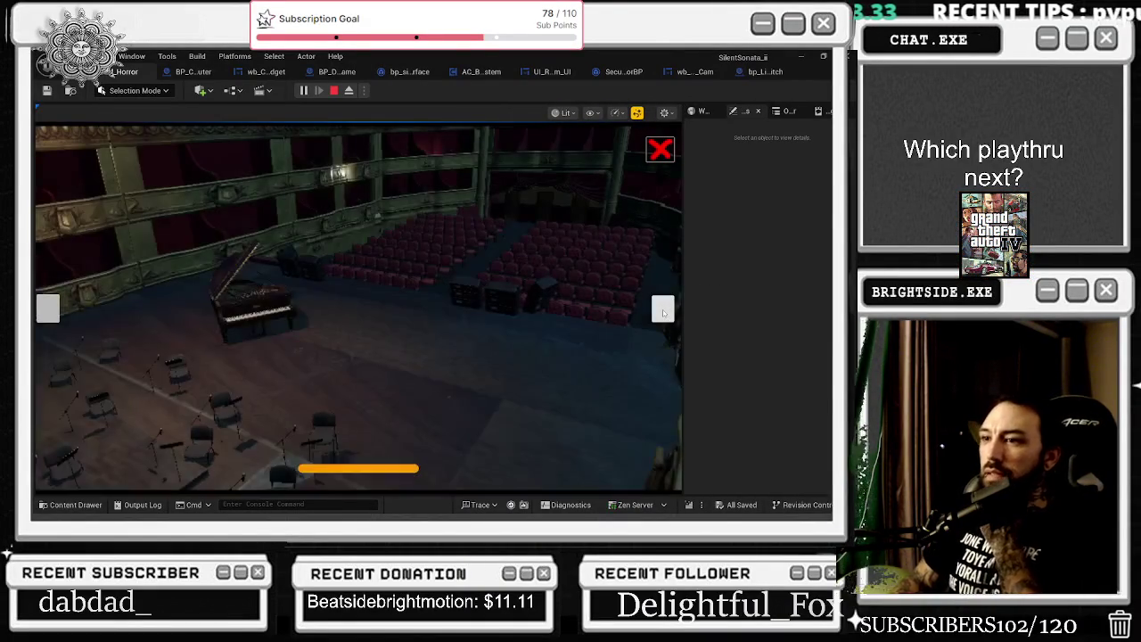
left_click(663, 309)
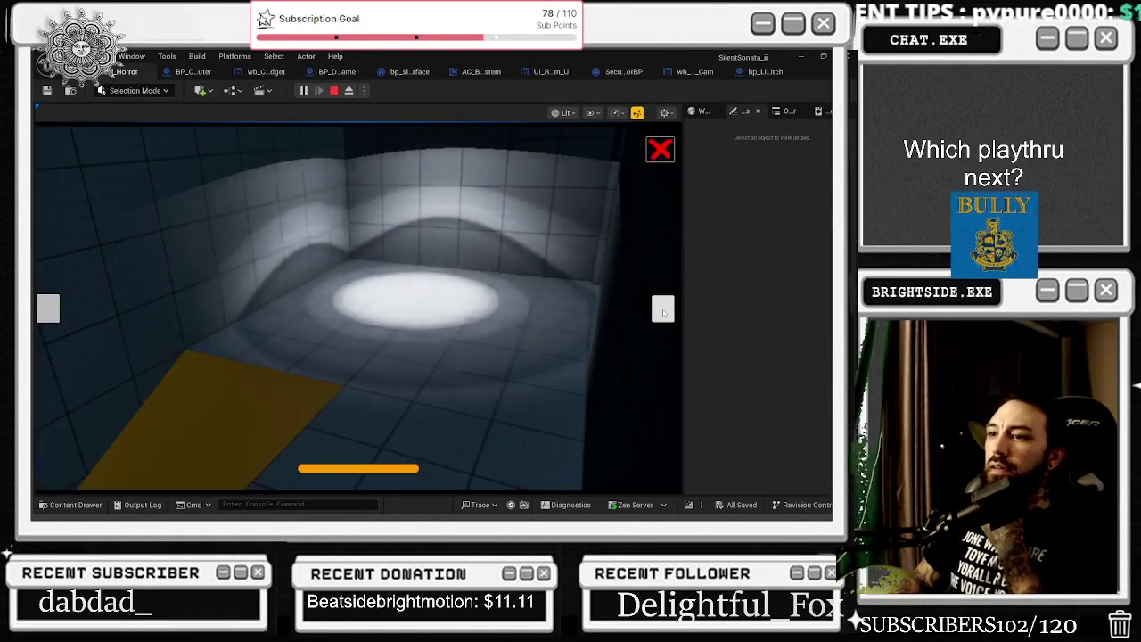
left_click(661, 149)
Reopen the camera feed and cycle repeatedly between the concert hall and tiled room cameras
left_click(409, 481)
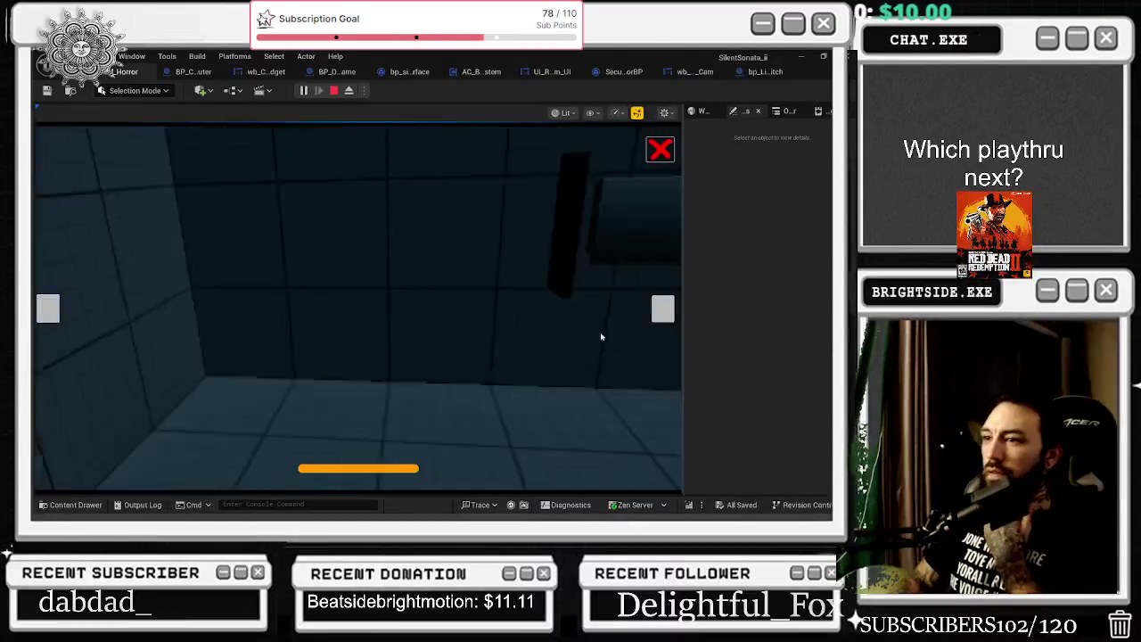
left_click(657, 308)
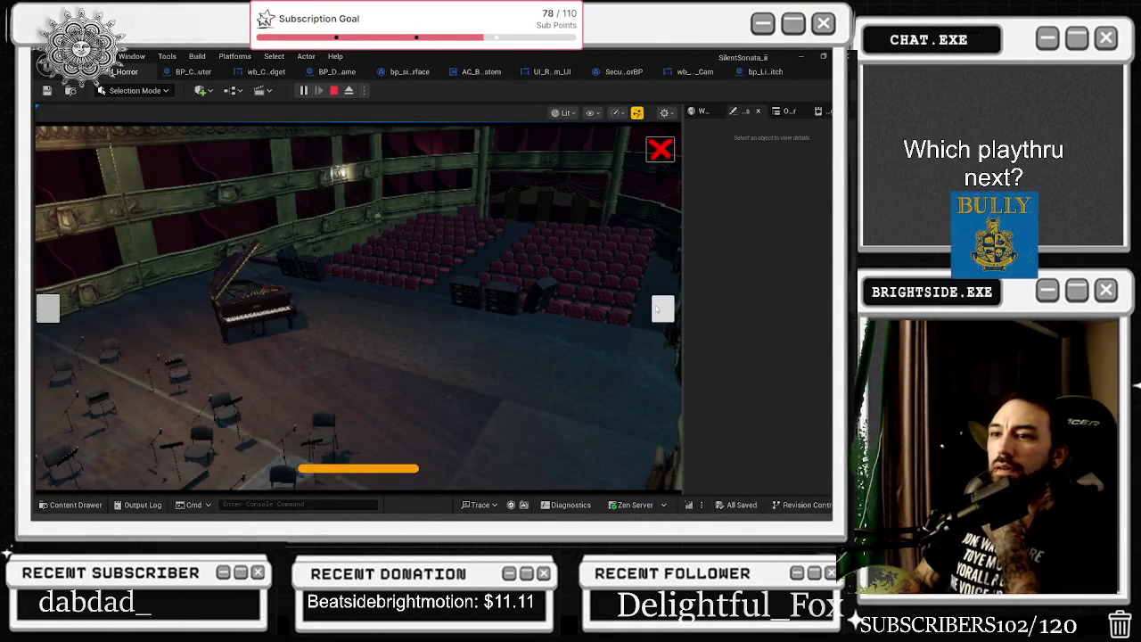
left_click(657, 308)
left_click(657, 308)
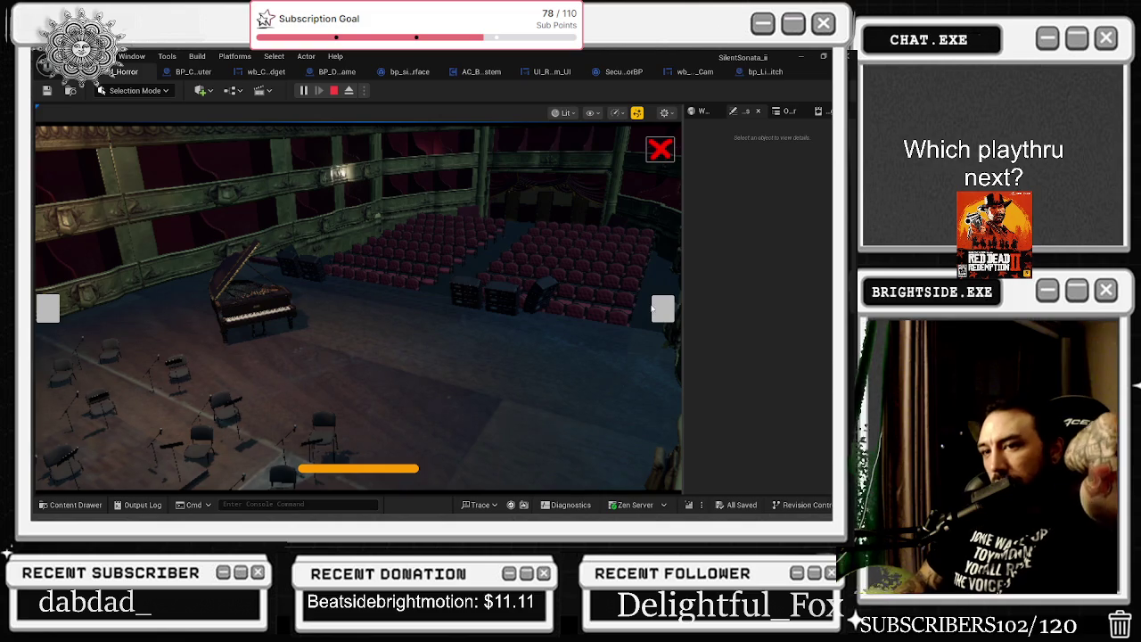
left_click(658, 308)
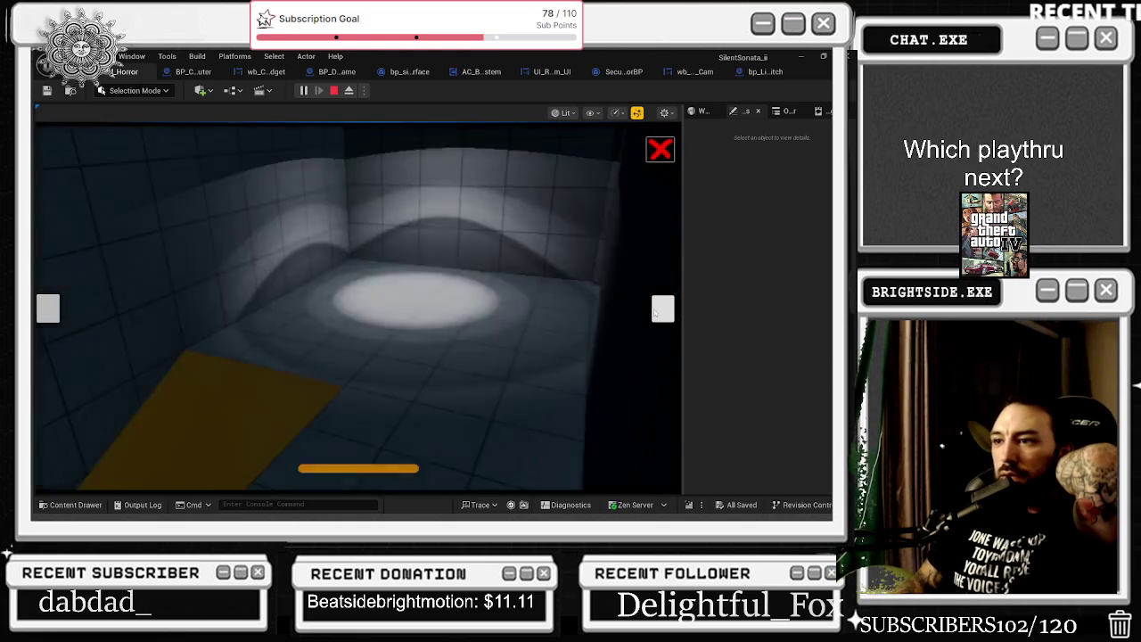
left_click(658, 309)
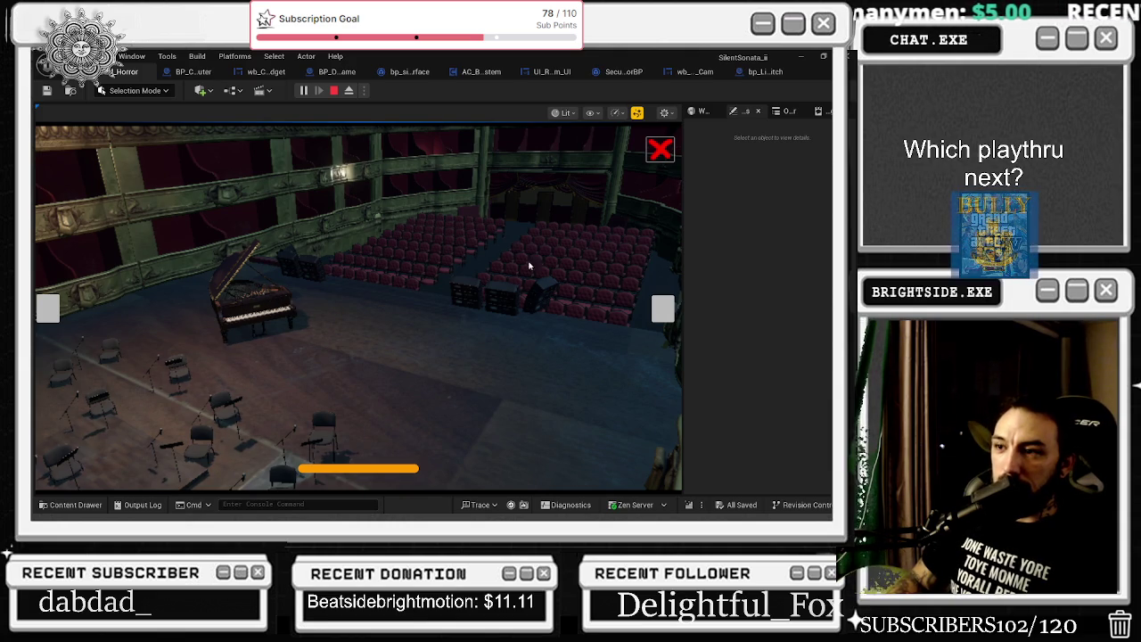
left_click(664, 312)
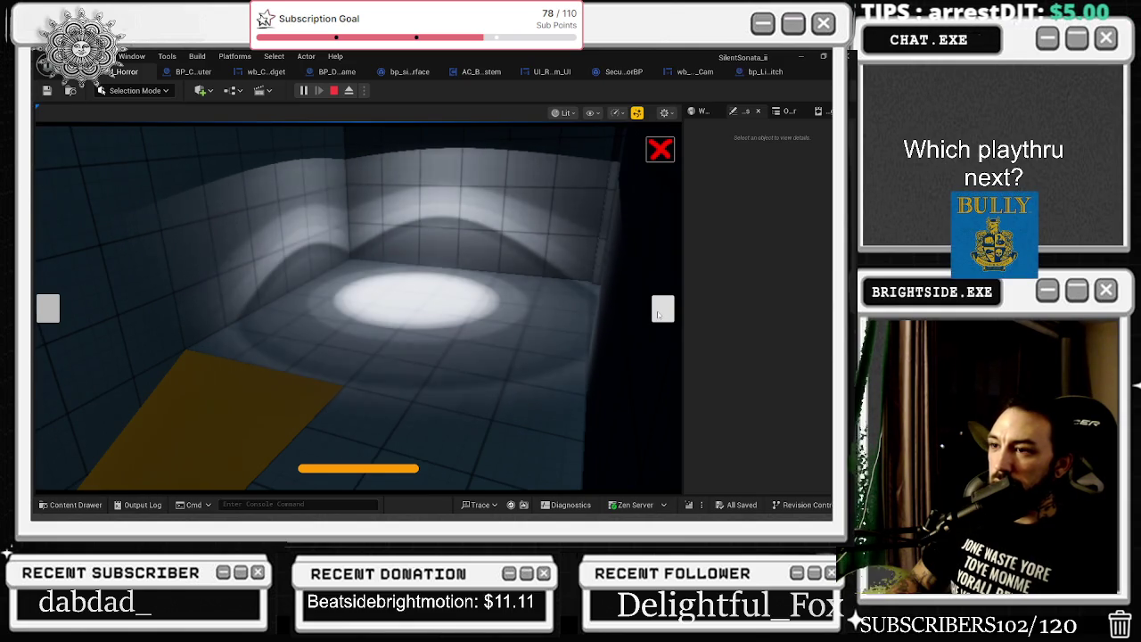
left_click(659, 314)
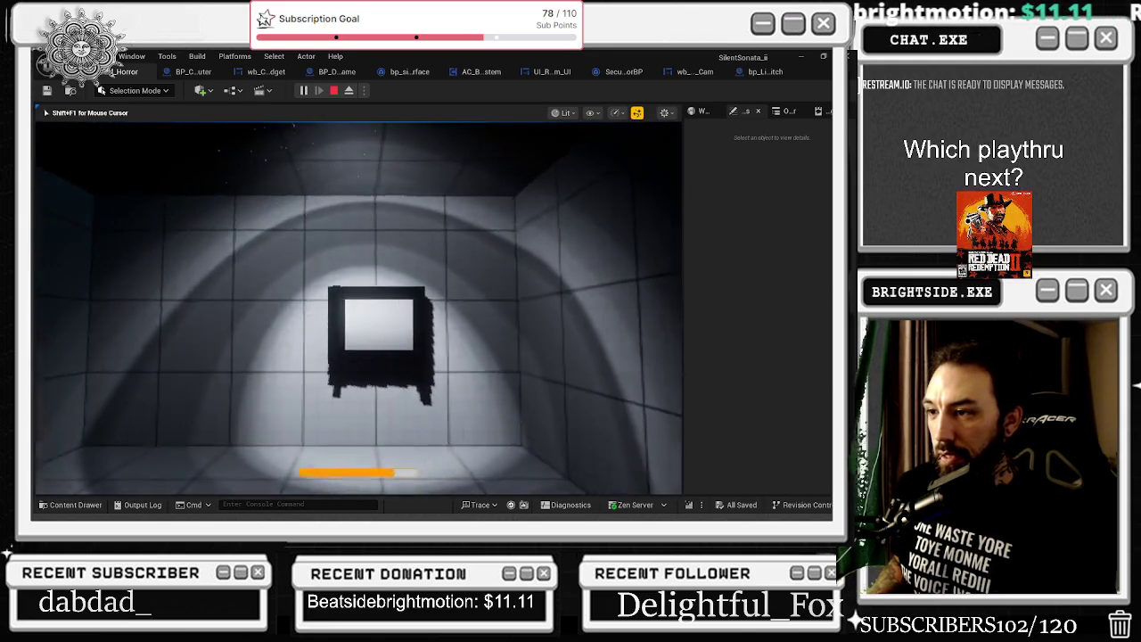
Open the wall electric panel with E, connect the green and blue wires for 2/4, and close it
key("e")
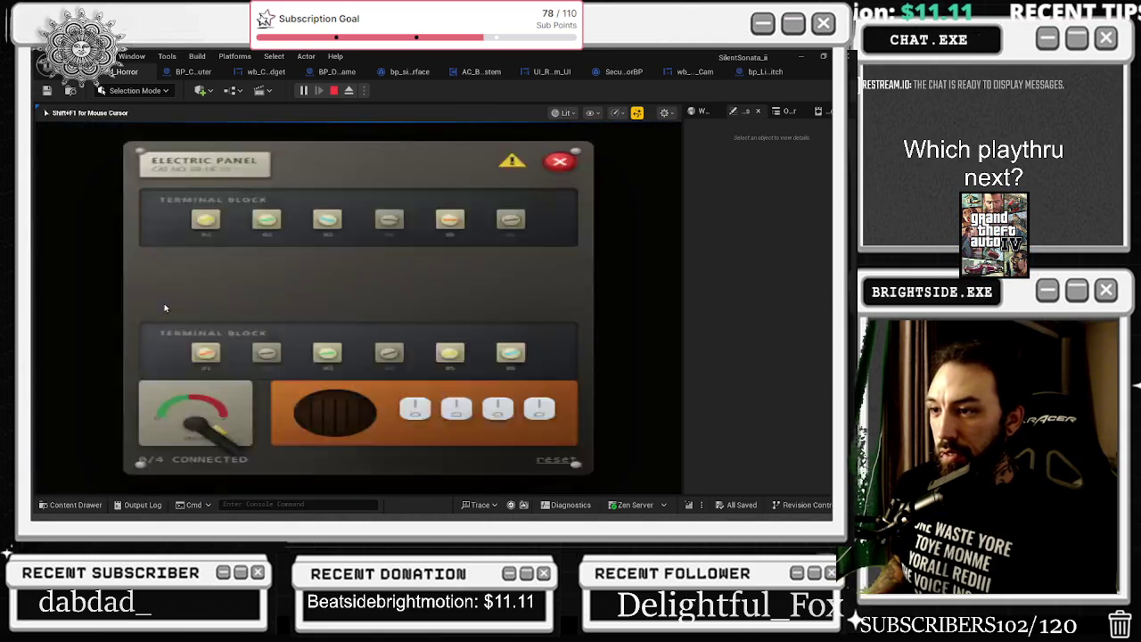
left_click_drag(313, 241, 344, 342)
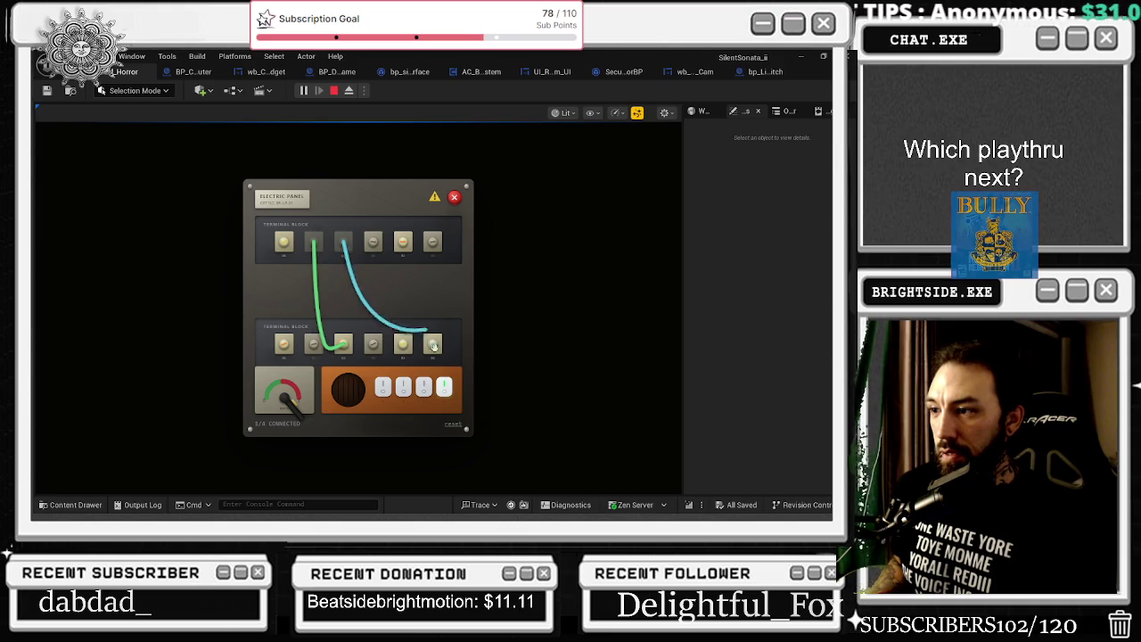
left_click_drag(432, 345, 432, 344)
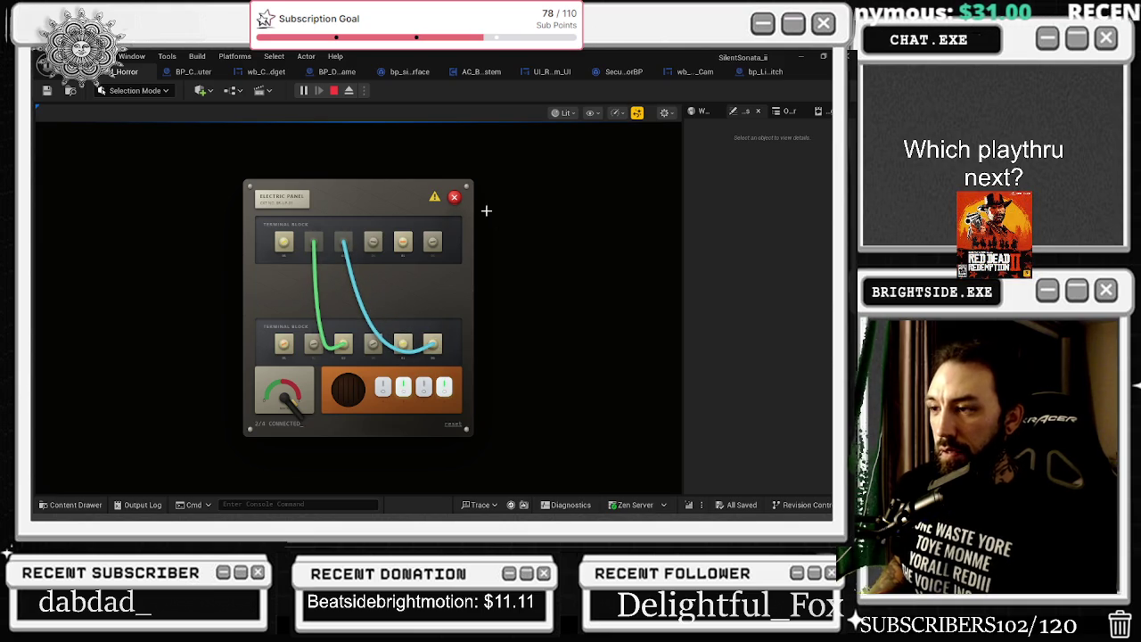
left_click(455, 198)
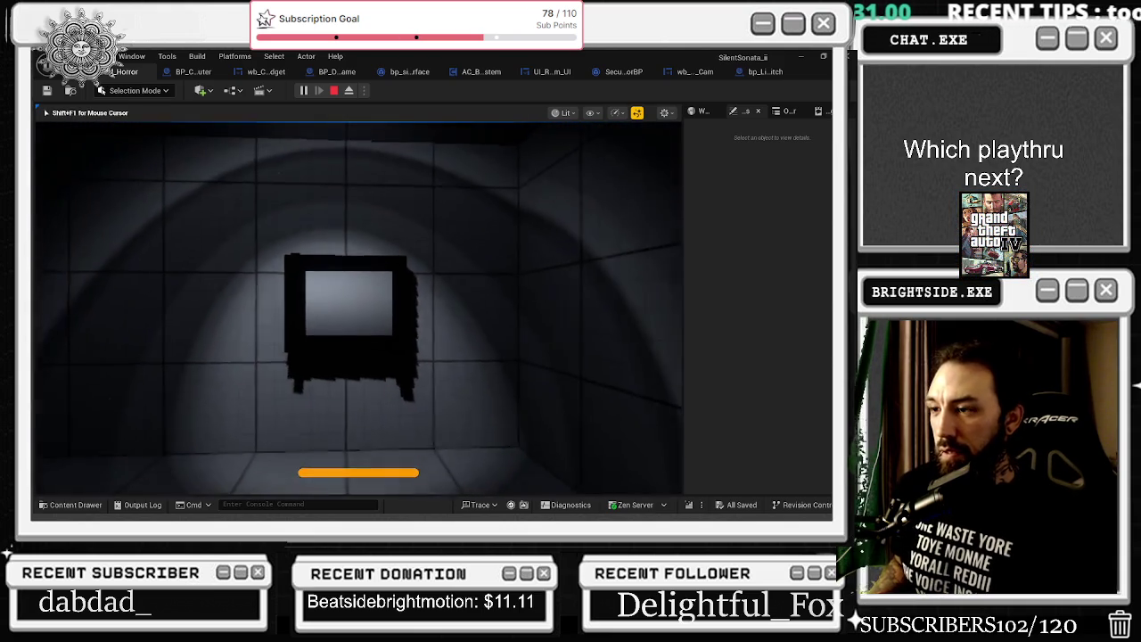
Walk back past the desk toward the orange pillar, stop the play test, and open BP_Computer
key("shift+w")
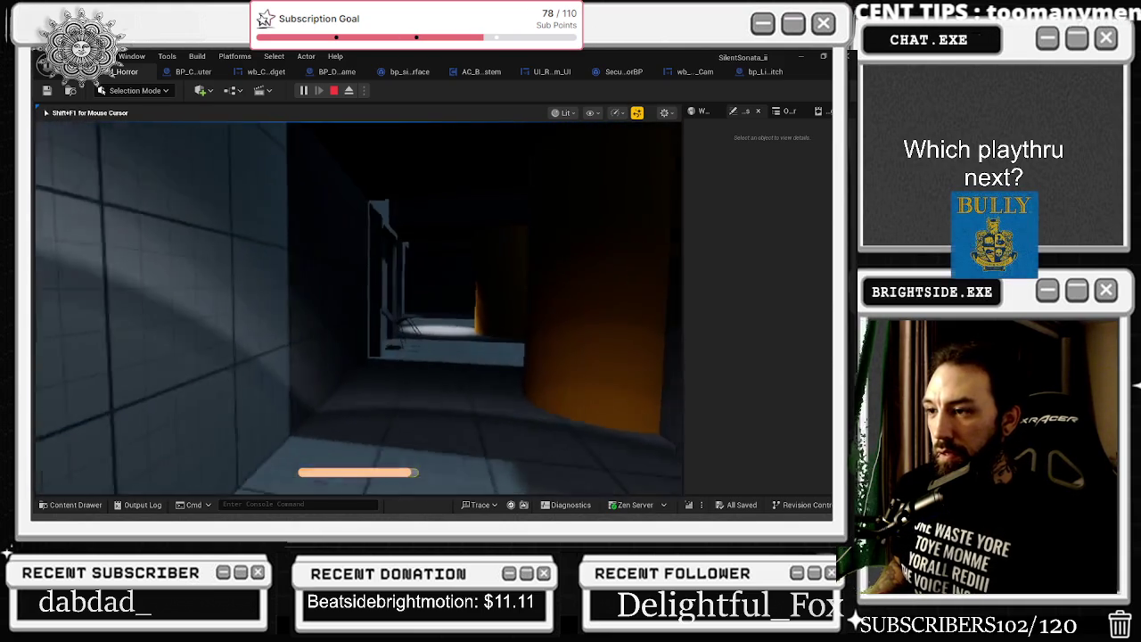
key("shift+w")
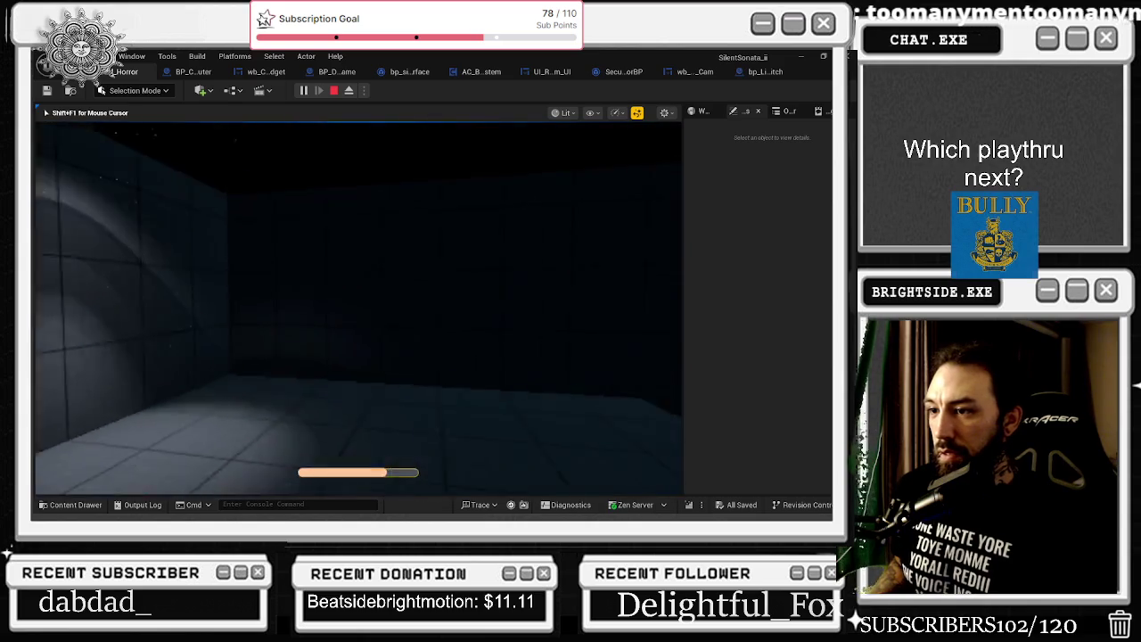
key("shift+w")
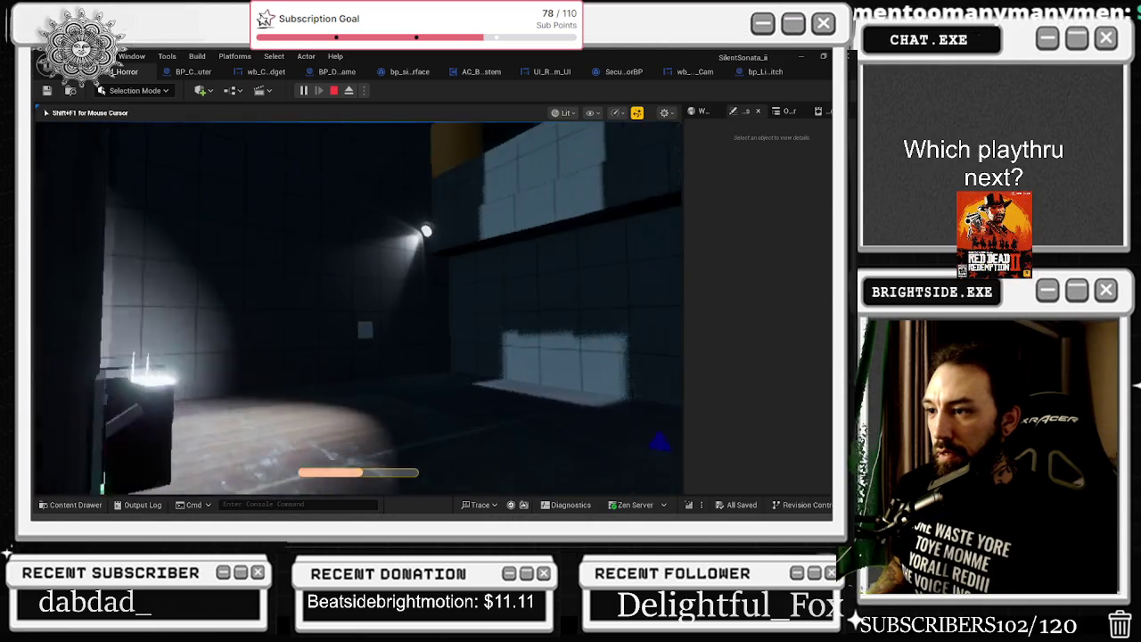
key("shift+w")
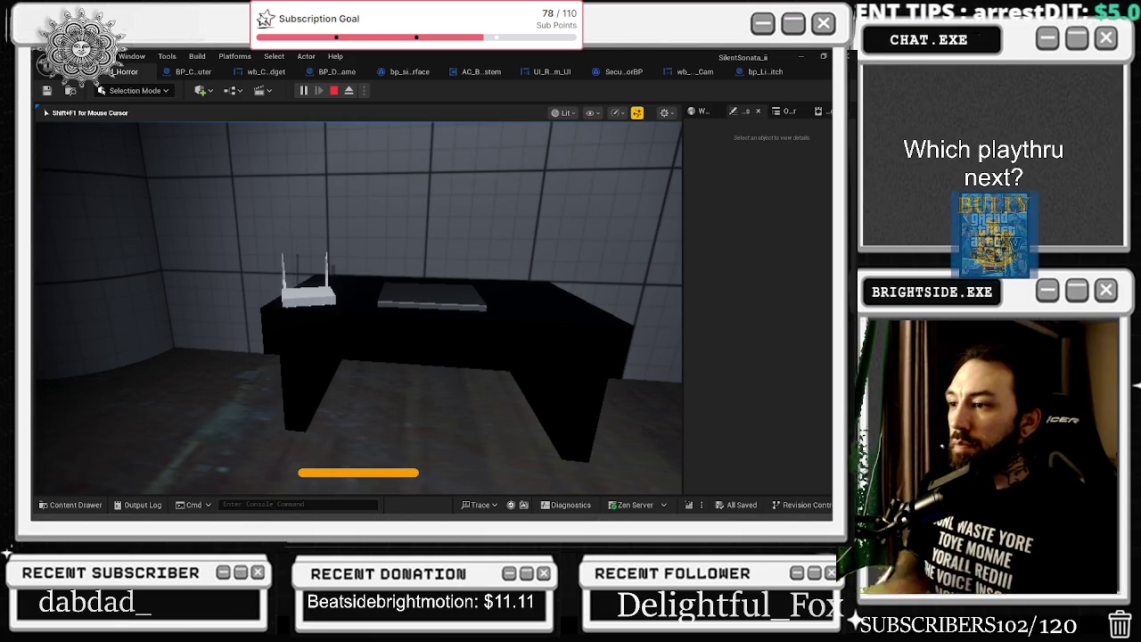
mouse_move(357, 308)
key("shift+w")
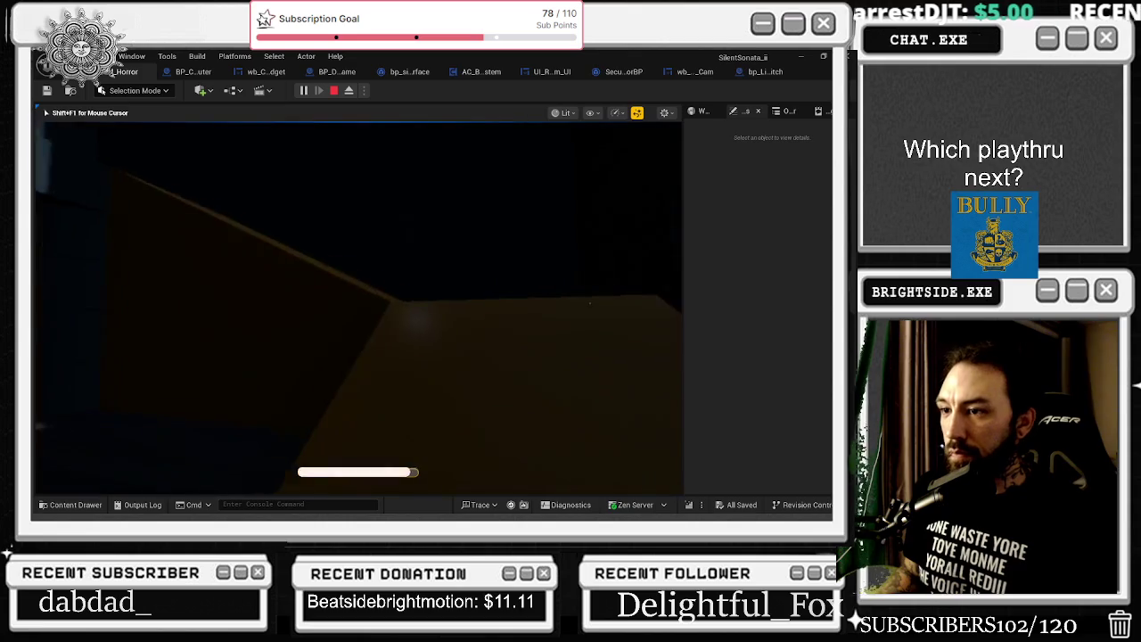
key("w")
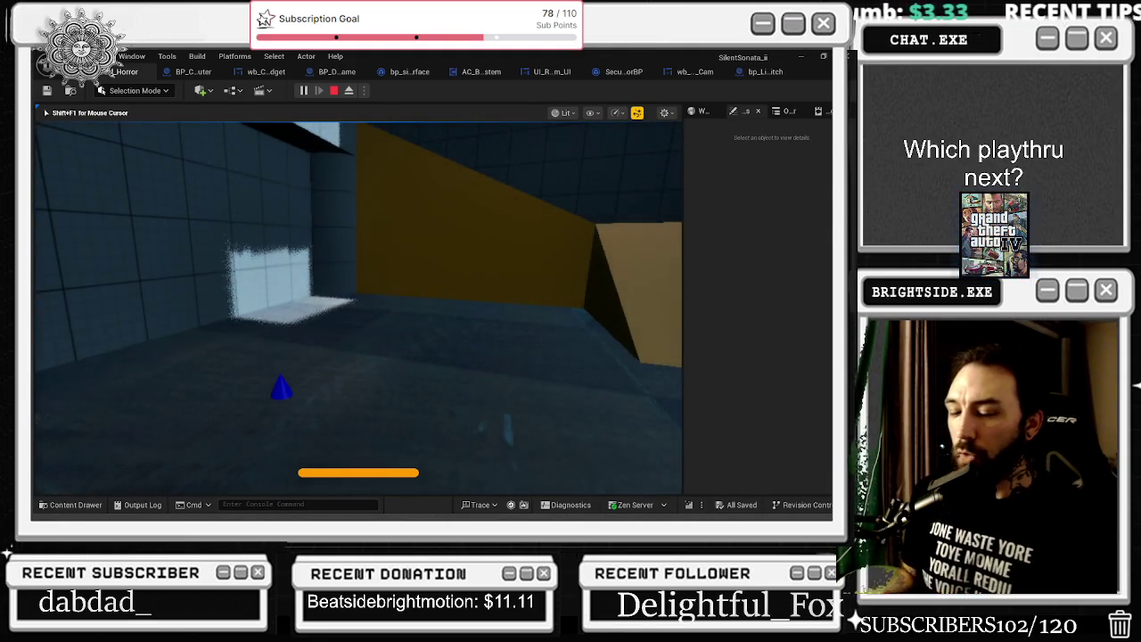
key("Escape")
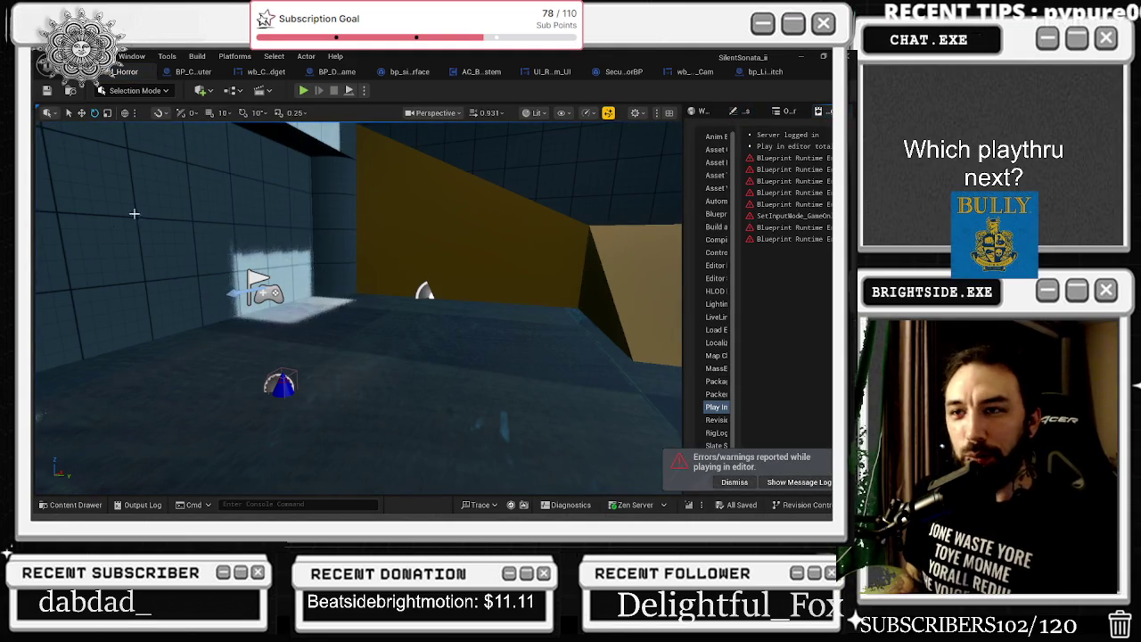
left_click(193, 72)
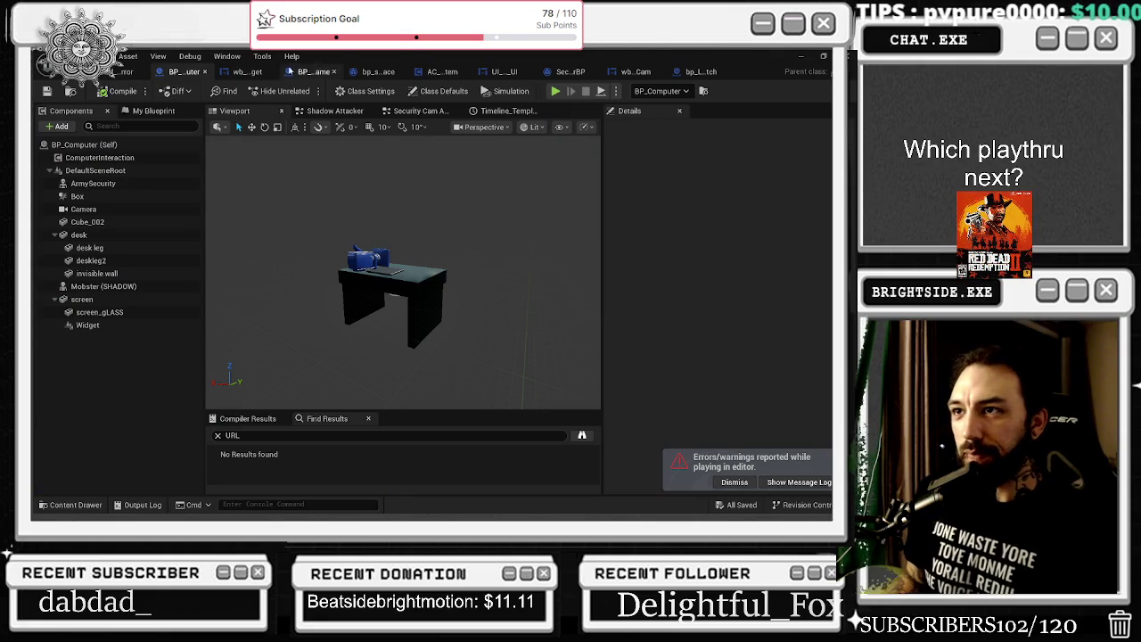
In BP_Computer, open the Security Cam Attacker graph and frame its Select and Set Visibility nodes
left_click(249, 73)
left_click(186, 72)
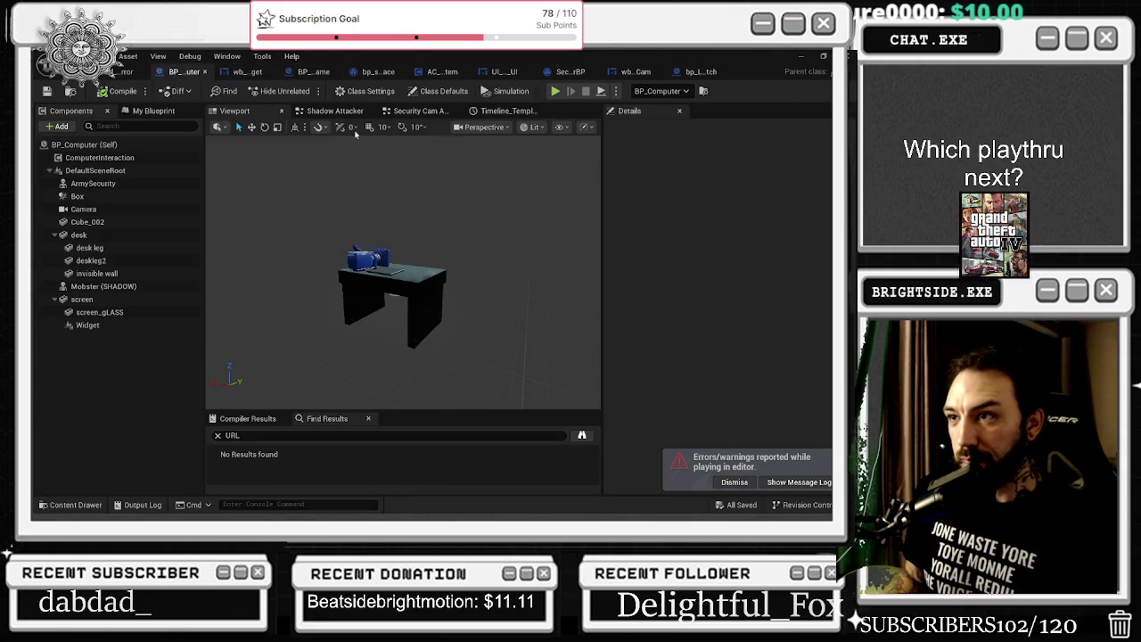
left_click(336, 111)
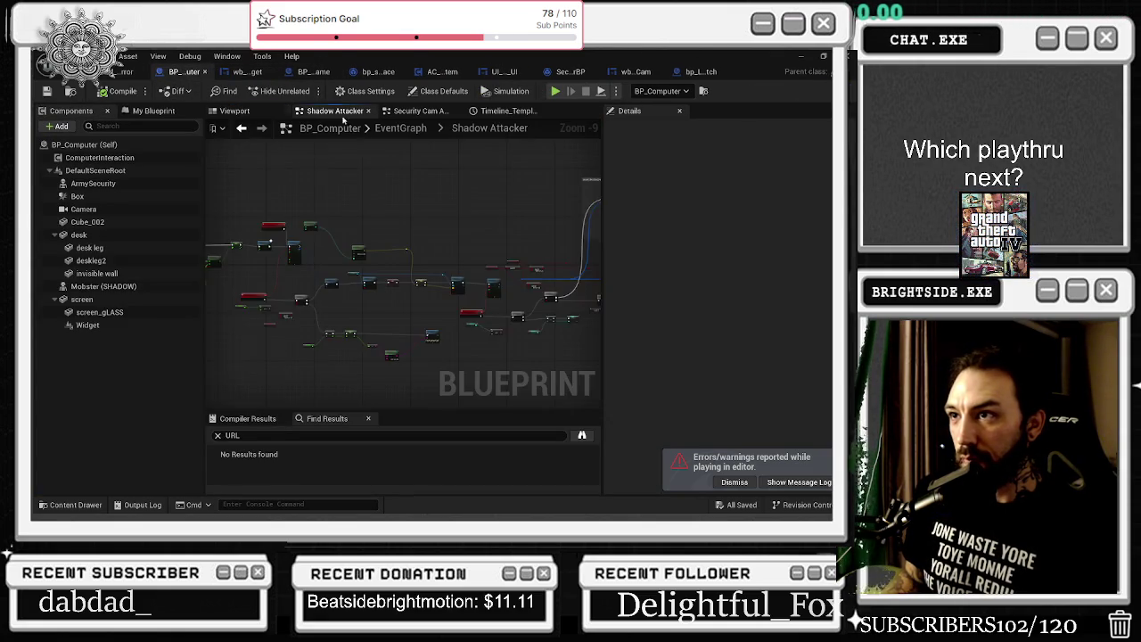
scroll(390, 239, "up", 5)
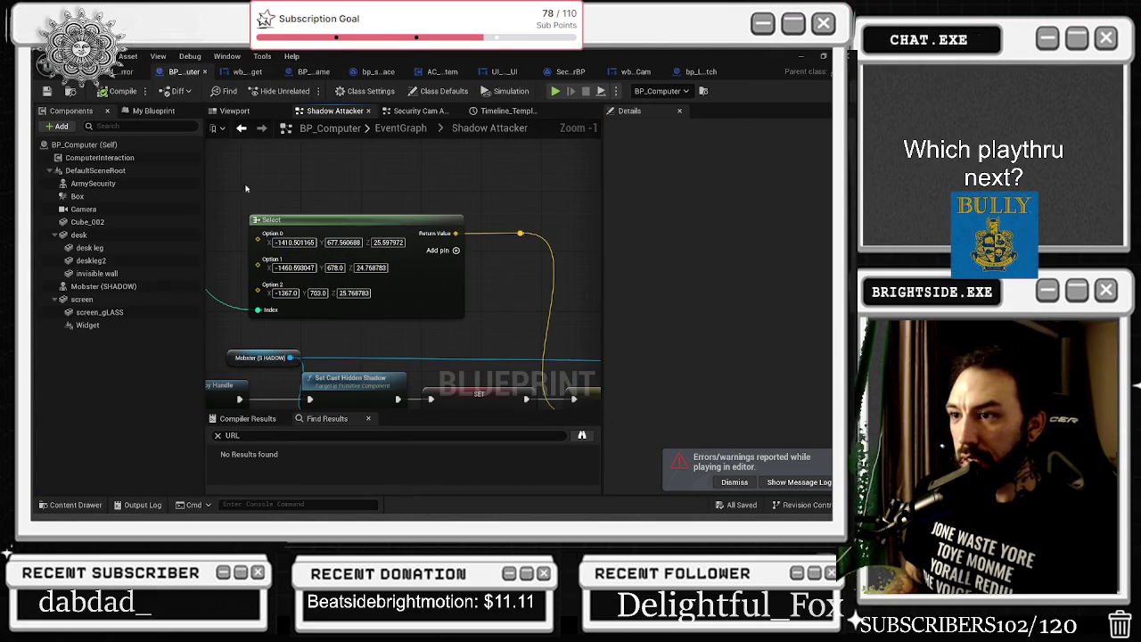
left_click_drag(403, 303, 347, 165)
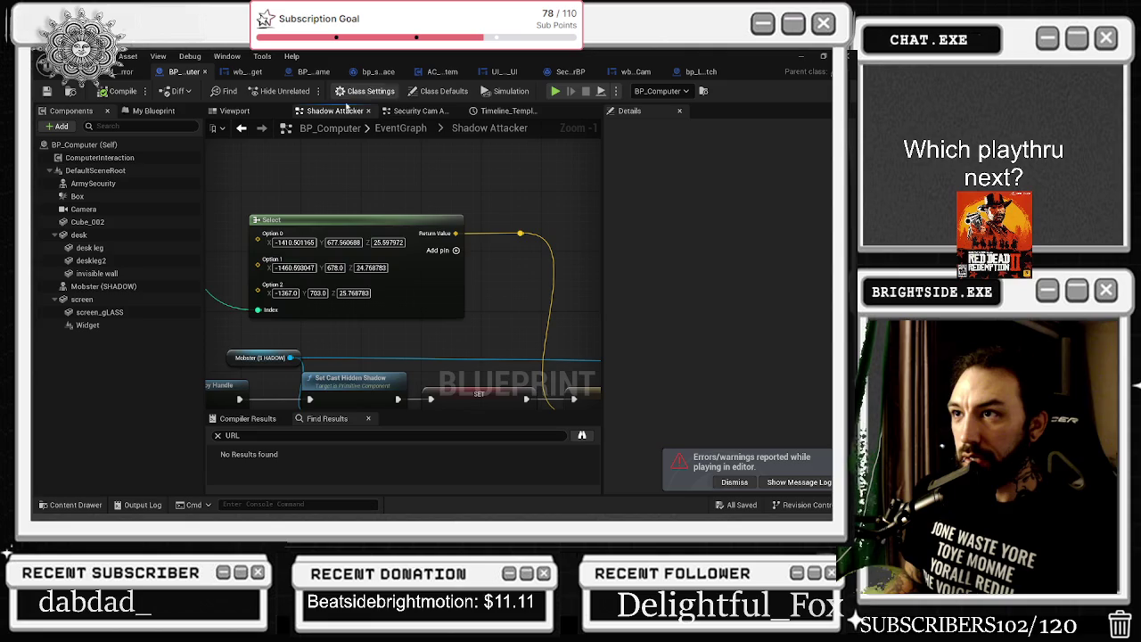
left_click(411, 111)
scroll(521, 209, "up", 7)
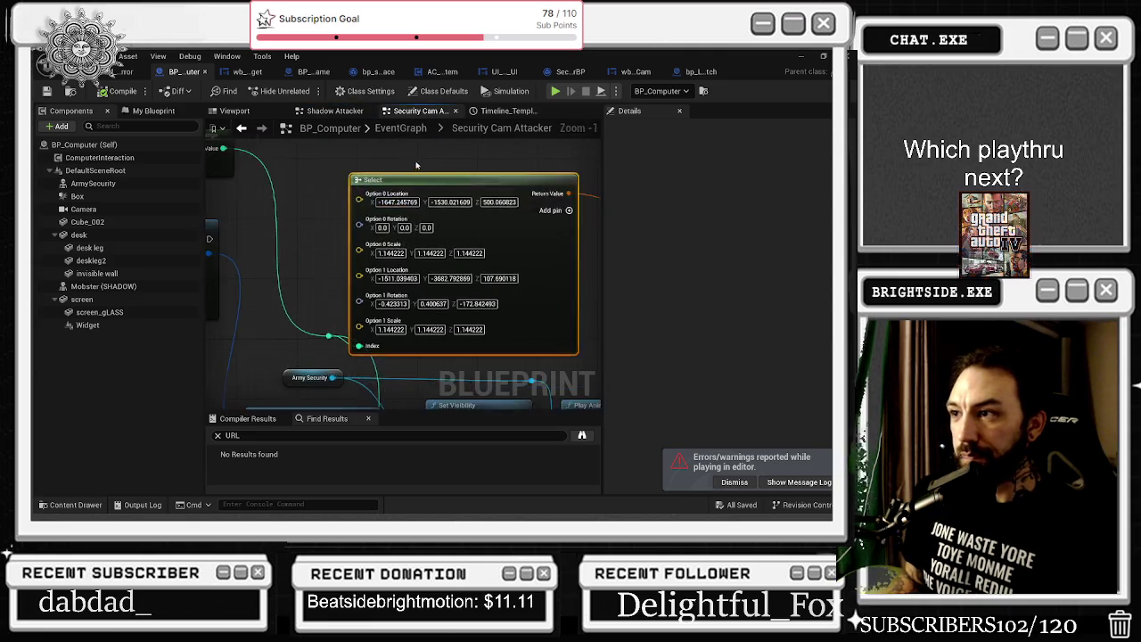
scroll(491, 223, "down", 5)
scroll(465, 236, "up", 4)
left_click_drag(466, 236, 360, 231)
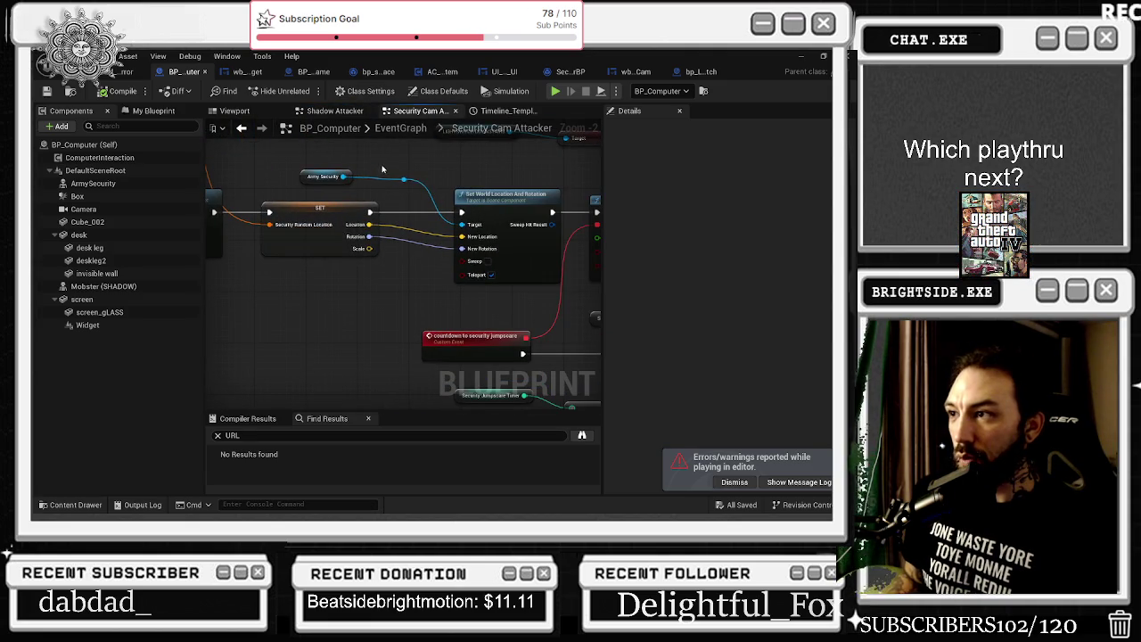
mouse_move(381, 169)
left_mouse_down()
mouse_move(454, 232)
mouse_move(375, 184)
mouse_move(291, 158)
mouse_move(0, 137)
left_mouse_up()
mouse_move(401, 267)
left_mouse_down()
mouse_move(477, 236)
mouse_move(366, 268)
mouse_move(384, 254)
mouse_move(413, 271)
left_mouse_up()
scroll(401, 268, "down", 2)
left_click_drag(377, 191, 450, 223)
mouse_move(257, 181)
left_mouse_down()
mouse_move(332, 243)
mouse_move(319, 244)
left_mouse_up()
Add a third option pin to the Select node and split Option 2 into location, rotation, scale
mouse_move(484, 260)
left_mouse_down()
mouse_move(468, 144)
mouse_move(496, 151)
left_mouse_up()
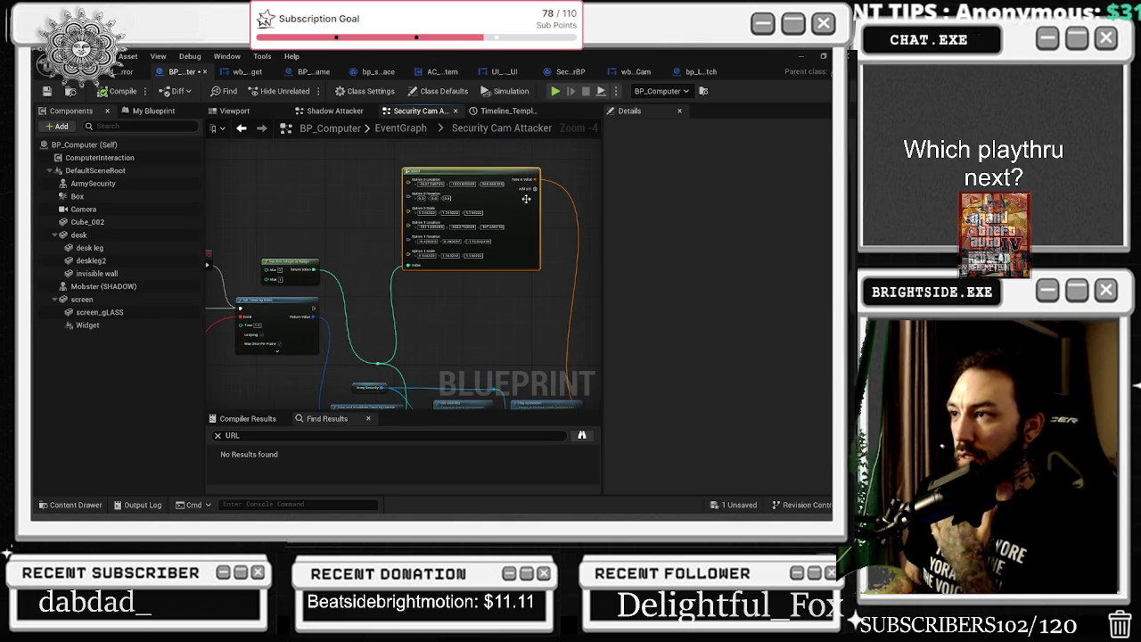
left_click(527, 189)
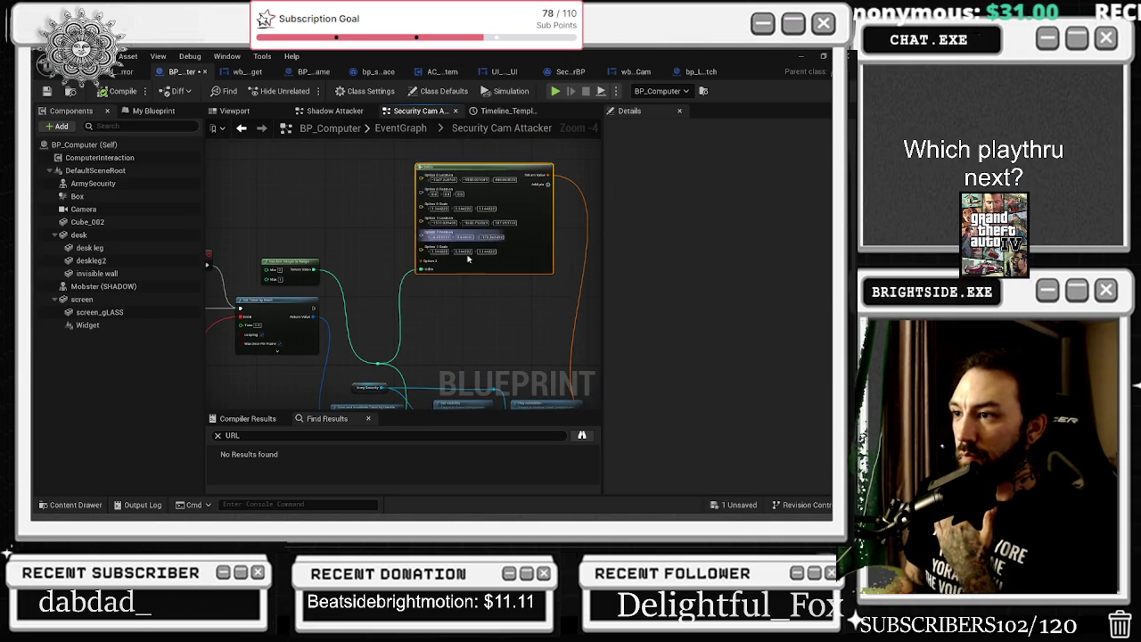
scroll(410, 273, "up", 2)
right_click(408, 270)
left_click(461, 320)
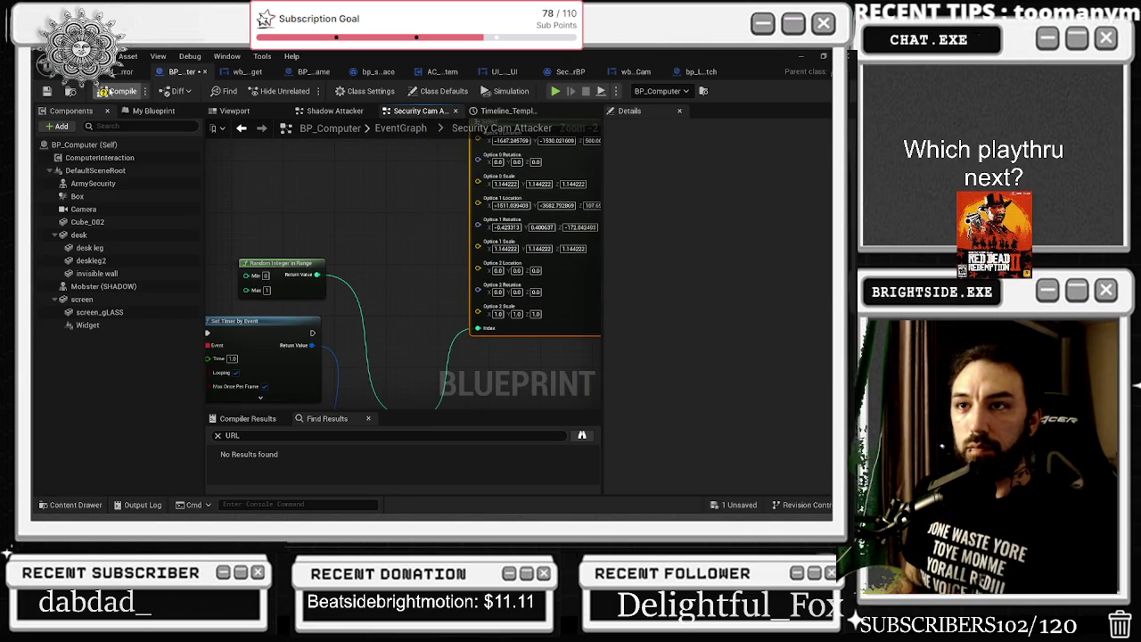
left_click(100, 78)
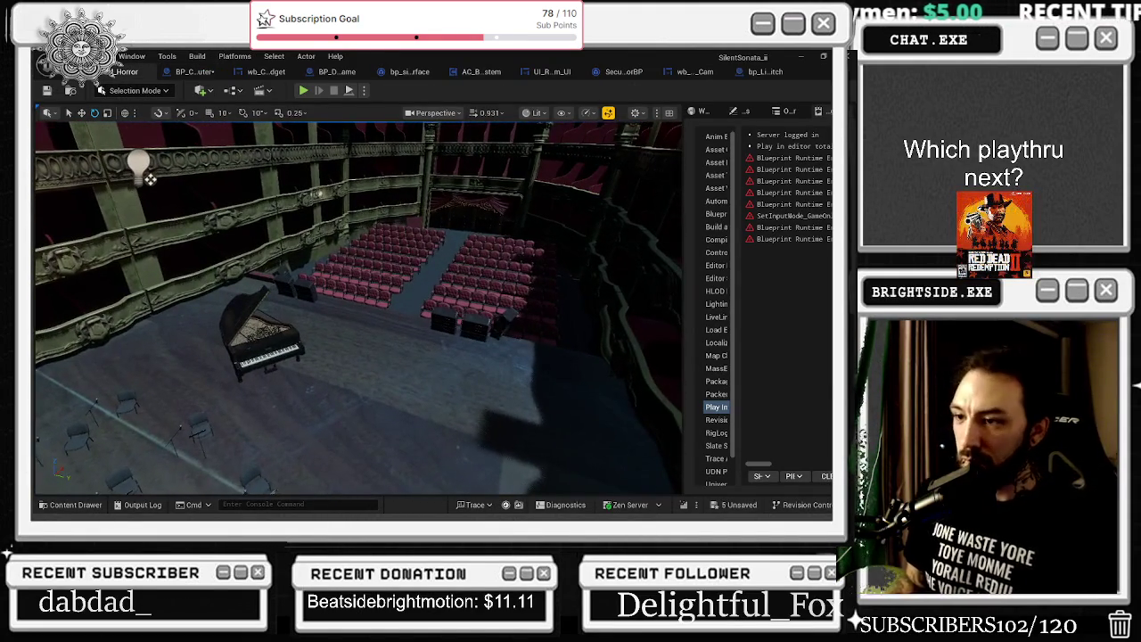
Select BP_Computer from the Outliner and pick its ArmySecurity component in the Details panel
left_click(734, 113)
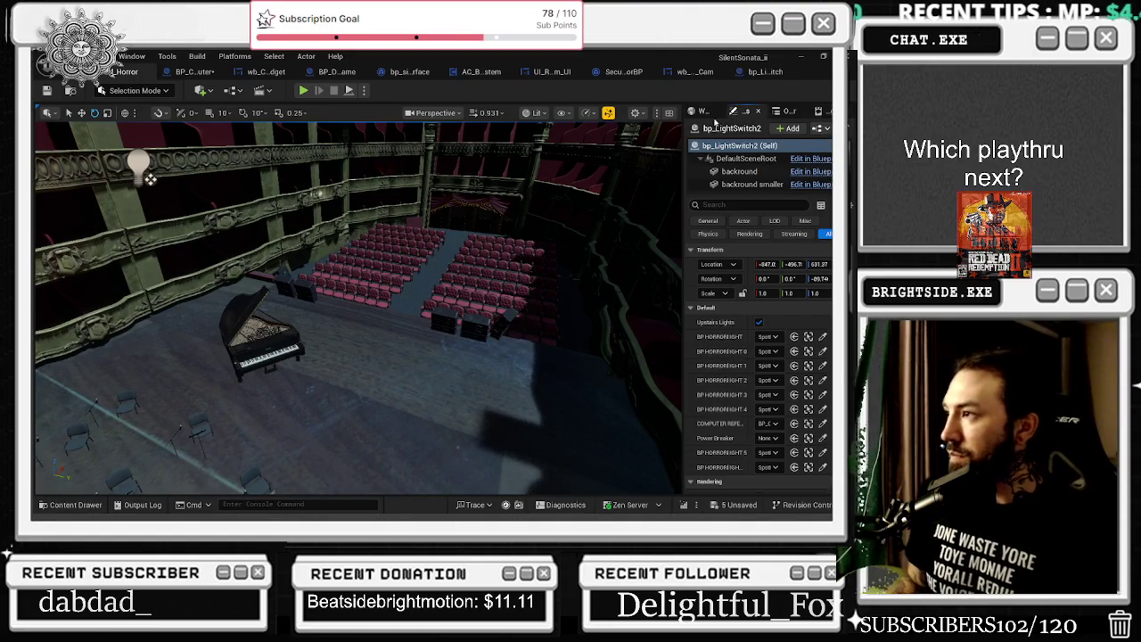
key("f")
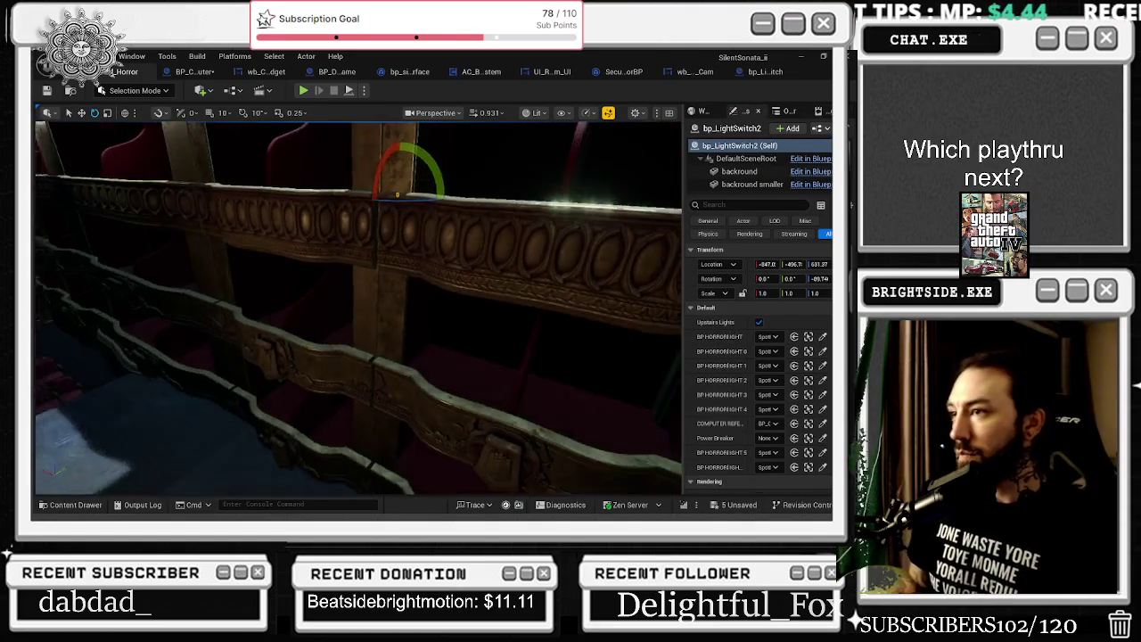
left_click(704, 111)
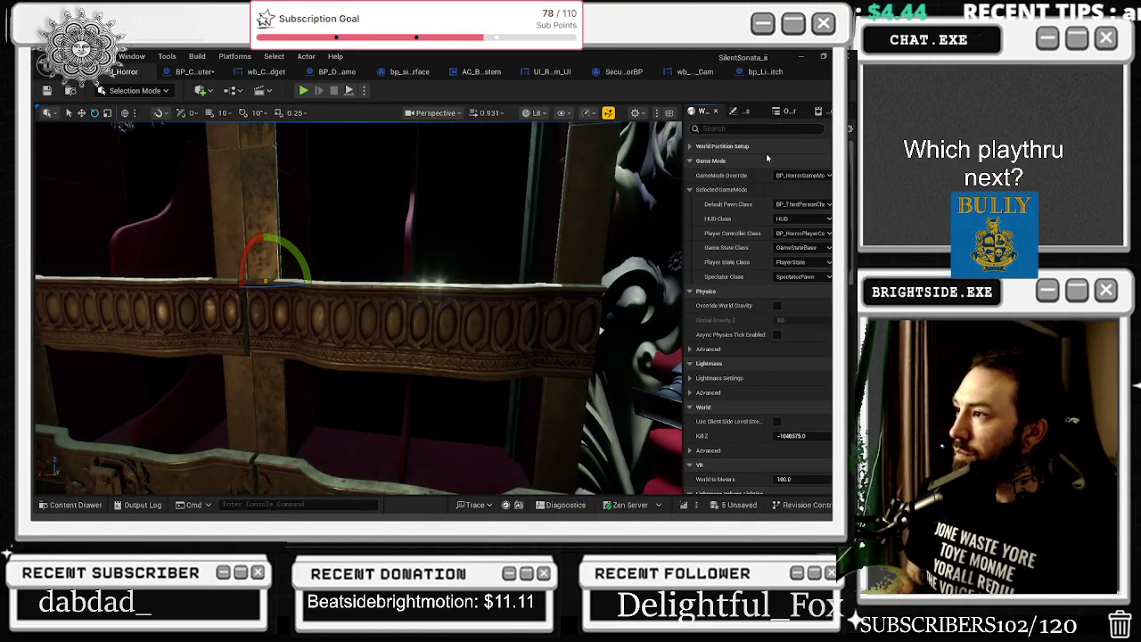
left_click(789, 112)
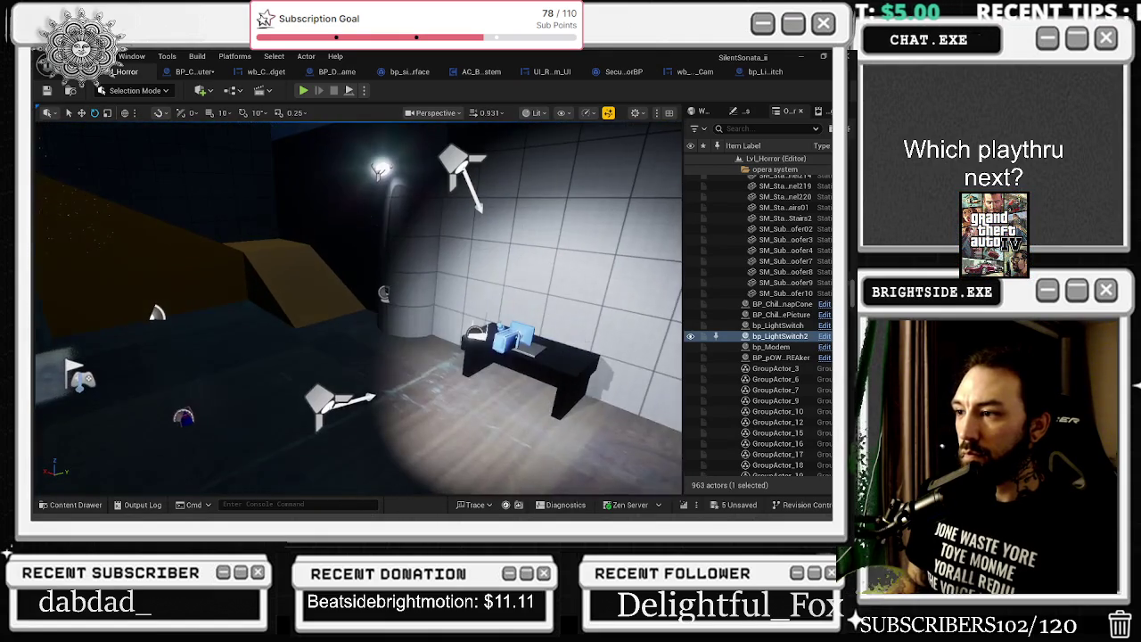
left_click(504, 340)
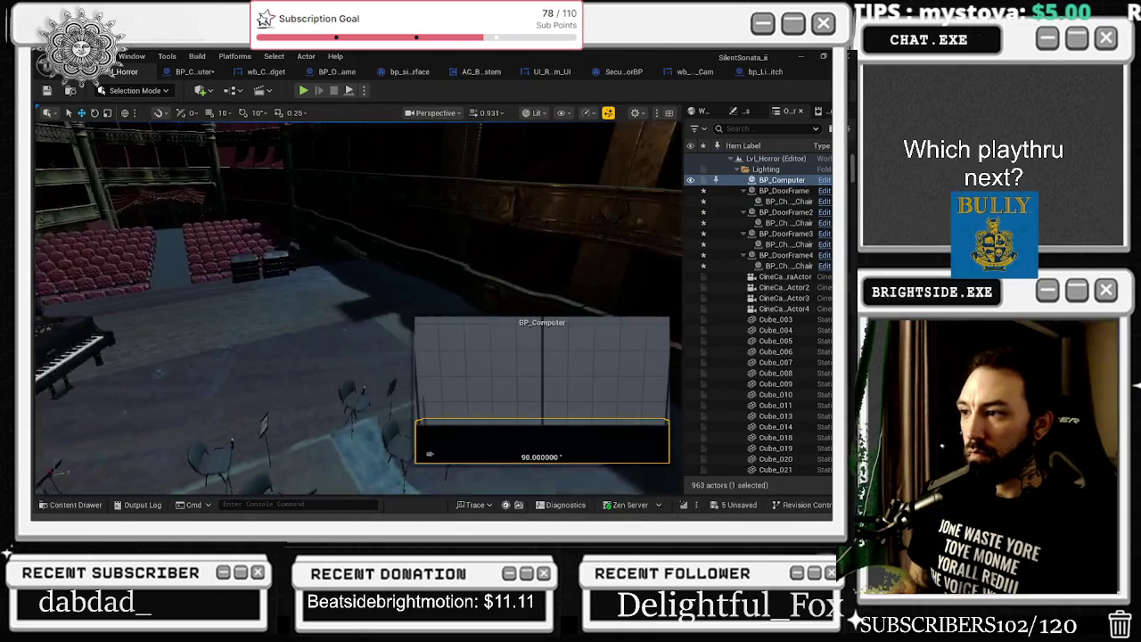
left_click(758, 112)
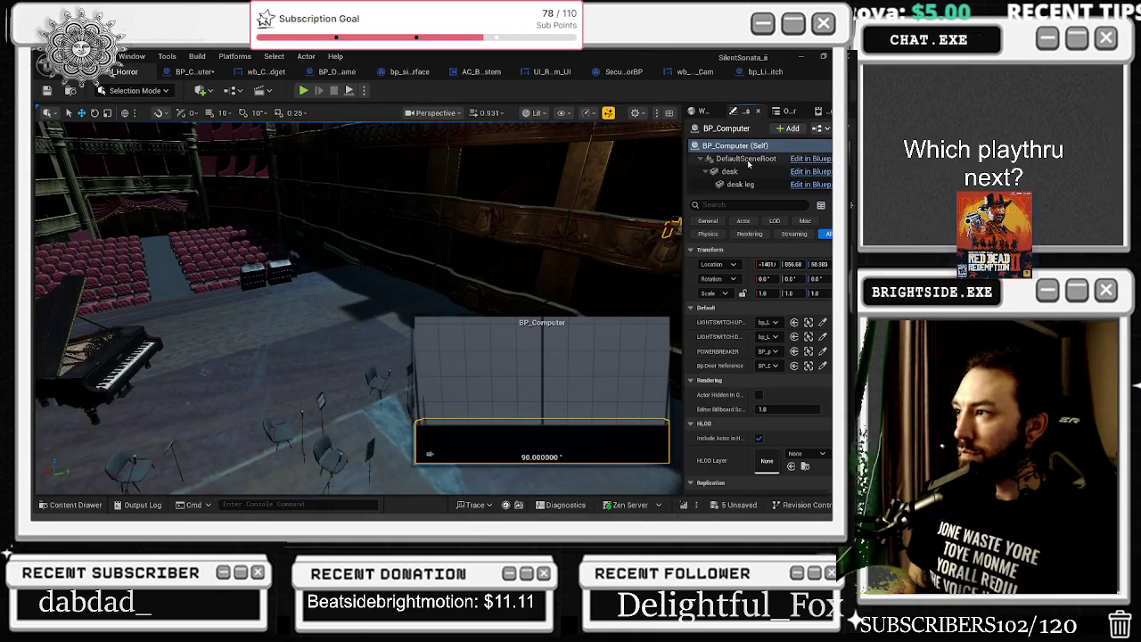
scroll(768, 176, "down", 3)
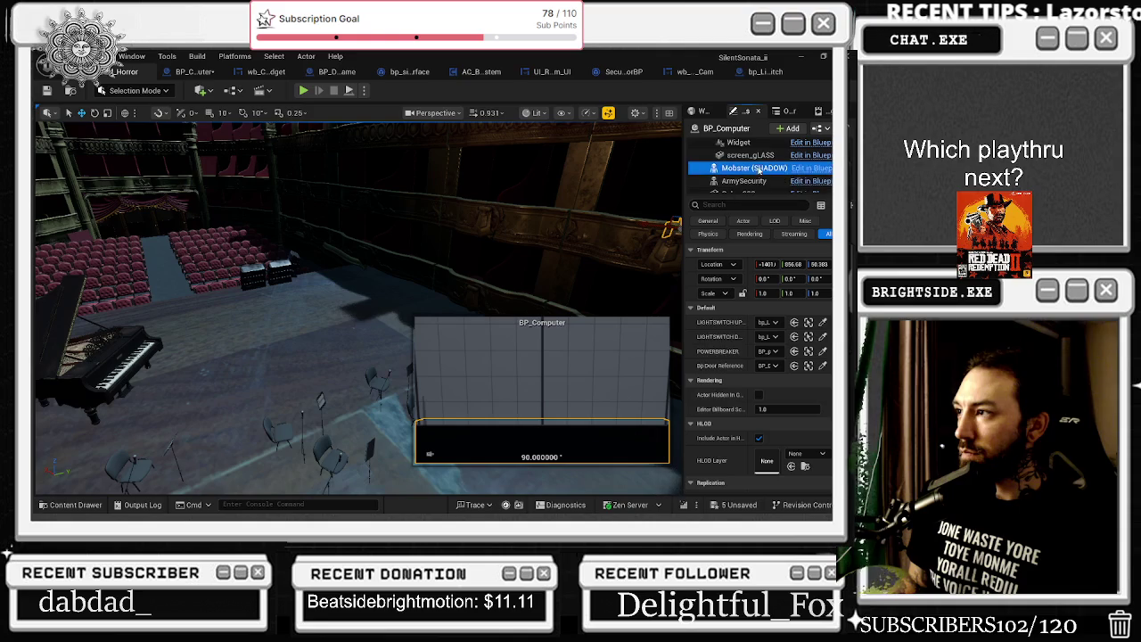
left_click(745, 181)
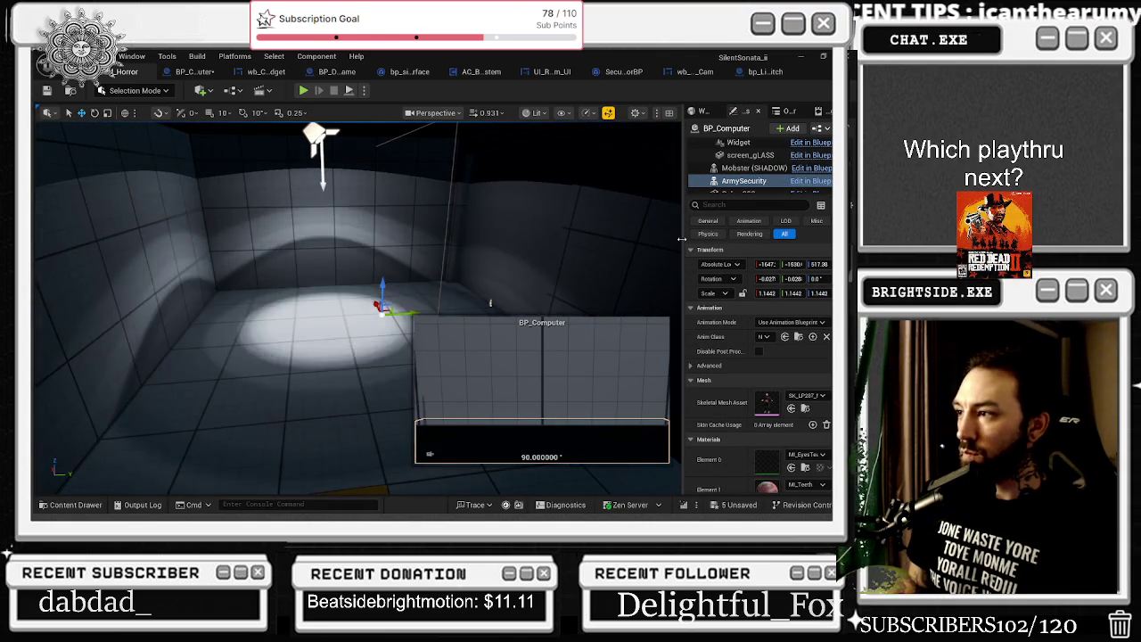
Widen the Details panel and move the ArmySecurity character up and forward over the theatre seats
left_click_drag(685, 294, 600, 294)
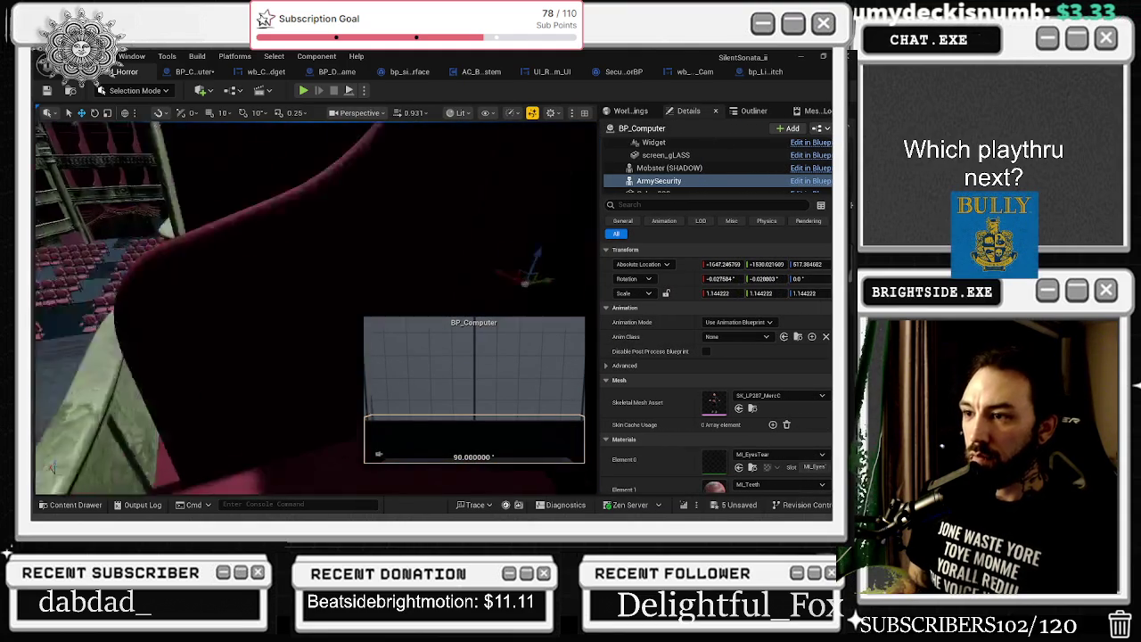
mouse_move(495, 230)
left_mouse_down()
mouse_move(509, 235)
mouse_move(468, 259)
left_mouse_up()
left_click_drag(135, 399, 303, 422)
mouse_move(231, 416)
left_mouse_down()
mouse_move(414, 274)
mouse_move(324, 273)
mouse_move(332, 284)
left_mouse_up()
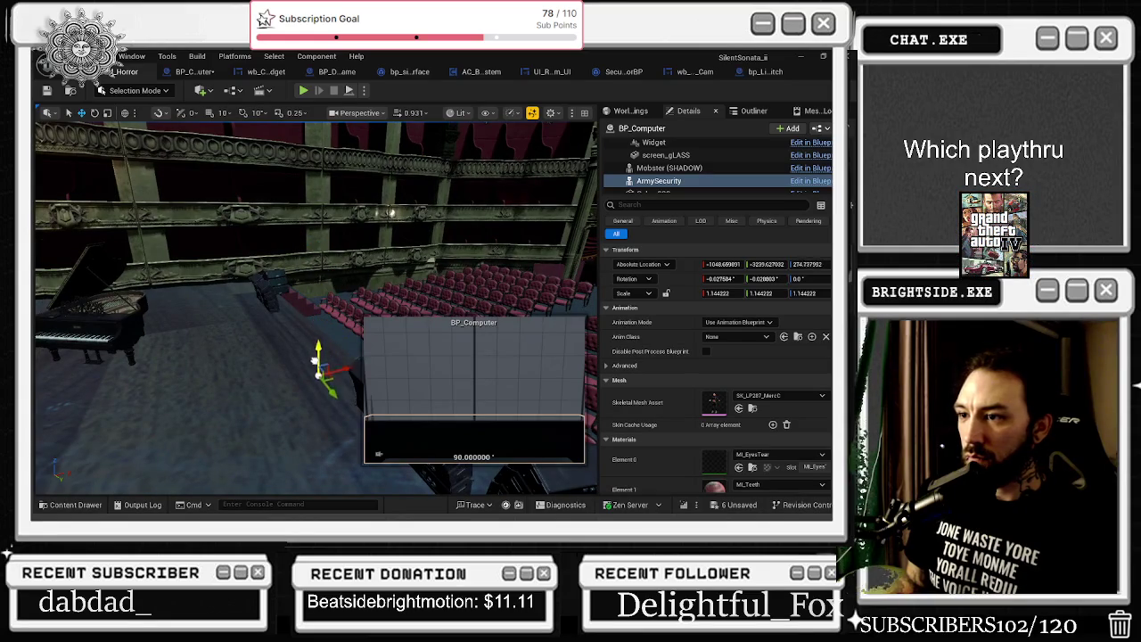
mouse_move(317, 461)
left_mouse_down()
mouse_move(323, 396)
mouse_move(331, 405)
left_mouse_up()
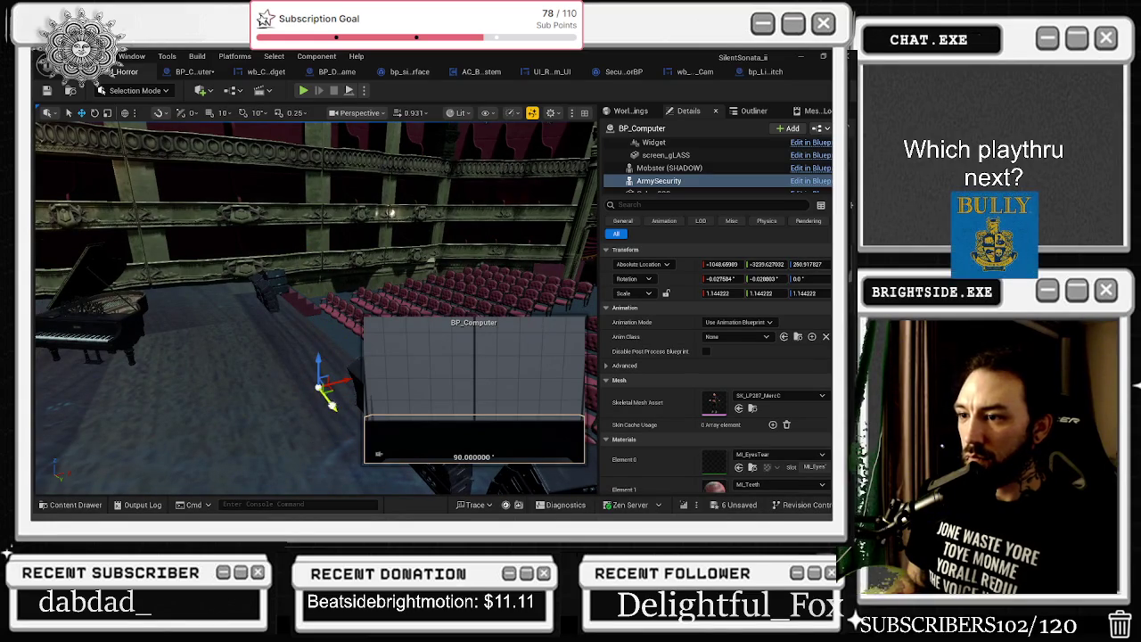
mouse_move(307, 330)
left_mouse_down()
mouse_move(294, 352)
mouse_move(224, 382)
mouse_move(261, 386)
mouse_move(201, 374)
mouse_move(206, 425)
left_mouse_up()
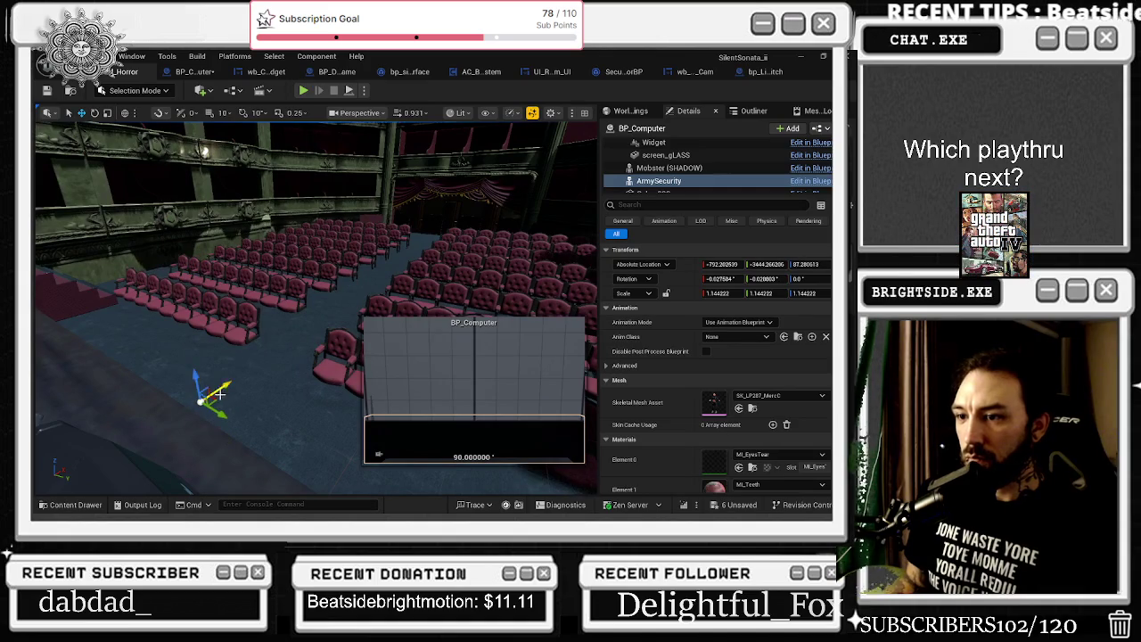
Tick ArmySecurity's Visible property, drop it onto the floor among the seats, and open Anim Class
left_click(643, 205)
type("vis")
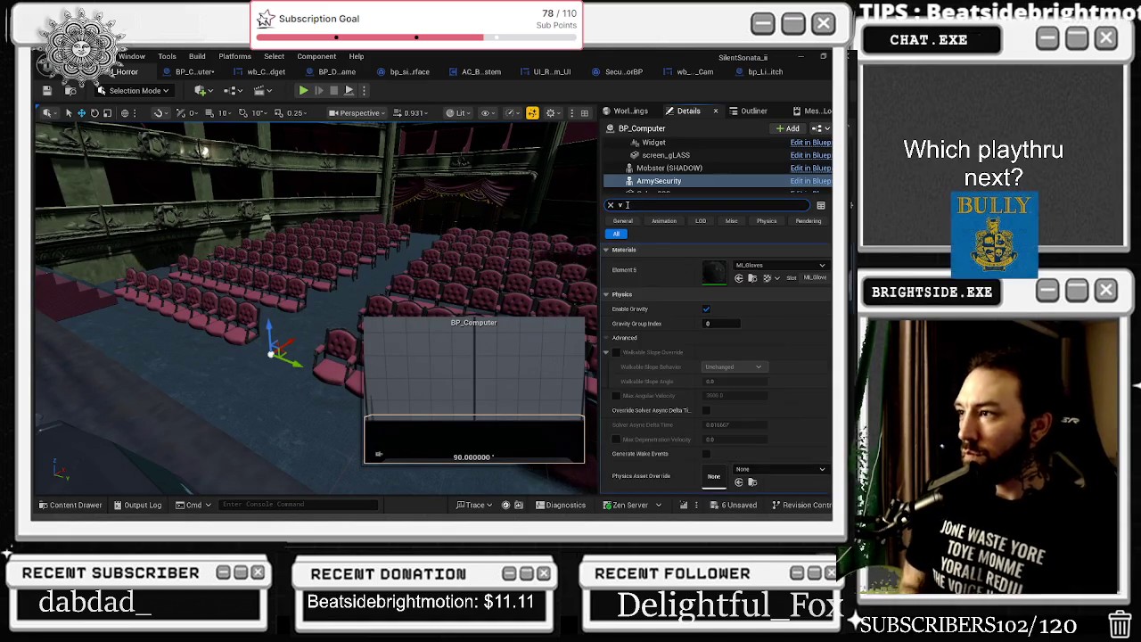
left_click(710, 308)
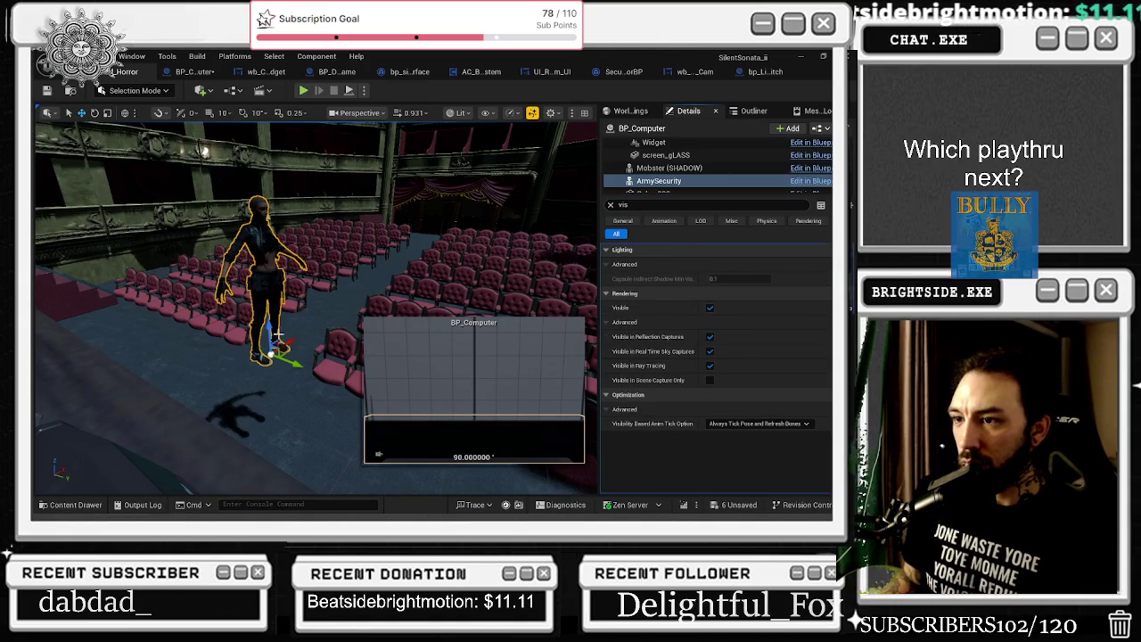
mouse_move(279, 335)
left_mouse_down()
mouse_move(280, 419)
mouse_move(199, 382)
mouse_move(234, 392)
mouse_move(303, 350)
mouse_move(334, 303)
mouse_move(395, 279)
mouse_move(386, 266)
mouse_move(439, 296)
left_mouse_up()
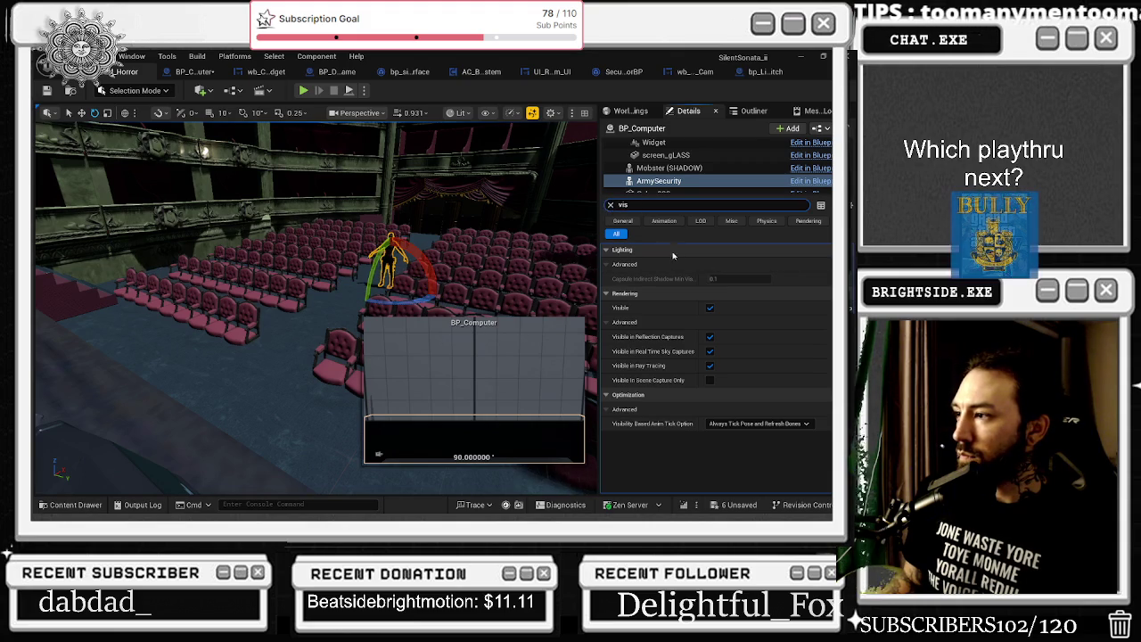
left_click(611, 205)
left_click(734, 337)
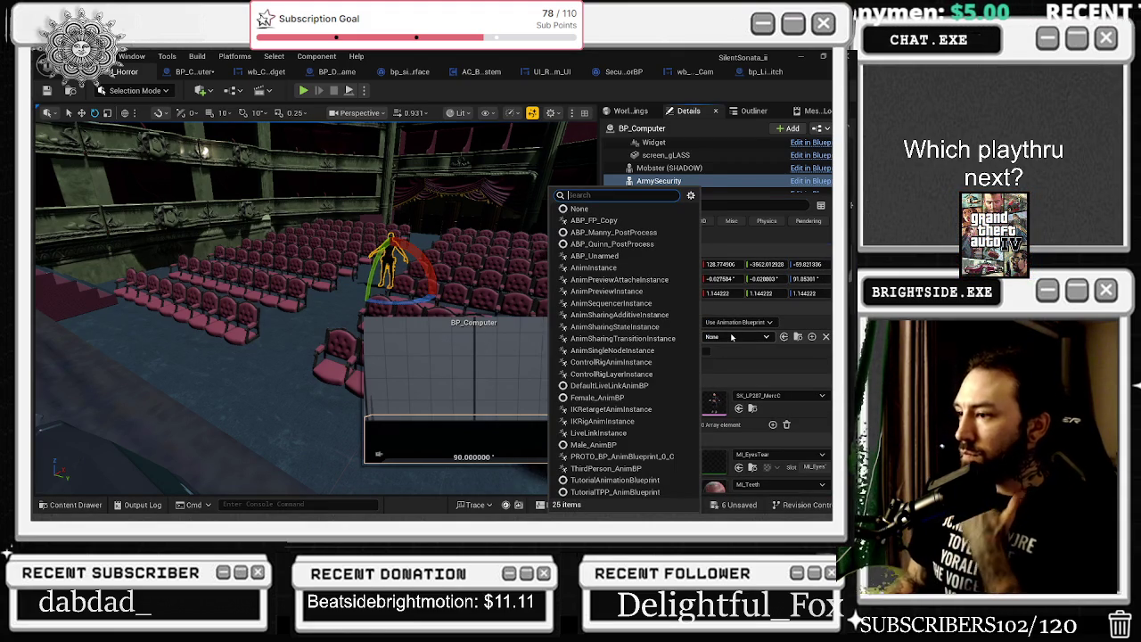
Switch ArmySecurity to single-animation mode playing the looping Anim_FemaleWalk_FM animation
left_click(733, 322)
left_click(736, 322)
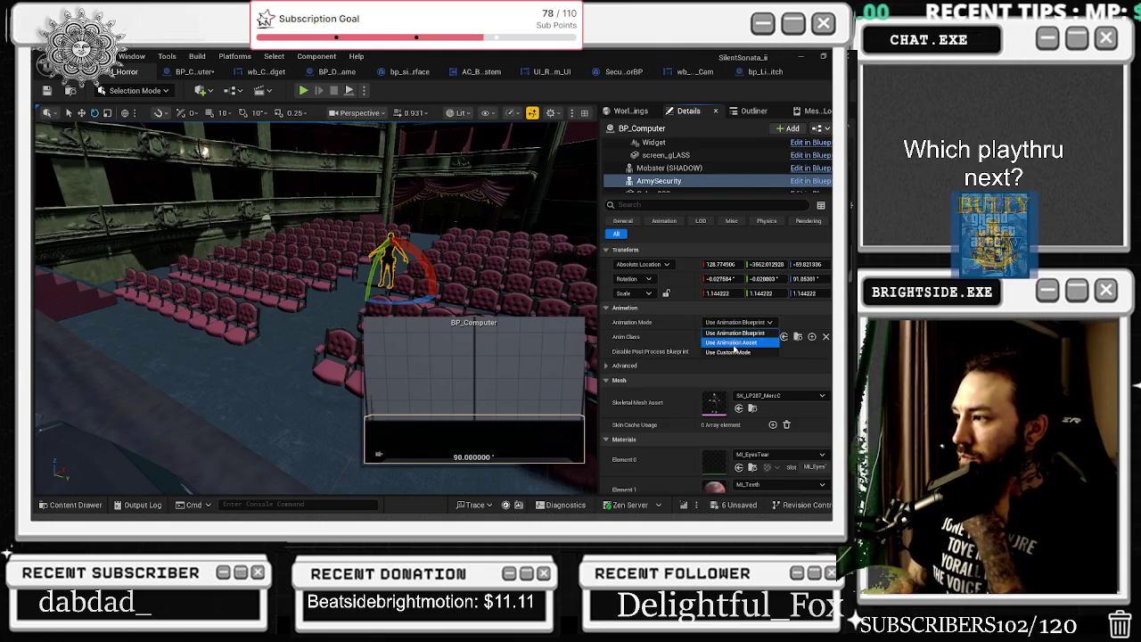
left_click(734, 341)
left_click(747, 339)
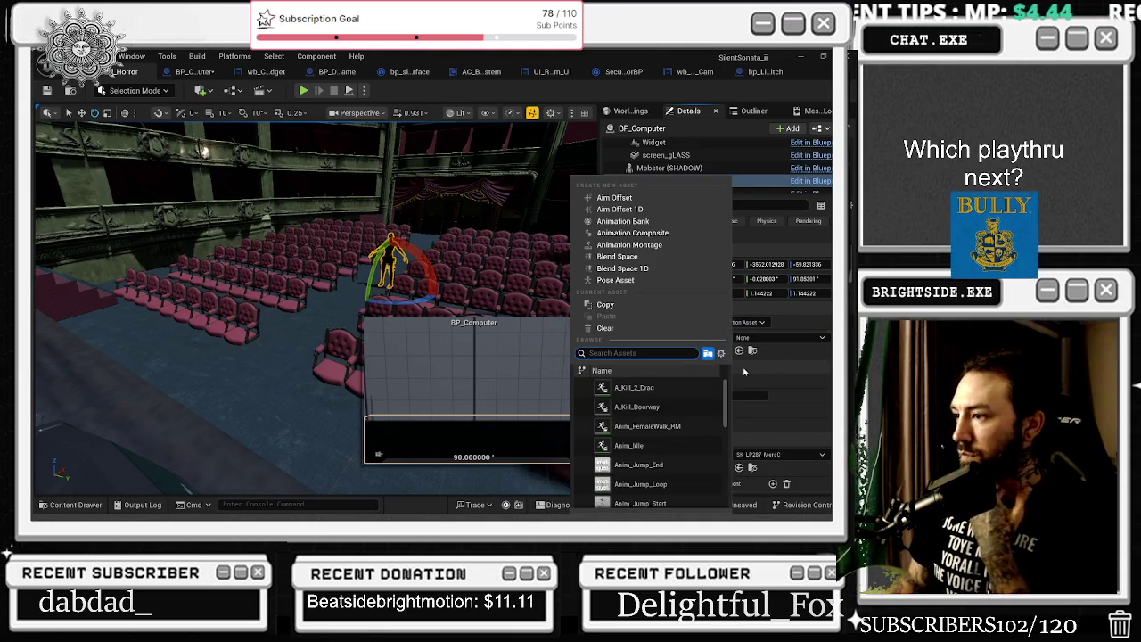
left_click(687, 428)
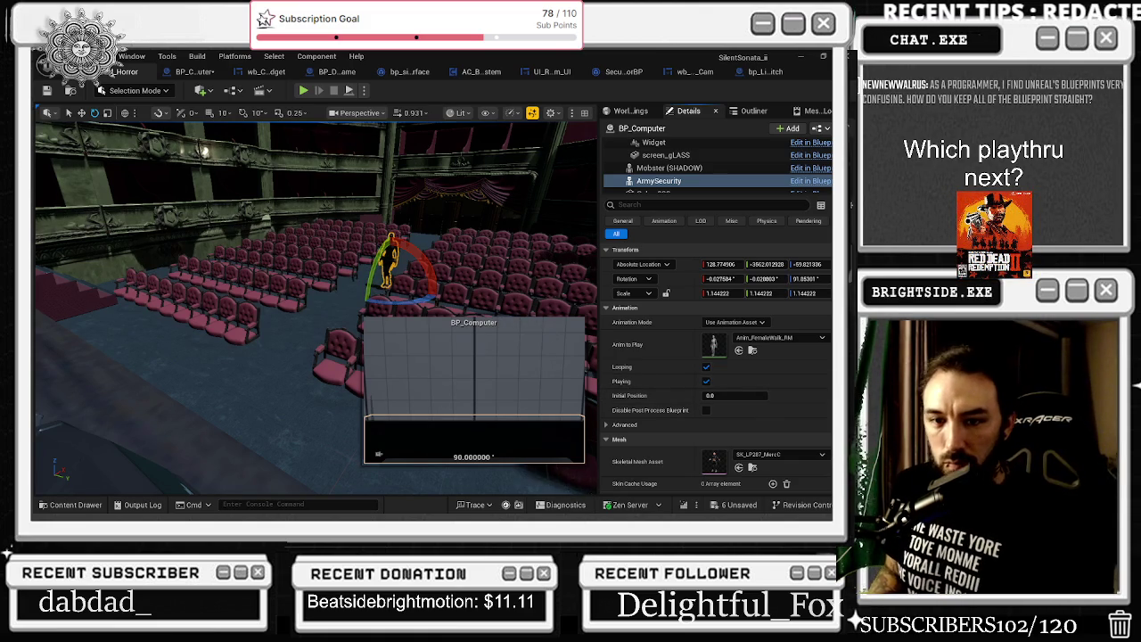
Save all six unsaved assets and capture a screenshot of ArmySecurity's transform values
left_click(740, 505)
left_click(501, 407)
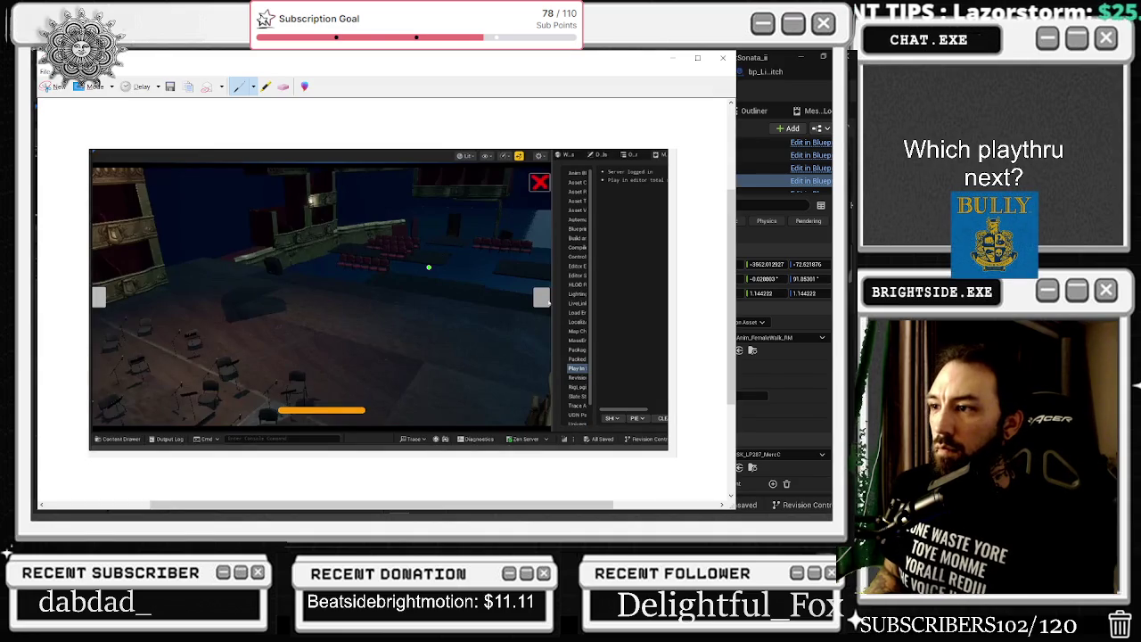
left_click(723, 58)
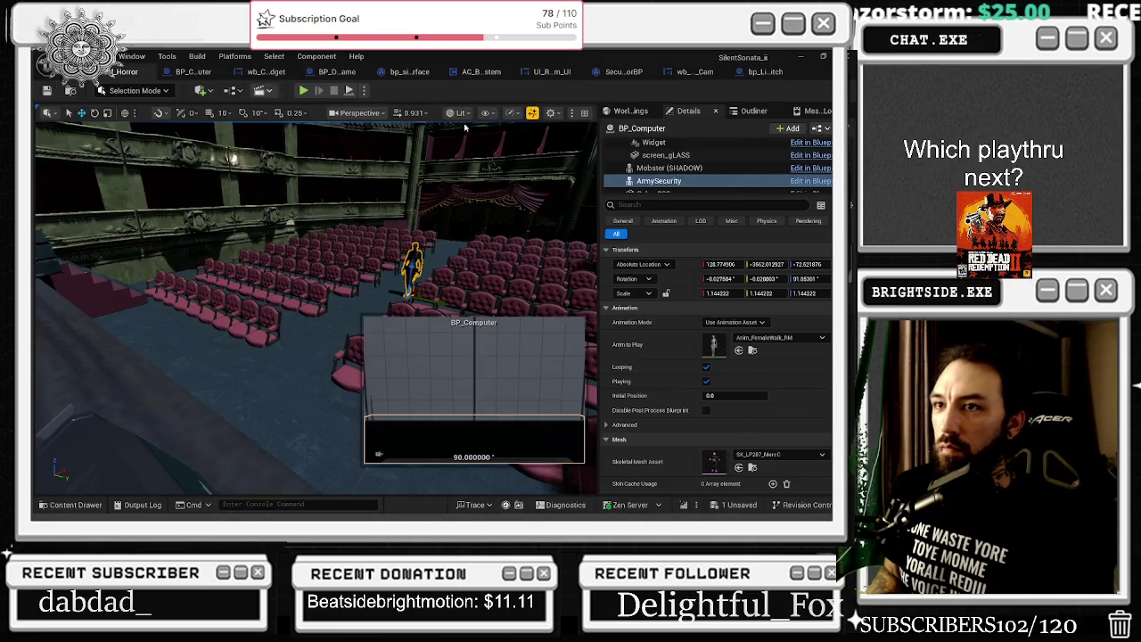
left_click_drag(605, 250, 827, 313)
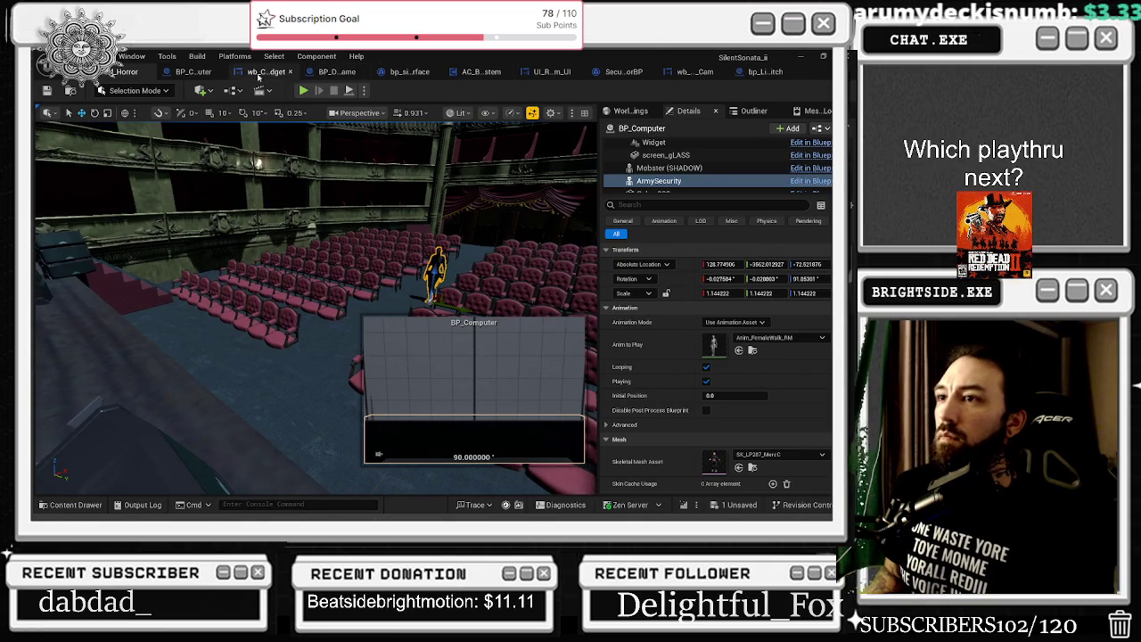
left_click(214, 75)
Enter ArmySecurity's location into Option 2, with Location X 128.75 and Y copied from the level
scroll(311, 188, "up", 2)
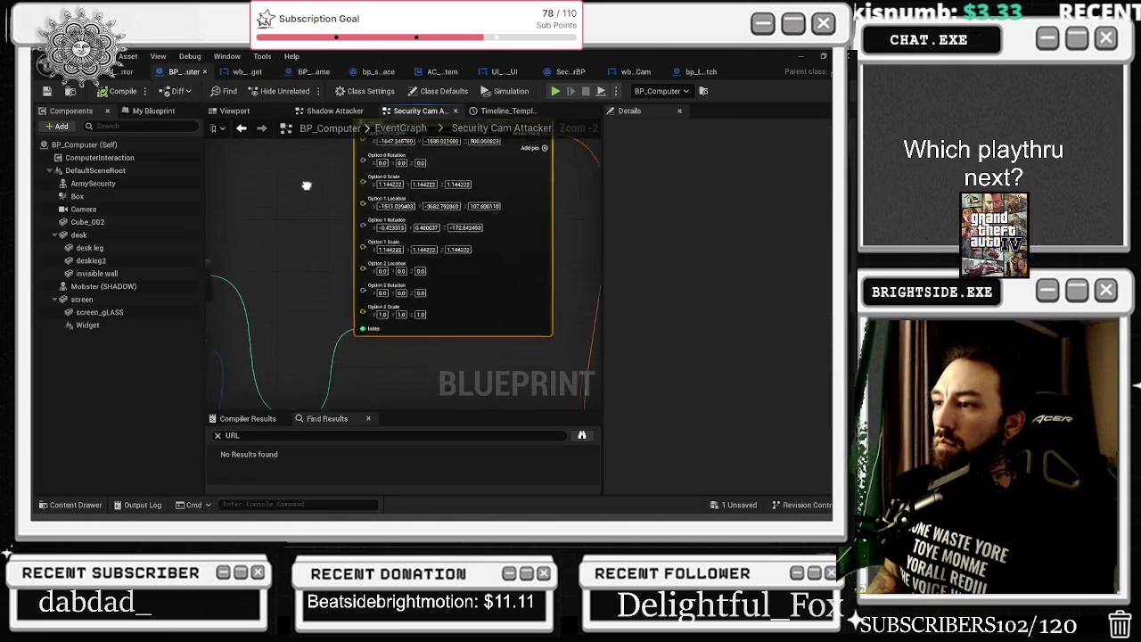
left_click(378, 262)
type("128")
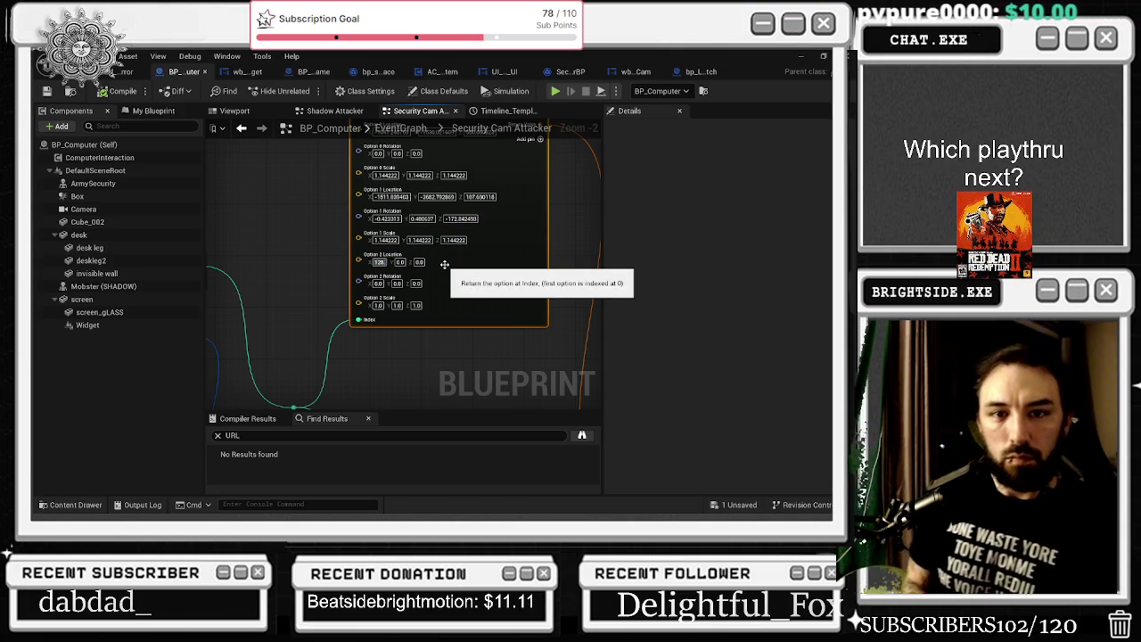
type(".75")
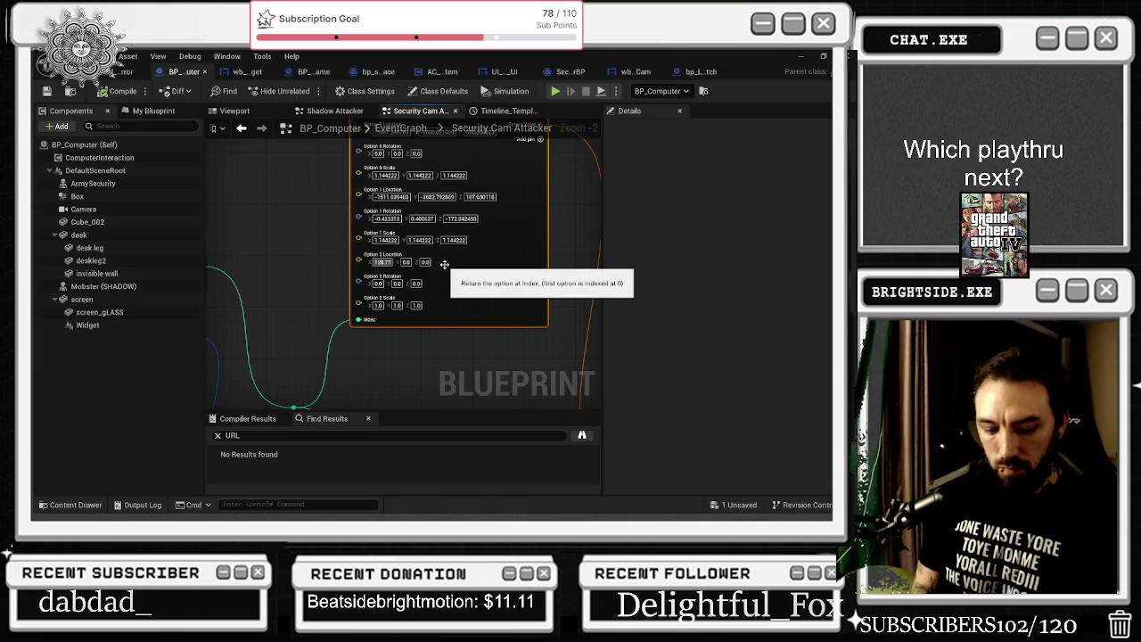
key("Return")
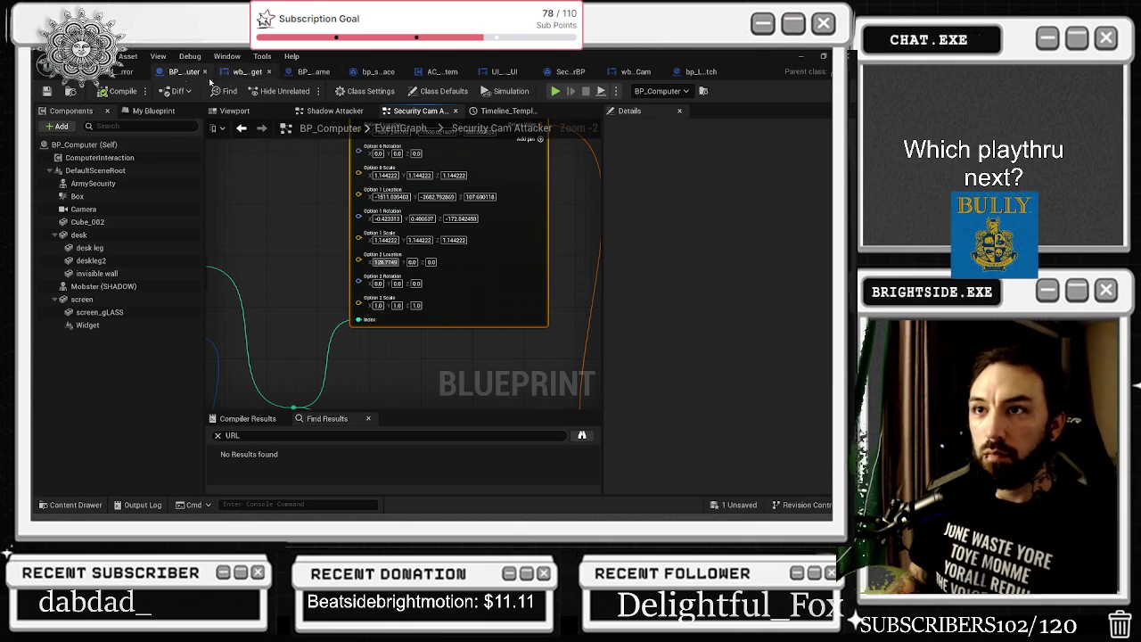
left_click(120, 75)
left_click(767, 264)
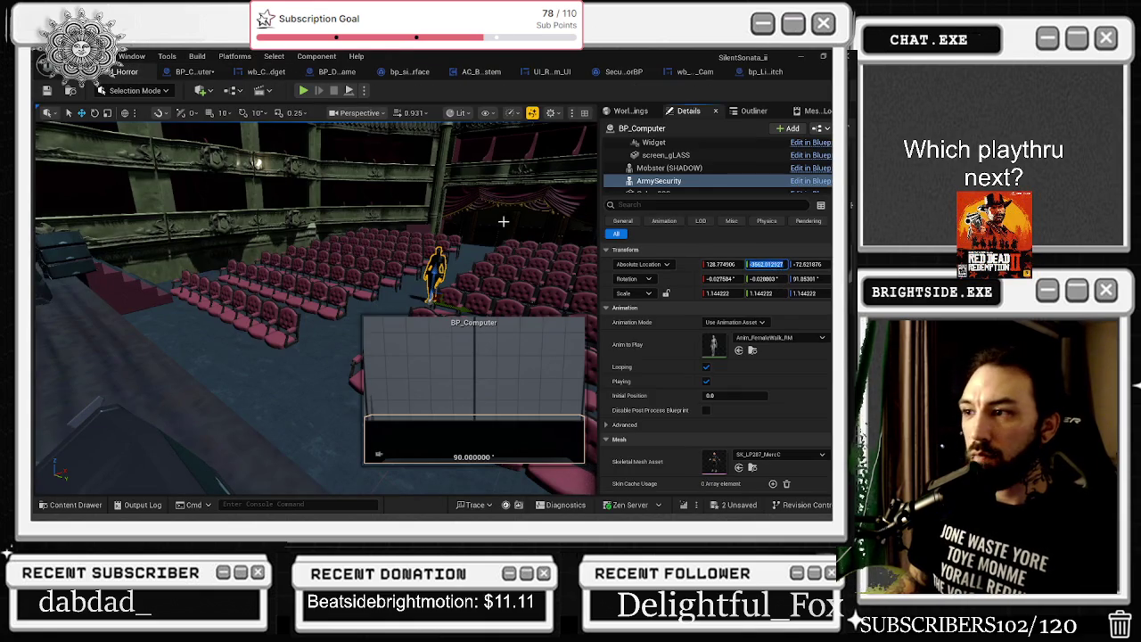
left_click(203, 71)
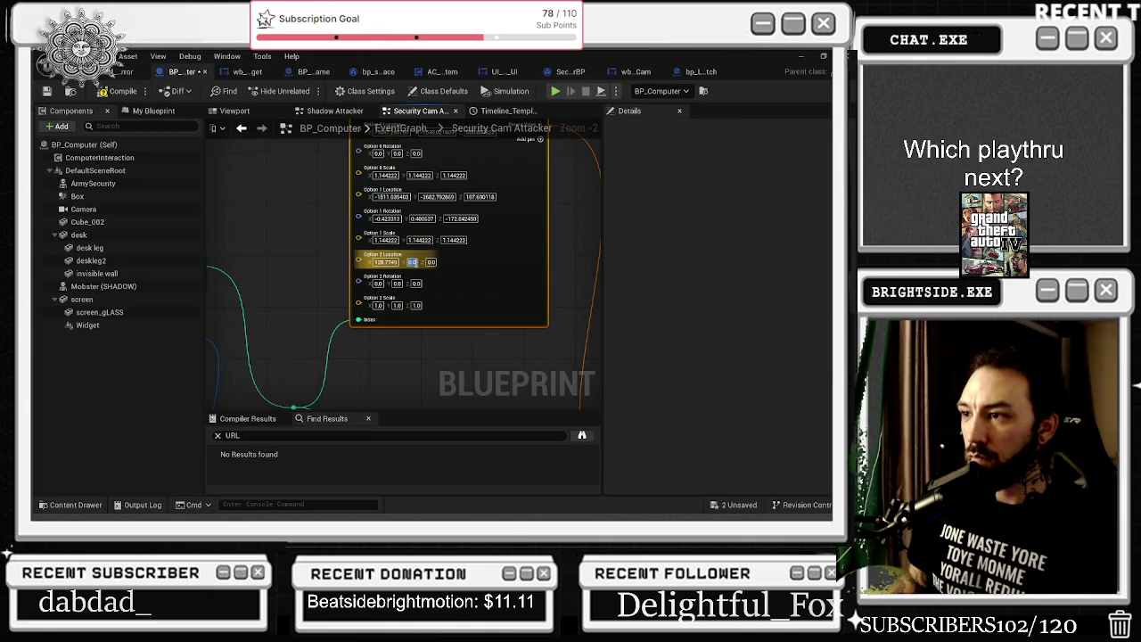
left_click(124, 71)
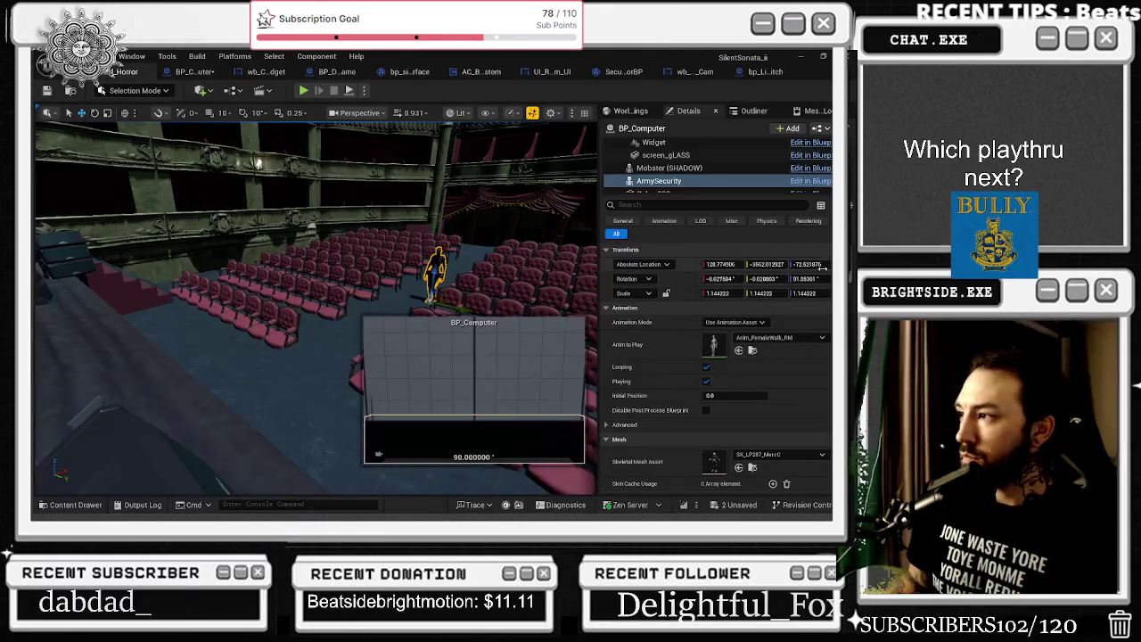
left_click(204, 71)
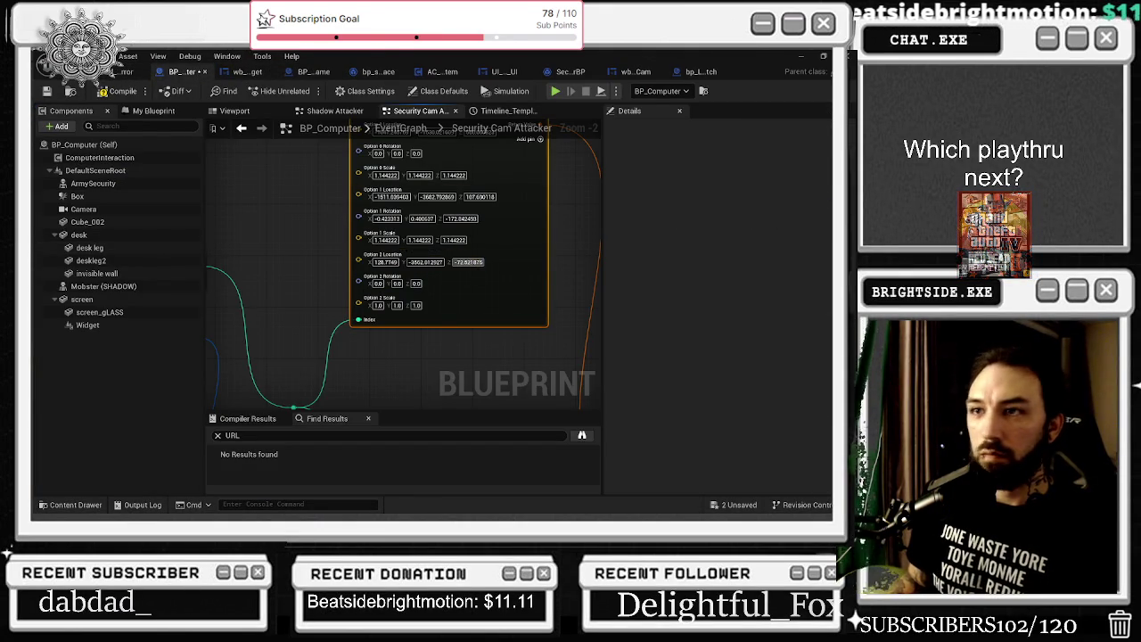
Copy ArmySecurity's rotation into Option 2 Rotation, including yaw 91.85301
left_click(115, 71)
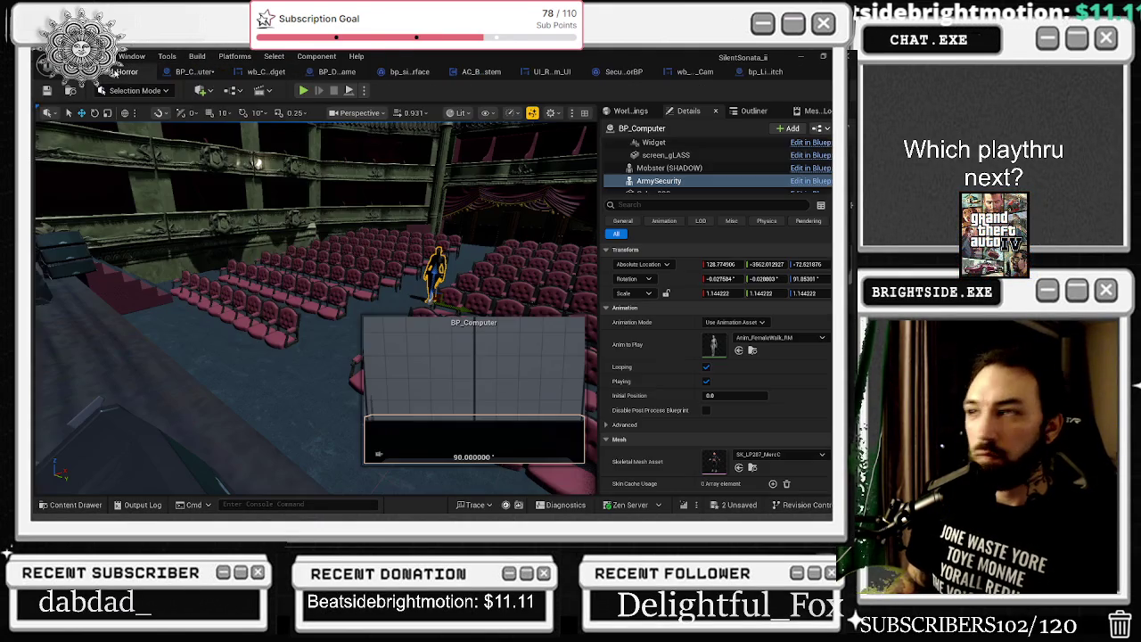
left_click(201, 71)
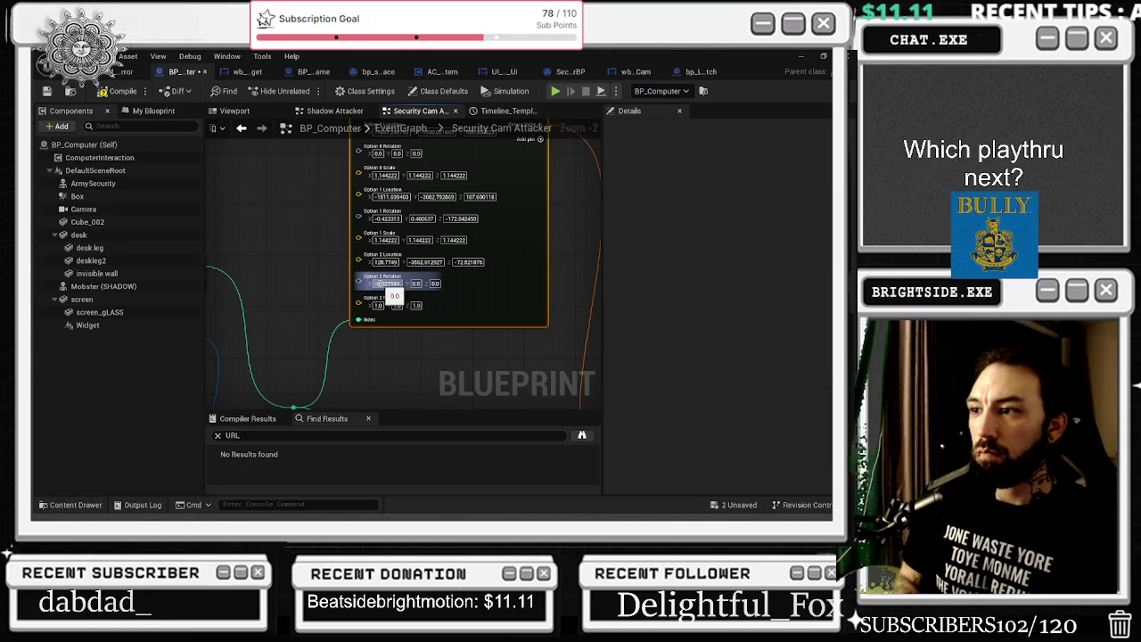
left_click(126, 71)
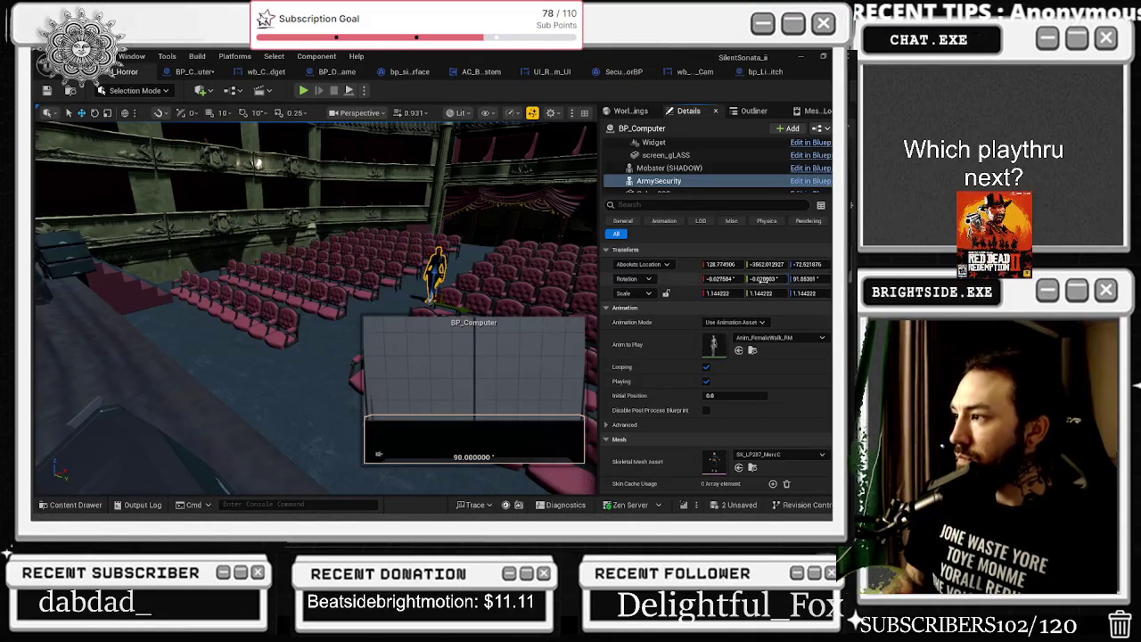
left_click(189, 71)
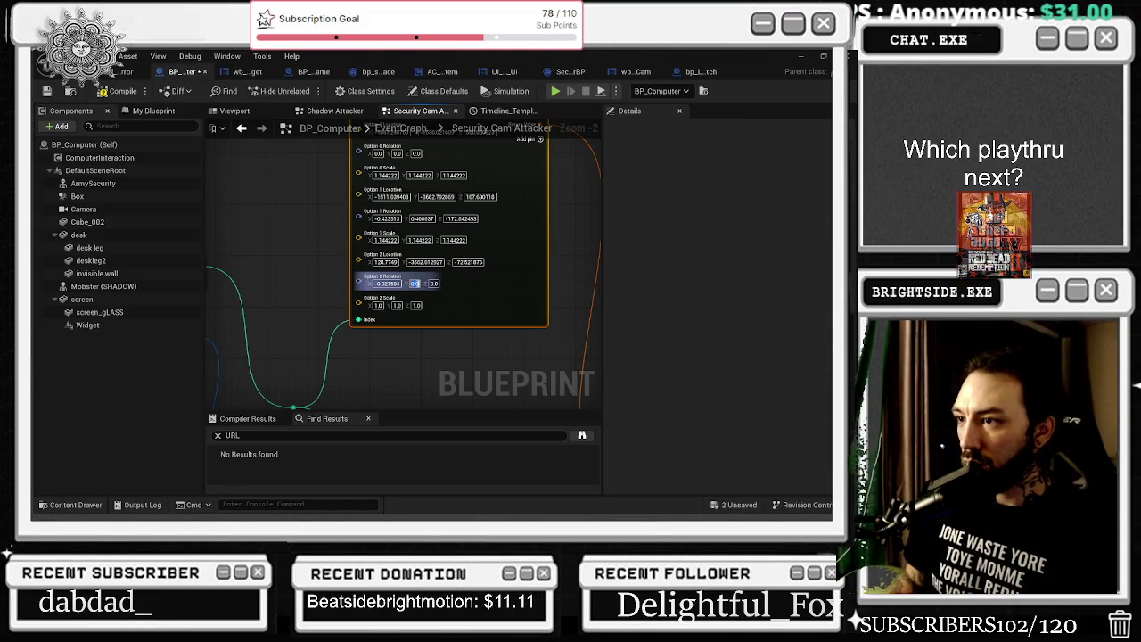
left_click(127, 71)
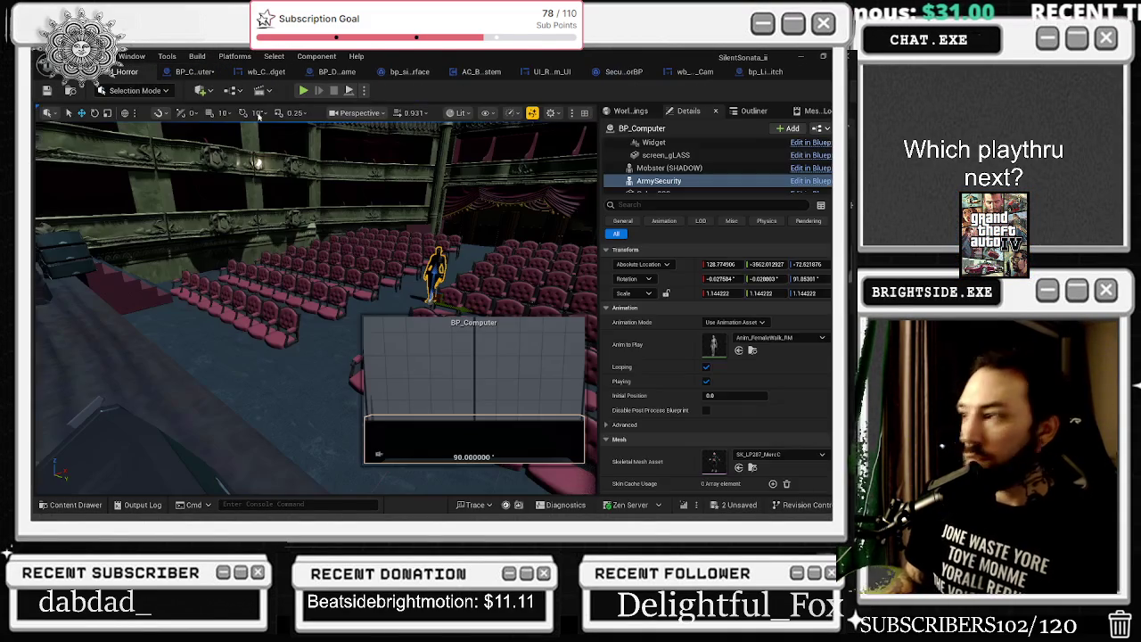
left_click(806, 278)
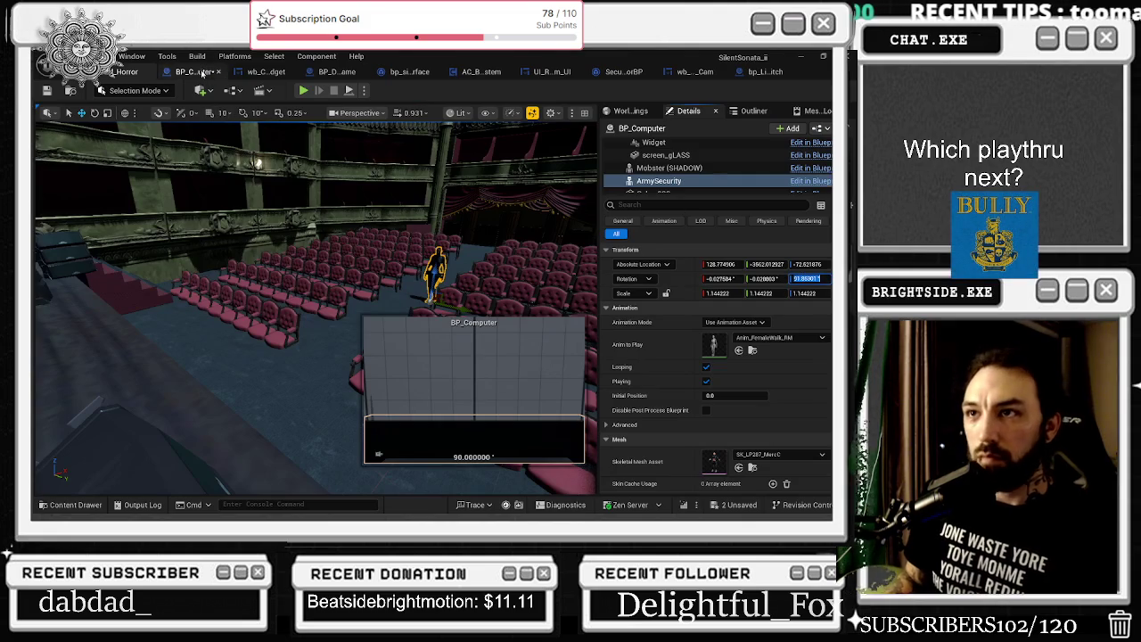
left_click(200, 72)
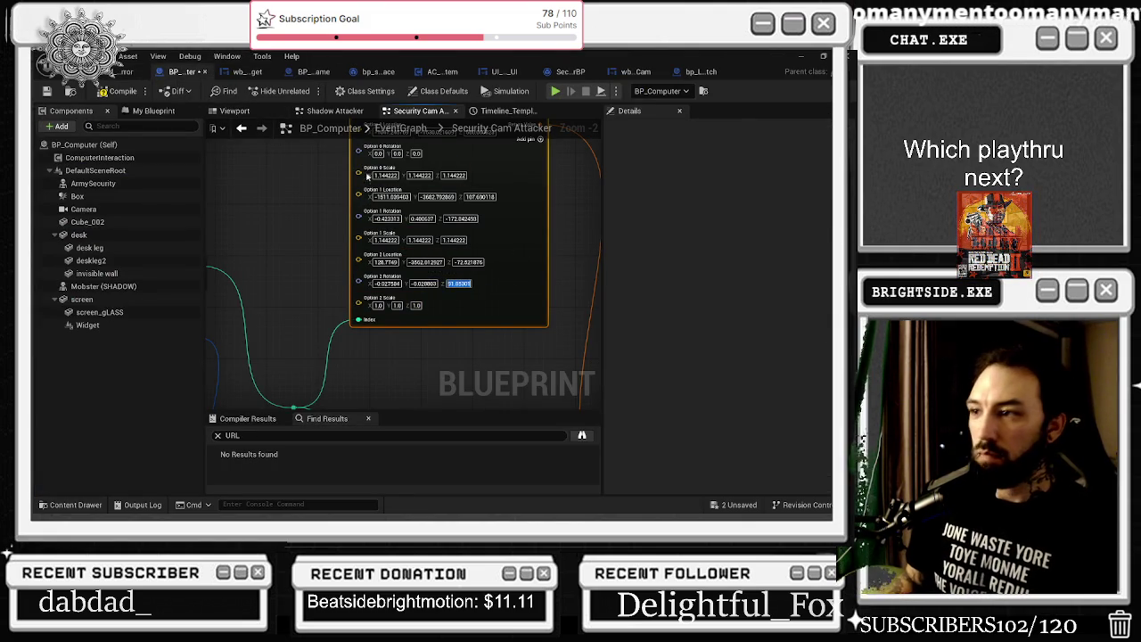
Set Option 2 Scale Y and Z to 1.144222 to match Scale X
left_click(116, 73)
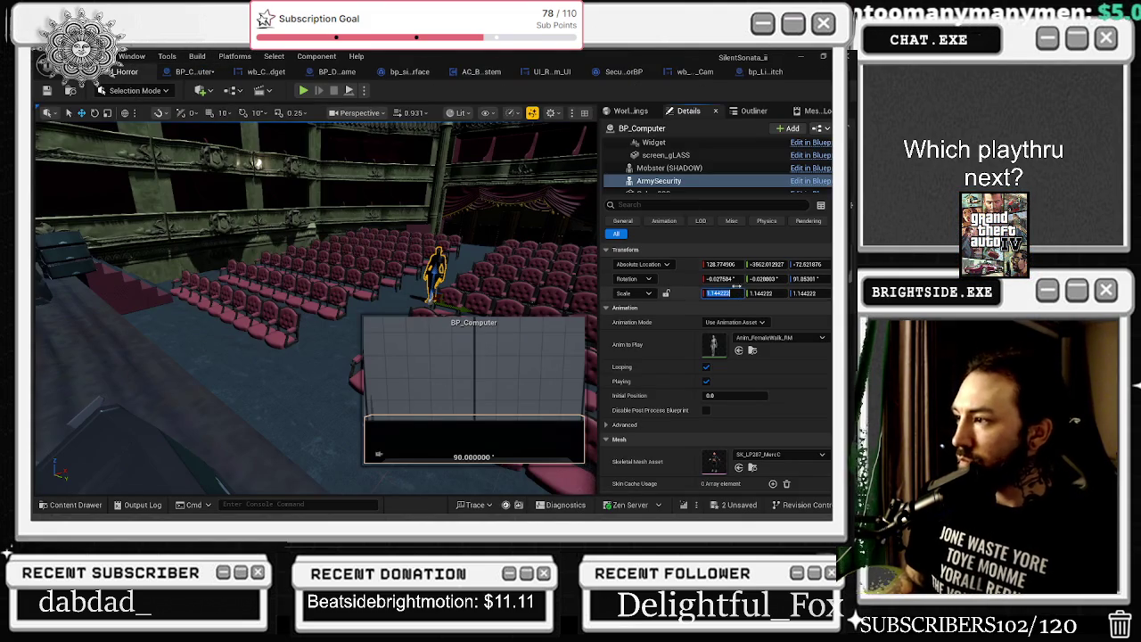
left_click(192, 72)
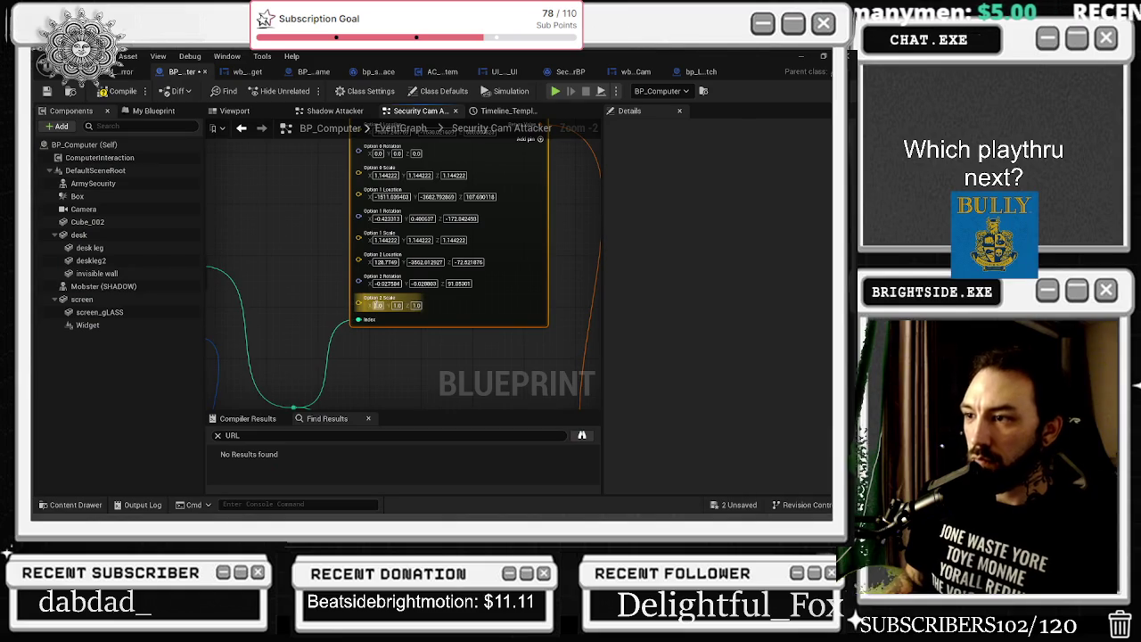
key("Tab")
type("1.144222")
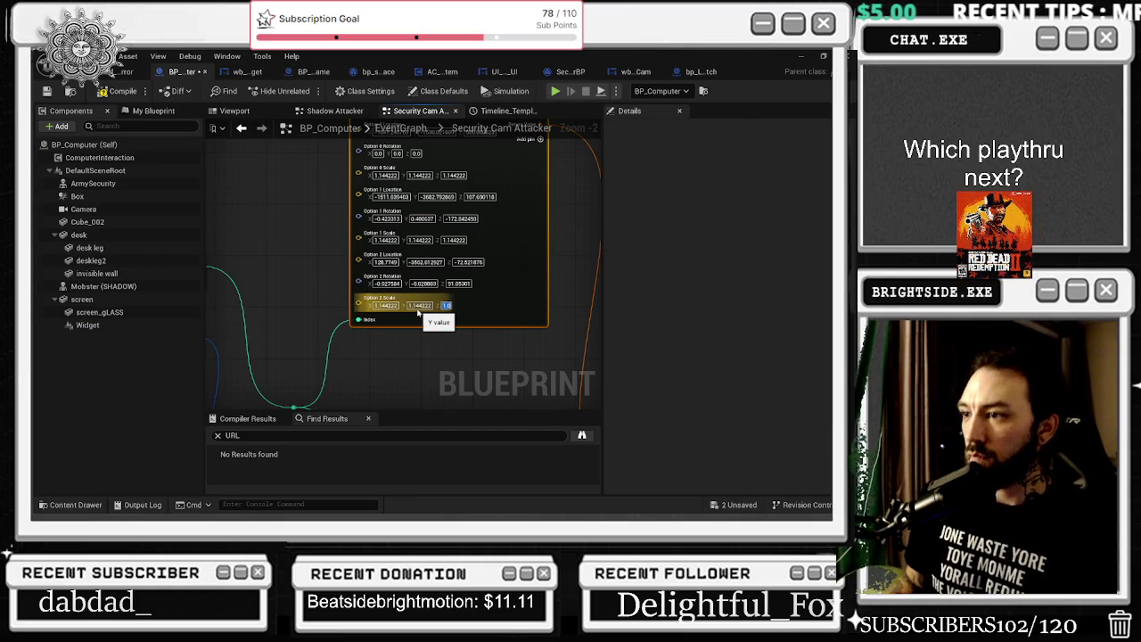
key("Tab")
type("1.144222")
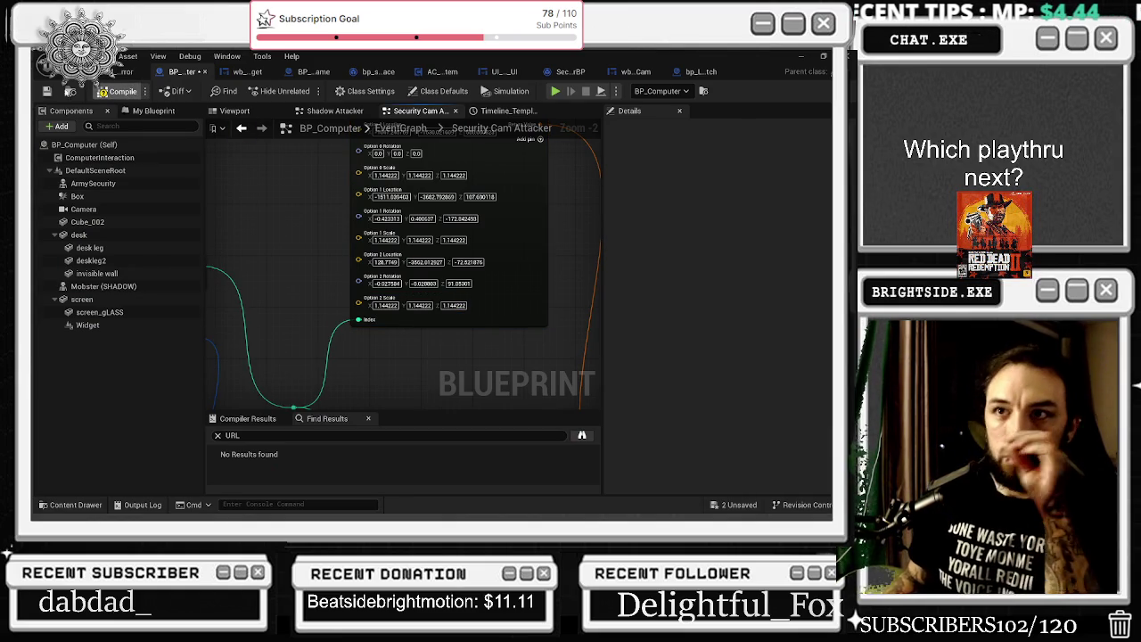
Add a third option pin to the animation Select node
mouse_move(336, 232)
left_mouse_down()
mouse_move(288, 295)
mouse_move(294, 171)
left_mouse_up()
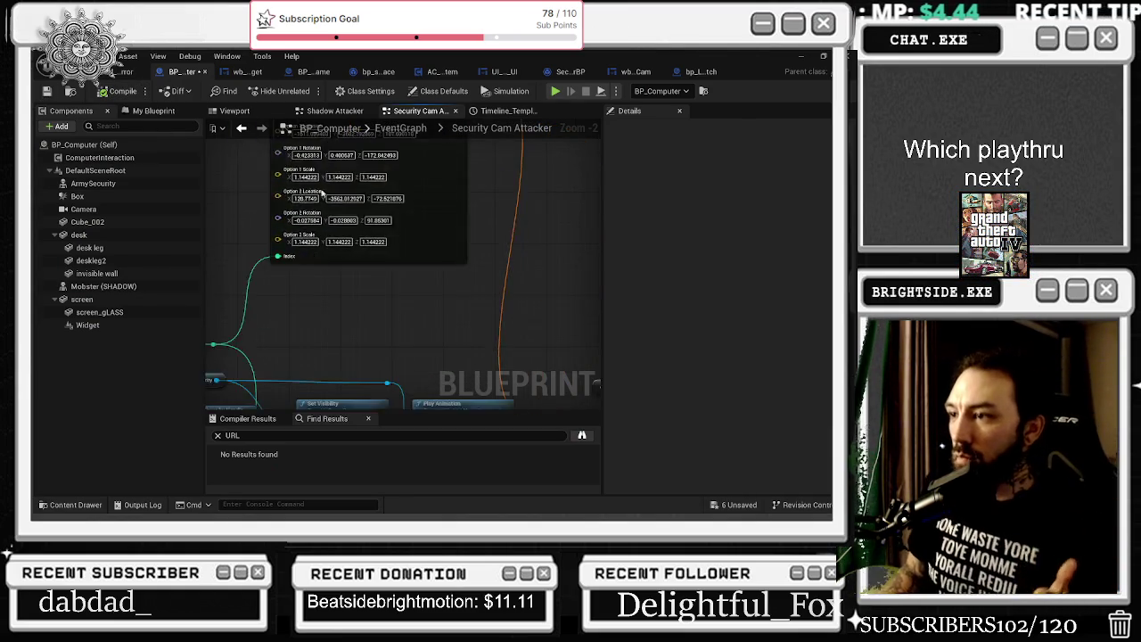
scroll(294, 174, "down", 2)
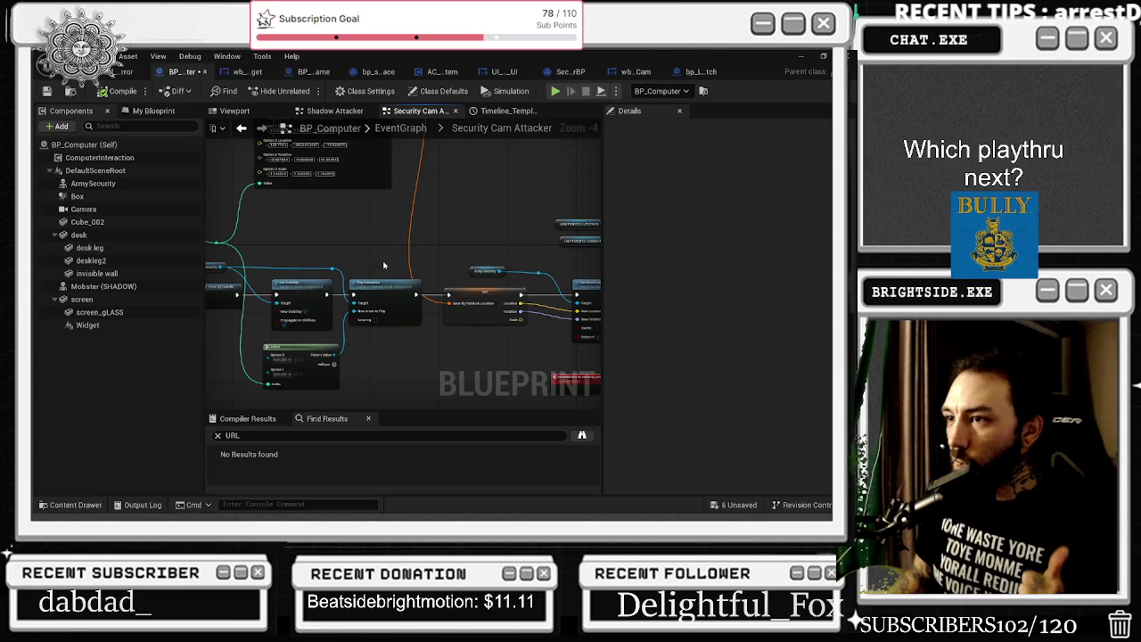
scroll(416, 284, "up", 1)
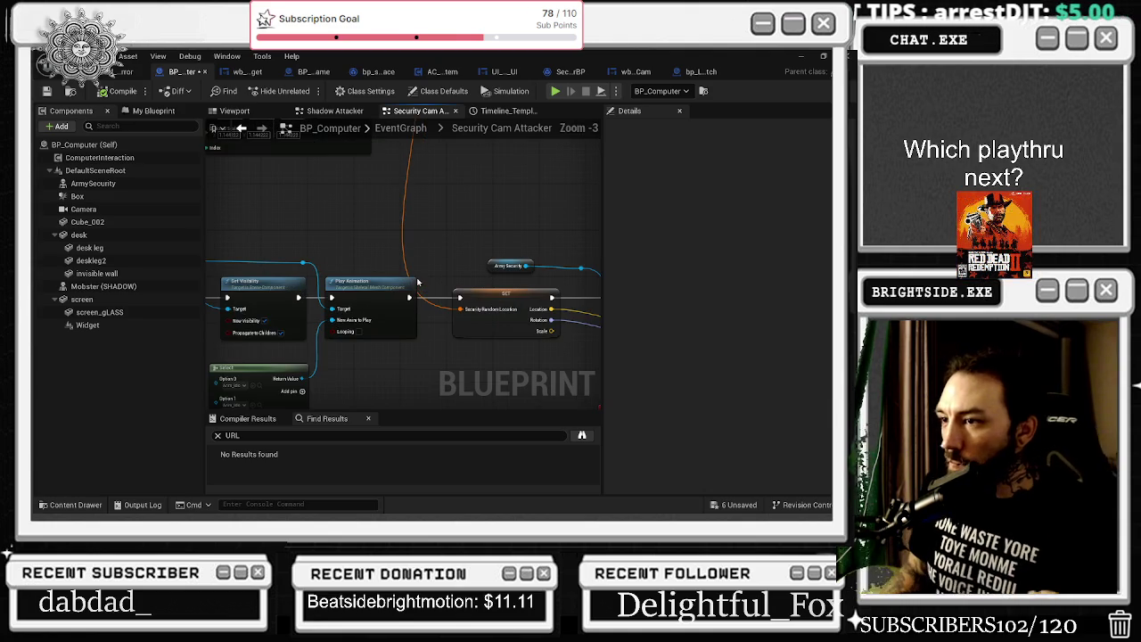
mouse_move(399, 253)
left_mouse_down()
mouse_move(520, 178)
mouse_move(592, 247)
mouse_move(618, 305)
left_mouse_up()
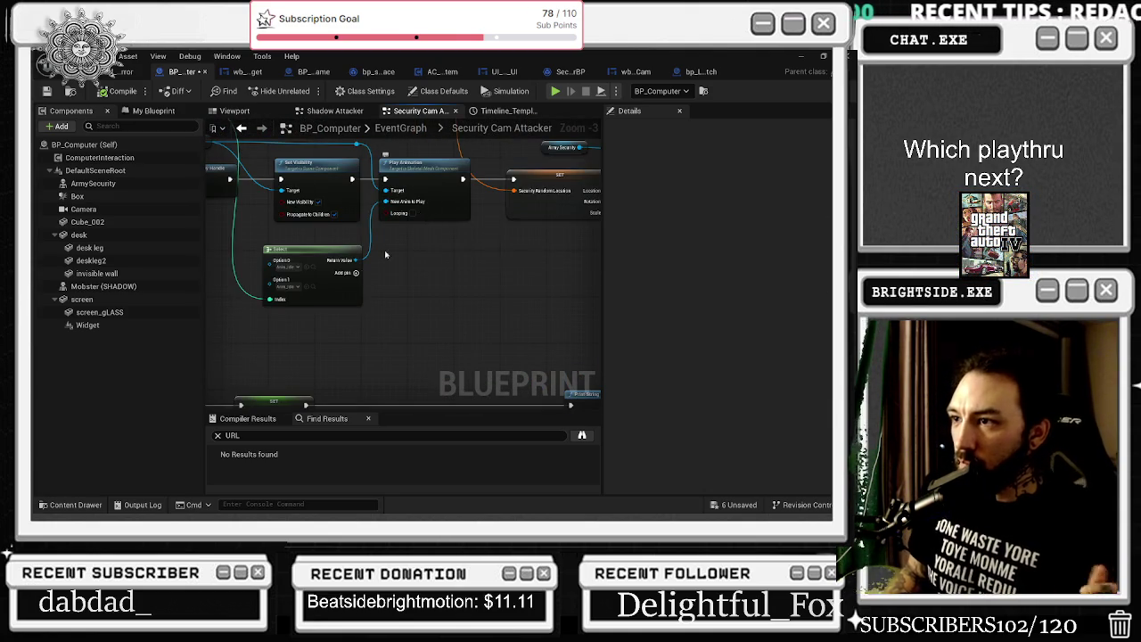
scroll(396, 254, "up", 2)
left_click(391, 252)
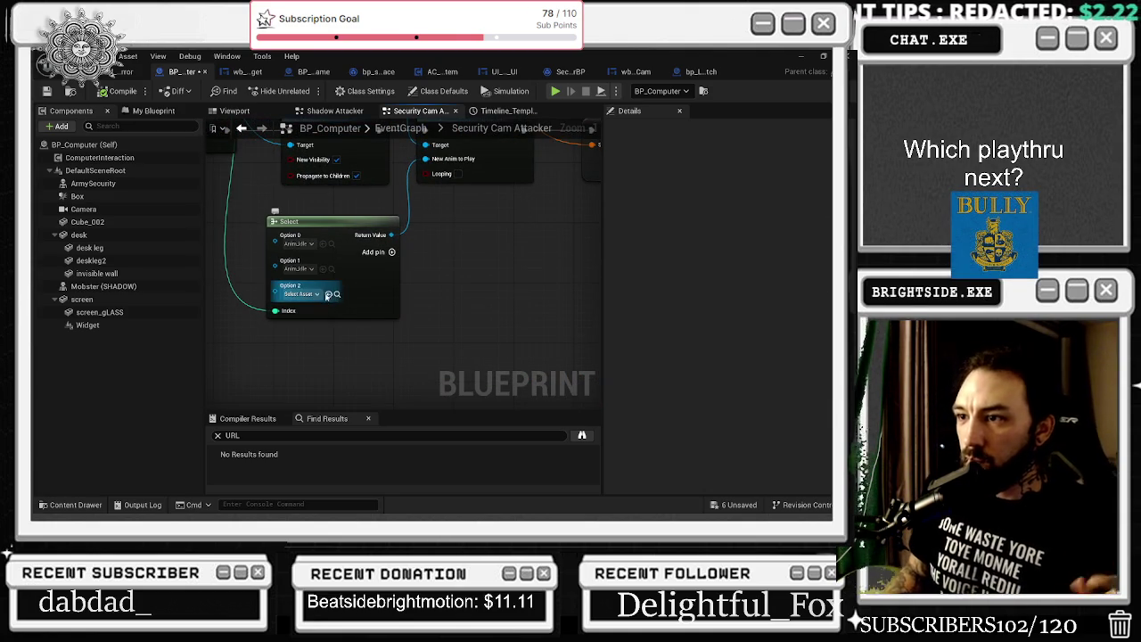
Assign ArmySecurity's female walk animation to the Select node's Option 2
left_click(130, 72)
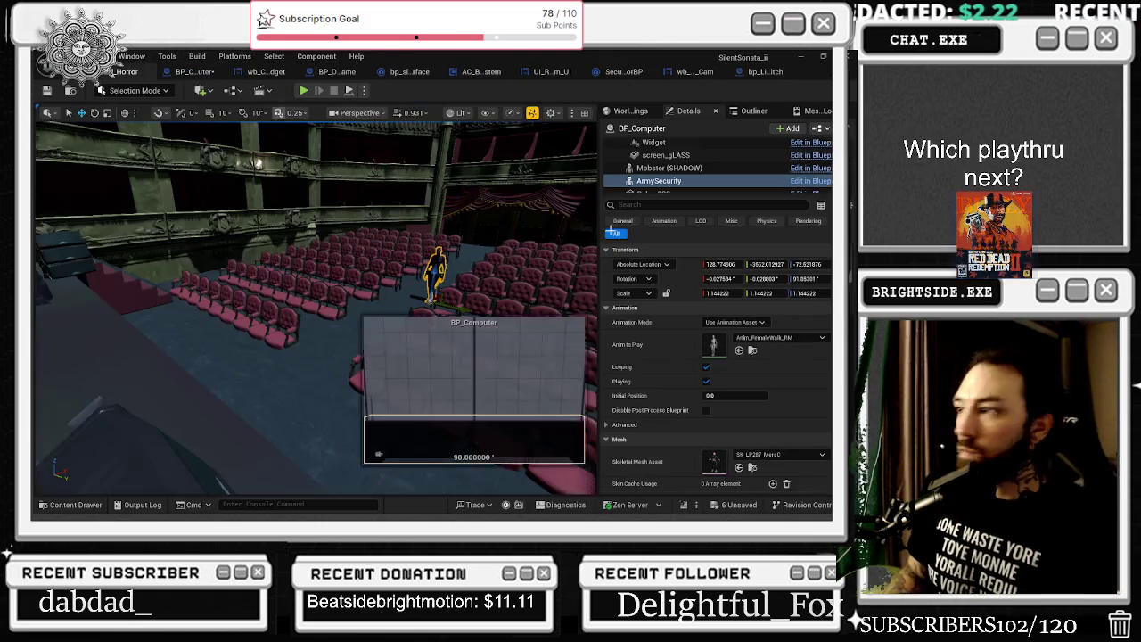
left_click(753, 350)
left_click(192, 72)
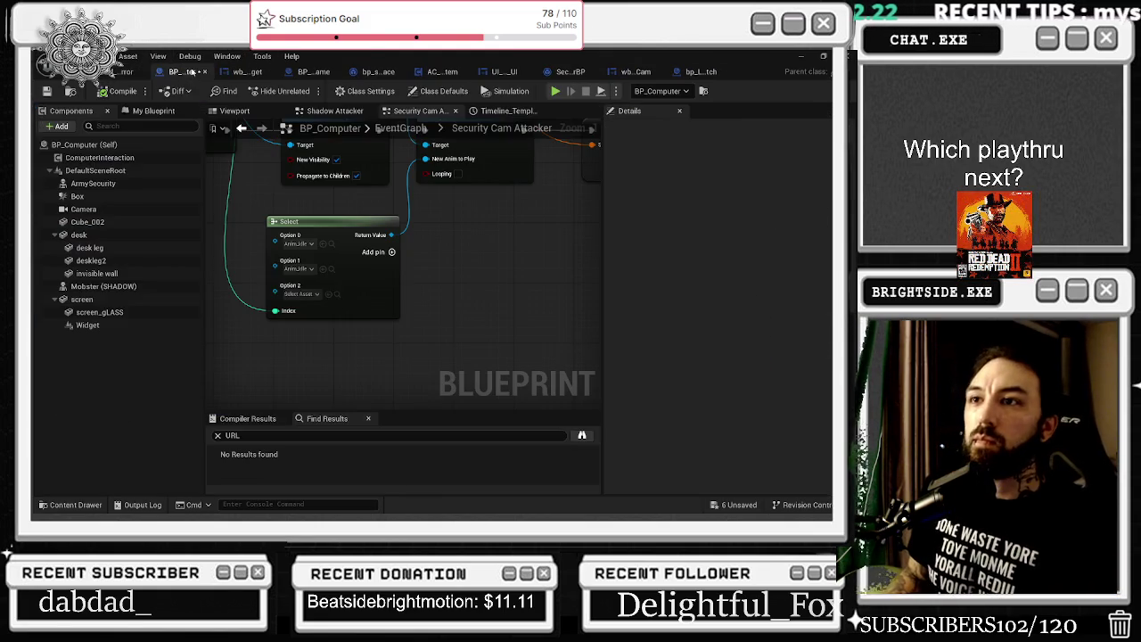
left_click(328, 294)
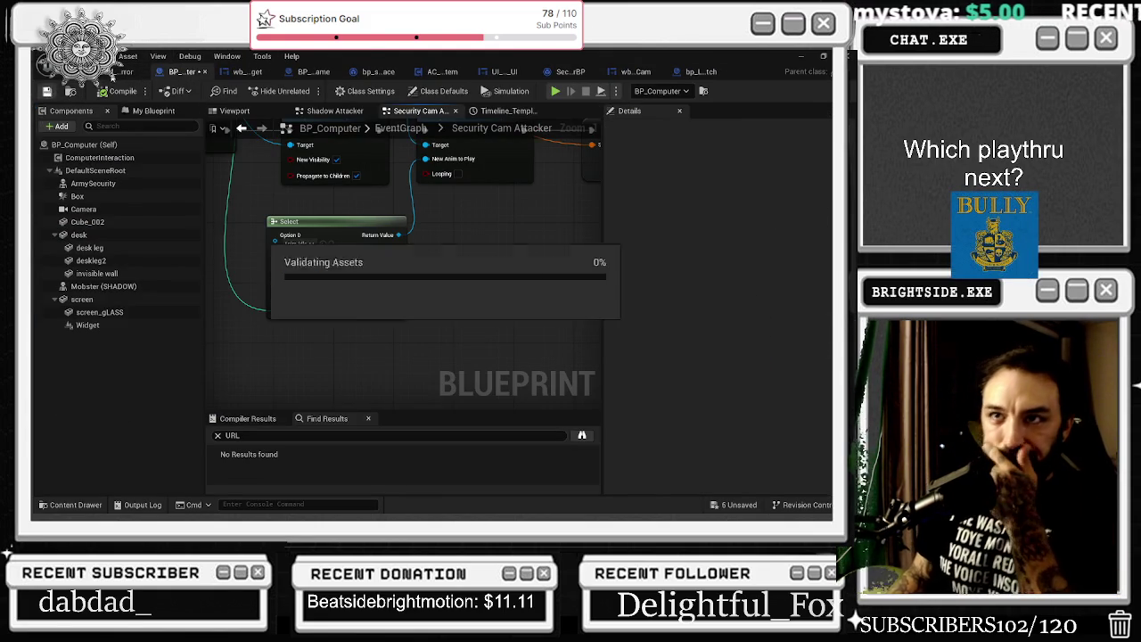
Save all the listed unsaved assets from the level editor
left_click(116, 72)
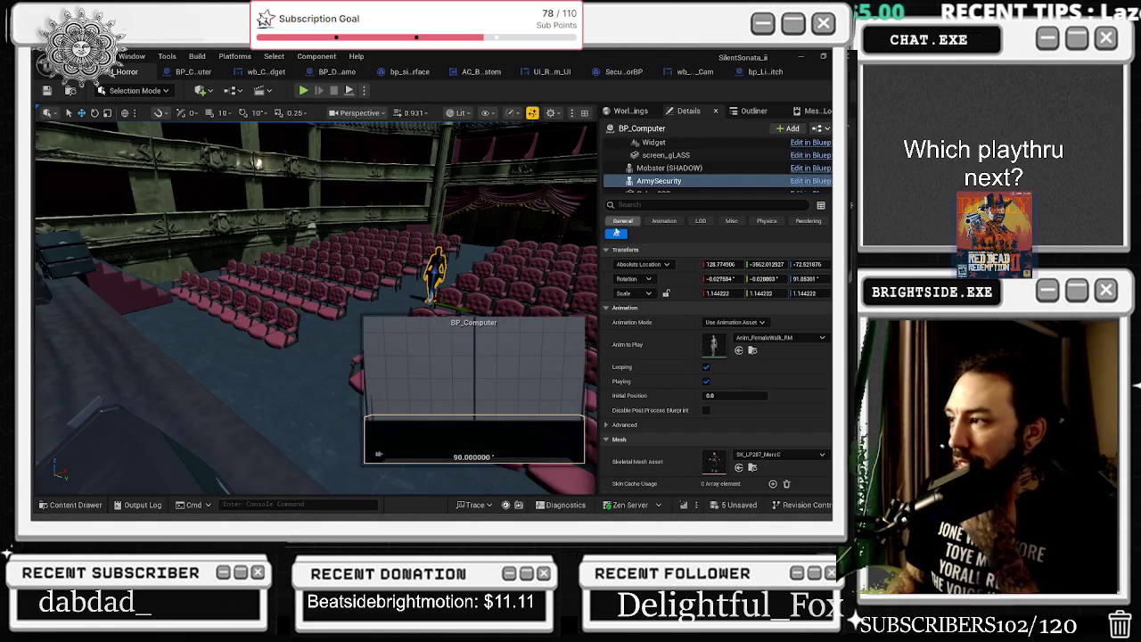
key("ctrl+s")
left_click(529, 408)
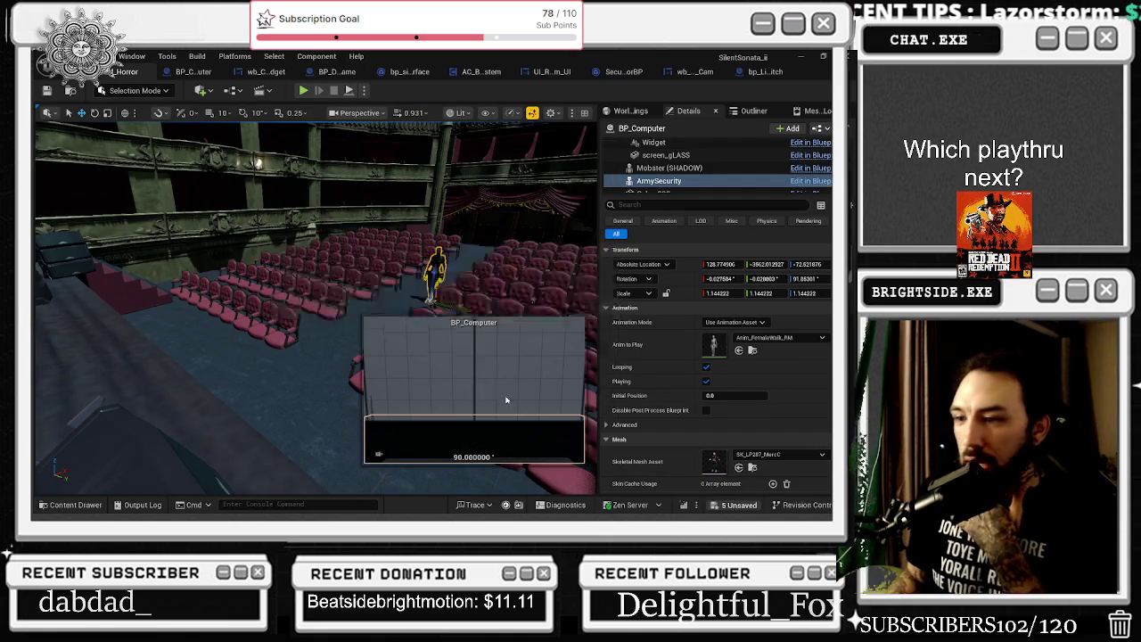
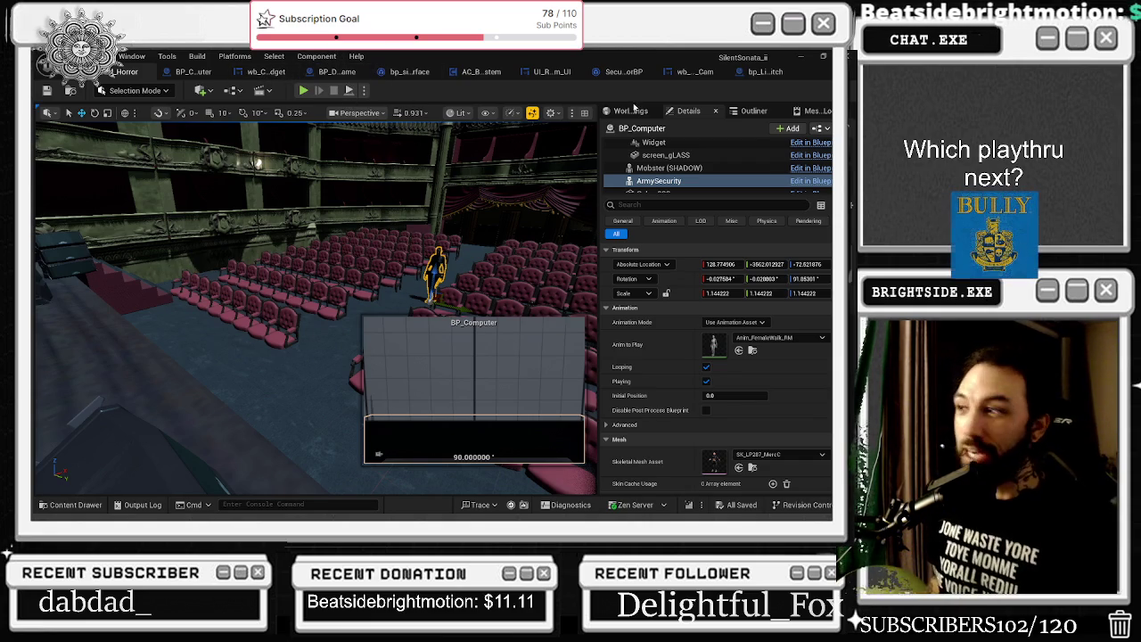
In bp_LightSwitch, move the reroute knots and their node slightly down, then view the whole graph
left_click(765, 72)
scroll(370, 256, "down", 3)
scroll(370, 256, "up", 5)
left_click_drag(347, 225, 479, 318)
mouse_move(487, 254)
left_mouse_down()
mouse_move(492, 278)
mouse_move(472, 296)
left_mouse_up()
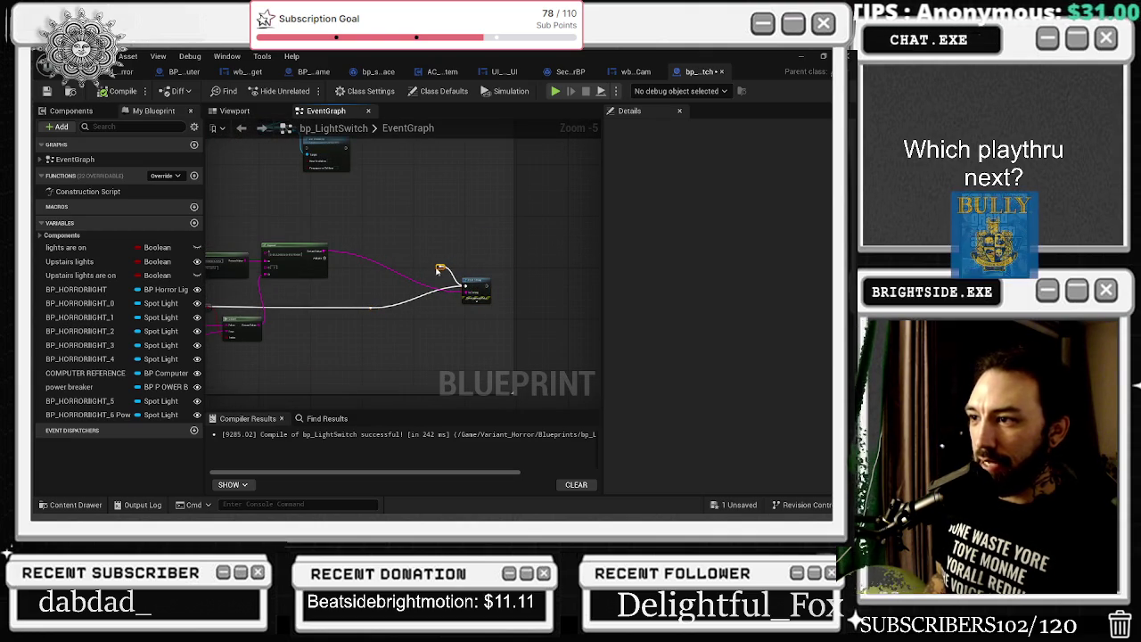
scroll(400, 247, "down", 7)
mouse_move(400, 247)
left_mouse_down()
mouse_move(420, 364)
mouse_move(415, 292)
left_mouse_up()
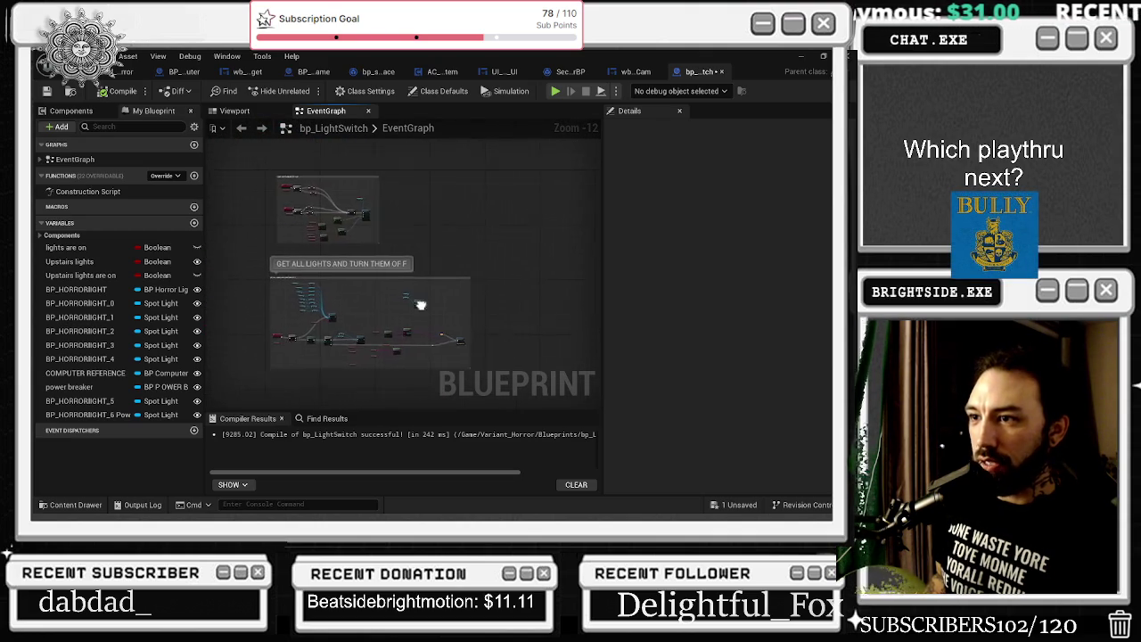
Check the wb_Security_Cam graph, then compile Security_check_DirectorBP
left_click(636, 72)
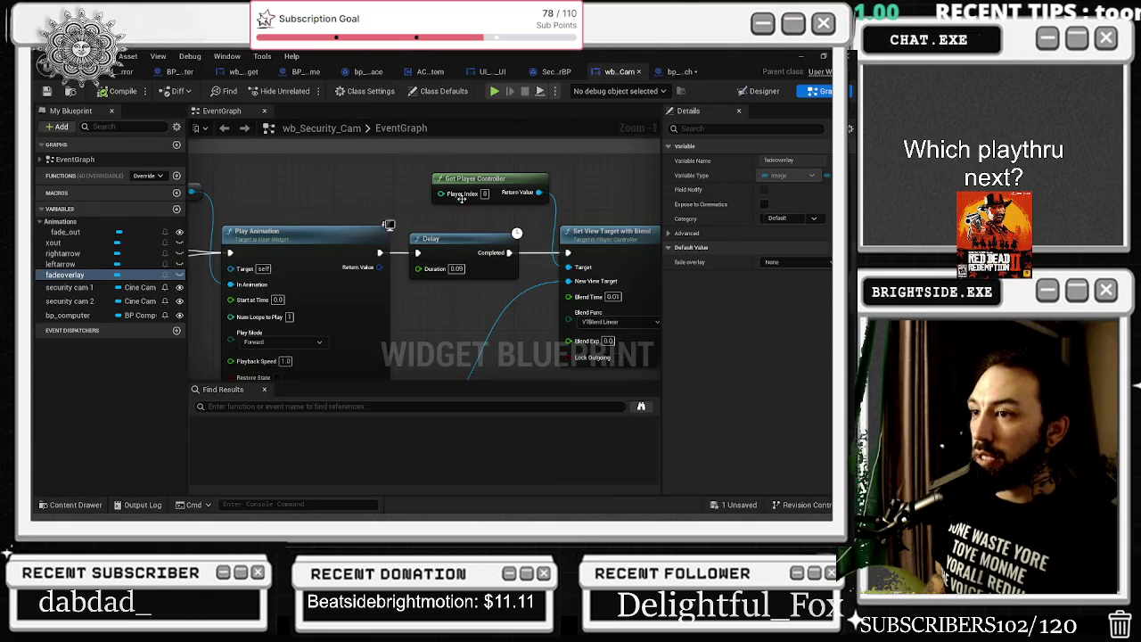
scroll(470, 205, "down", 10)
scroll(516, 226, "up", 3)
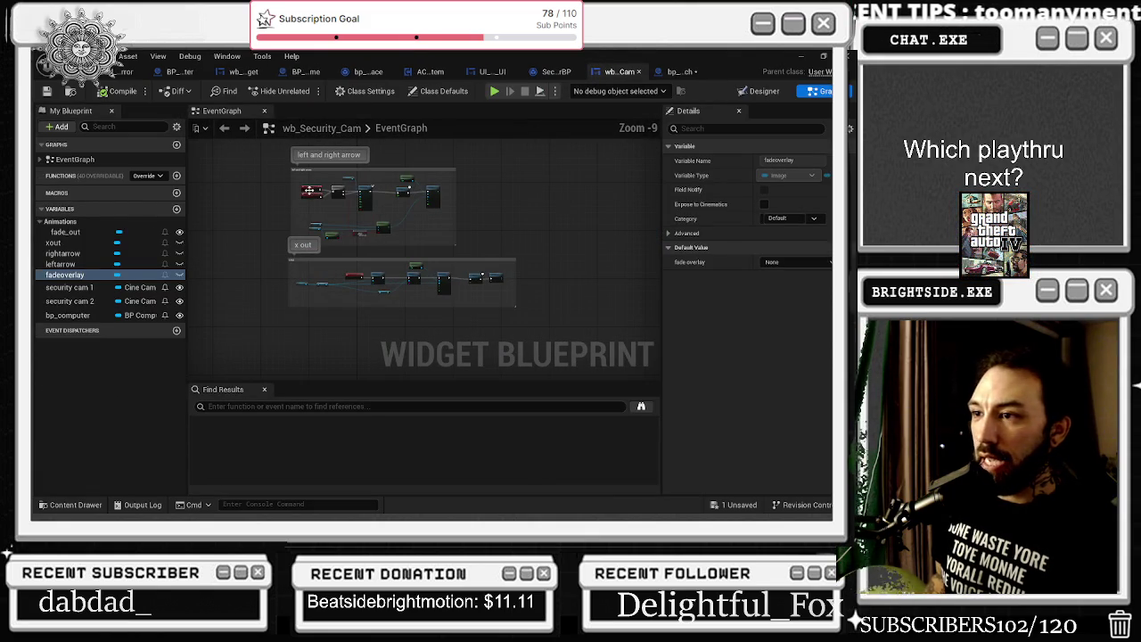
left_click(556, 72)
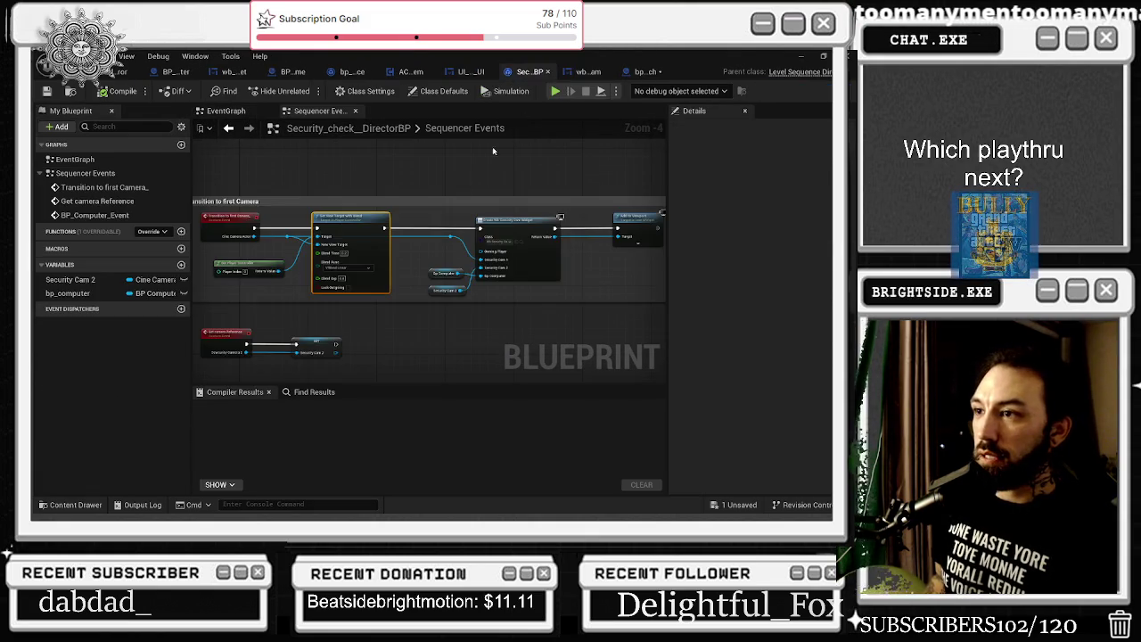
left_click(387, 200)
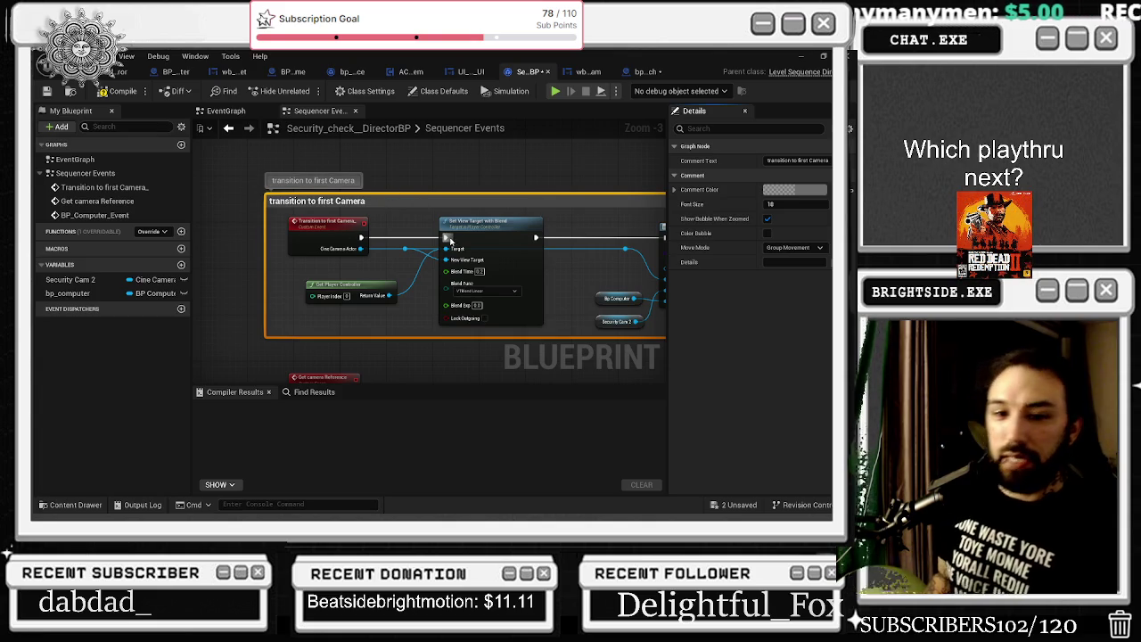
left_click(118, 91)
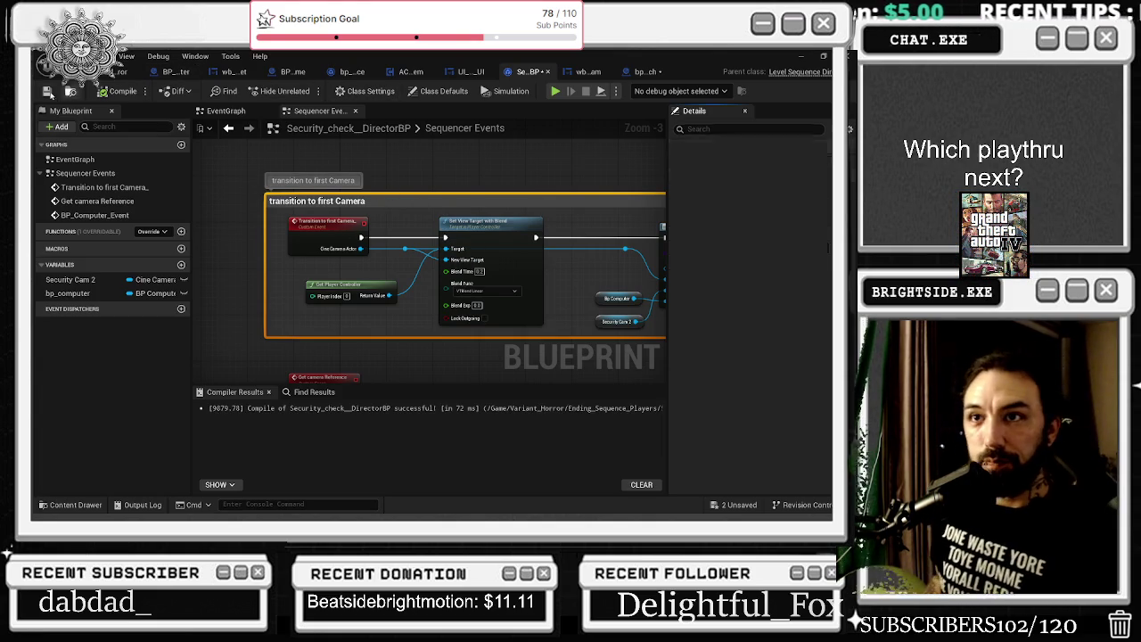
Look over the UI_Reset_Modem_UI and AC_BuildingSystem graphs, ending on bp_silentSonataInterface's event graph
left_click(471, 72)
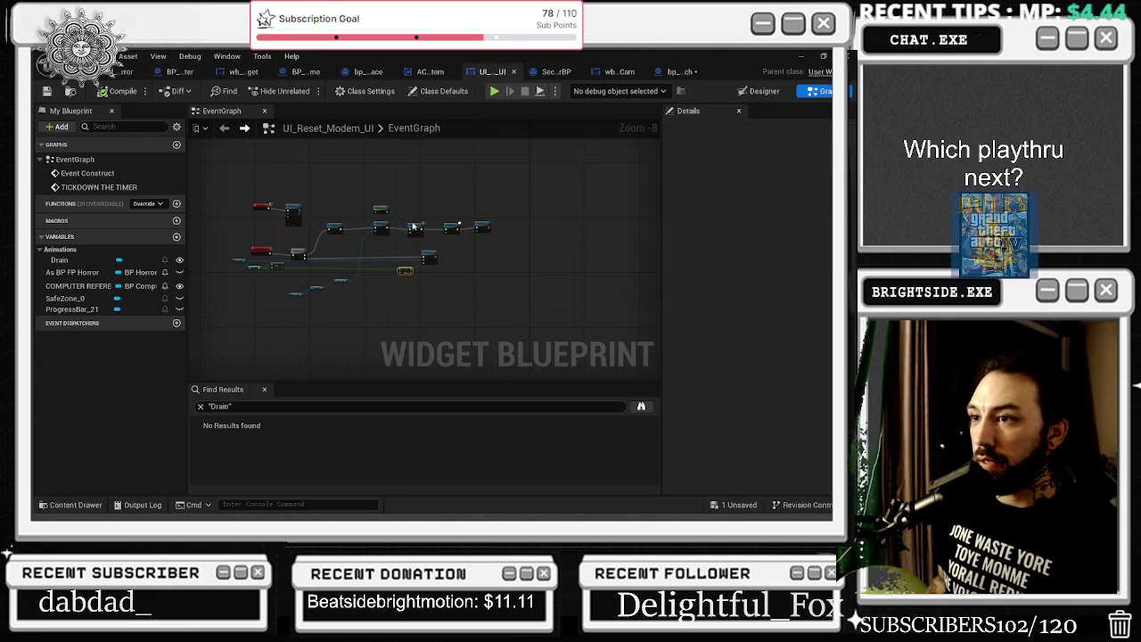
scroll(354, 235, "up", 4)
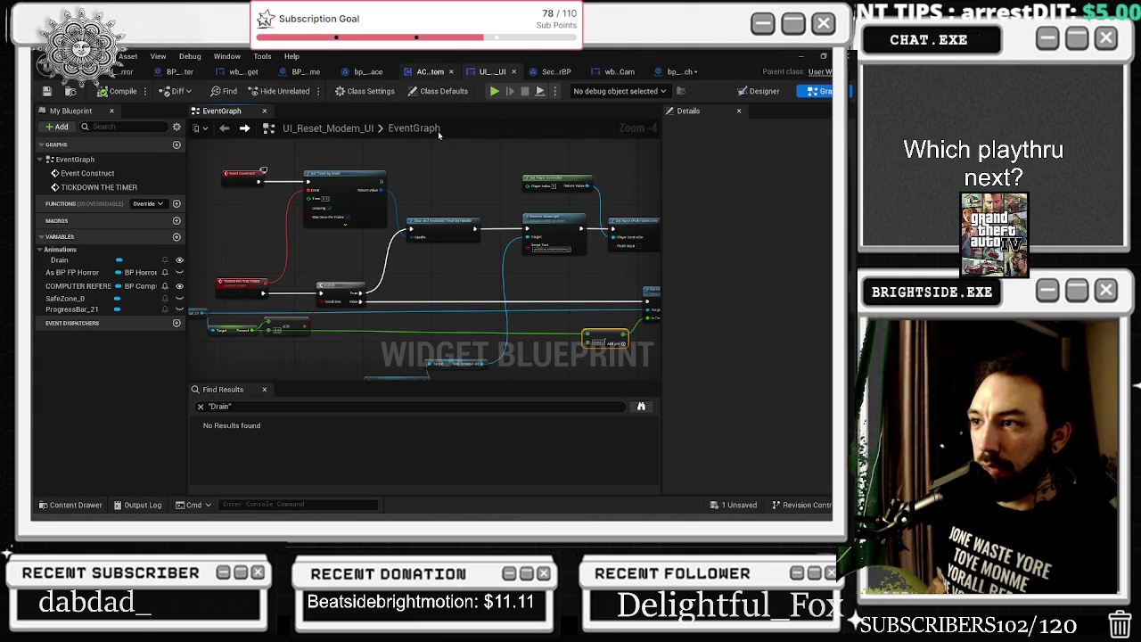
left_click(428, 72)
scroll(430, 207, "down", 9)
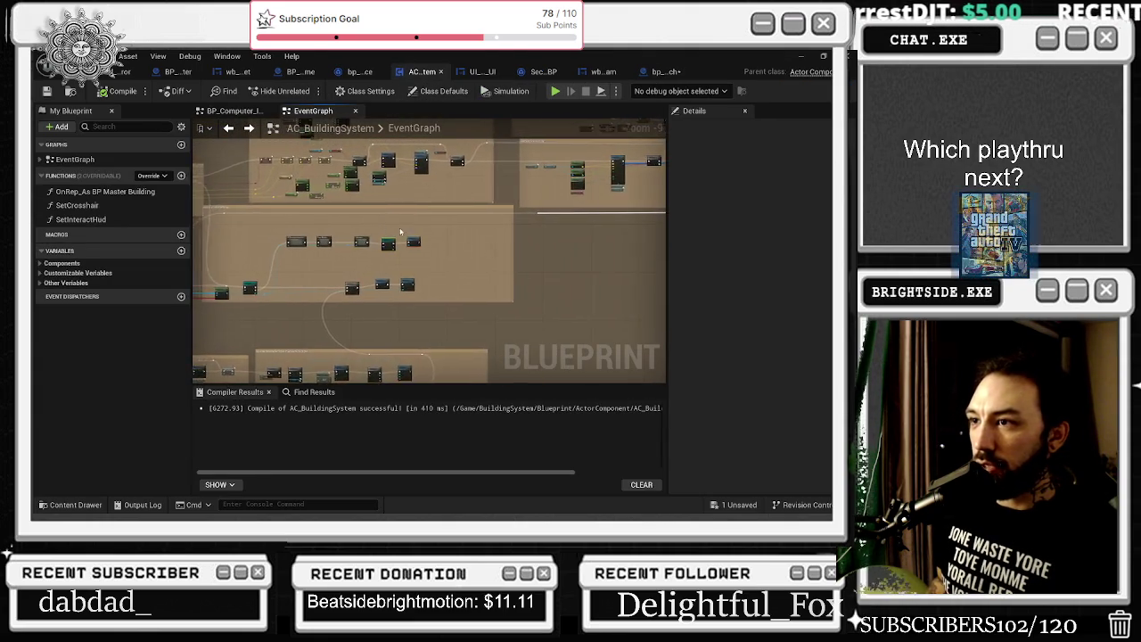
mouse_move(197, 211)
left_mouse_down()
mouse_move(193, 327)
mouse_move(410, 308)
mouse_move(410, 187)
mouse_move(383, 268)
left_mouse_up()
mouse_move(288, 302)
left_mouse_down()
mouse_move(420, 294)
mouse_move(569, 258)
left_mouse_up()
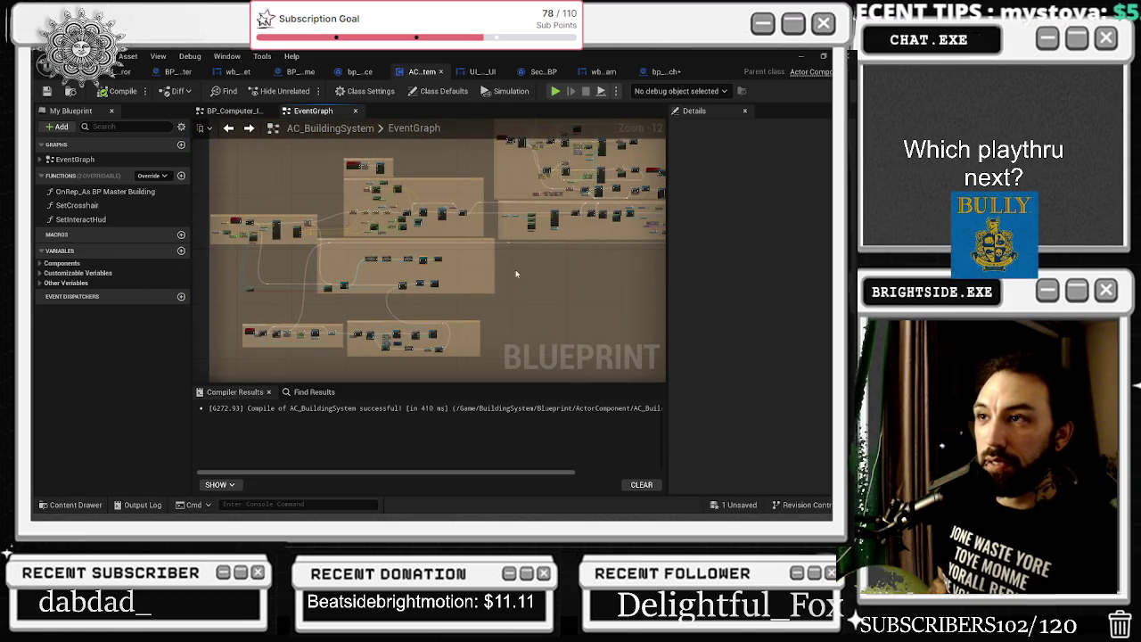
left_click(373, 72)
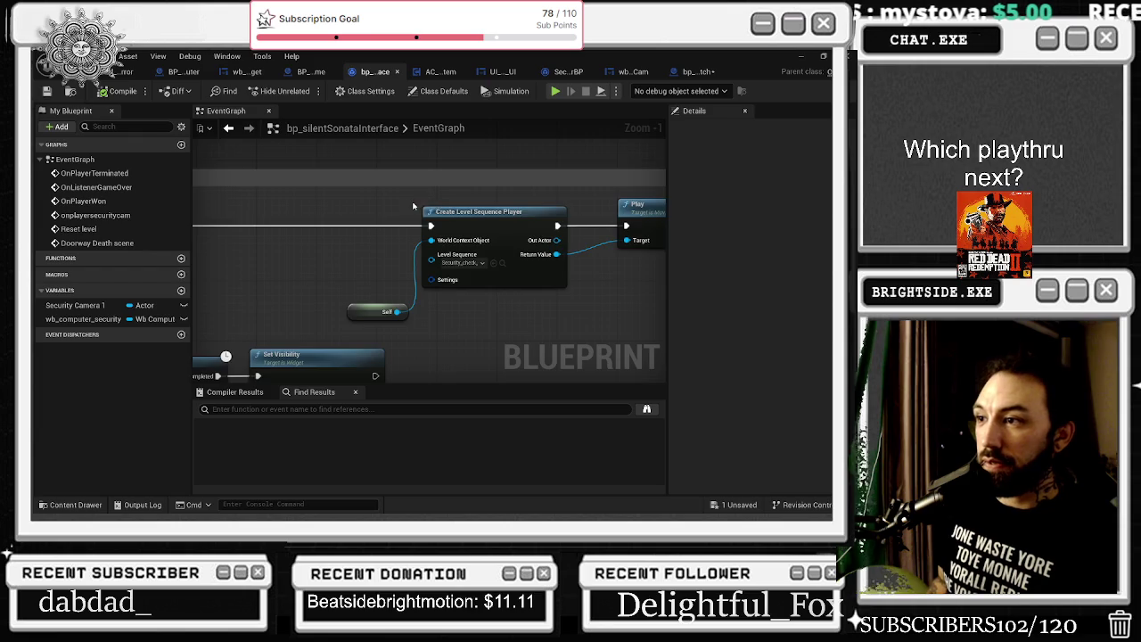
Close bp_silentSonataInterface, inspect wb_Computer_Widget's branch nodes, and return to the Horror level via BP_Computer
scroll(413, 207, "down", 4)
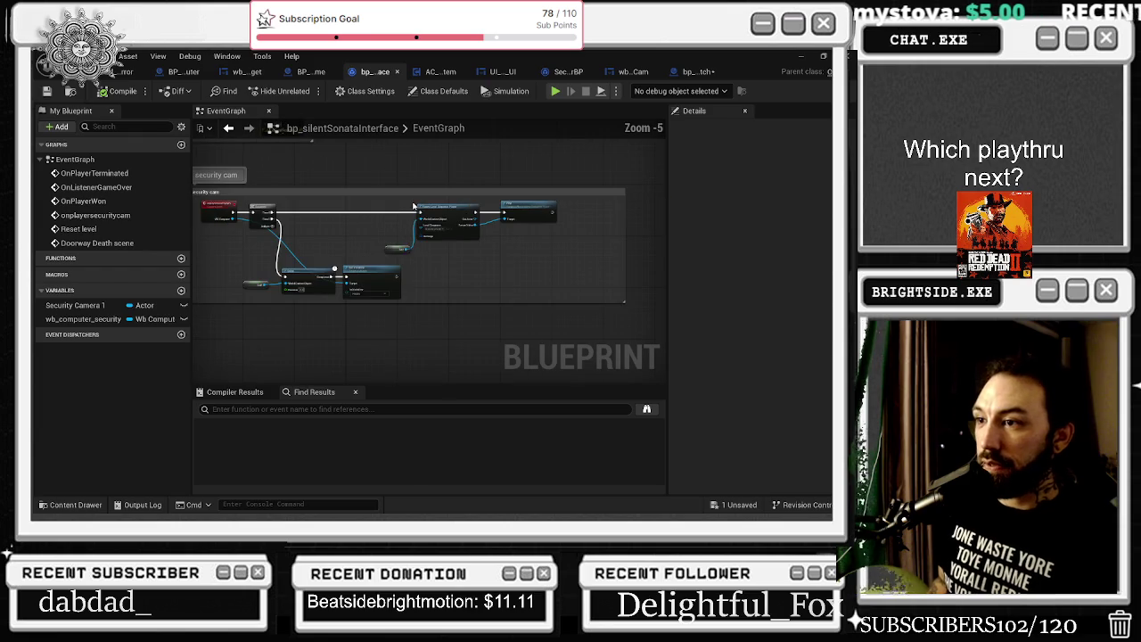
left_click(397, 71)
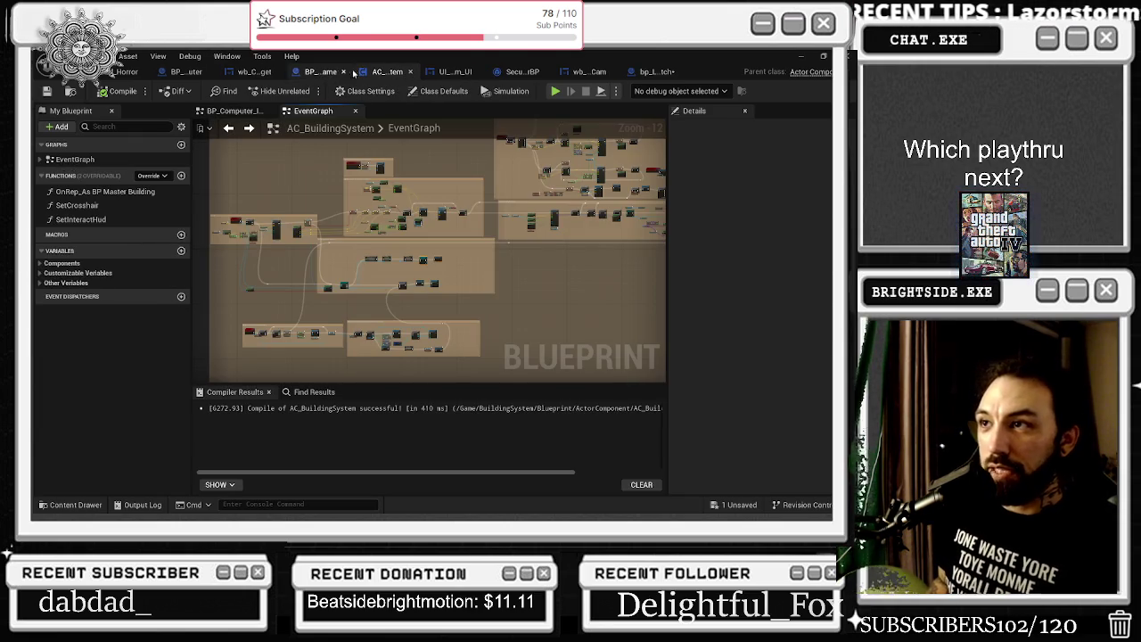
left_click(253, 72)
mouse_move(327, 230)
left_mouse_down()
mouse_move(447, 288)
mouse_move(468, 280)
left_mouse_up()
mouse_move(249, 116)
left_mouse_down()
mouse_move(312, 170)
mouse_move(373, 164)
left_mouse_up()
left_click(310, 166)
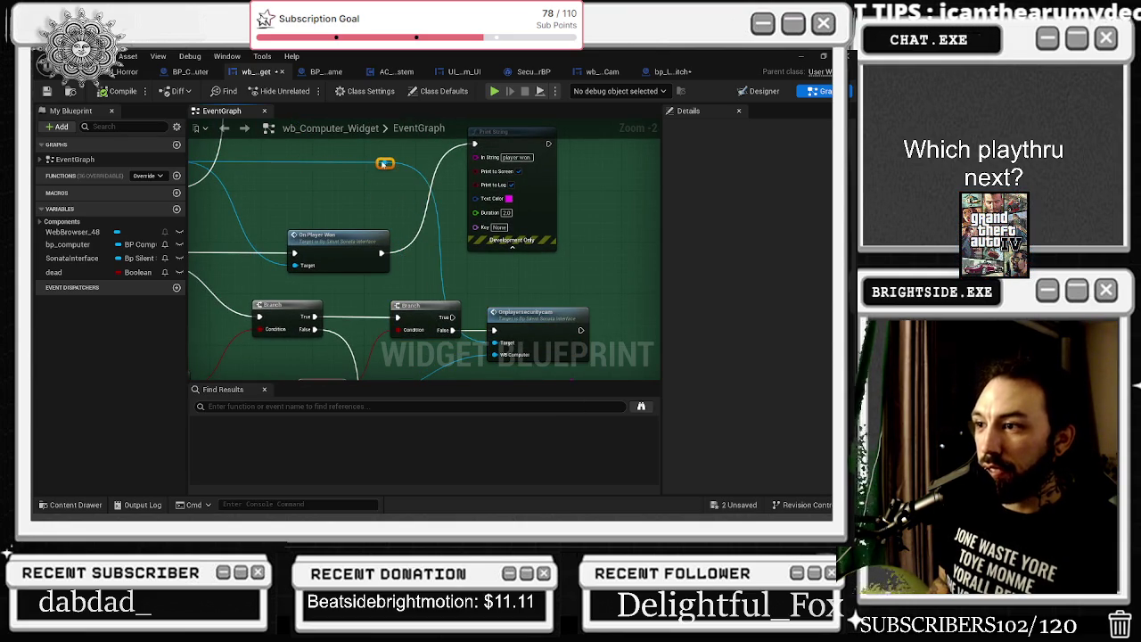
scroll(384, 164, "down", 6)
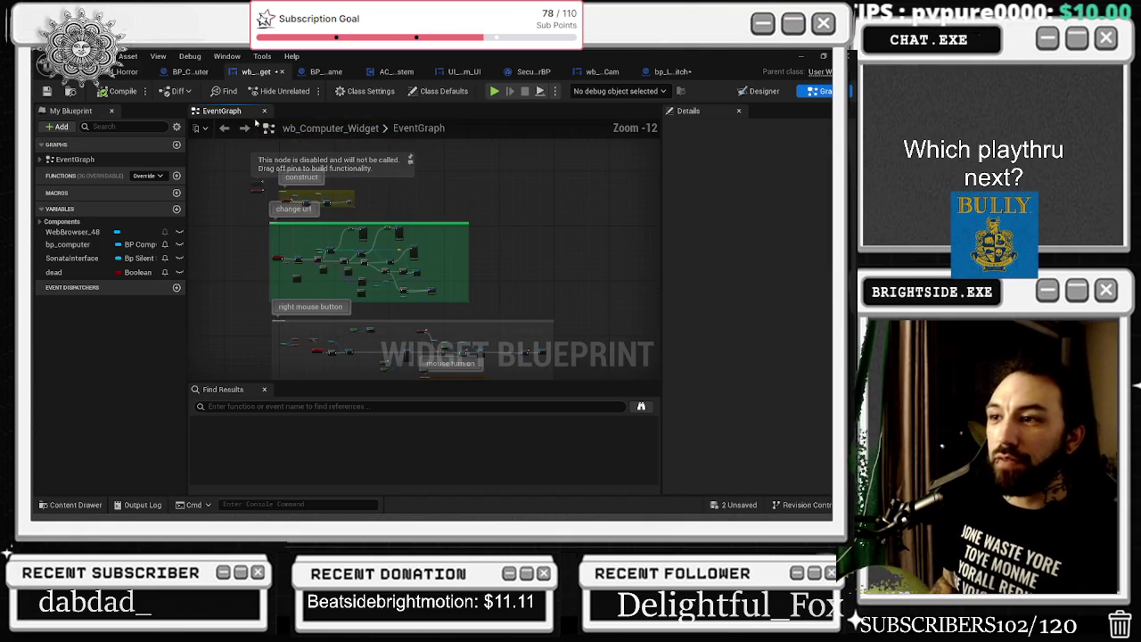
left_click(190, 72)
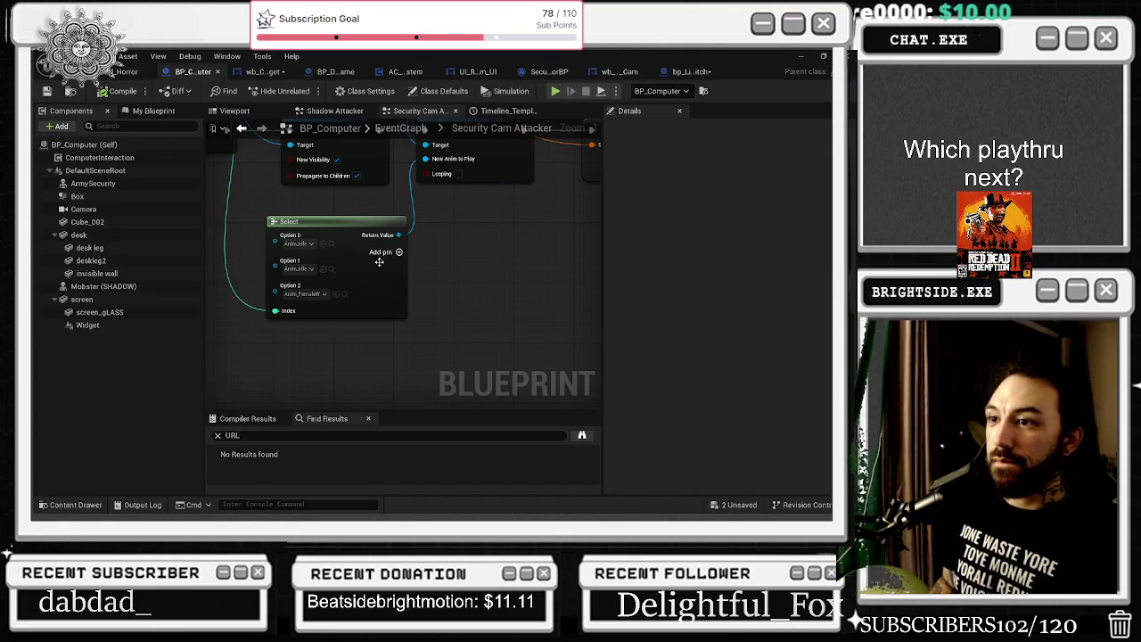
left_click(125, 71)
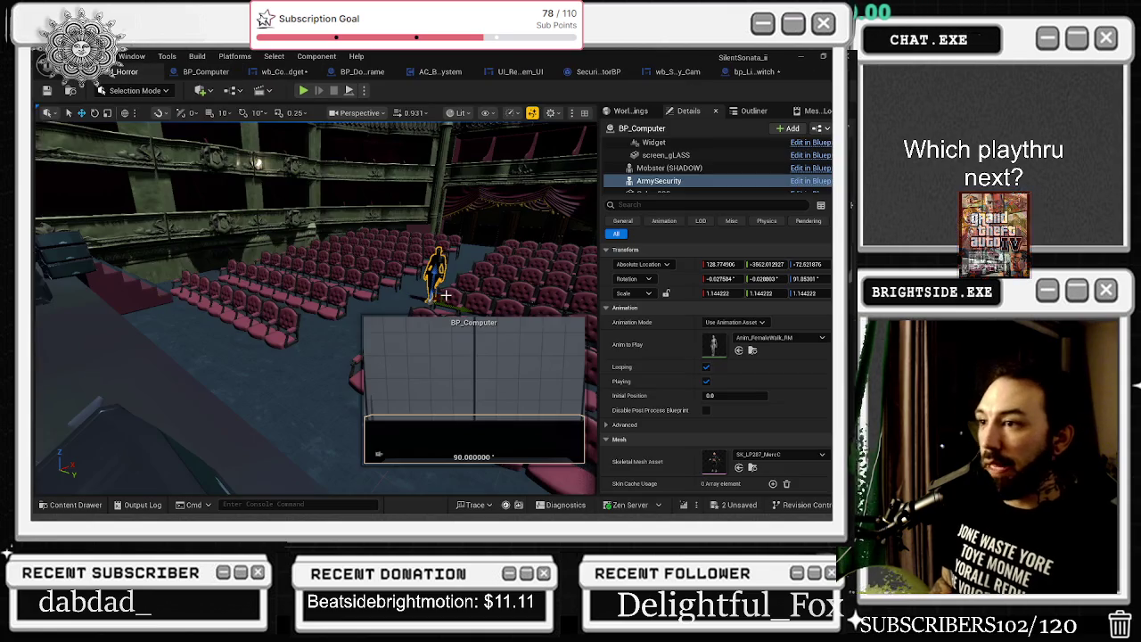
Set ArmySecurity's animation Initial Position to 1.2
type("1.2")
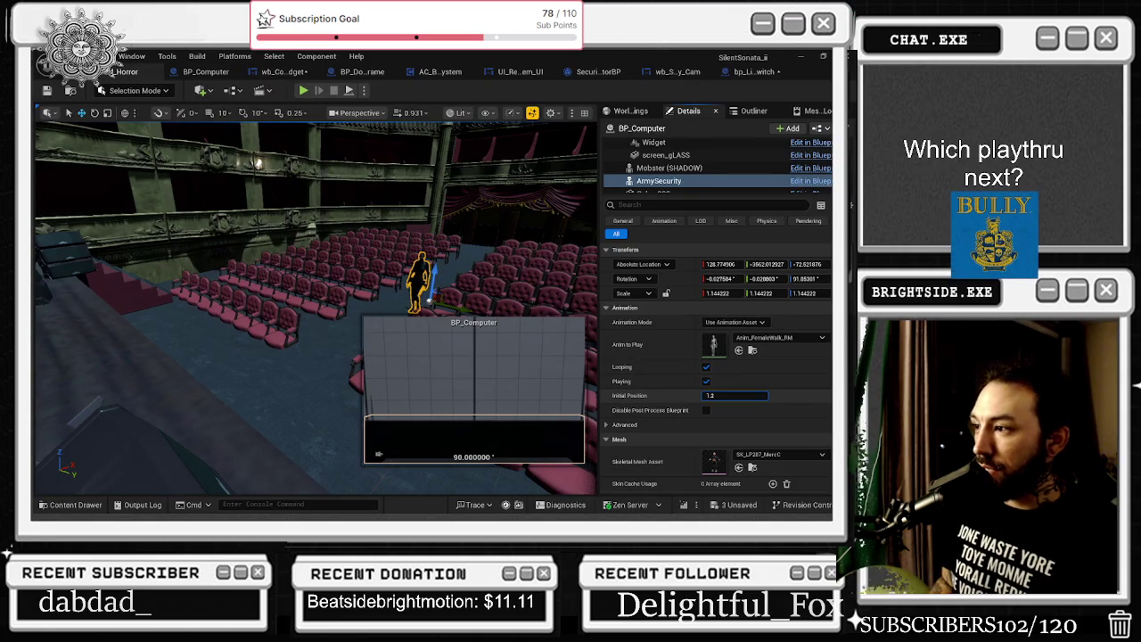
left_click(729, 394)
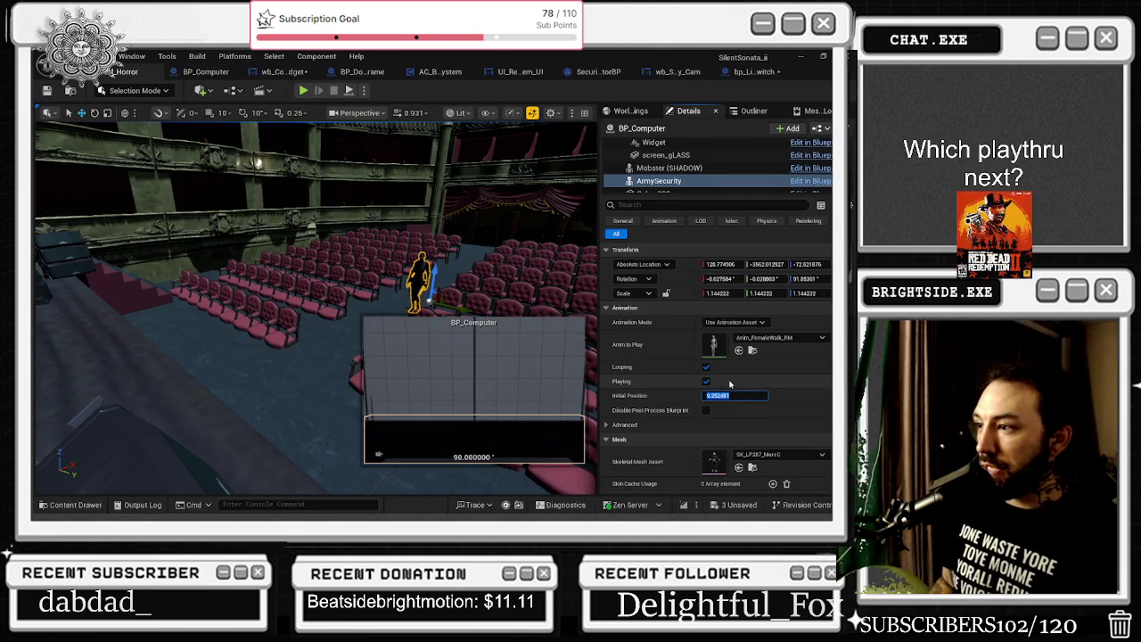
key("Return")
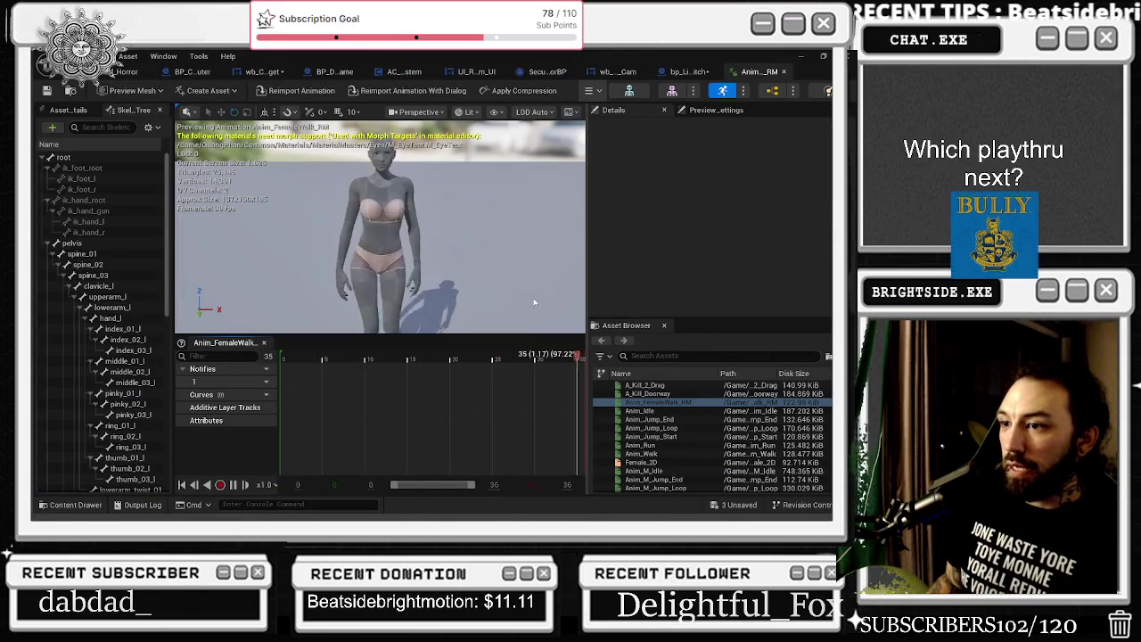
Enable Force Root Lock on the Anim_FemaleWalk_RM animation
left_click(78, 110)
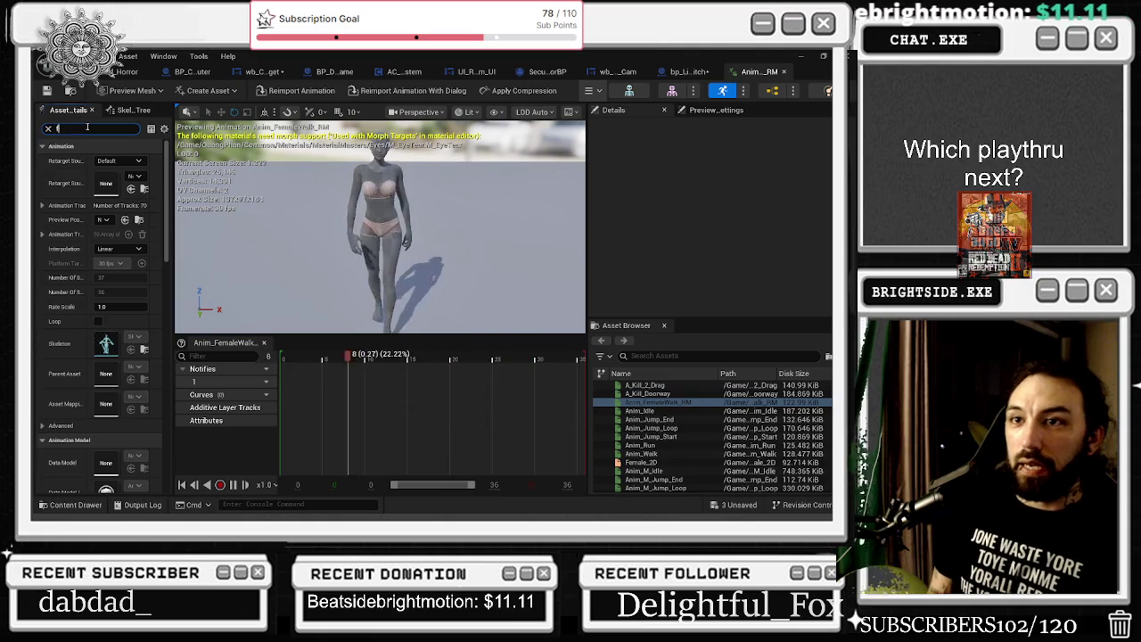
type("force")
left_click(101, 162)
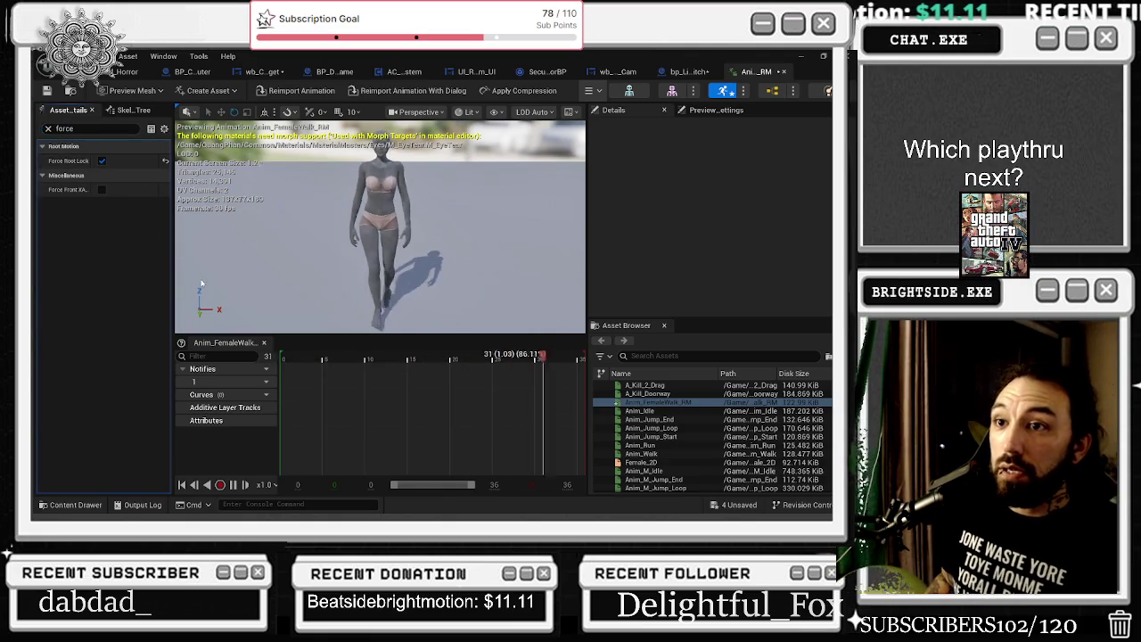
left_click(107, 77)
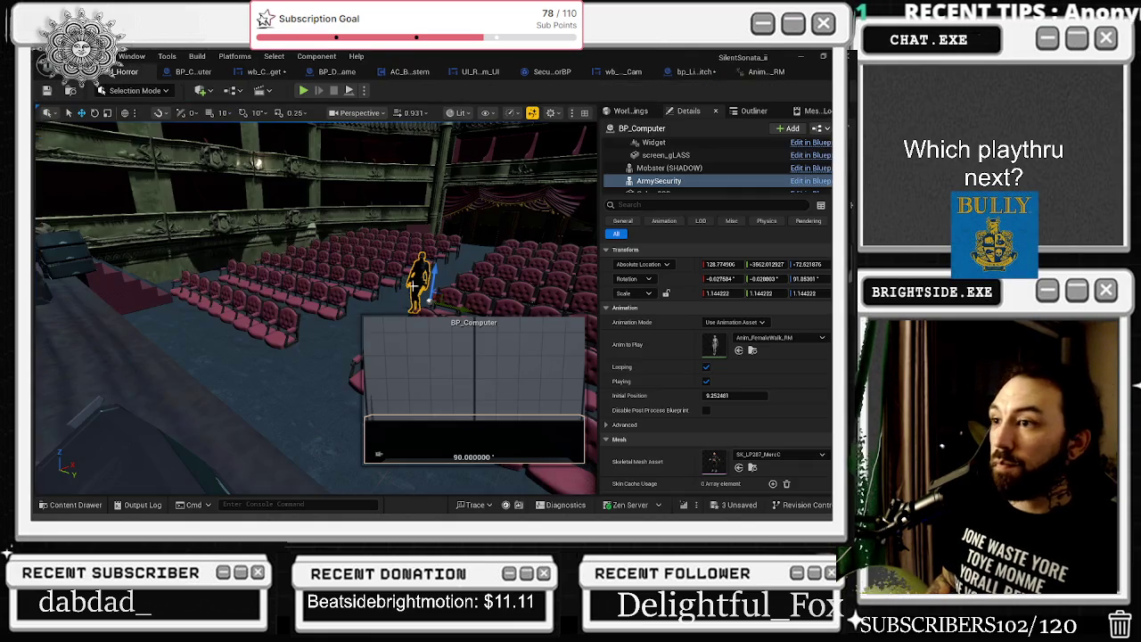
Reset the Initial Position to 0, then nudge it to a small value
type("0")
key("Return")
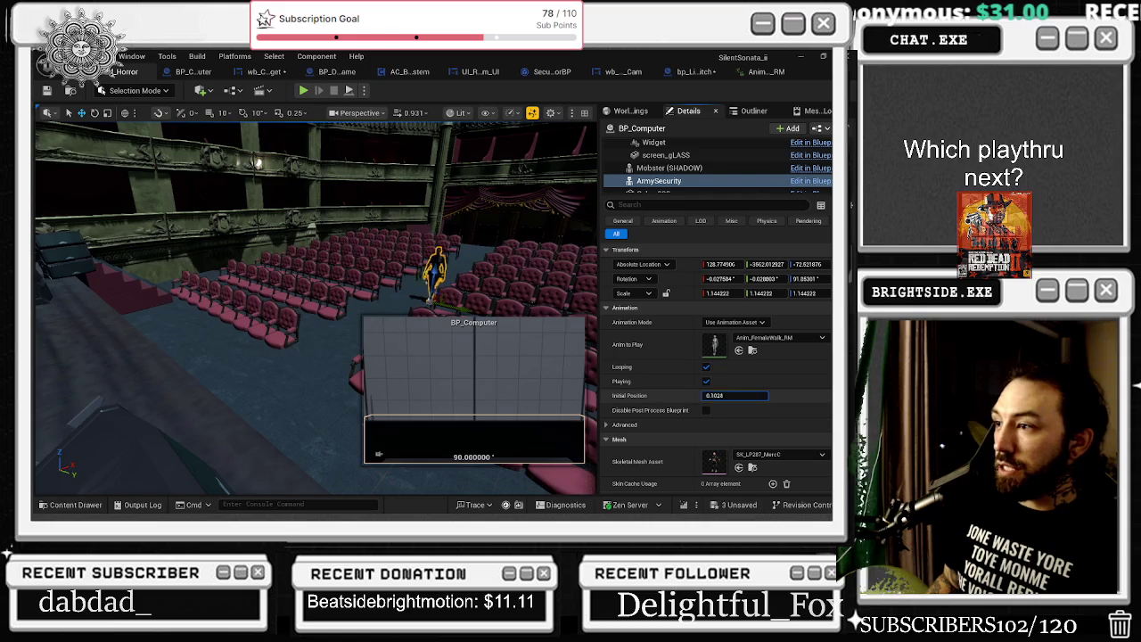
left_click_drag(740, 395, 797, 395)
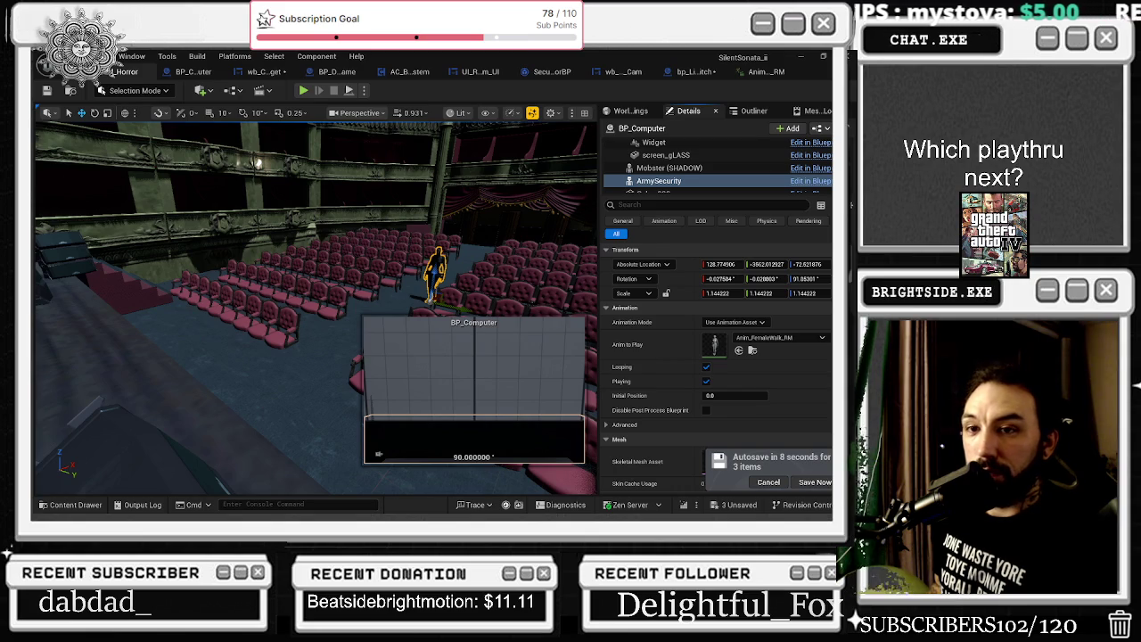
Postpone the autosave, save the unsaved changes, and pull the view back over the seating
left_click(769, 482)
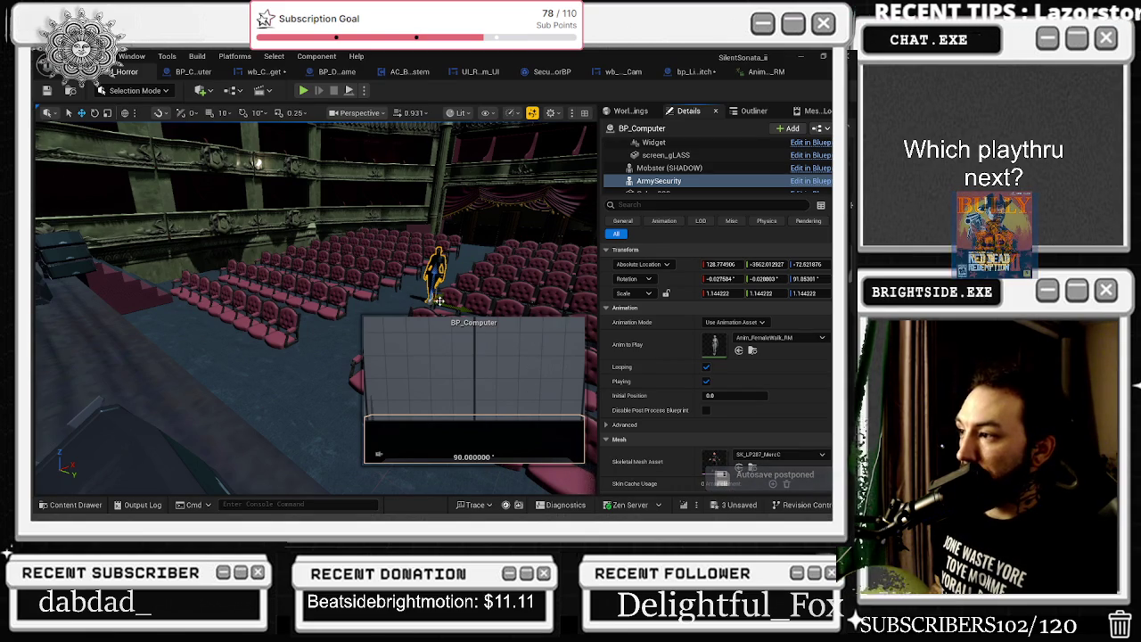
left_click(46, 90)
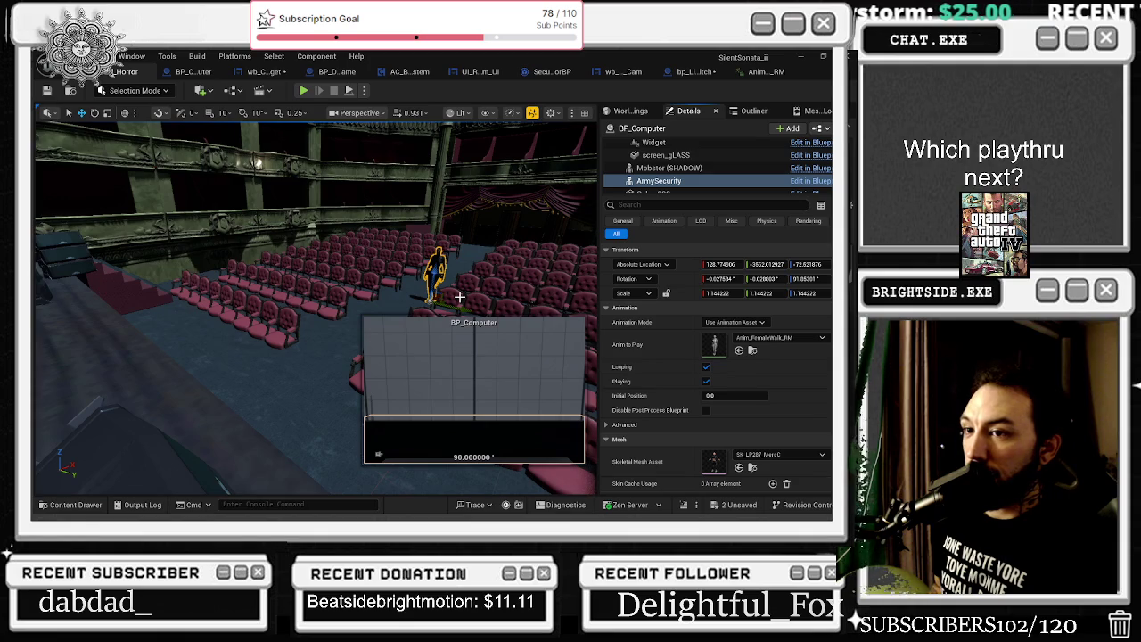
mouse_move(294, 300)
left_mouse_down()
mouse_move(278, 358)
mouse_move(277, 300)
left_mouse_up()
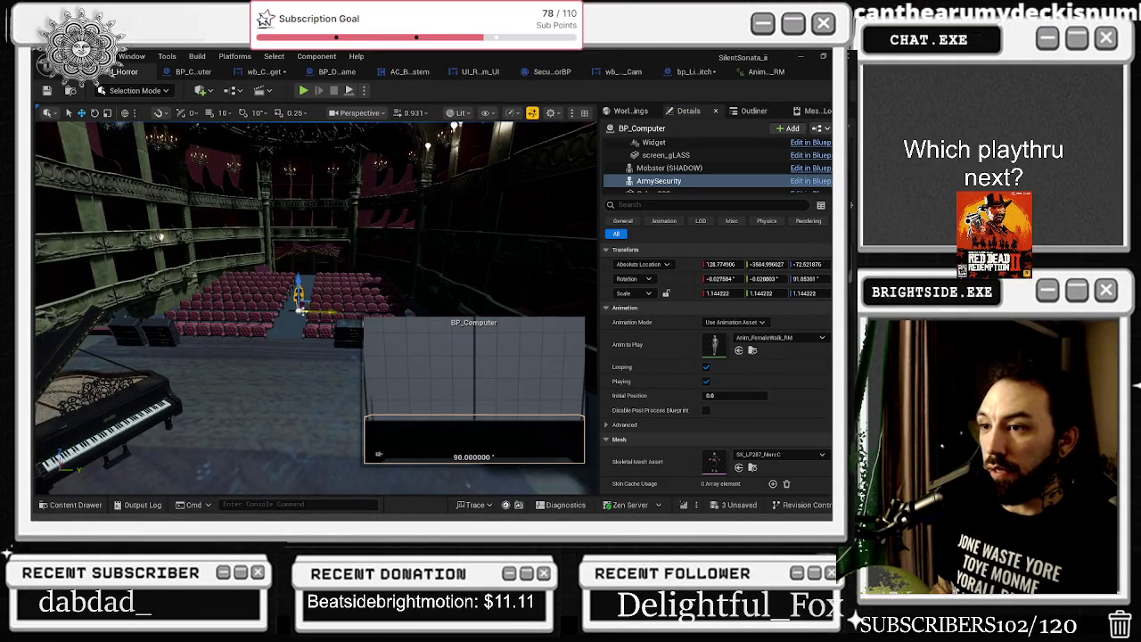
Undo the last move and drag ArmySecurity further across the seats
key("ctrl+z")
left_click_drag(358, 294, 374, 283)
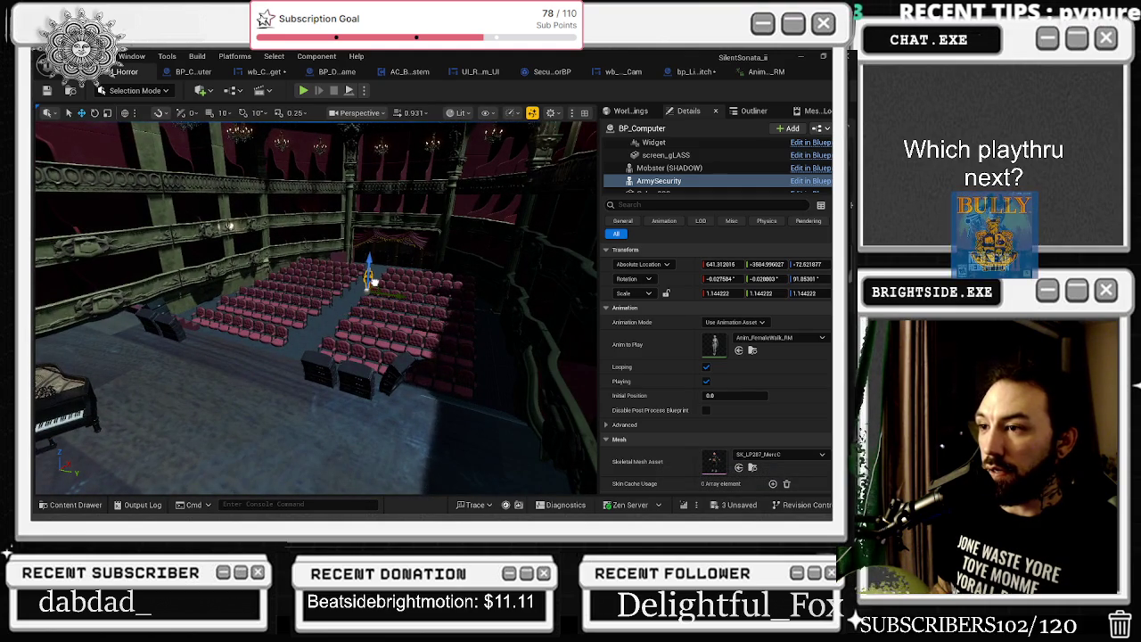
key("f")
left_click(363, 307)
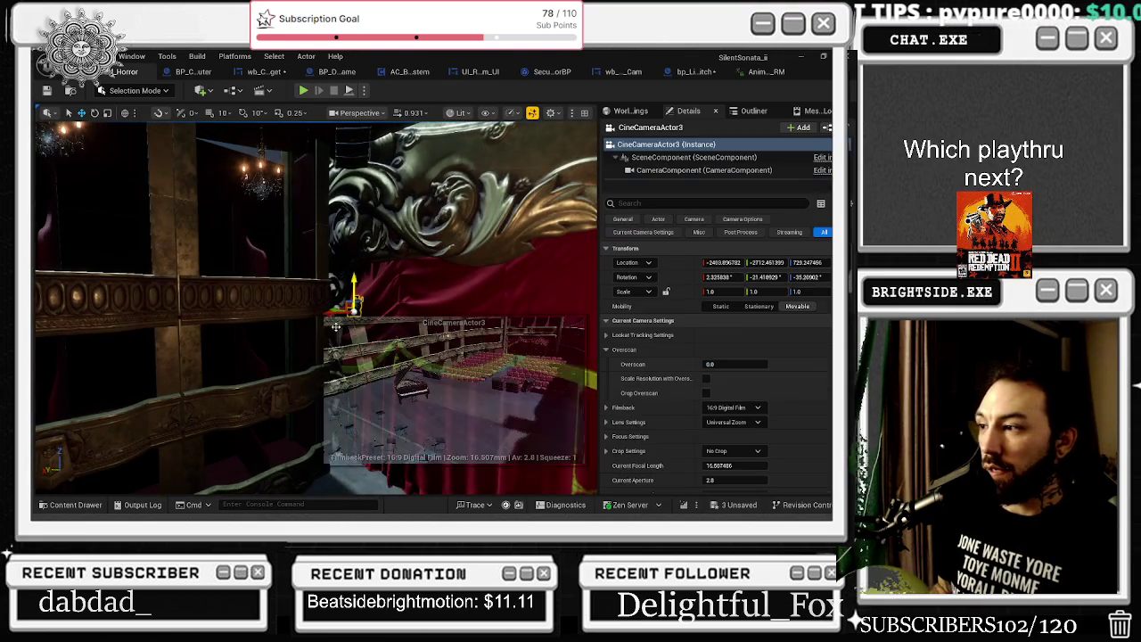
key("f")
mouse_move(326, 329)
left_mouse_down()
mouse_move(330, 299)
mouse_move(325, 329)
left_mouse_up()
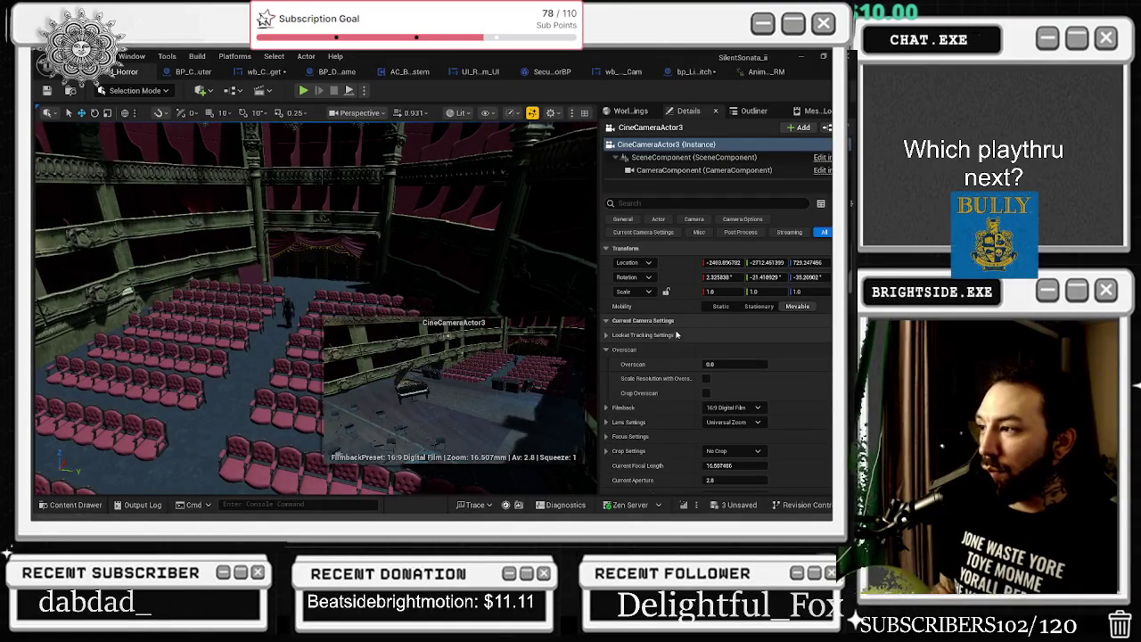
Reselect BP_Computer and its ArmySecurity component to show its animation settings
left_click(287, 312)
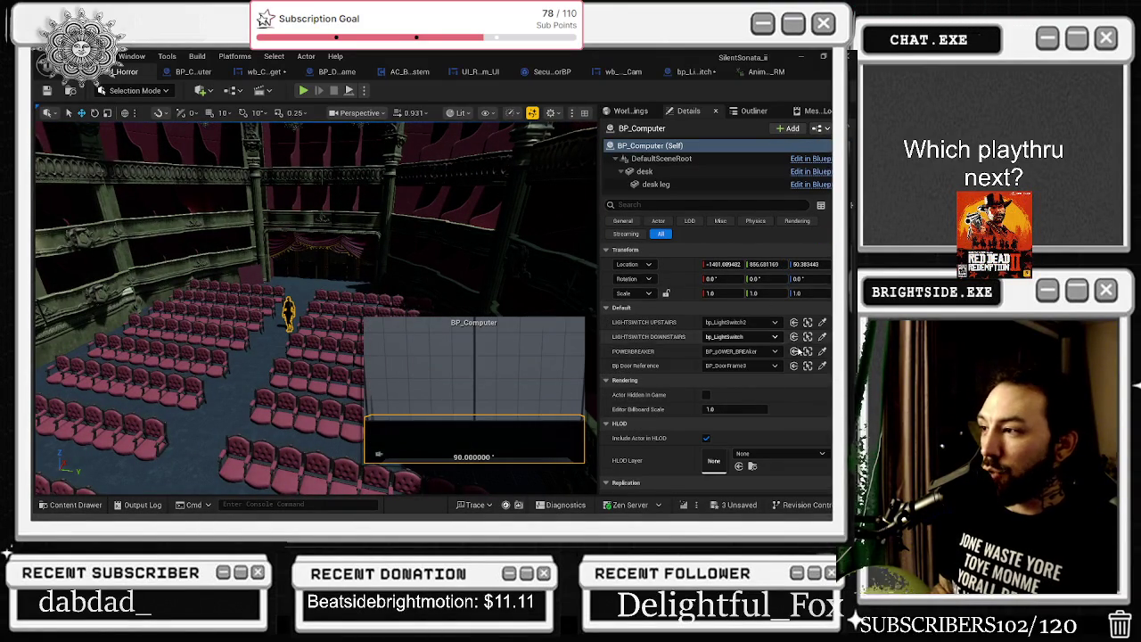
scroll(794, 351, "down", 3)
scroll(739, 382, "up", 3)
scroll(678, 188, "down", 3)
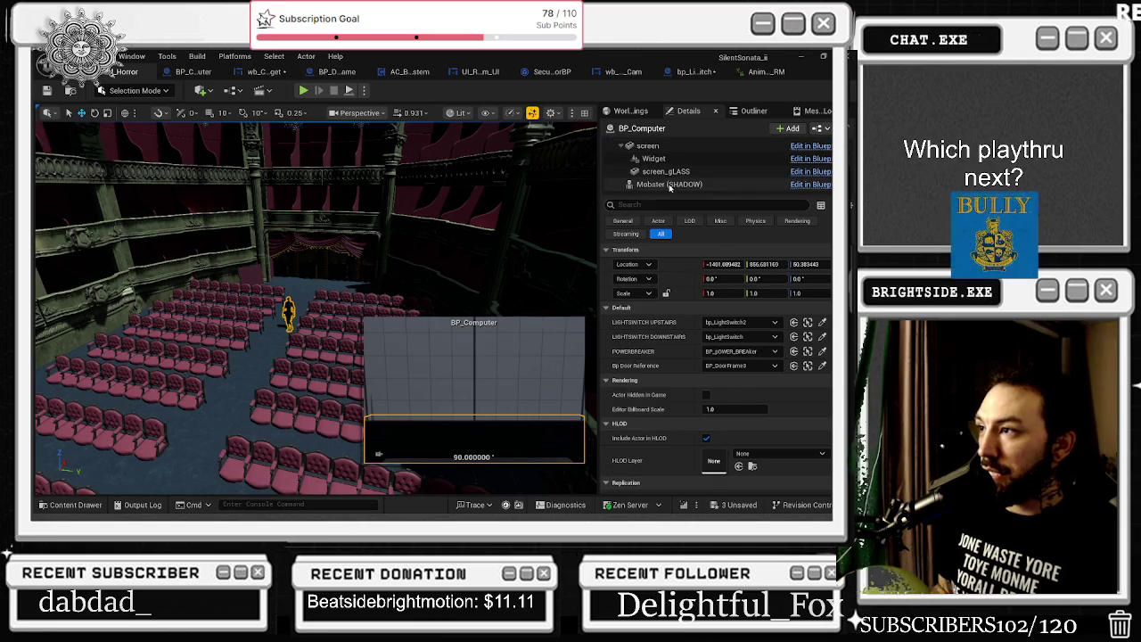
left_click(660, 164)
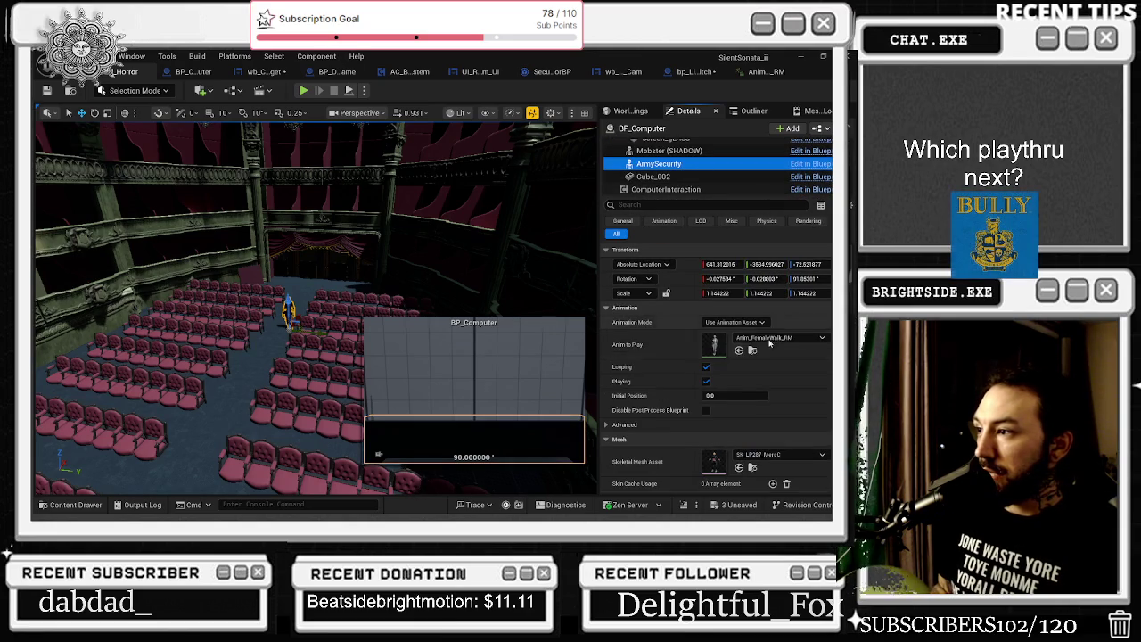
Set ArmySecurity's Anim to Play to Anim_M_Idle after trying Anim_Idle and A_Kill_2_Drag
left_click(794, 340)
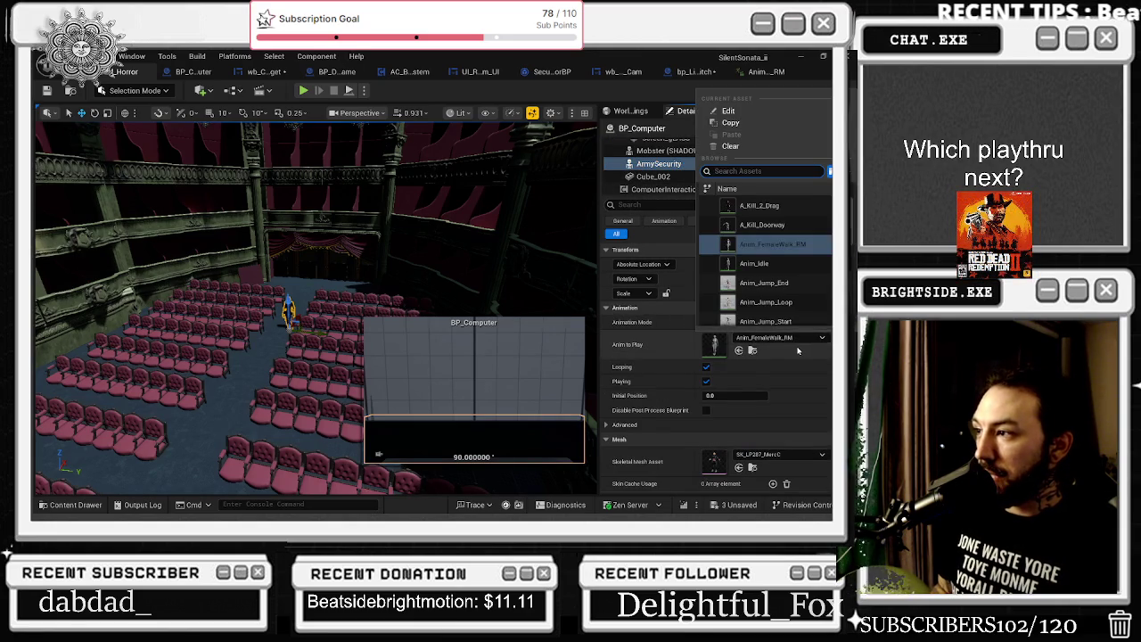
left_click(785, 264)
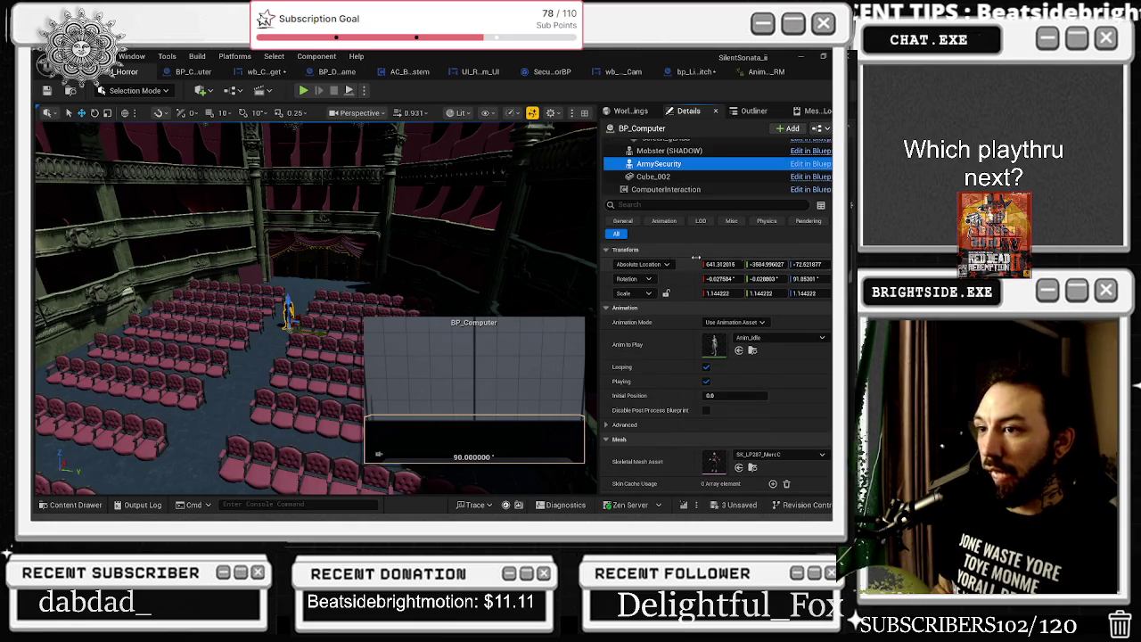
left_click(785, 337)
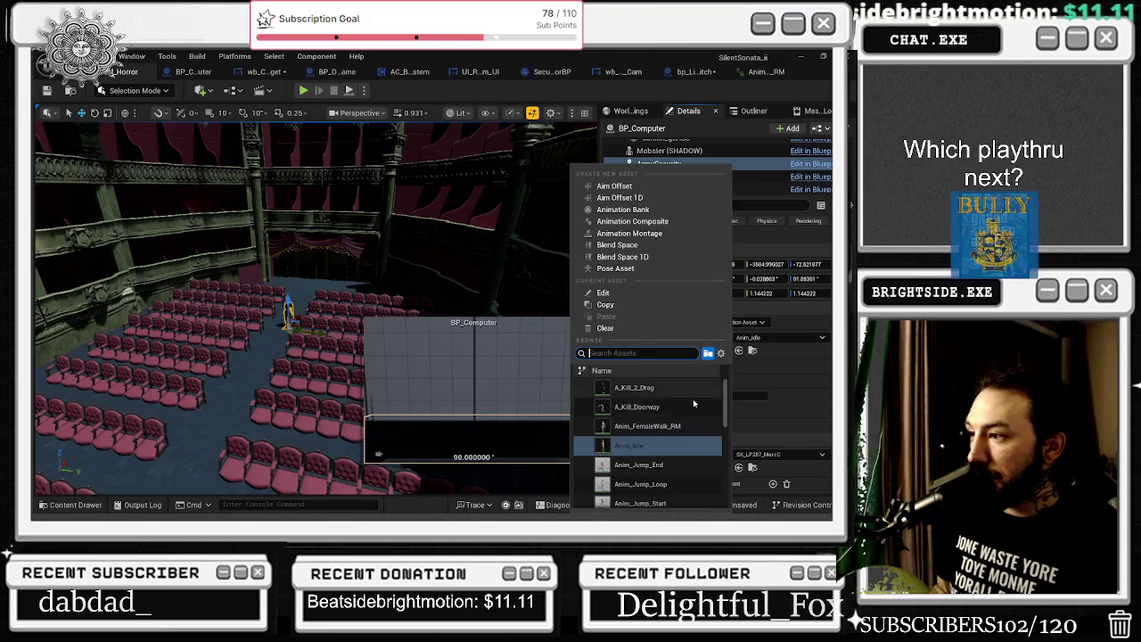
left_click(683, 390)
left_click(763, 338)
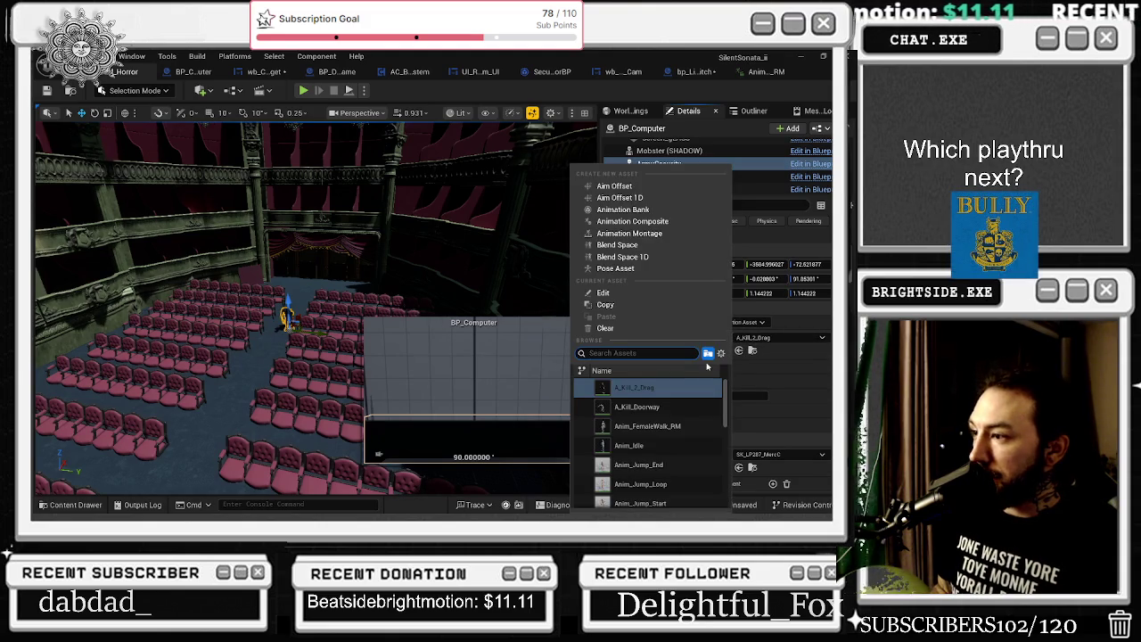
scroll(696, 415, "down", 2)
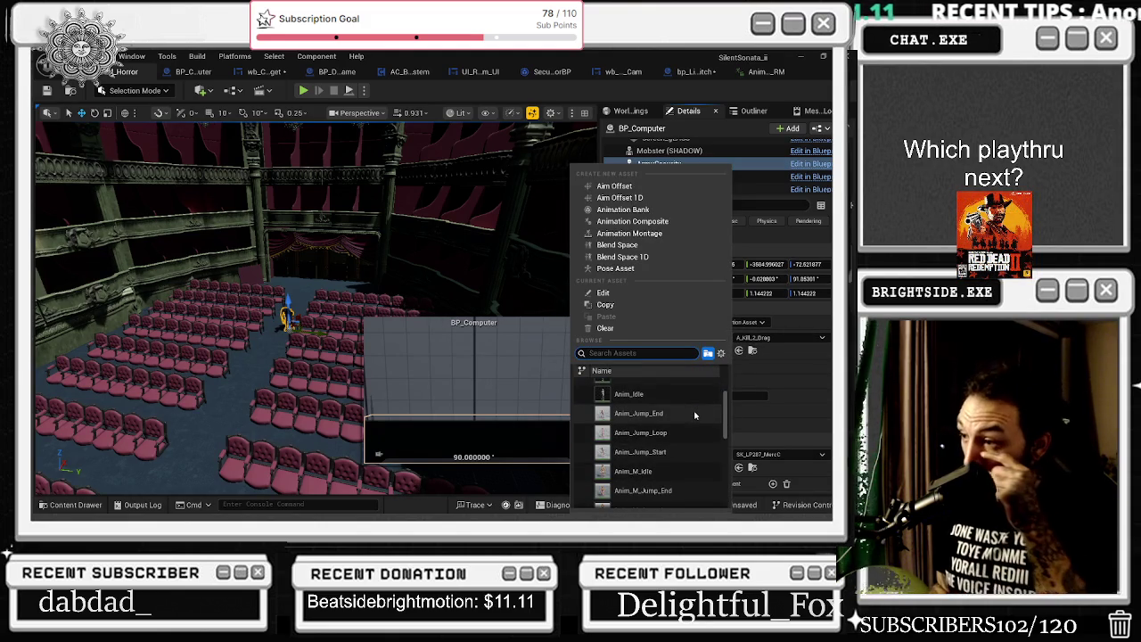
left_click(668, 471)
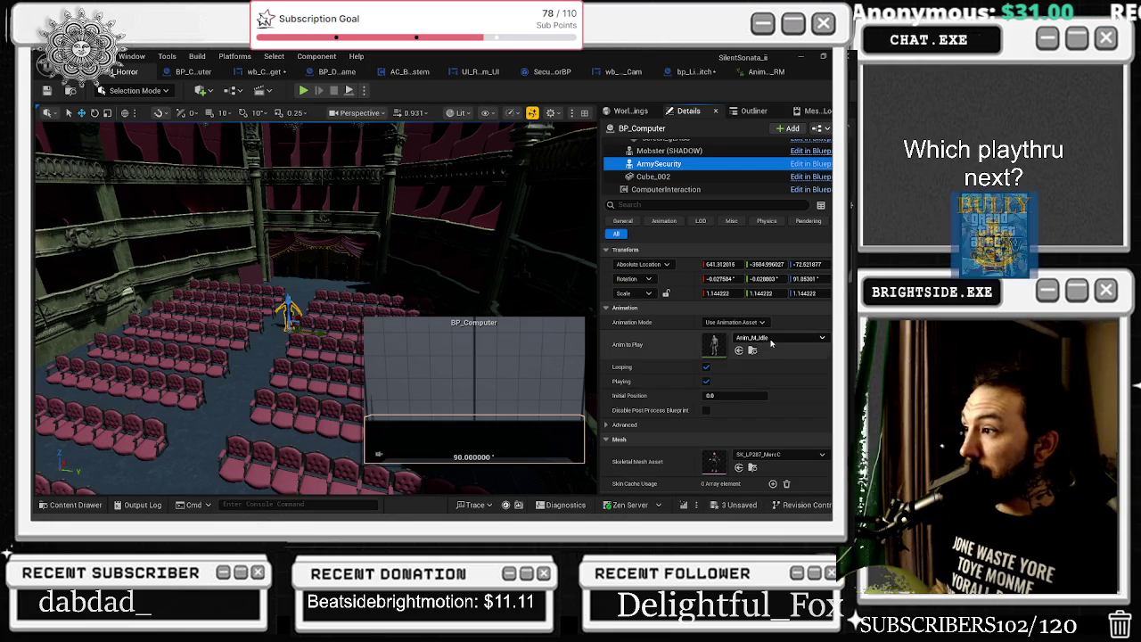
Keep the Initial Position at 0.0 and browse to Anim_M_Idle in the Males folder
left_click_drag(733, 395, 767, 395)
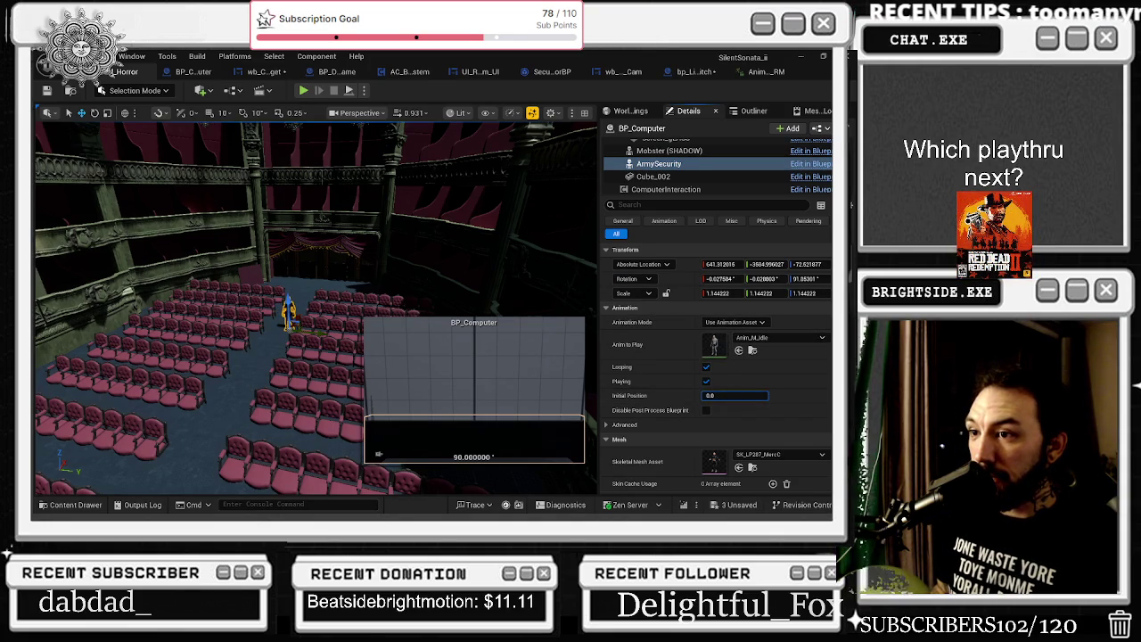
key("ctrl+z")
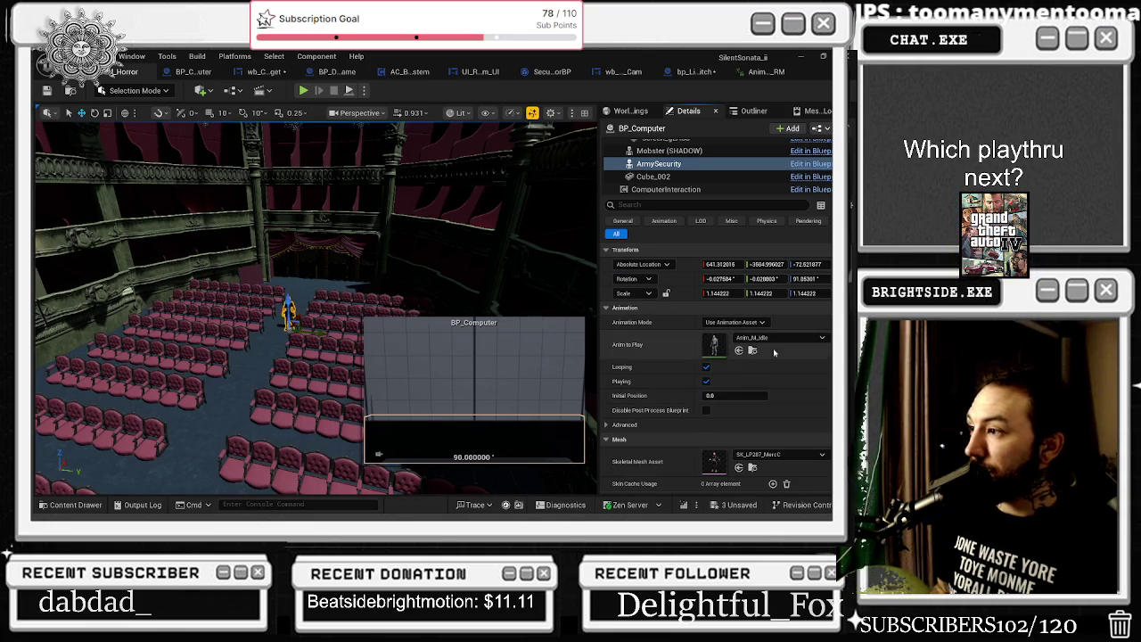
left_click(753, 351)
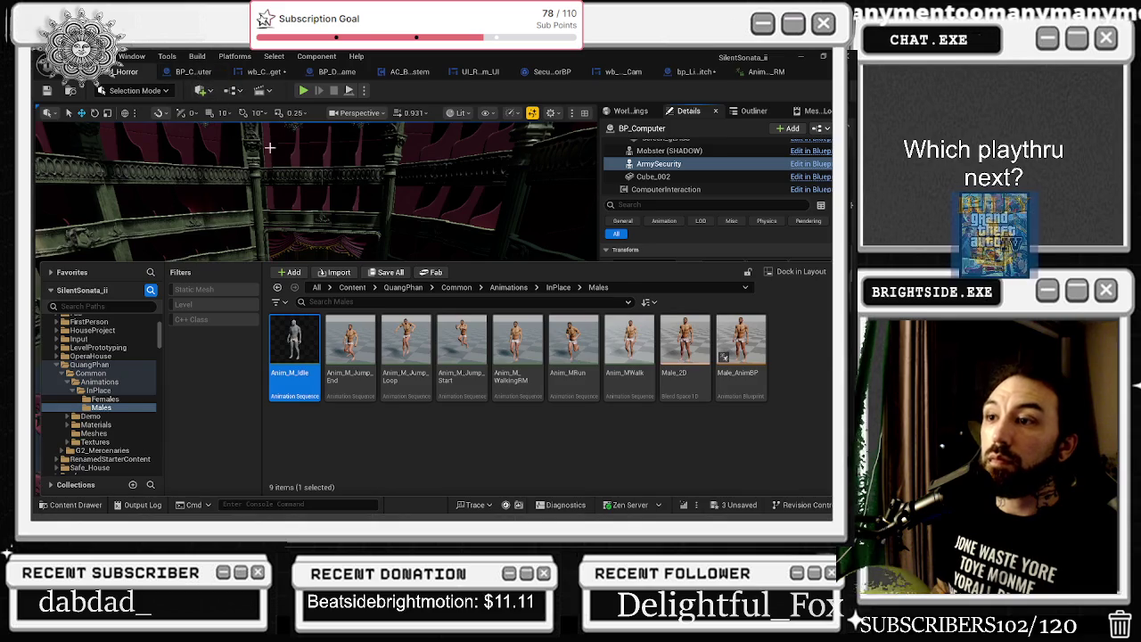
Preview Anim_M_Idle and locate the Select node's Option 2 animation asset
double_click(308, 330)
left_click(193, 72)
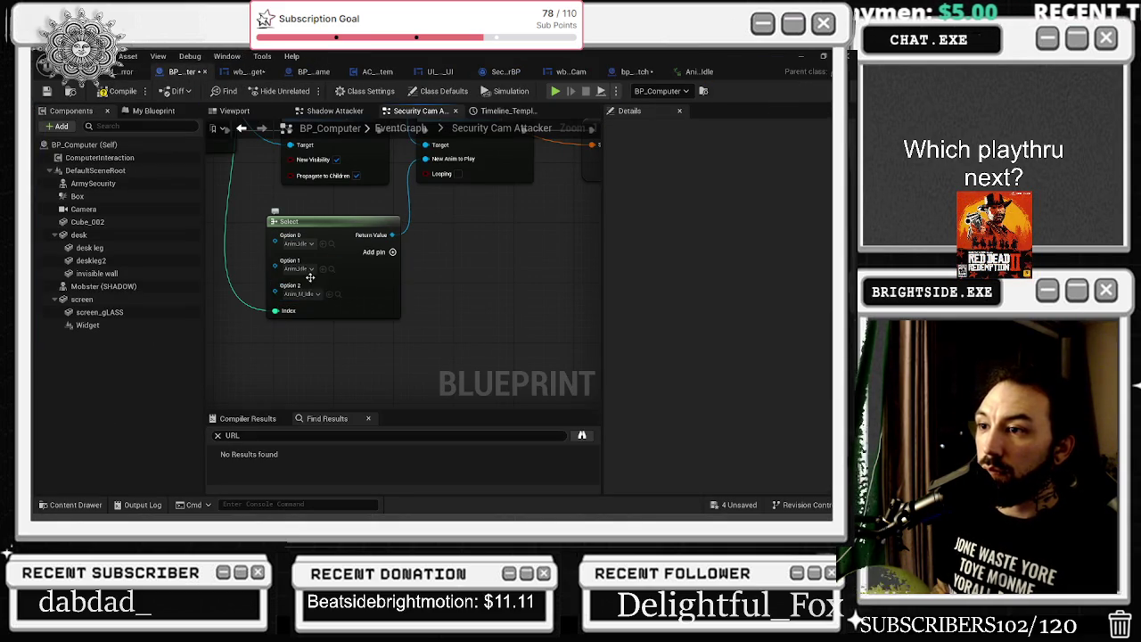
left_click(339, 294)
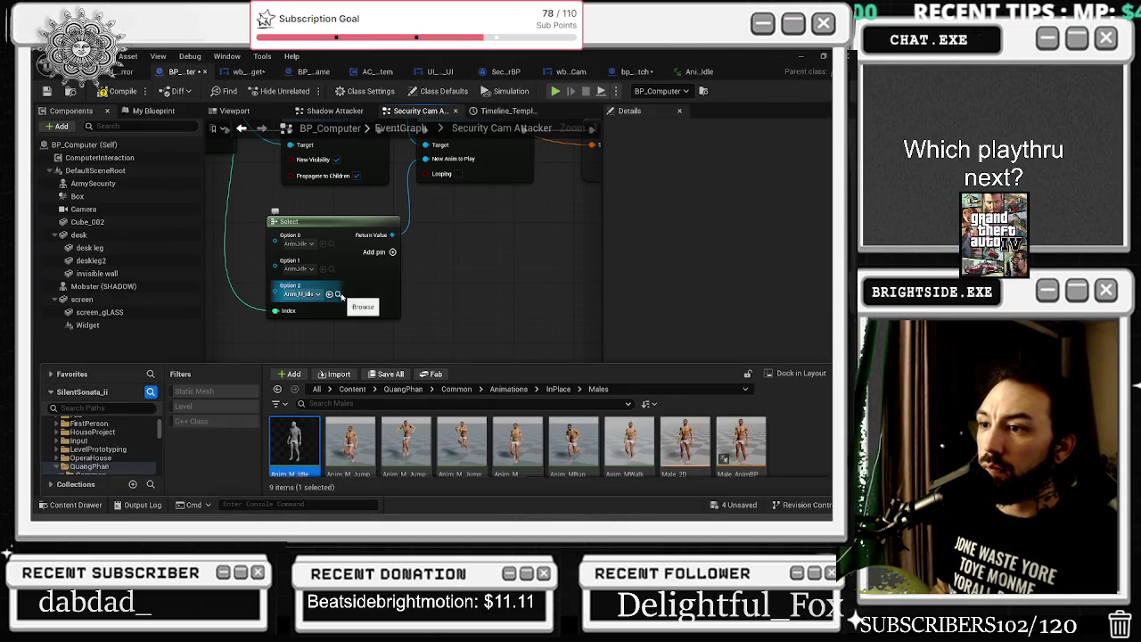
Pan BP_Computer's graph to the Play Animation node, then compile and save it
scroll(454, 443, "down", 1)
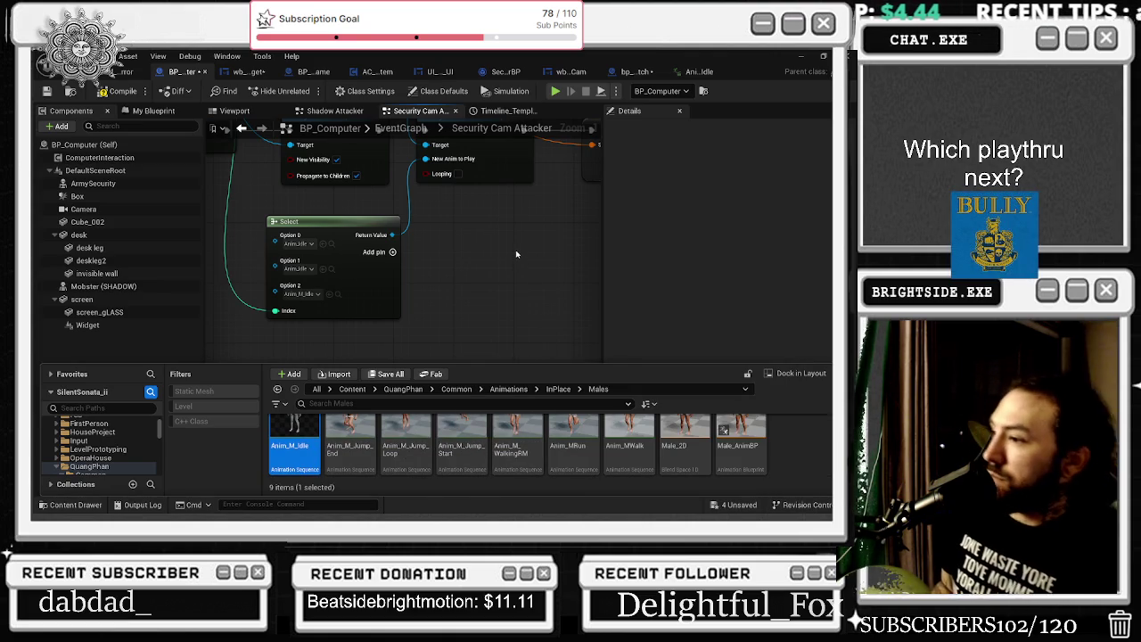
mouse_move(514, 256)
left_mouse_down()
mouse_move(382, 280)
mouse_move(344, 323)
mouse_move(375, 316)
mouse_move(372, 343)
left_mouse_up()
left_click_drag(272, 301, 200, 315)
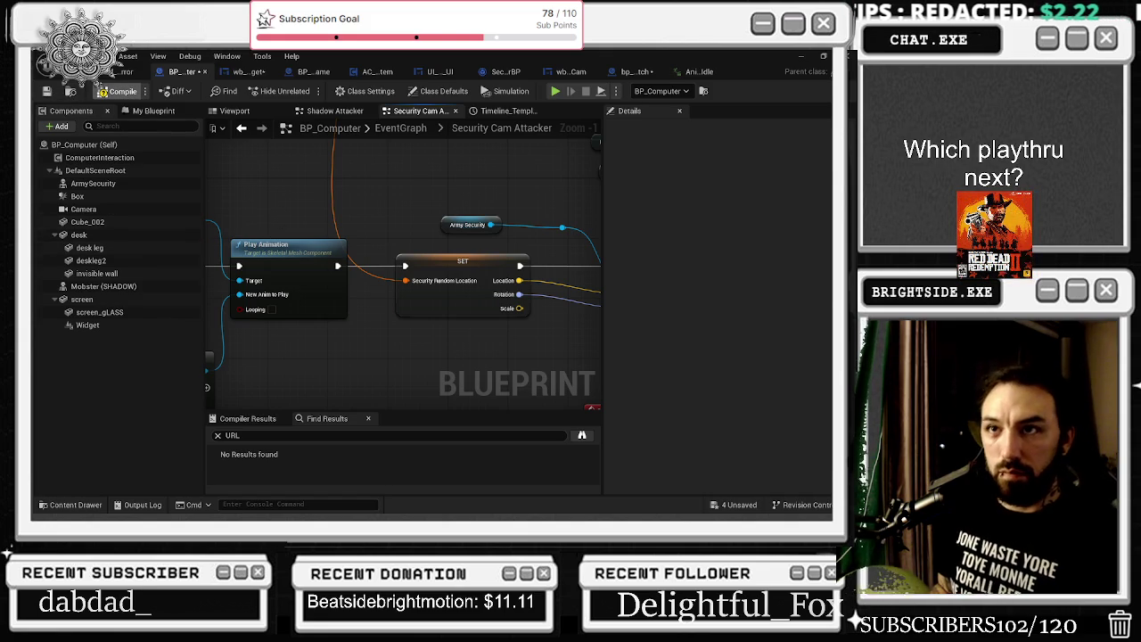
left_click(125, 71)
key("ctrl+s")
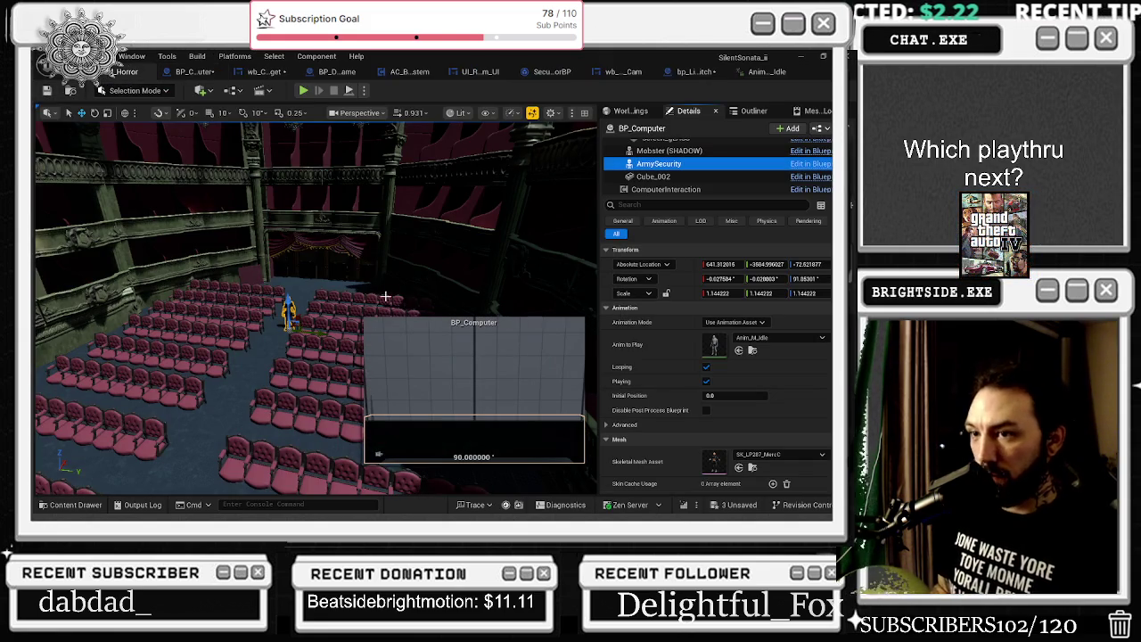
Fly across the theatre, checking the stage floor, red curtain, CineCameraActor3 and BP_Computer
mouse_move(504, 274)
left_mouse_down()
mouse_move(473, 259)
mouse_move(481, 239)
mouse_move(321, 288)
left_mouse_up()
left_click(321, 288)
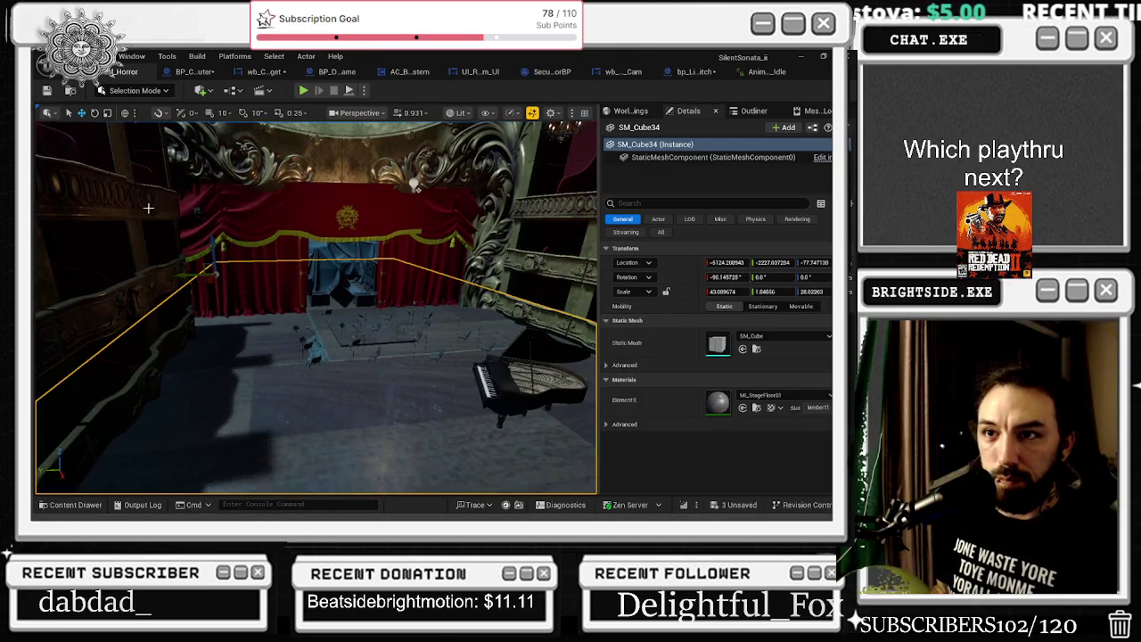
left_click(202, 211)
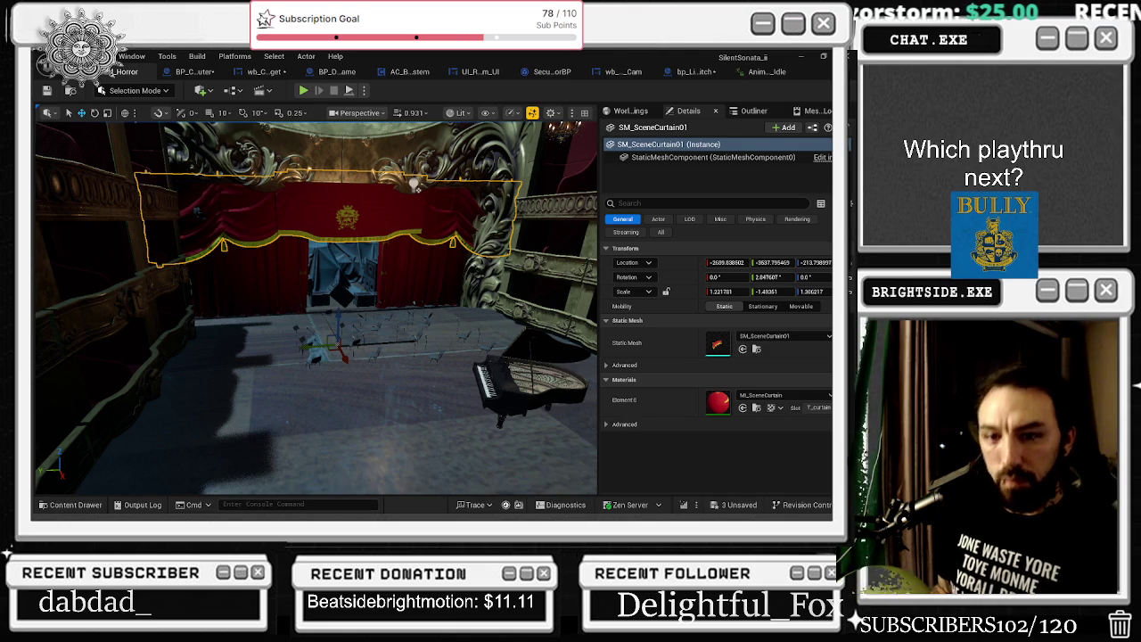
left_click_drag(253, 331, 207, 354)
left_click(254, 331)
left_click(254, 331)
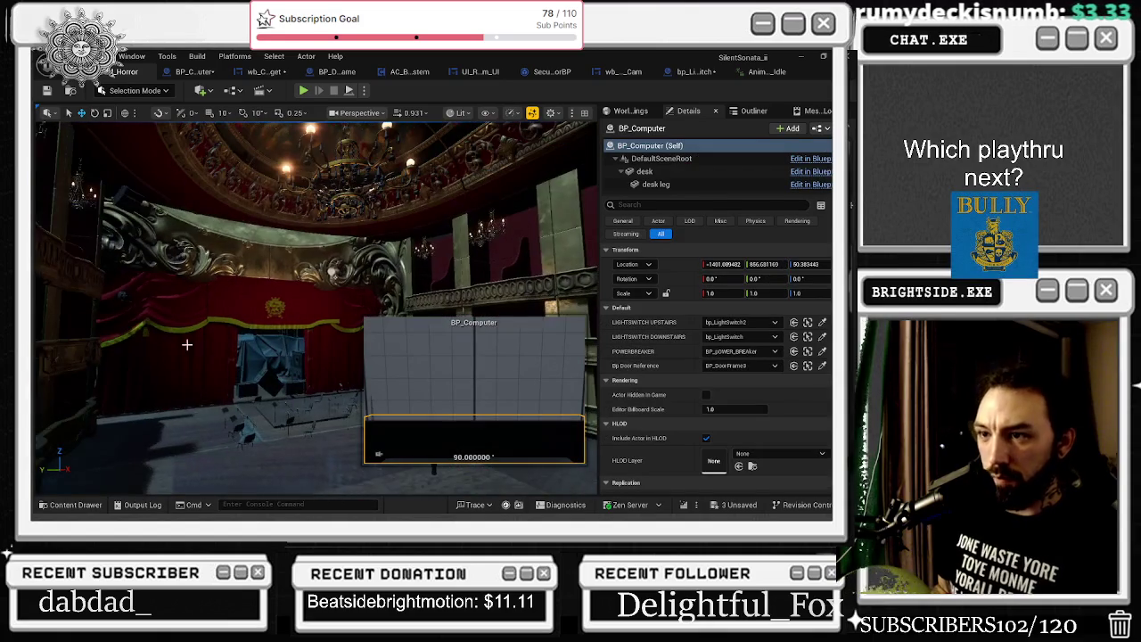
left_click(123, 297)
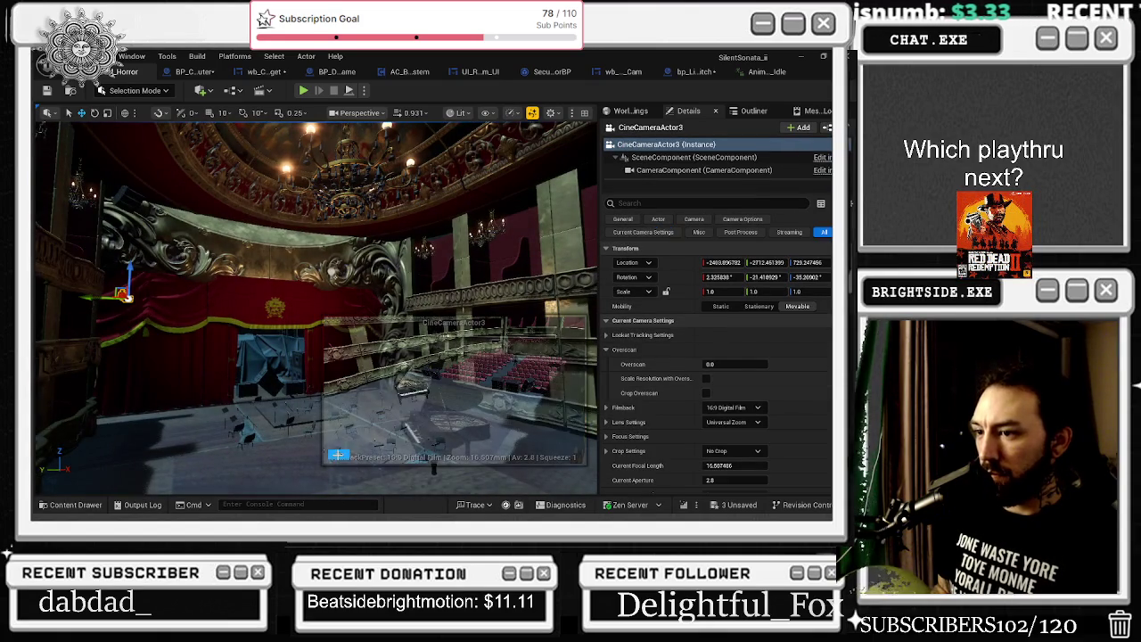
Rise over the seats and select BP_Computer, then the ArmySecurity character in the stalls
left_click_drag(351, 459, 352, 459)
left_click_drag(357, 234, 371, 258)
left_click(357, 235)
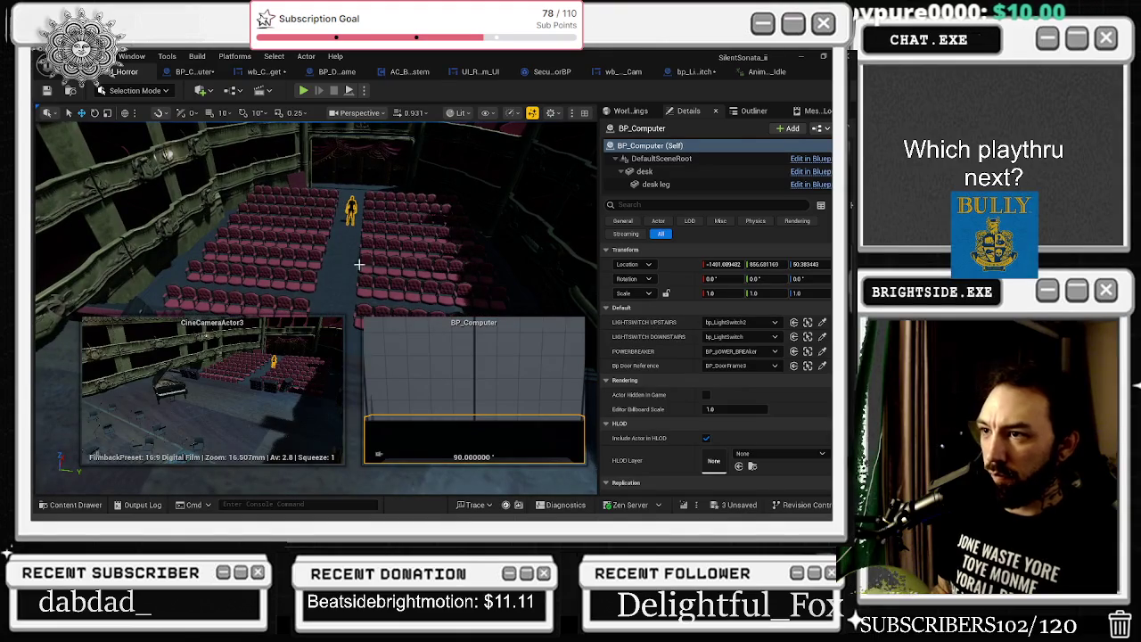
mouse_move(357, 210)
left_mouse_down()
mouse_move(288, 183)
mouse_move(260, 252)
left_mouse_up()
left_click(328, 166)
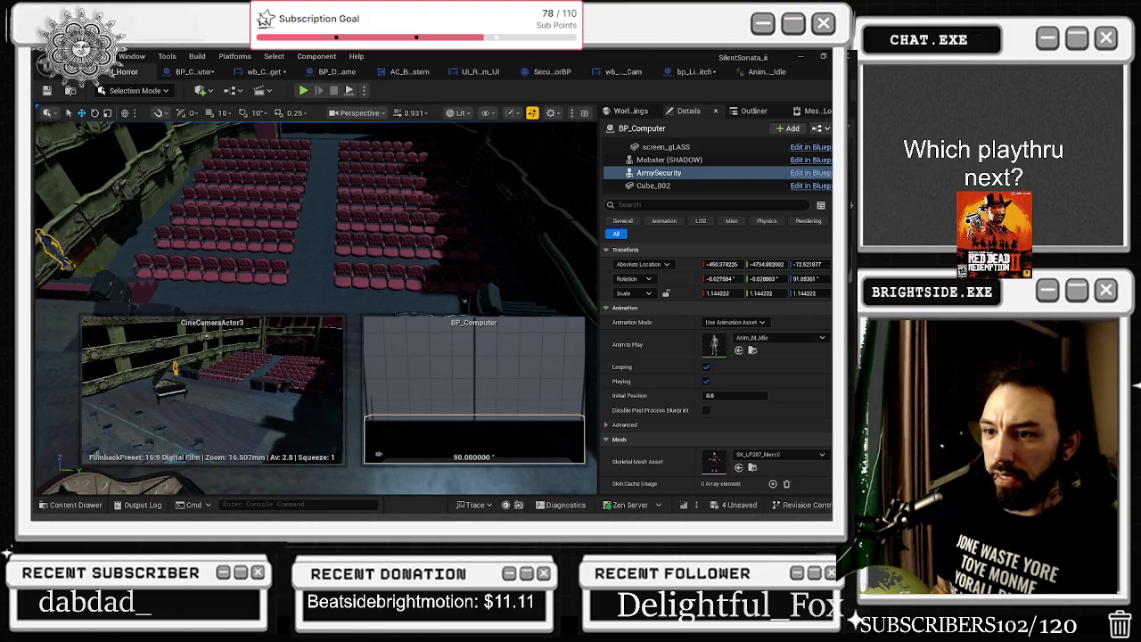
Frame ArmySecurity and drag it higher and left along the balcony
key("f")
left_click_drag(286, 207, 287, 197)
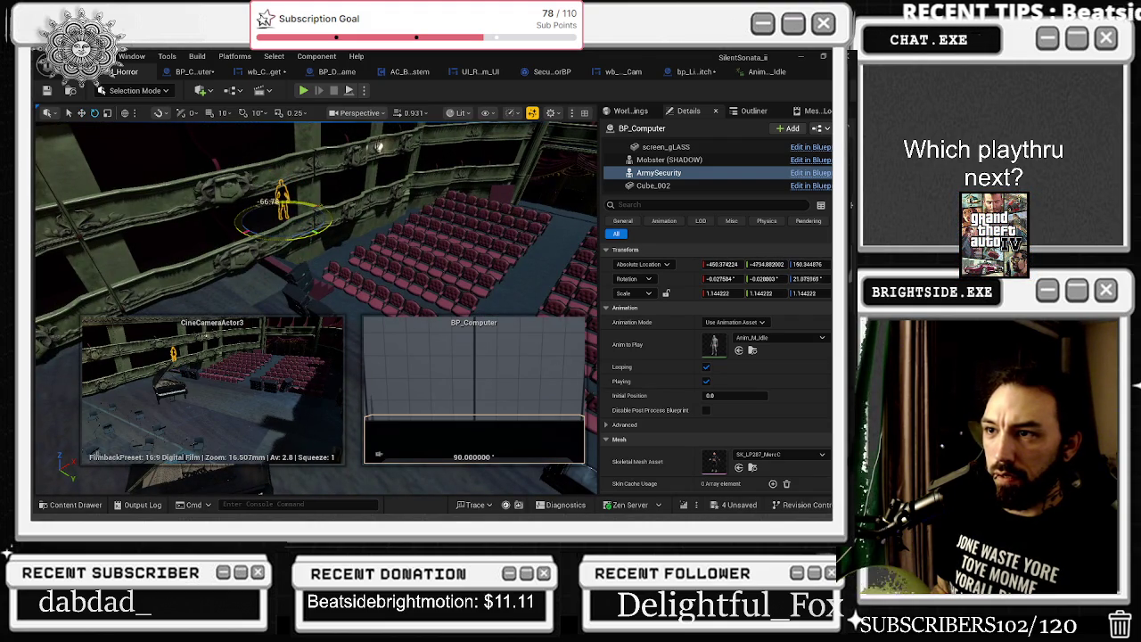
left_click_drag(300, 210, 272, 234)
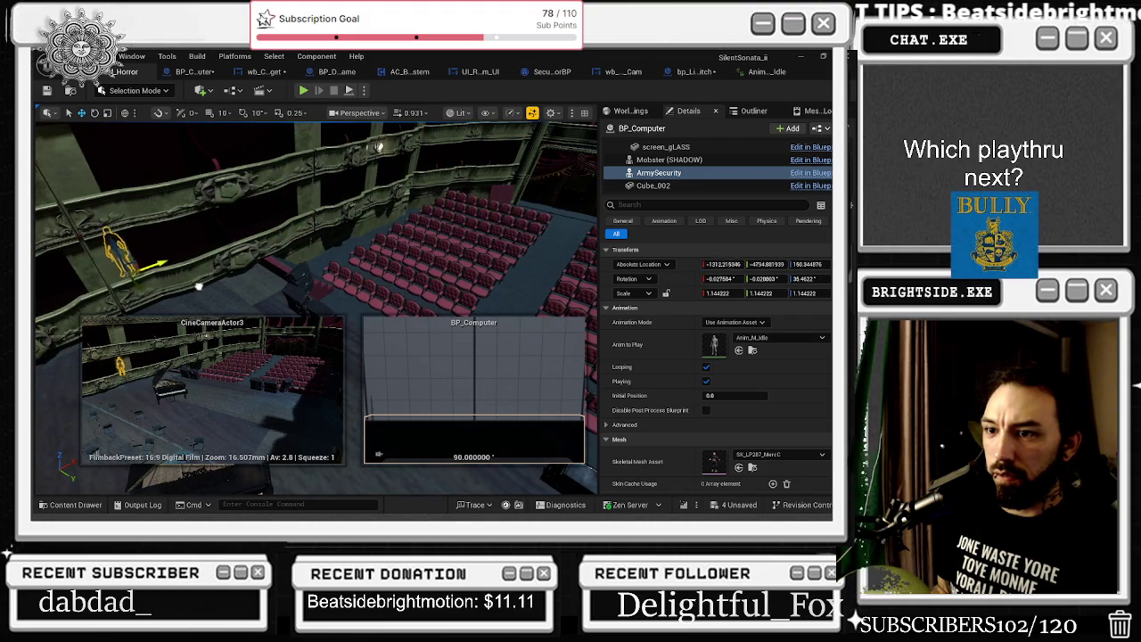
left_click_drag(132, 270, 132, 270)
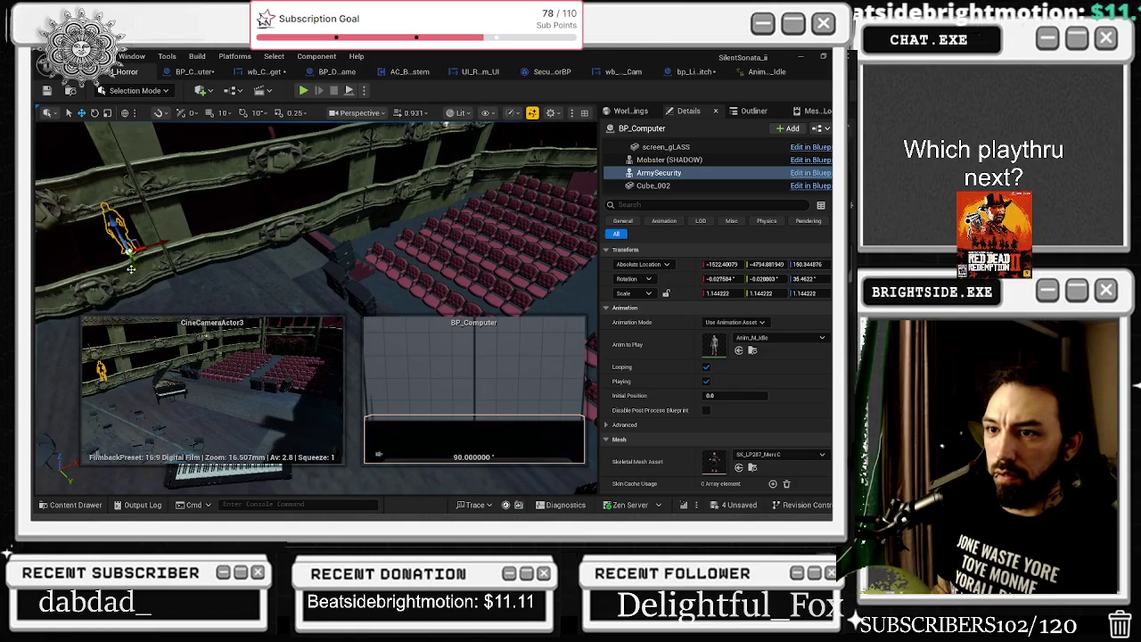
left_click_drag(152, 308, 107, 195)
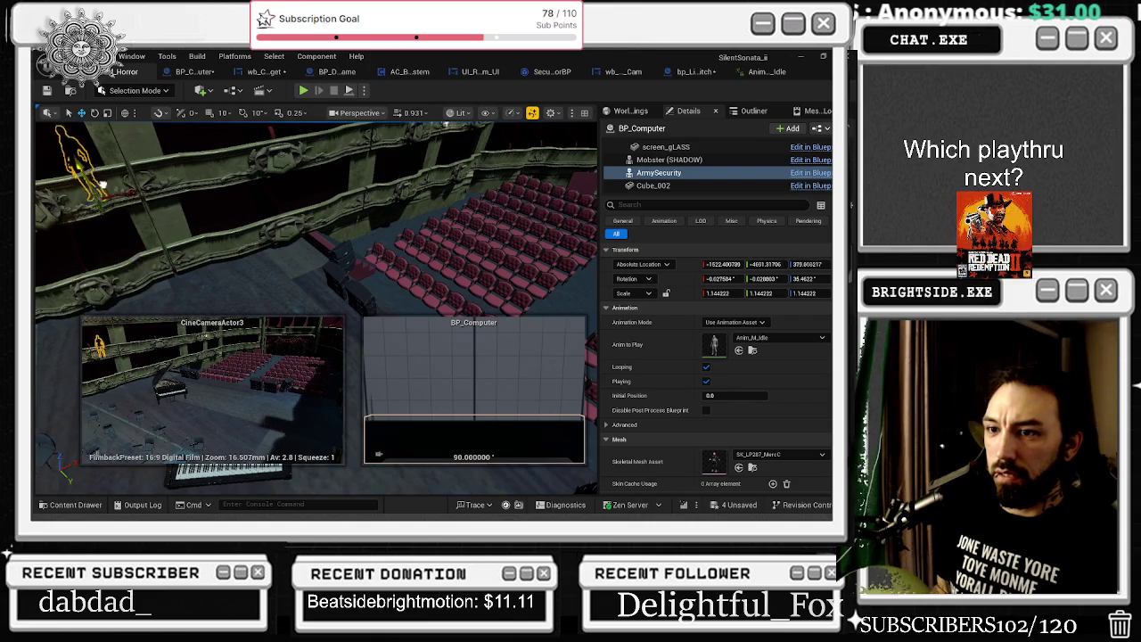
left_click_drag(268, 150, 253, 148)
Swing the view toward the floor, reselect ArmySecurity, and nudge it into place
left_click(347, 282)
left_click_drag(346, 282, 373, 224)
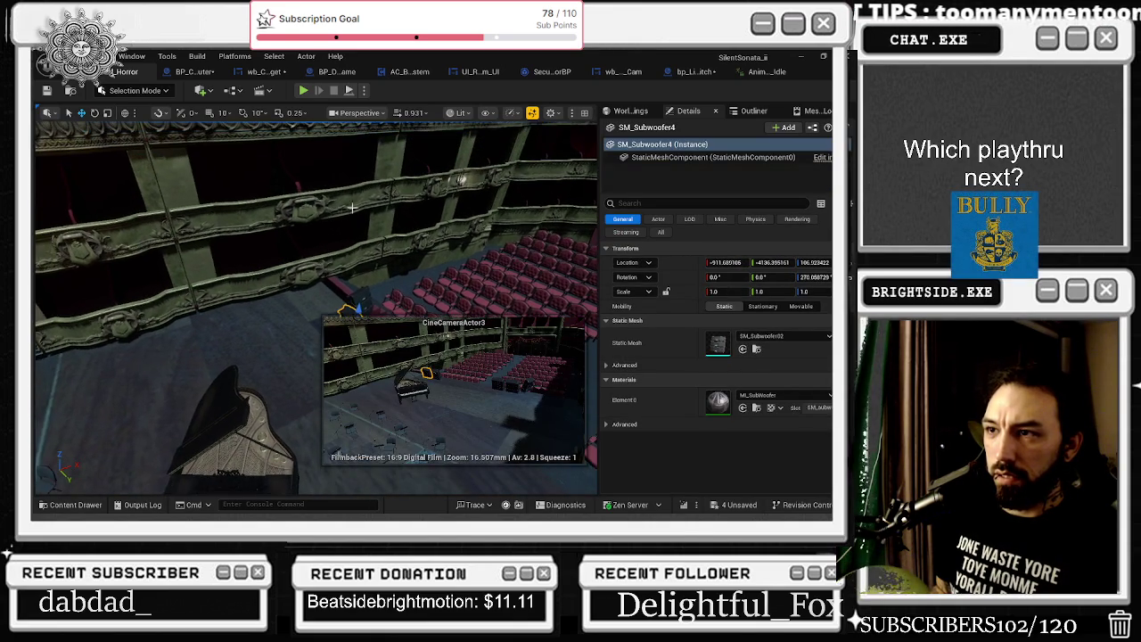
left_click(267, 205)
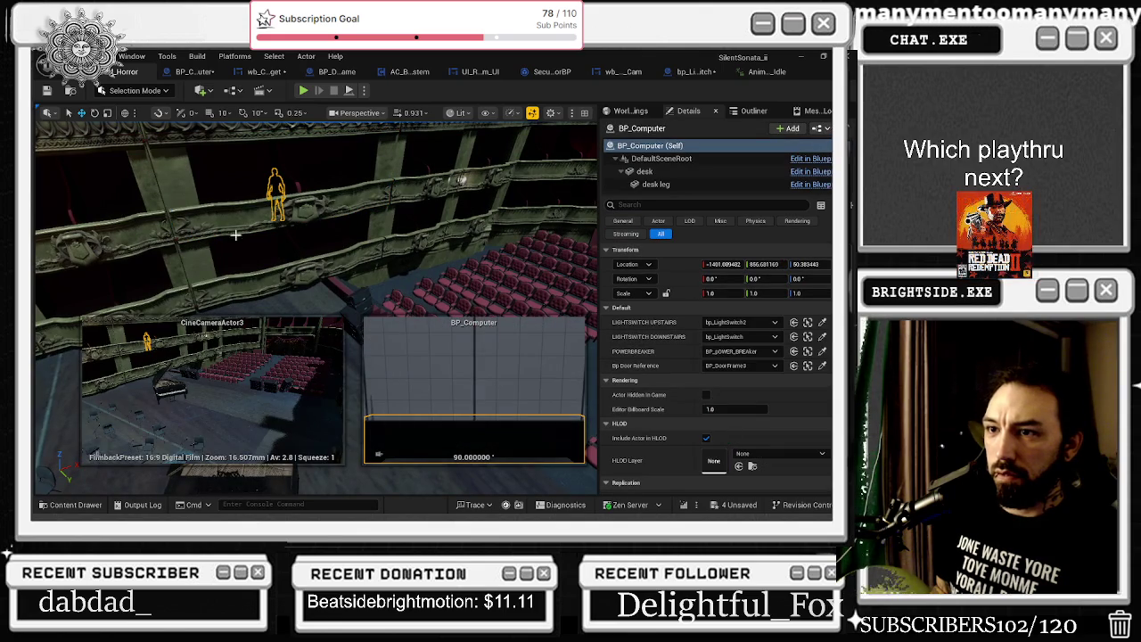
left_click(276, 192)
left_click_drag(297, 226, 310, 225)
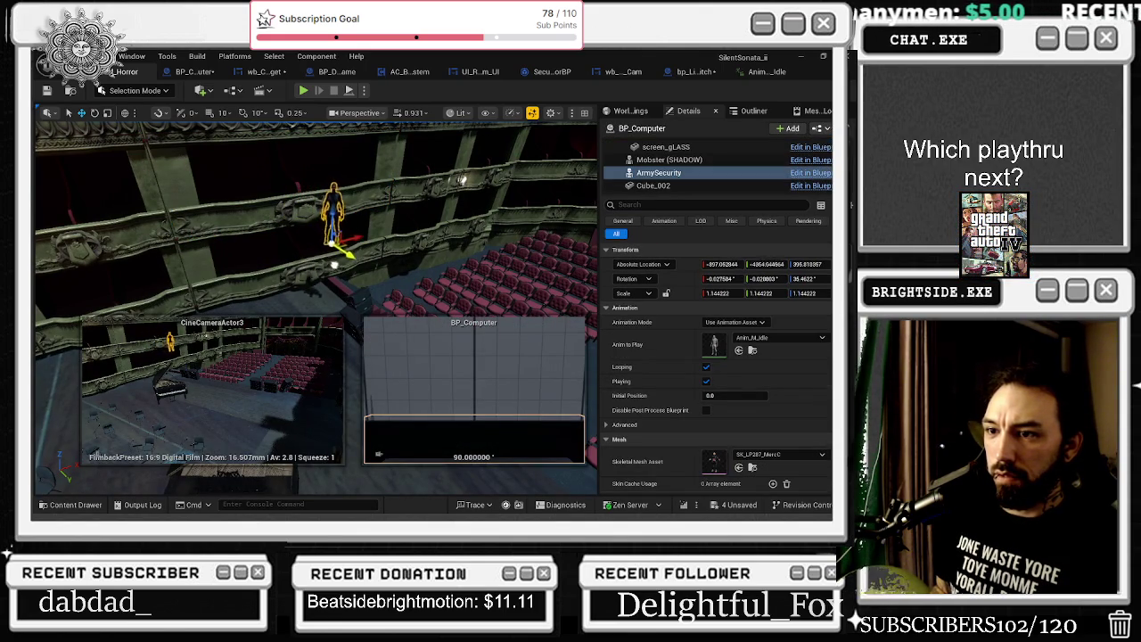
left_click_drag(350, 276, 347, 223)
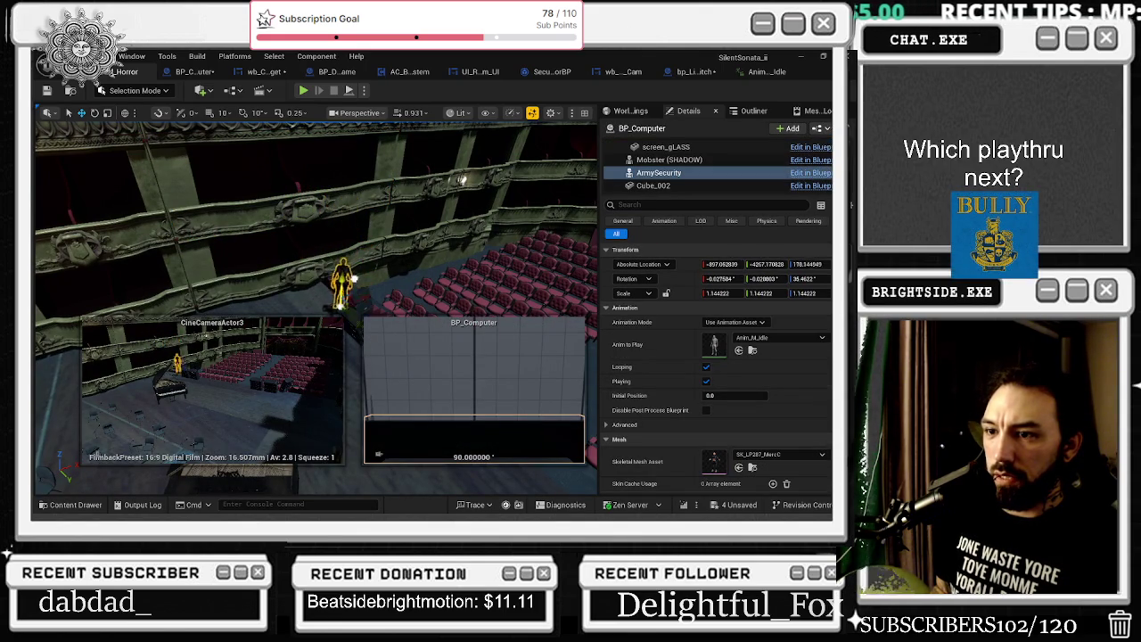
Move ArmySecurity beside the stacked speakers, at about -1004.27, -4657.76, 106.96
left_click(357, 297)
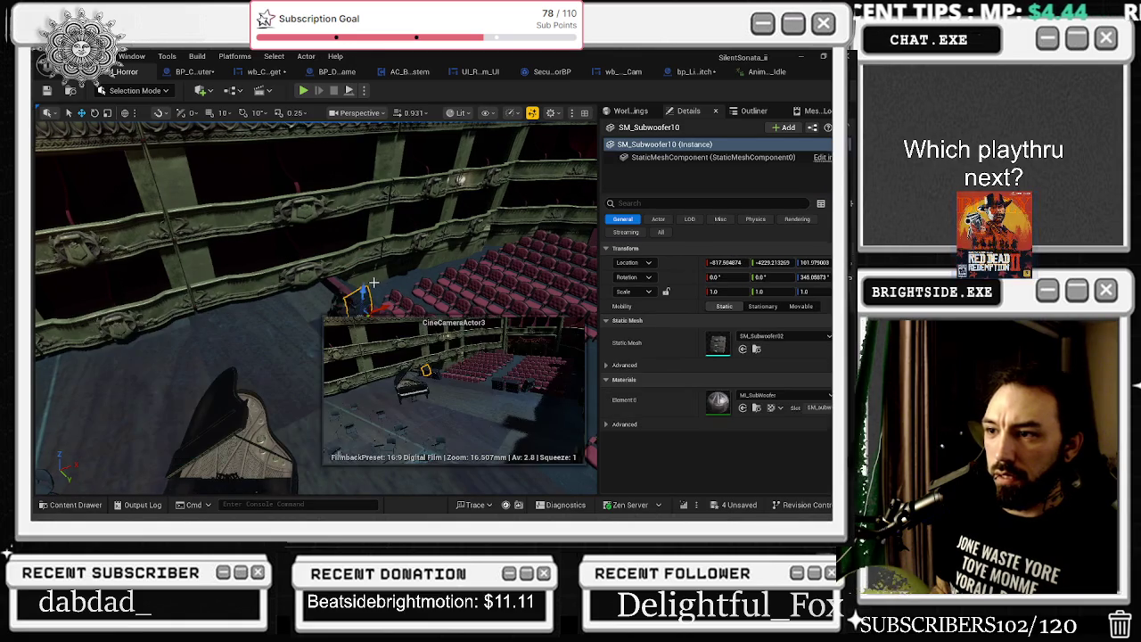
key("ctrl+z")
key("f")
left_click_drag(340, 292, 321, 309)
key("f")
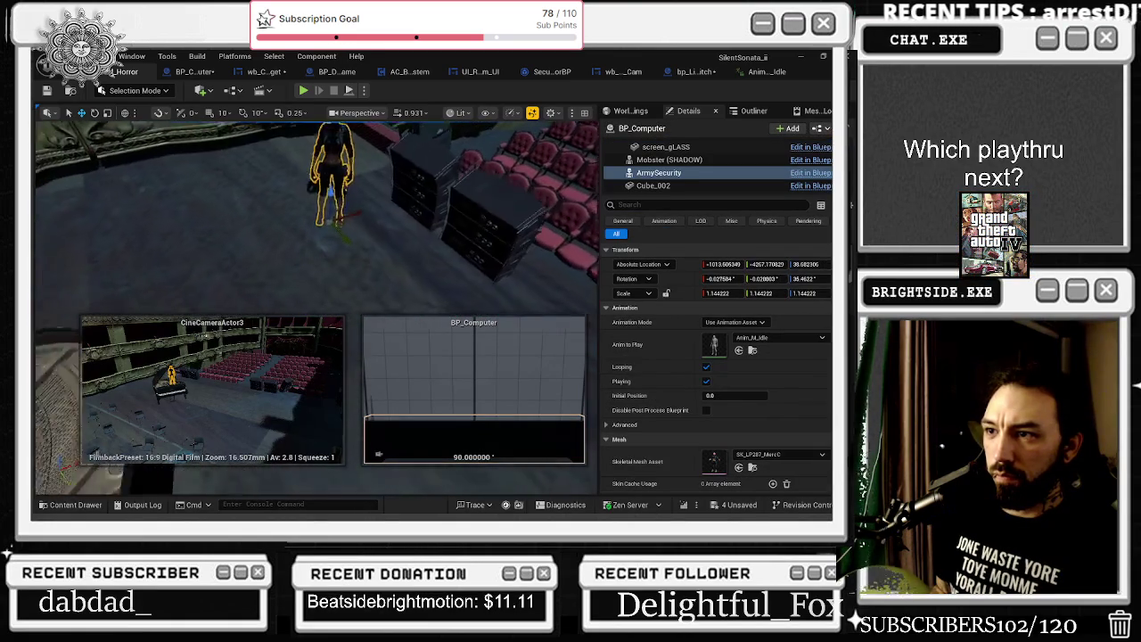
left_click_drag(330, 192, 336, 143)
mouse_move(349, 192)
left_mouse_down()
mouse_move(409, 237)
mouse_move(410, 207)
mouse_move(403, 233)
mouse_move(441, 268)
mouse_move(455, 242)
left_mouse_up()
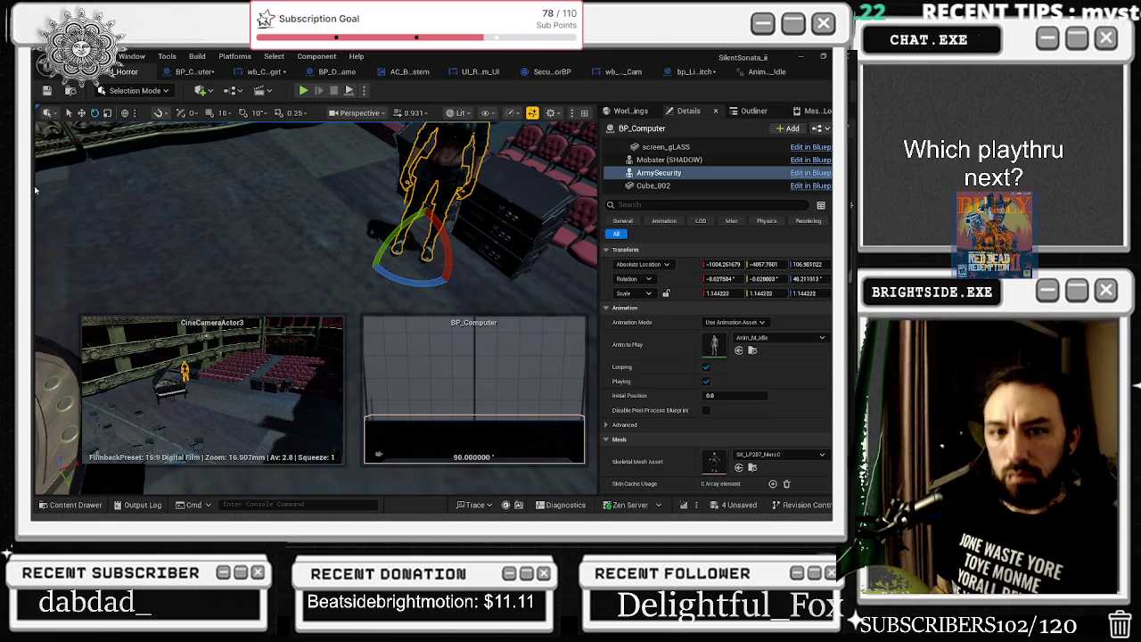
Swing the view toward the piano and balconies, then nudge ArmySecurity slightly
left_click_drag(224, 255, 234, 218)
left_click(229, 217)
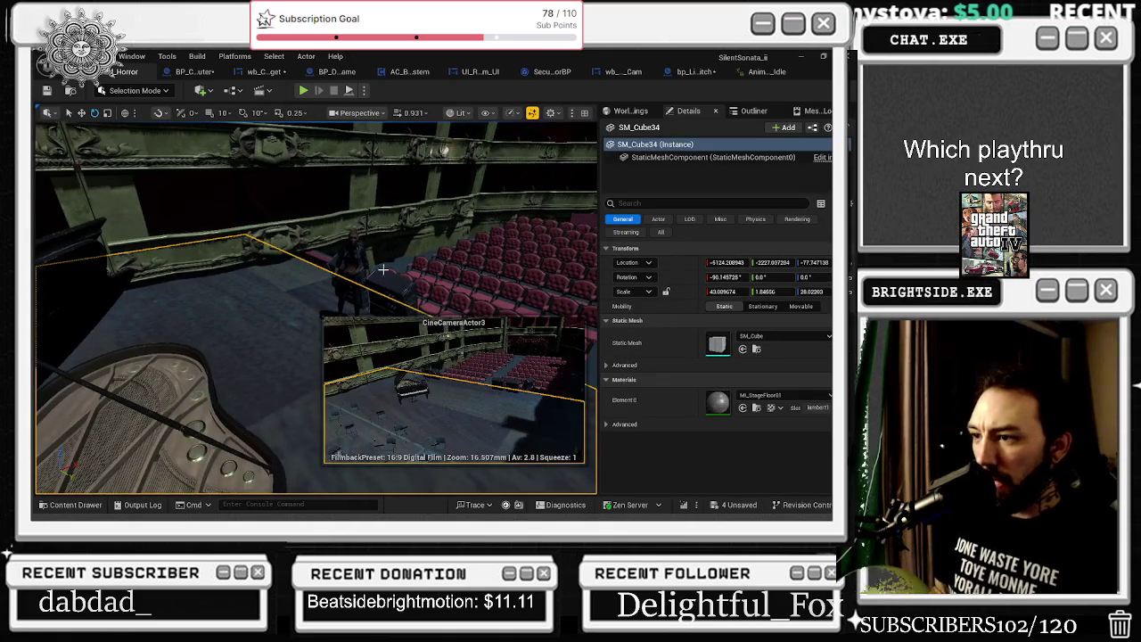
left_click_drag(390, 279, 393, 268)
mouse_move(435, 378)
left_mouse_down()
mouse_move(288, 147)
mouse_move(295, 267)
mouse_move(302, 254)
left_mouse_up()
left_click(294, 279)
left_click(301, 252)
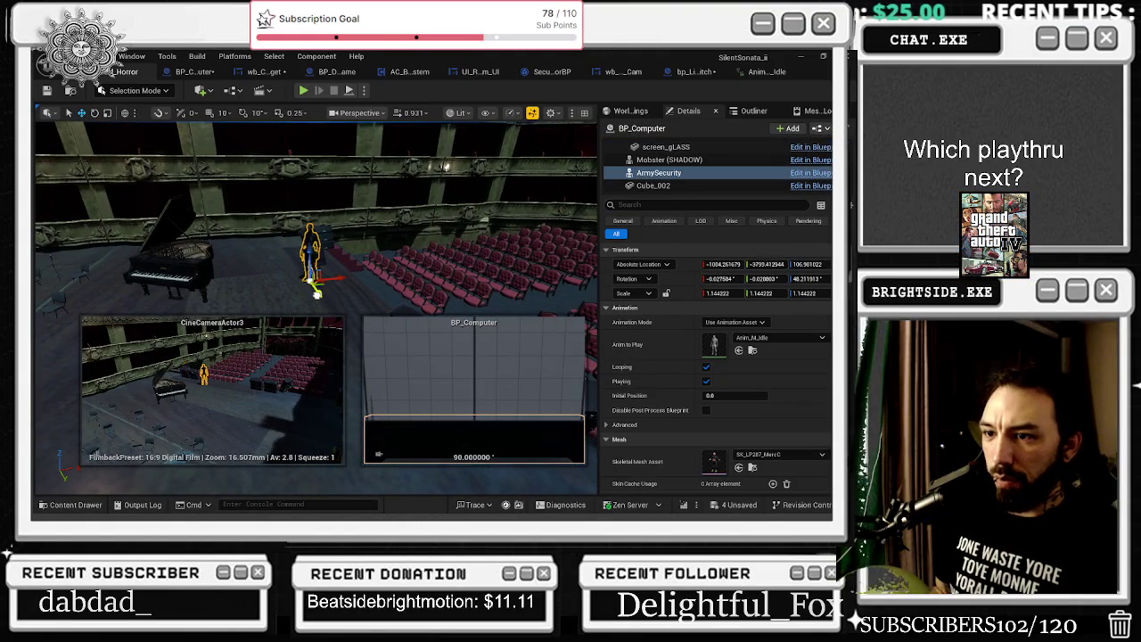
left_click_drag(301, 287, 299, 290)
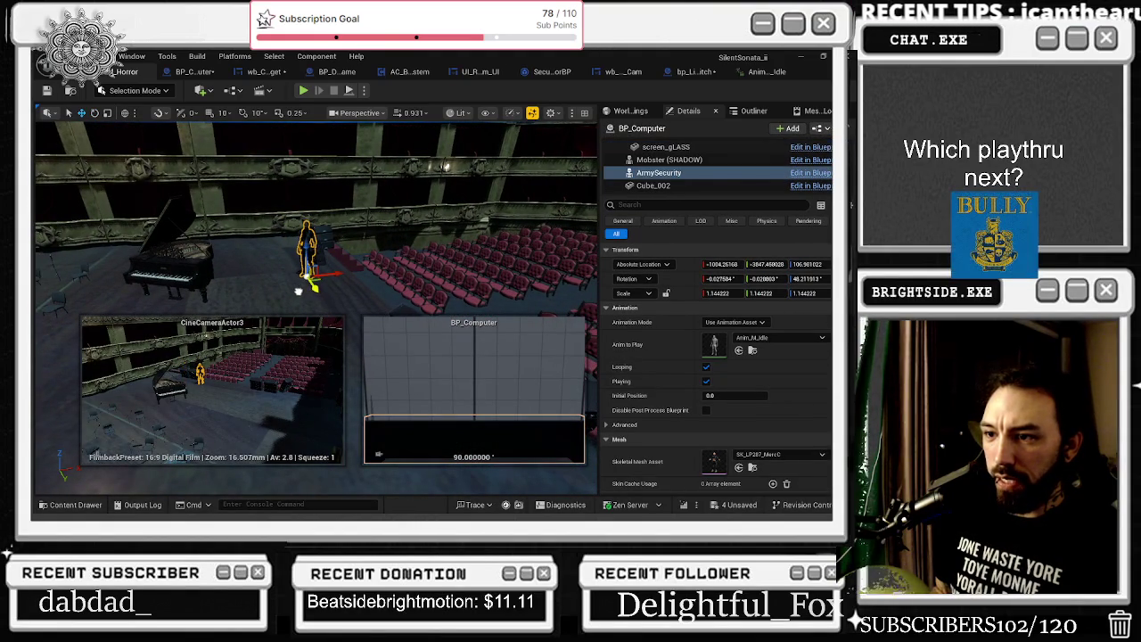
Reselect ArmySecurity and shift it slightly right beside the grand piano
left_click(211, 272)
left_click(270, 249)
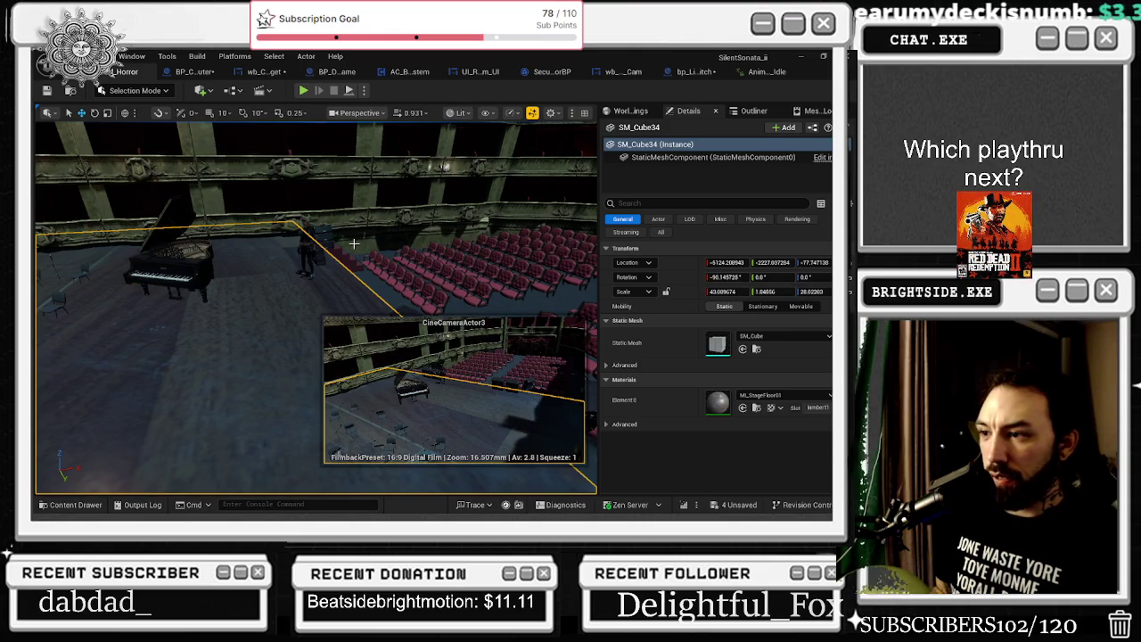
left_click(306, 243)
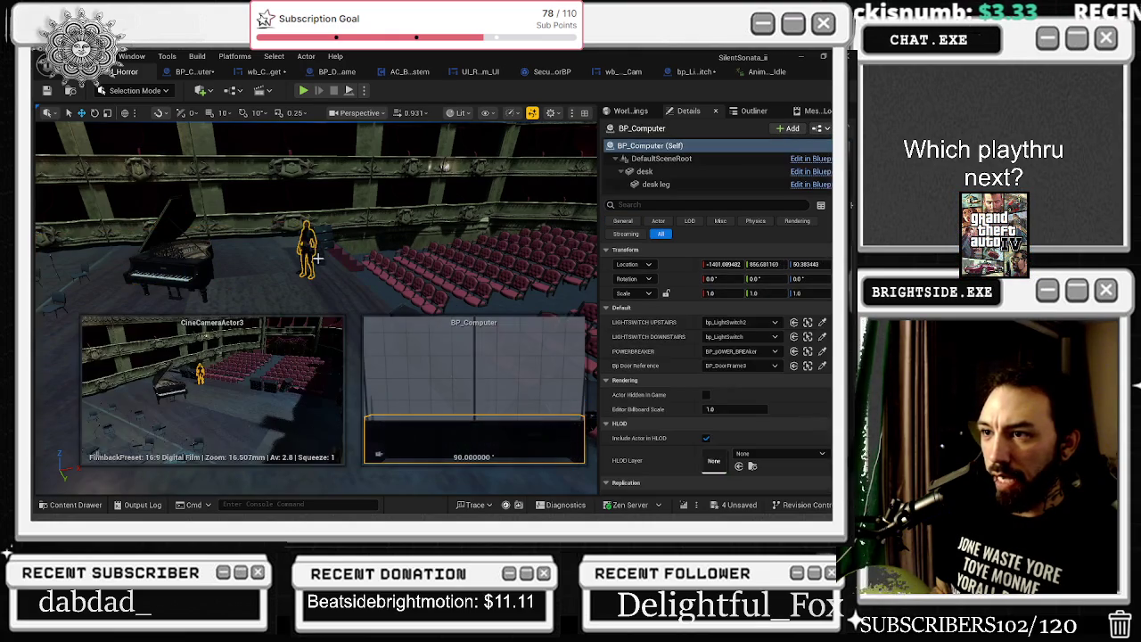
left_click(306, 242)
left_click_drag(308, 280, 323, 304)
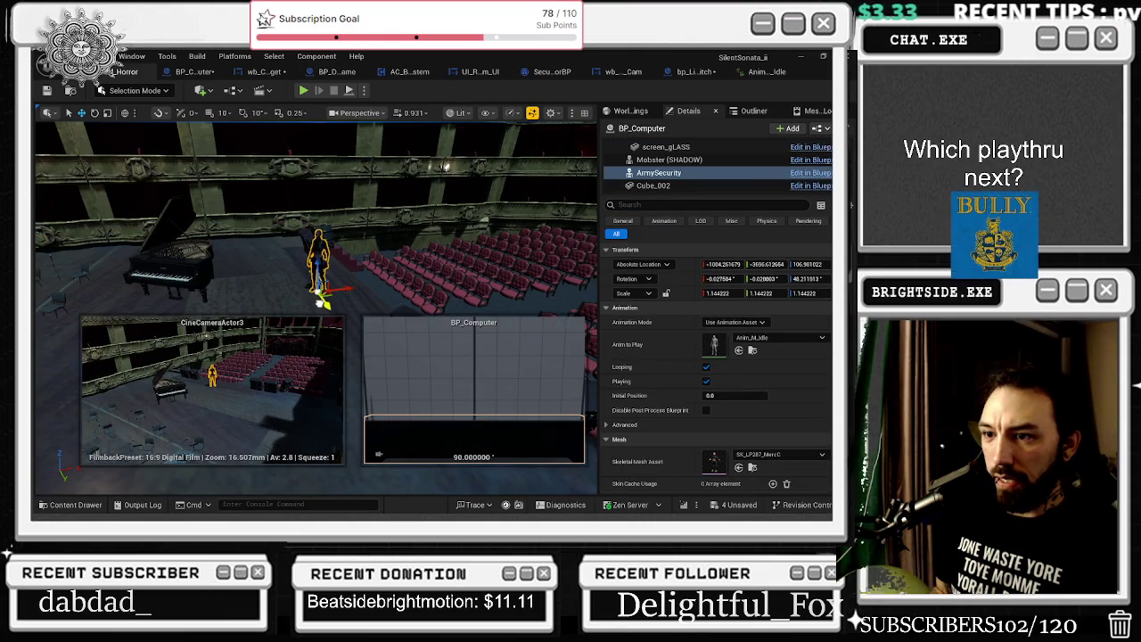
Reselect ArmySecurity to read its location, roughly -1004.26, -3642.41, 106.96
left_click(376, 248)
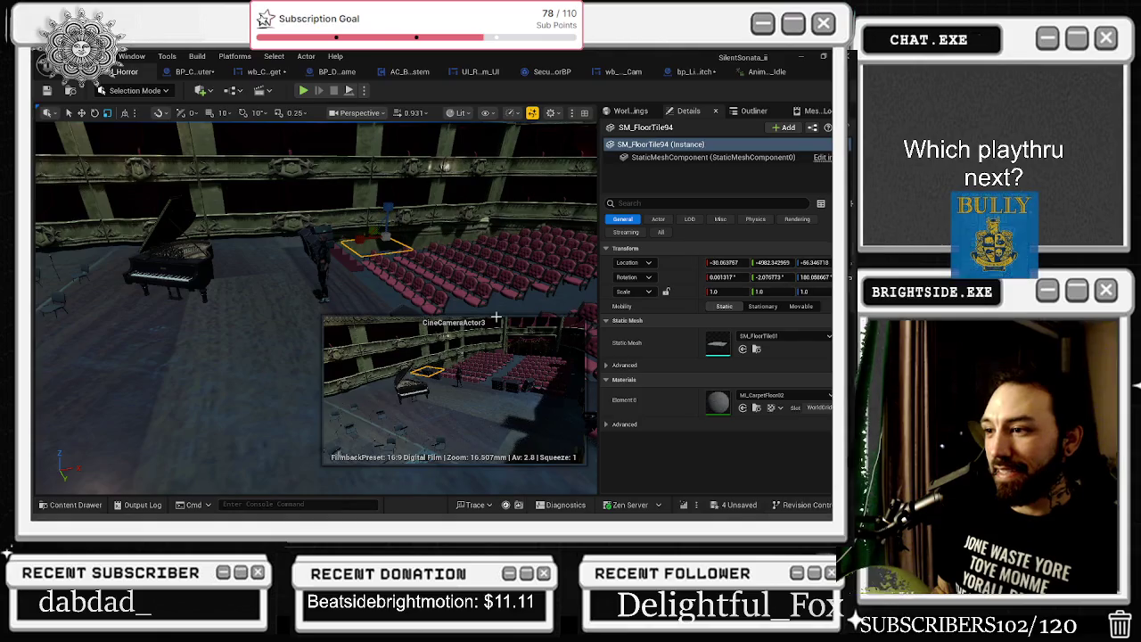
left_click(324, 254)
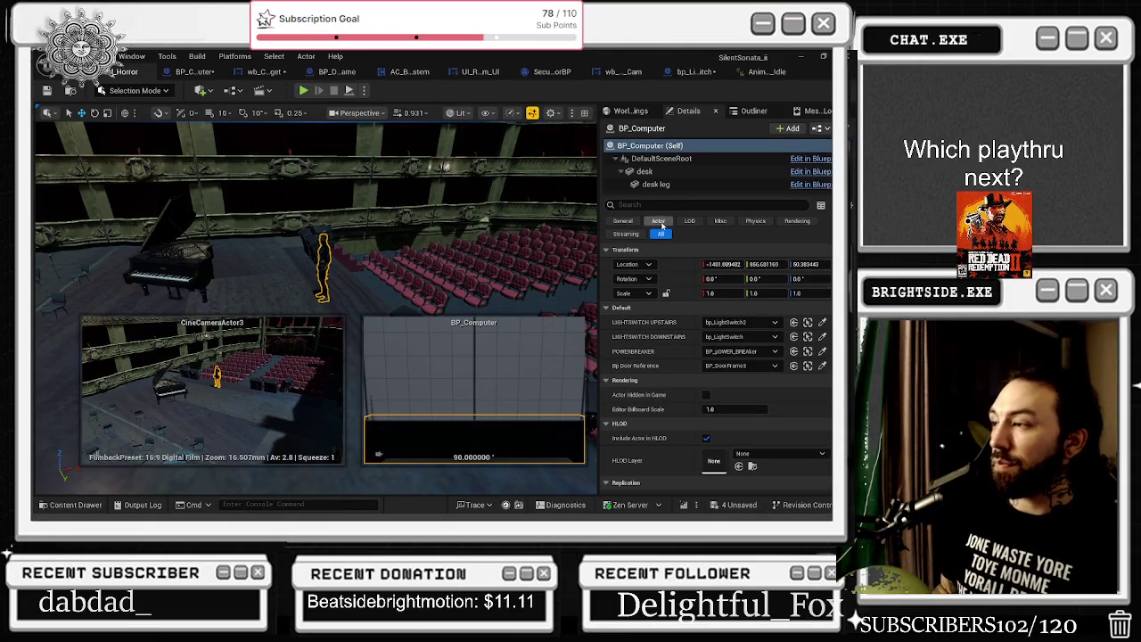
left_click(723, 264)
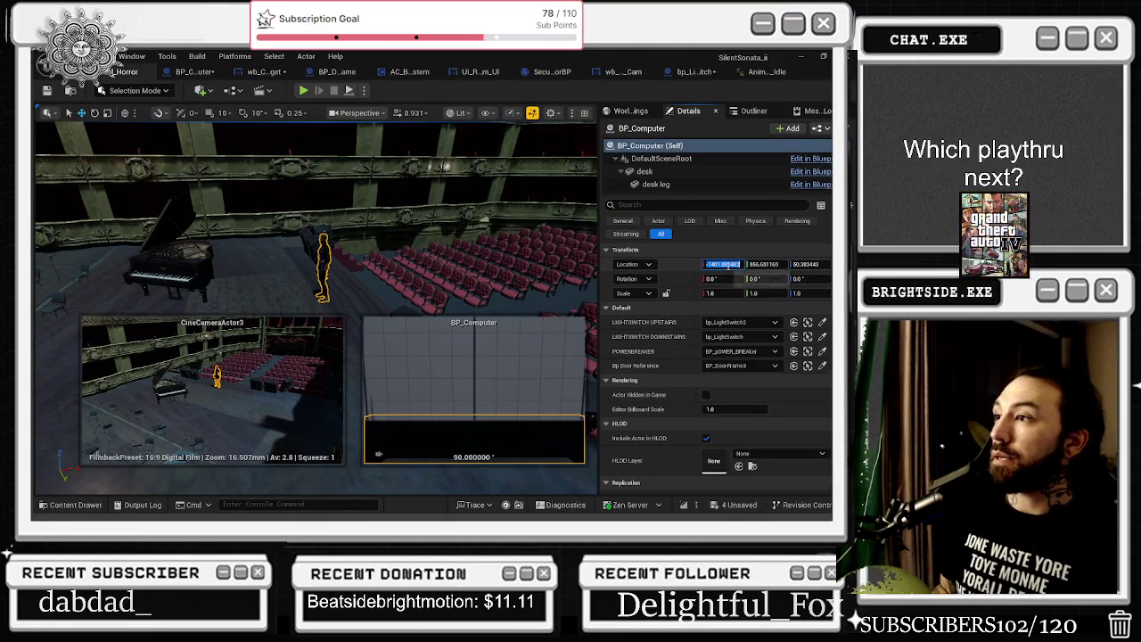
left_click(323, 252)
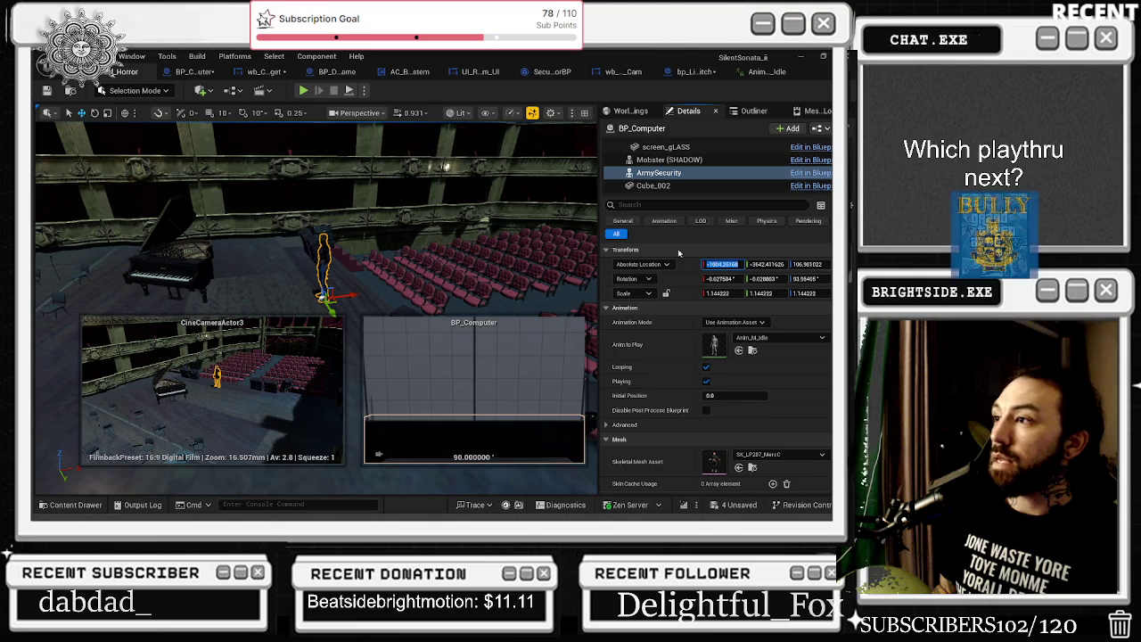
mouse_move(503, 232)
left_mouse_down()
mouse_move(75, 311)
mouse_move(303, 278)
left_mouse_up()
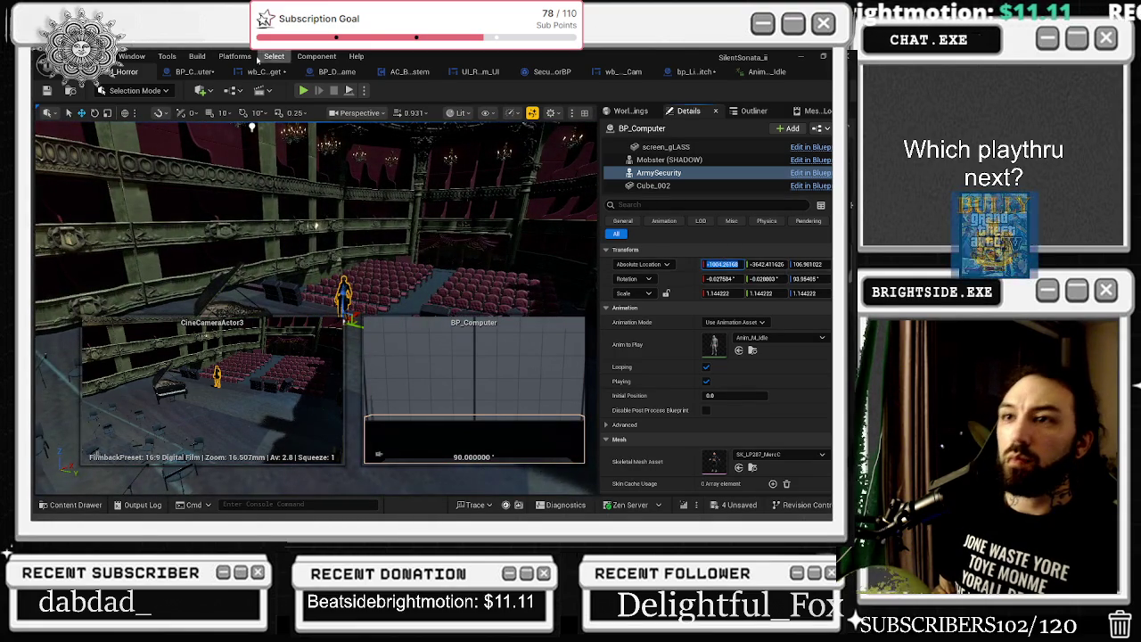
Split the Select node's Option 3 pin into location, rotation and scale in BP_Computer's graph
left_click(203, 72)
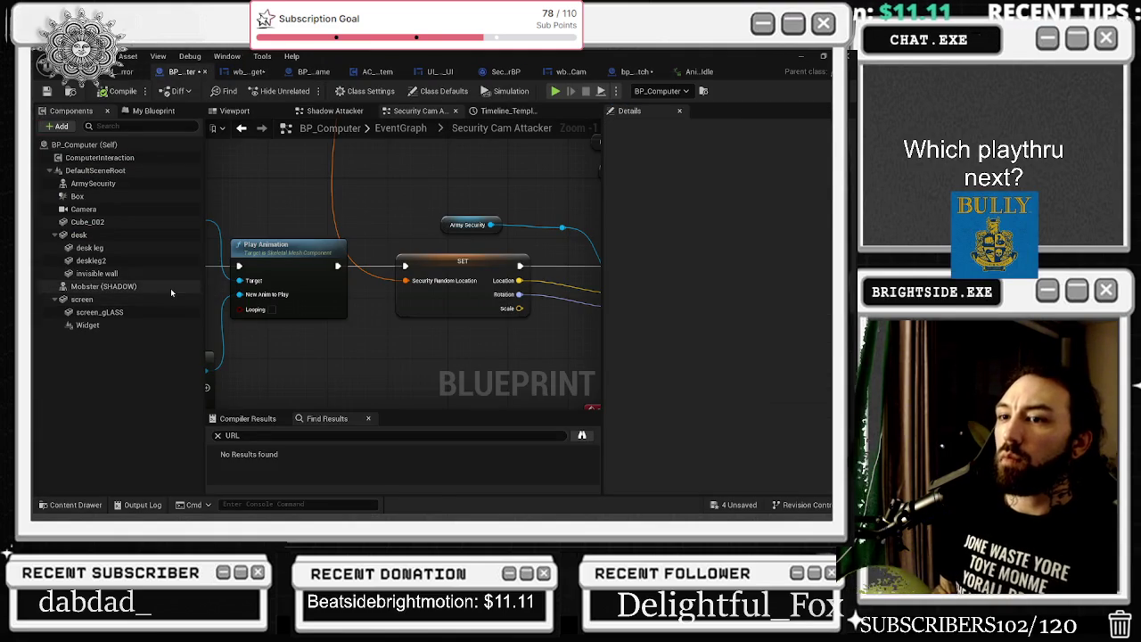
scroll(324, 229, "down", 2)
mouse_move(324, 229)
left_mouse_down()
mouse_move(235, 220)
mouse_move(79, 178)
left_mouse_up()
mouse_move(357, 268)
left_mouse_down()
mouse_move(349, 261)
mouse_move(375, 223)
mouse_move(419, 339)
mouse_move(498, 412)
left_mouse_up()
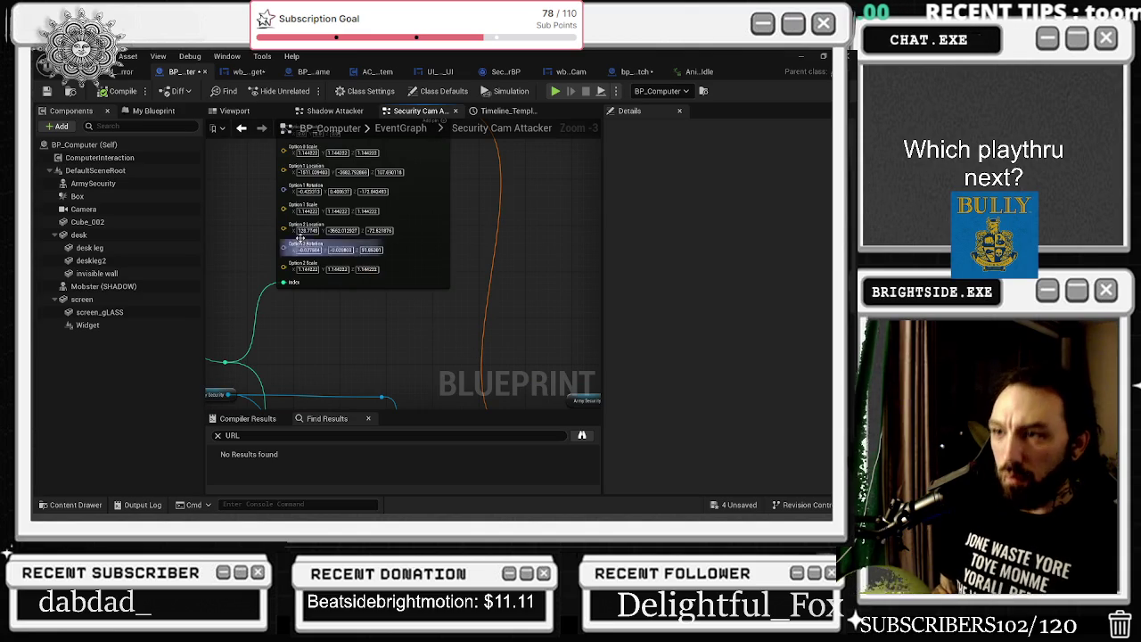
left_click_drag(422, 148, 433, 217)
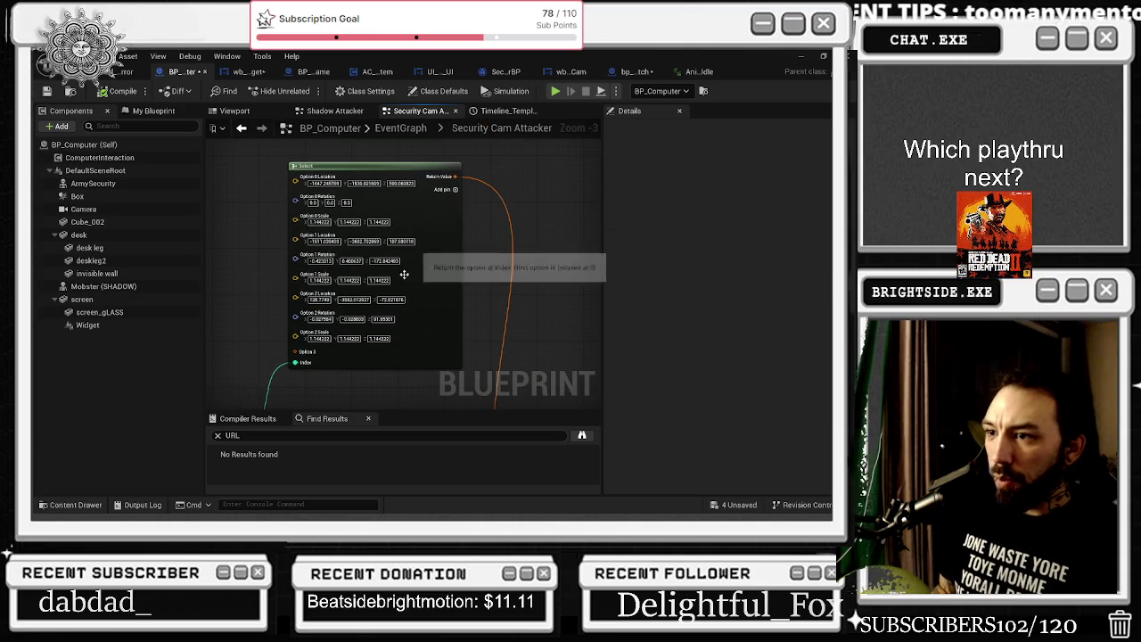
left_click_drag(410, 260, 409, 202)
right_click(306, 294)
left_click(339, 344)
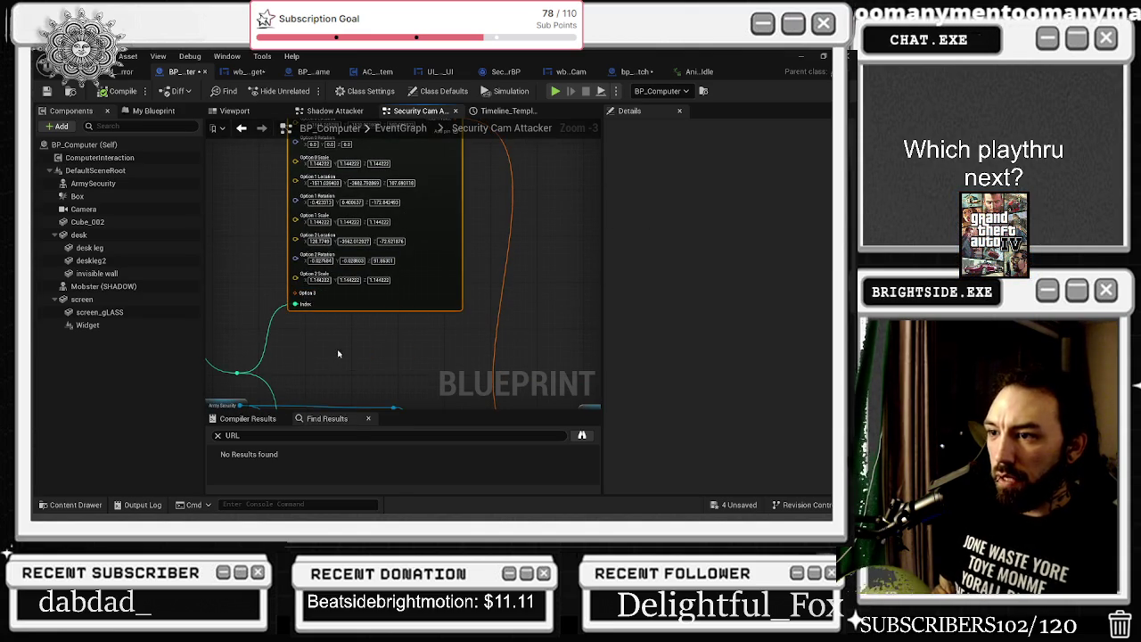
scroll(312, 302, "up", 2)
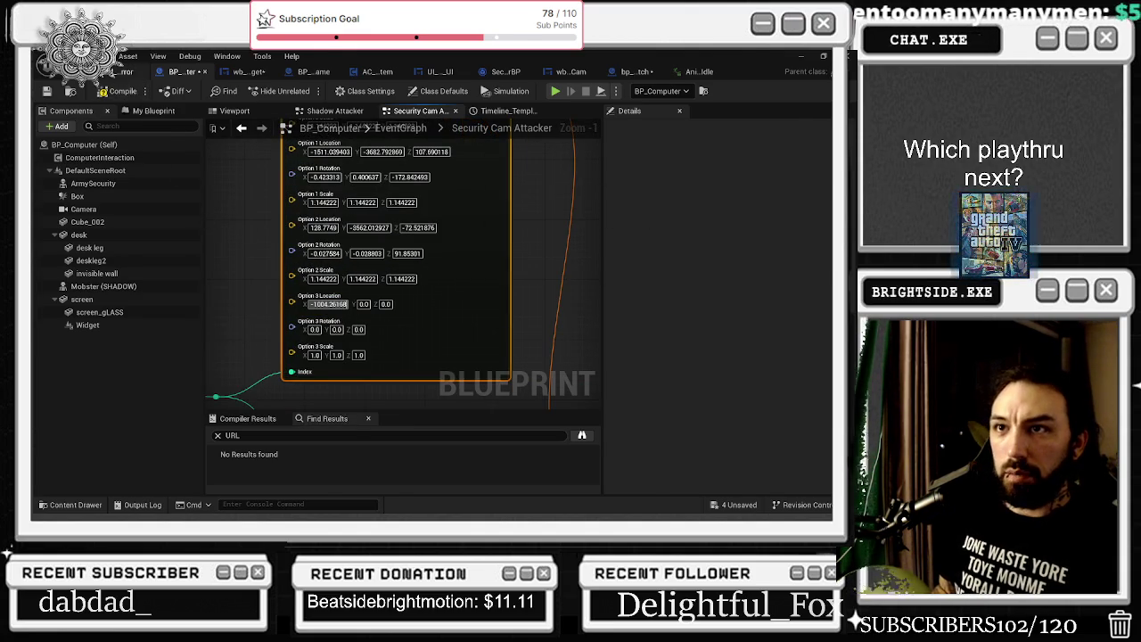
Copy ArmySecurity's values from the level and set Option 3 Rotation X to -0.027584
left_click(127, 71)
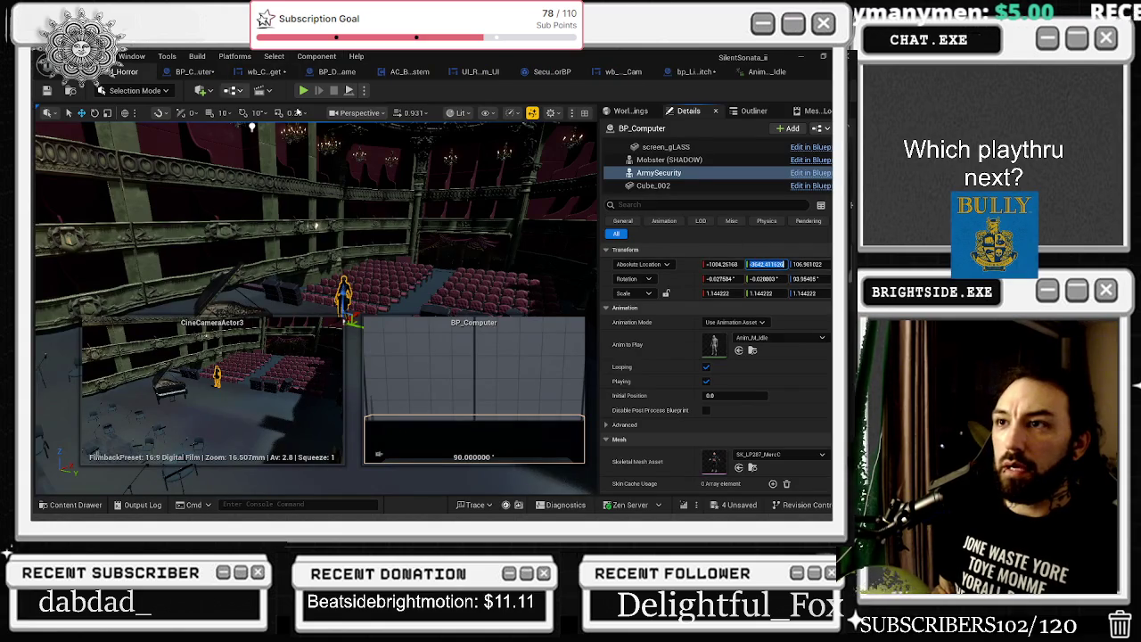
left_click(183, 71)
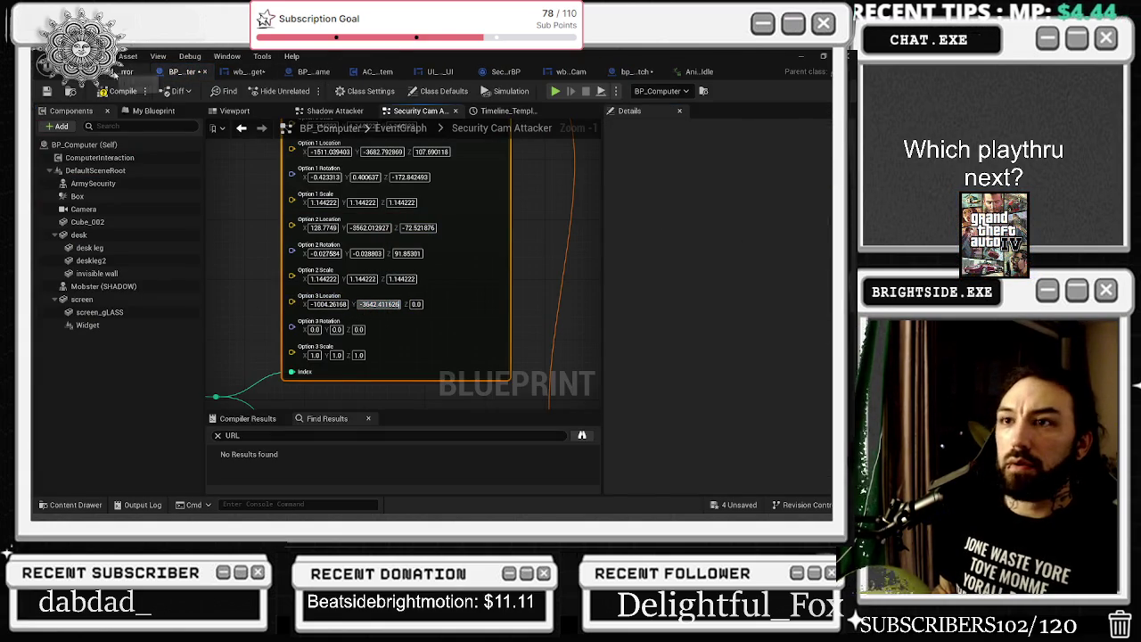
left_click(127, 71)
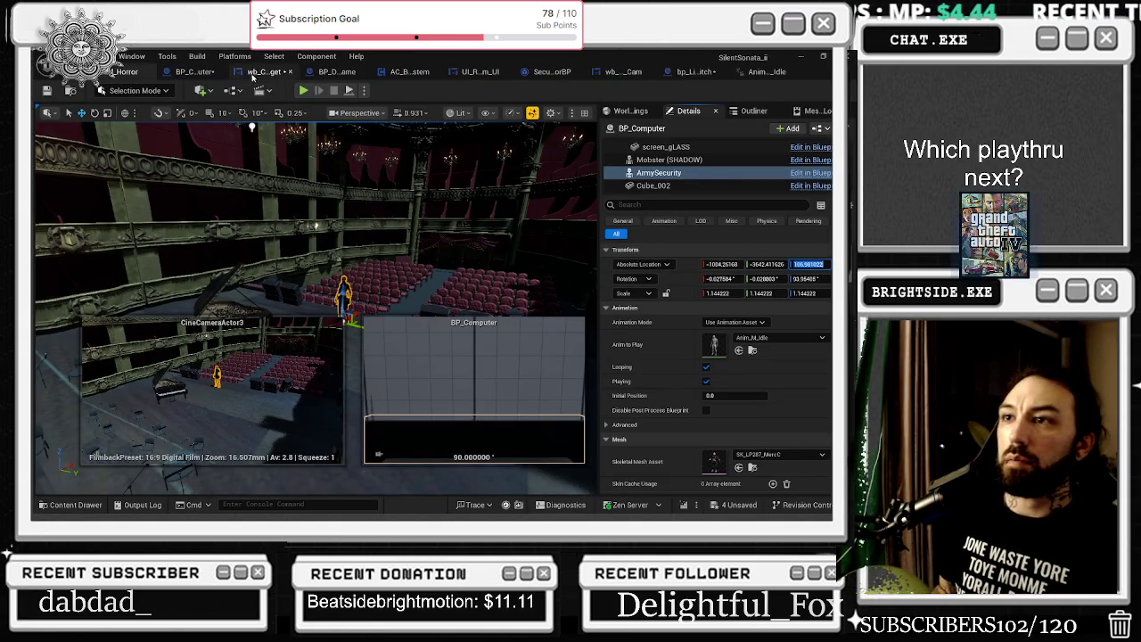
left_click(182, 72)
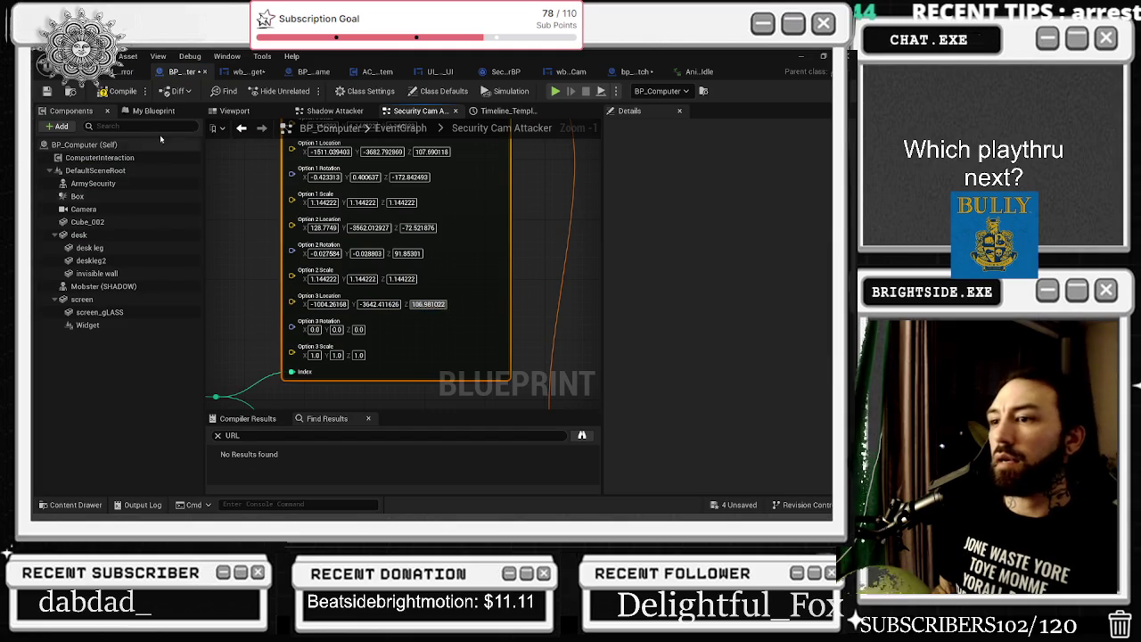
left_click(128, 72)
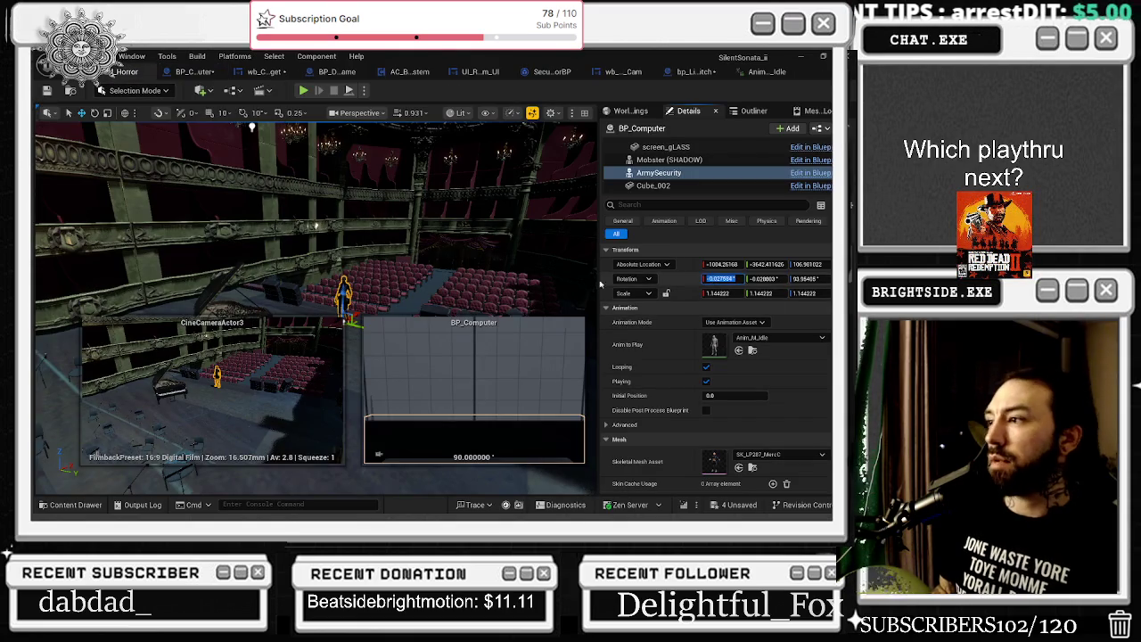
left_click(198, 72)
left_click(312, 330)
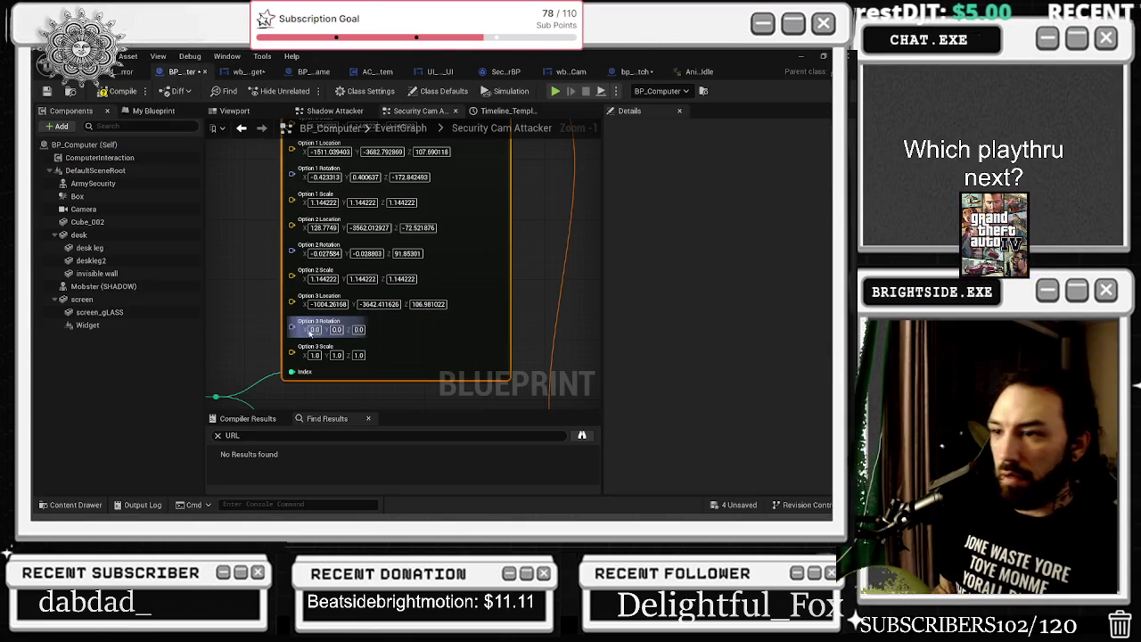
type("-0.027584")
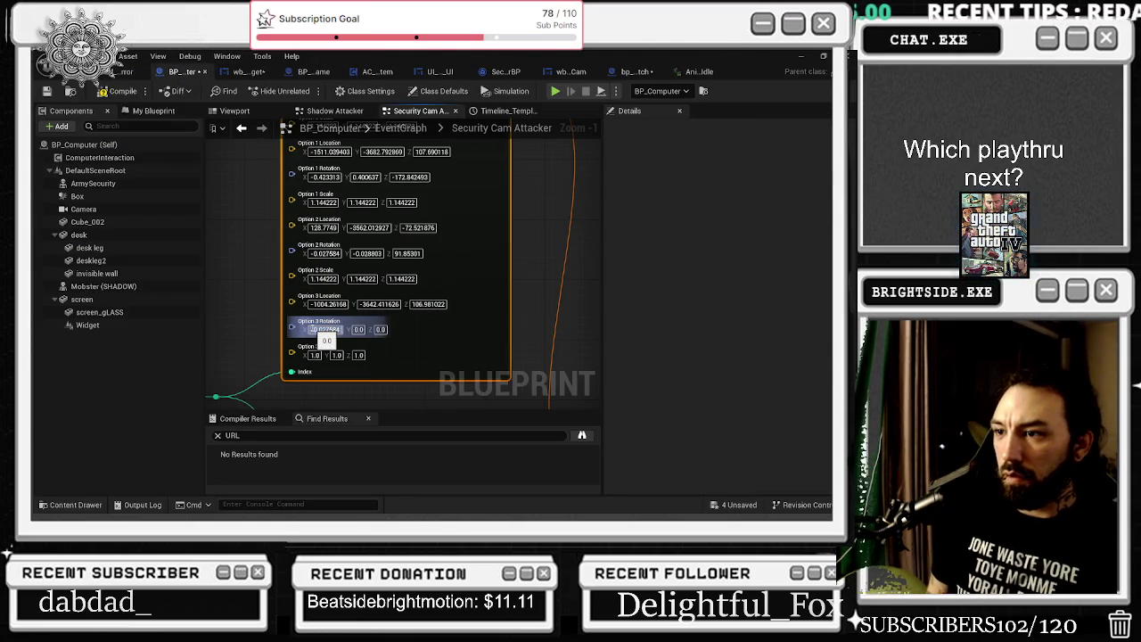
key("Delete")
key("Delete")
key("Delete")
key("Return")
Paste ArmySecurity's Y and Z rotations (-0.0288, 93.95405) into Option 3 Rotation
left_click(107, 72)
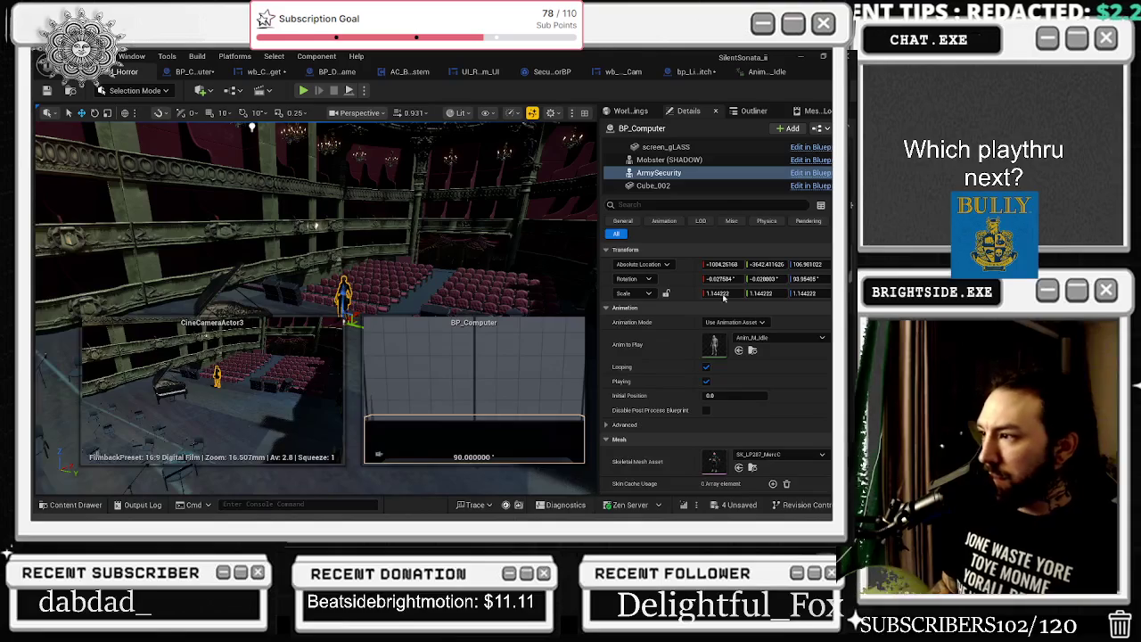
left_click(198, 72)
left_click(358, 329)
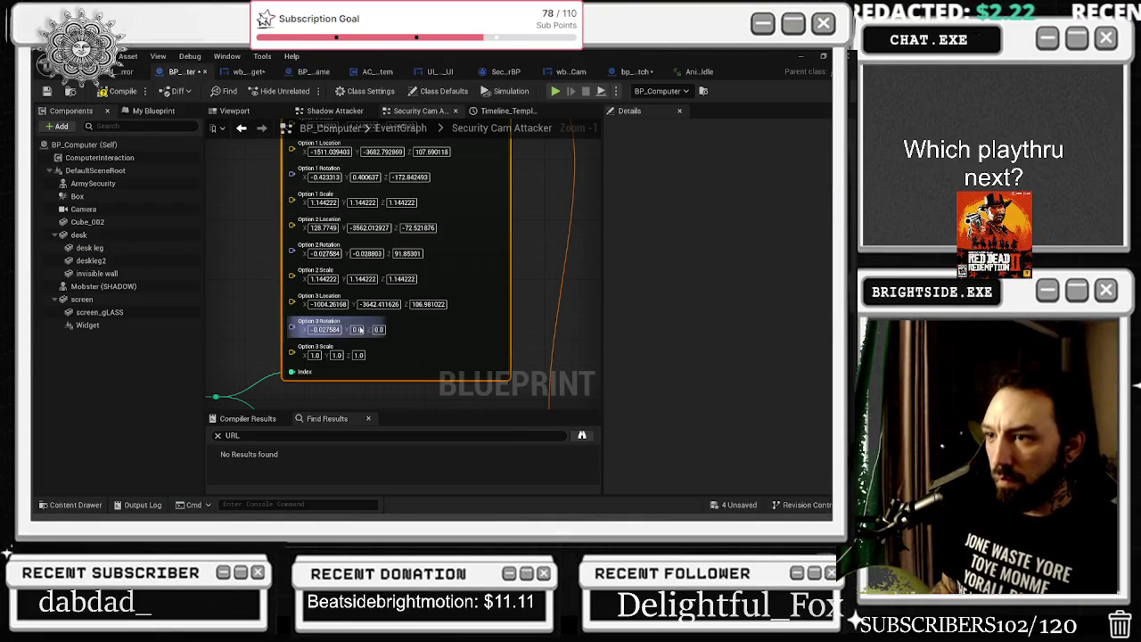
type("-0.028803")
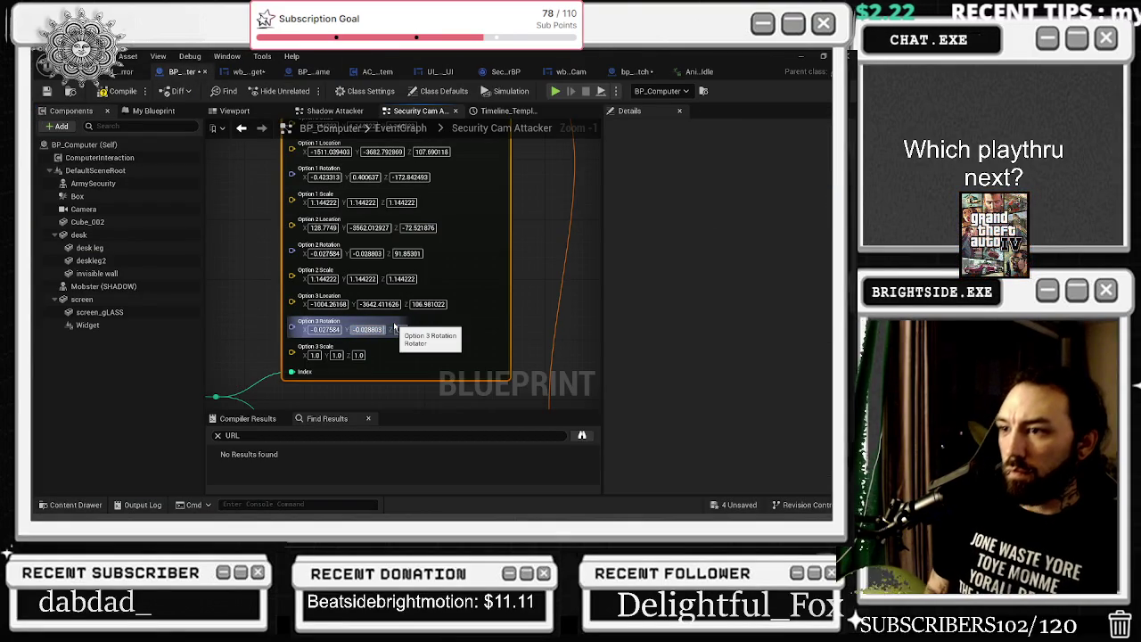
left_click(129, 72)
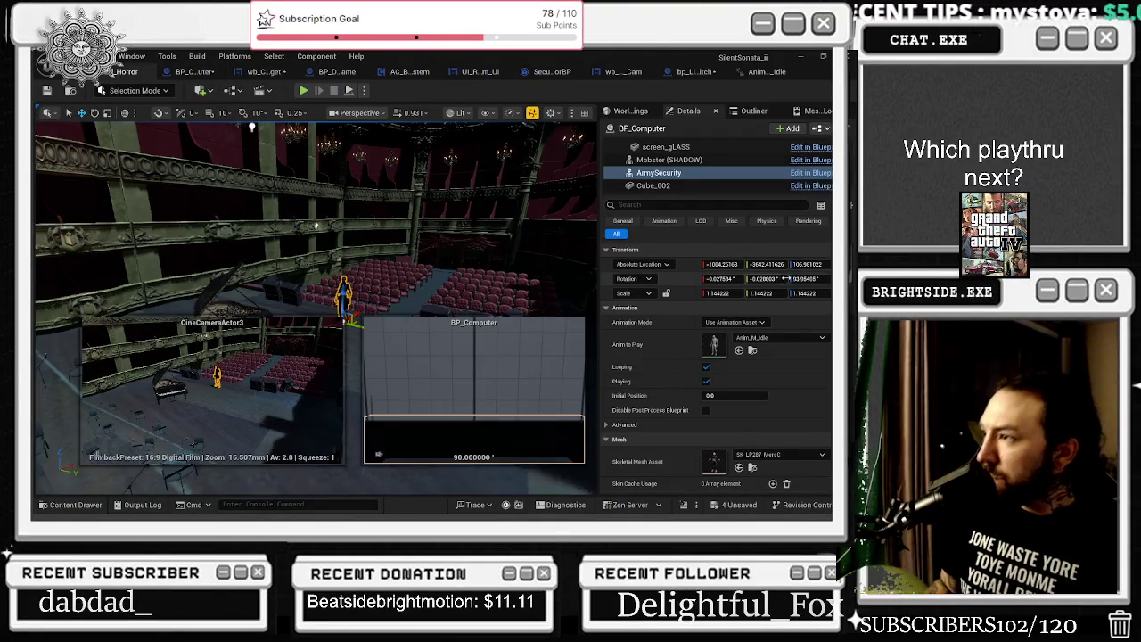
left_click(194, 71)
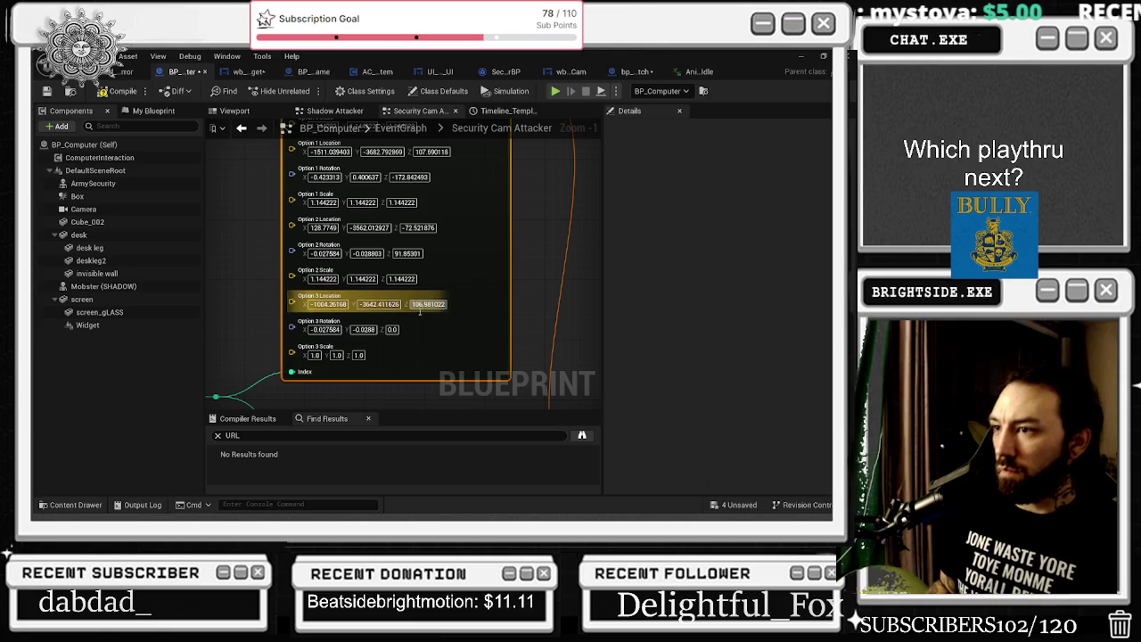
left_click(393, 329)
key("ctrl+v")
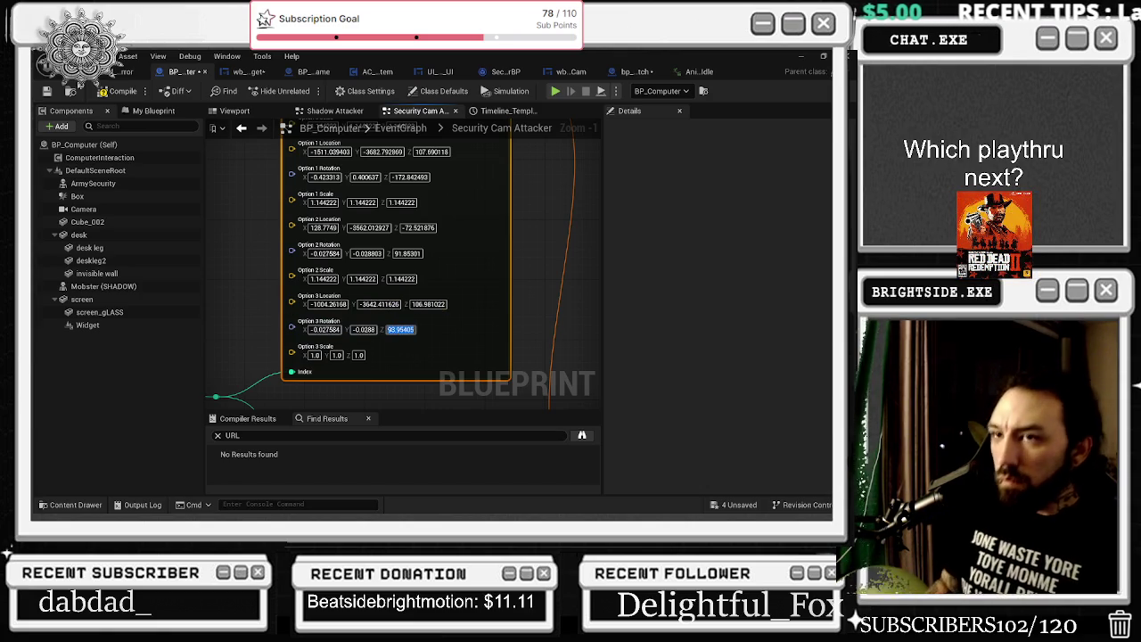
Set the Select node's Option 3 animation to Anim_M_Idle
scroll(313, 149, "down", 2)
scroll(421, 269, "up", 1)
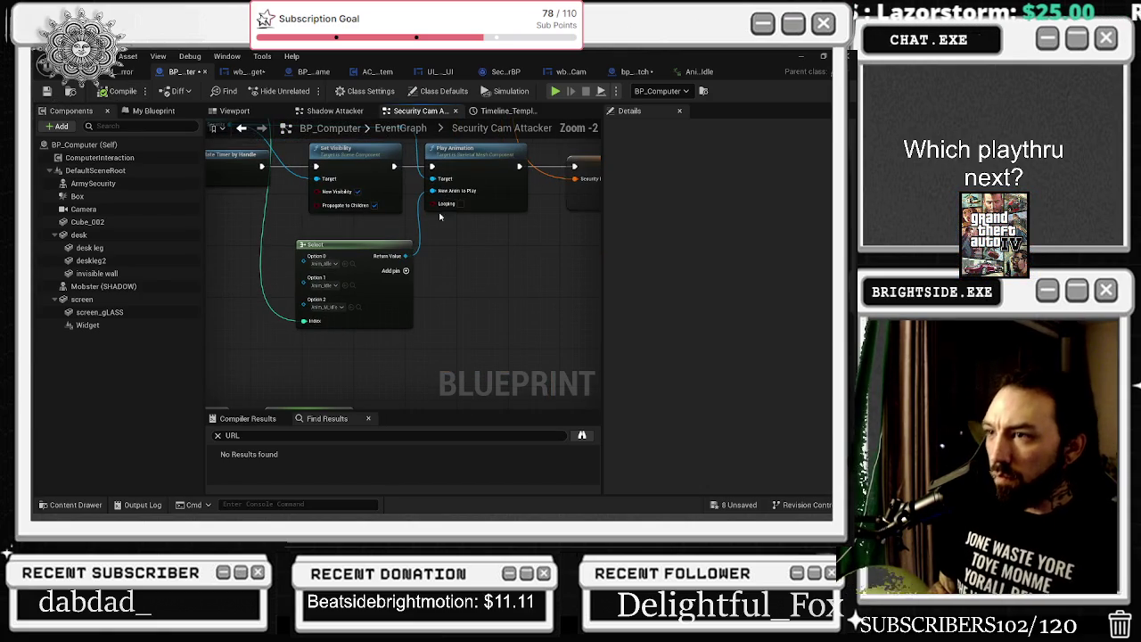
left_click(358, 308)
left_click(348, 328)
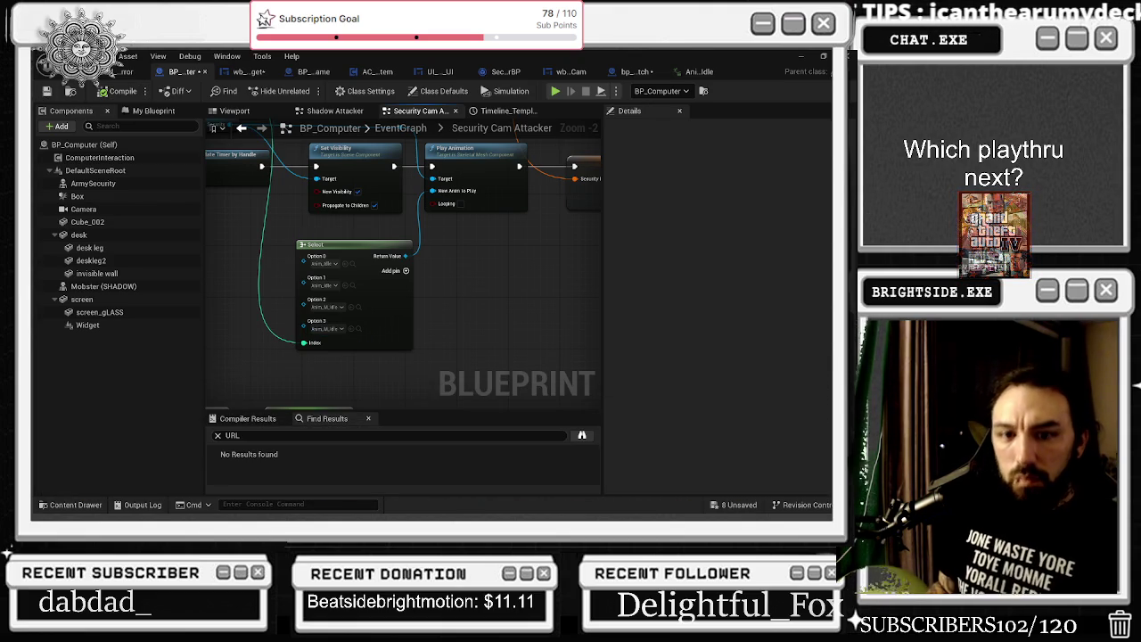
Save the BP_Computer Blueprint and all remaining unsaved packages
left_click(45, 90)
left_click(740, 504)
left_click(530, 407)
Playtest the level briefly, then select the ArmySecurity character in the viewport
left_click(128, 71)
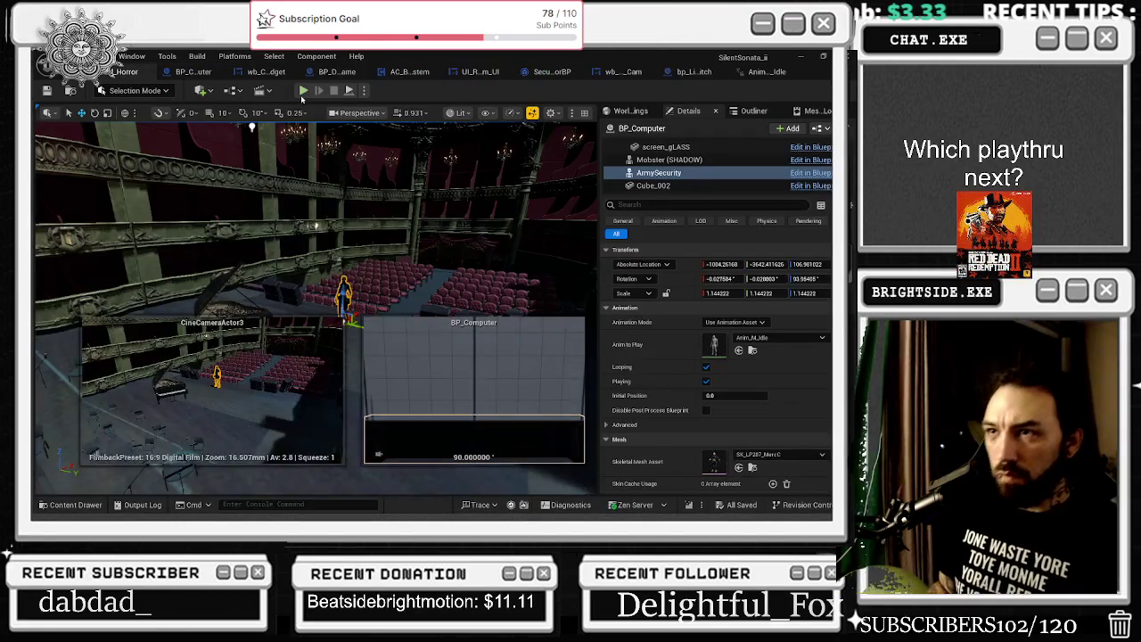
left_click(303, 90)
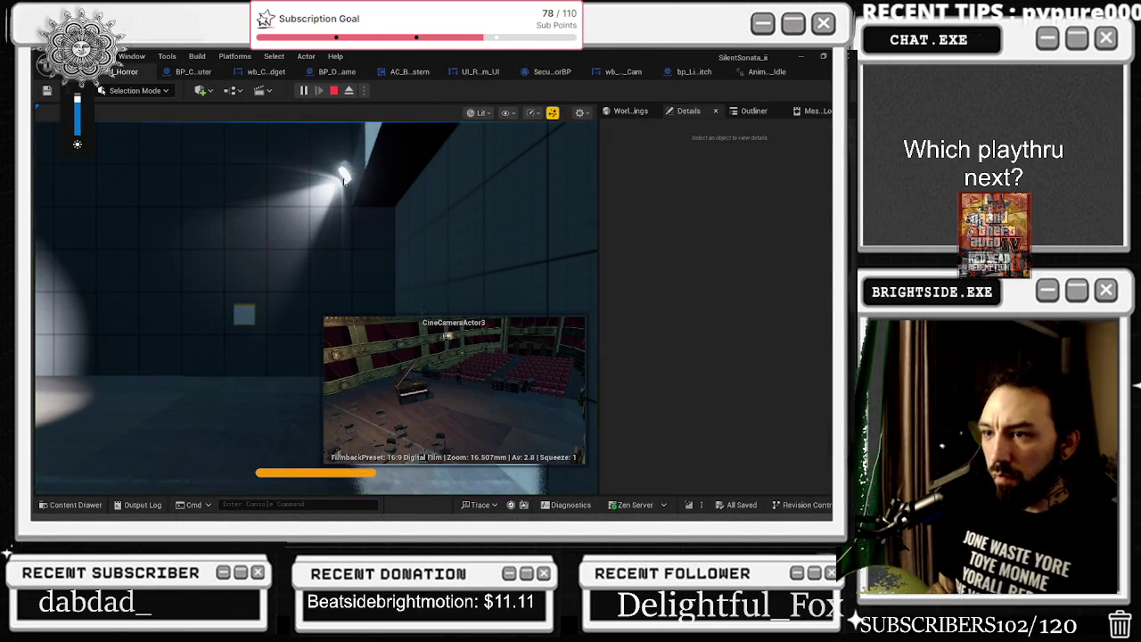
key("Escape")
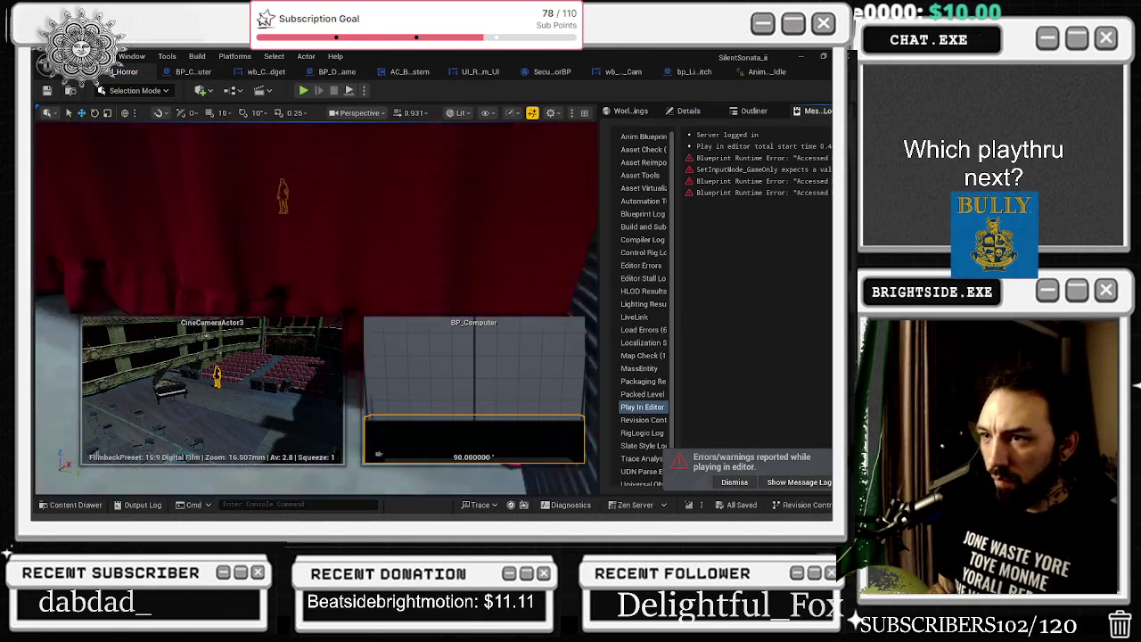
scroll(317, 303, "up", 1)
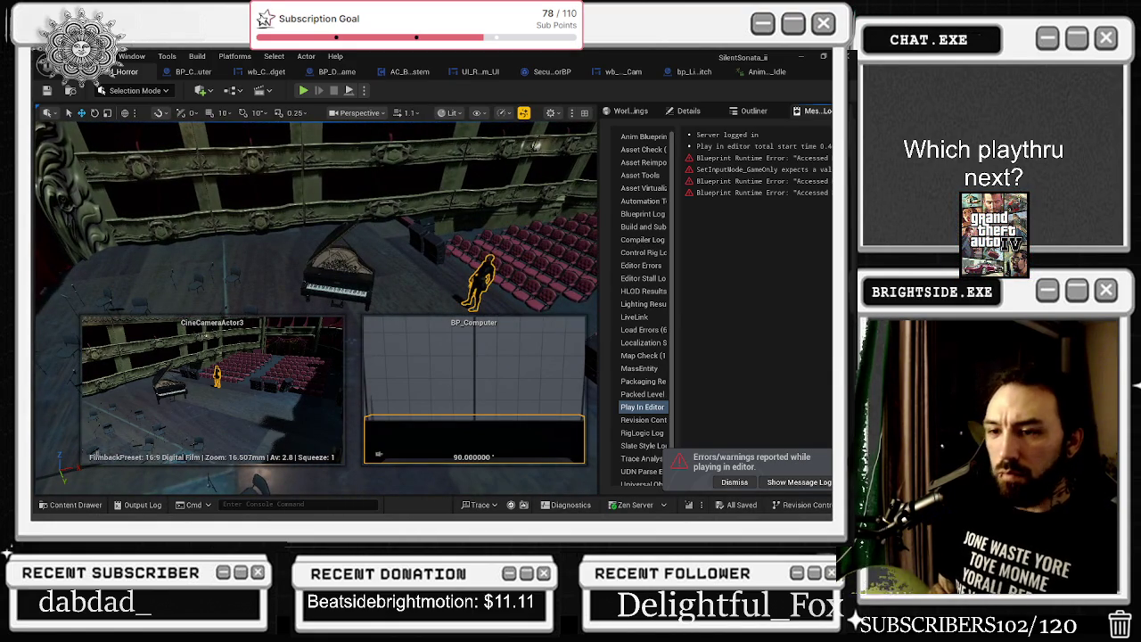
left_click(482, 281)
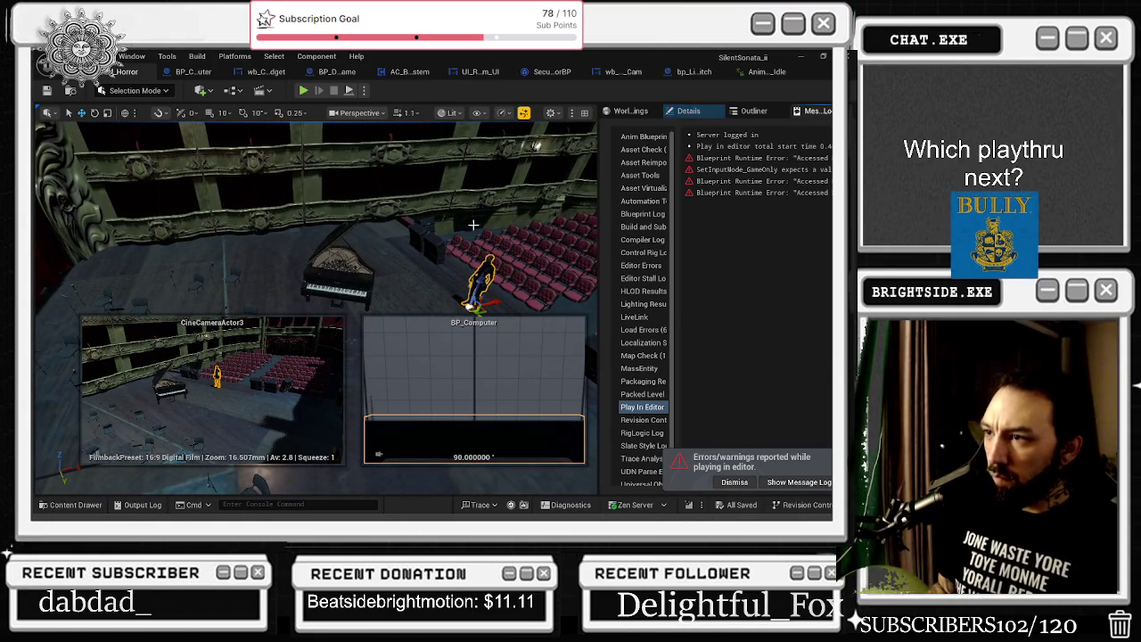
Move ArmySecurity beside the piano on the stage floor, rotate it, and reselect it
key("f")
left_click_drag(521, 248, 269, 257)
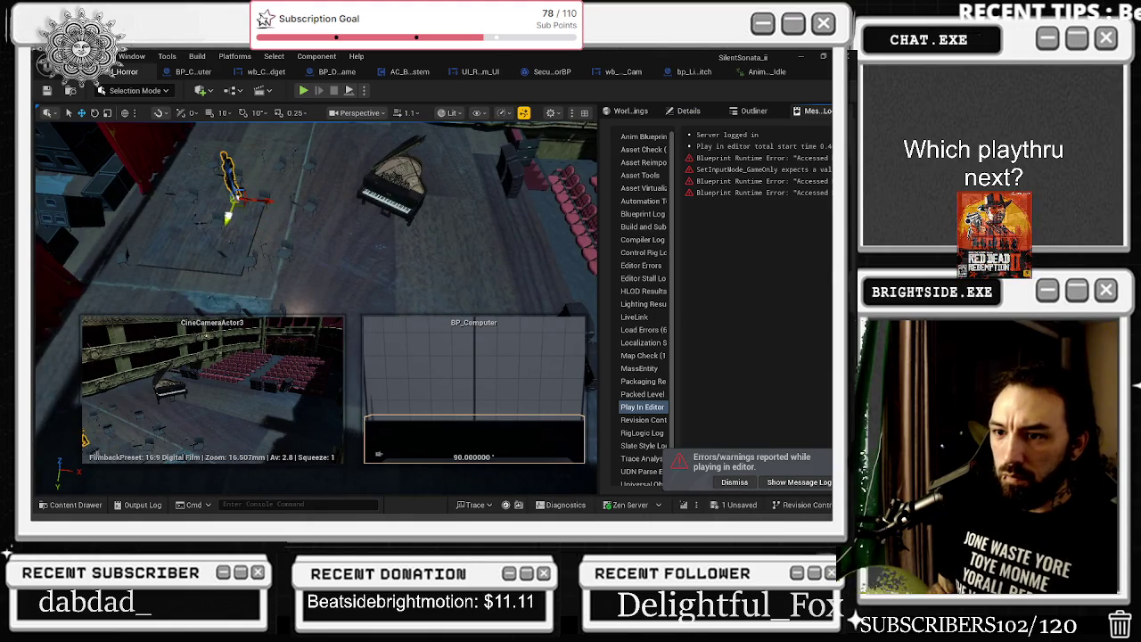
mouse_move(228, 230)
left_mouse_down()
mouse_move(258, 225)
mouse_move(201, 264)
mouse_move(234, 282)
mouse_move(231, 244)
mouse_move(284, 212)
mouse_move(273, 191)
left_mouse_up()
key("e")
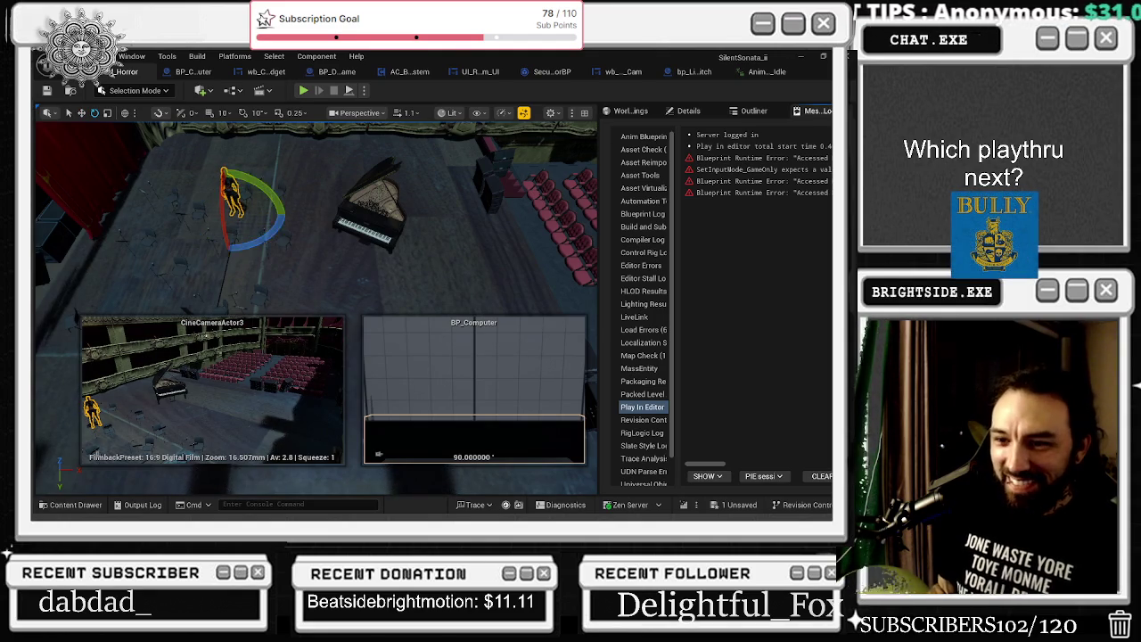
left_click(342, 267)
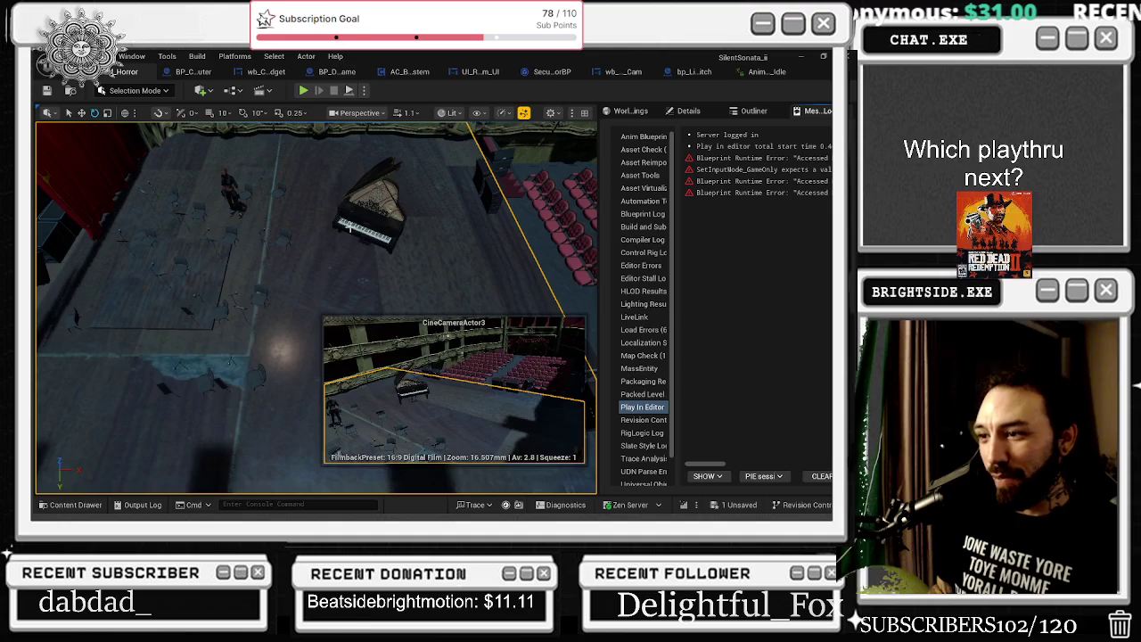
left_click(234, 185)
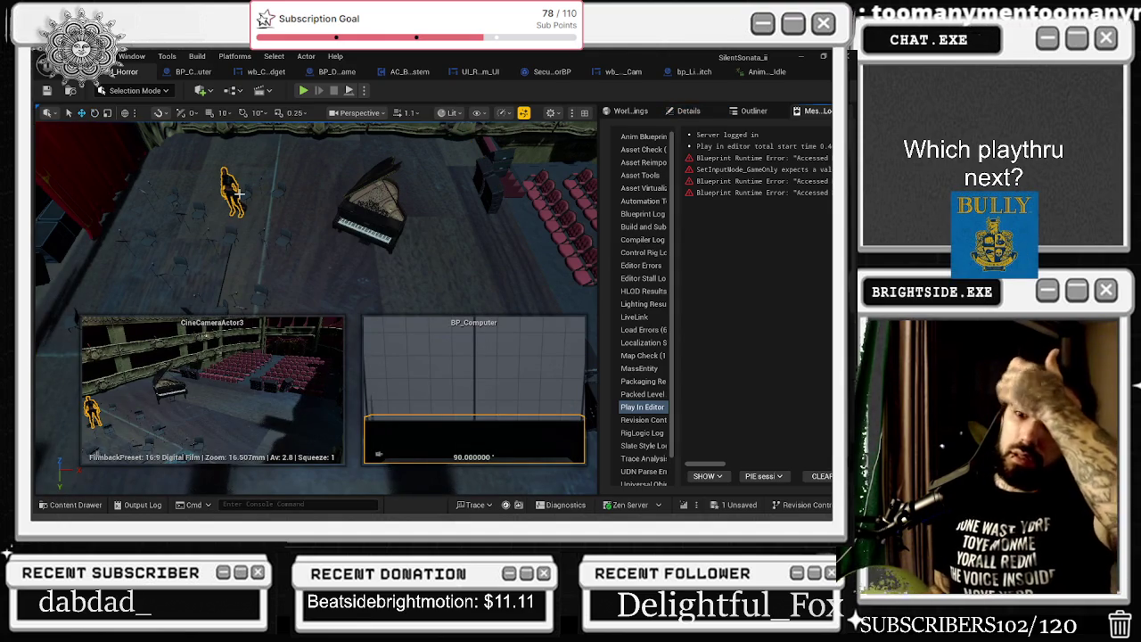
left_click(688, 110)
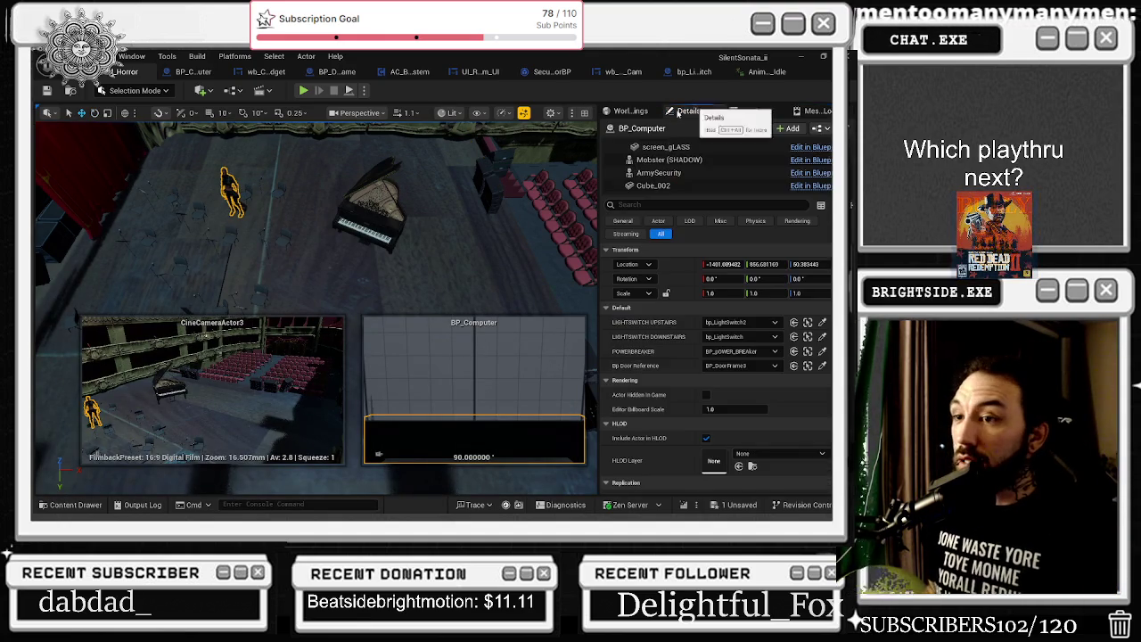
Add an Option 4 to the Select node and split it into location, rotation and scale
left_click(227, 182)
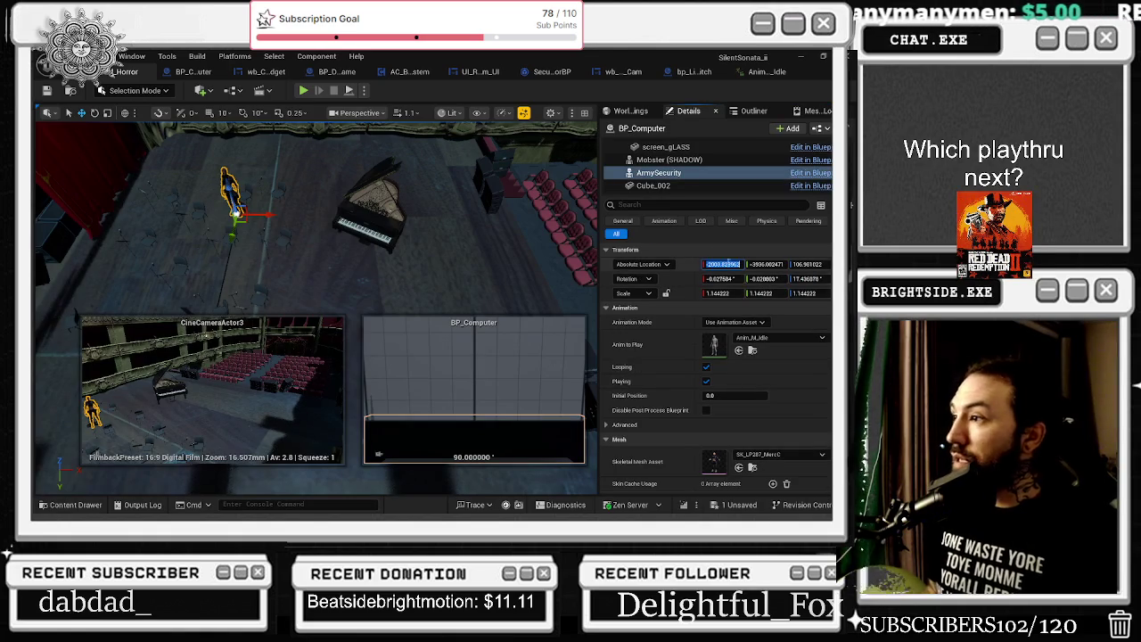
left_click(166, 57)
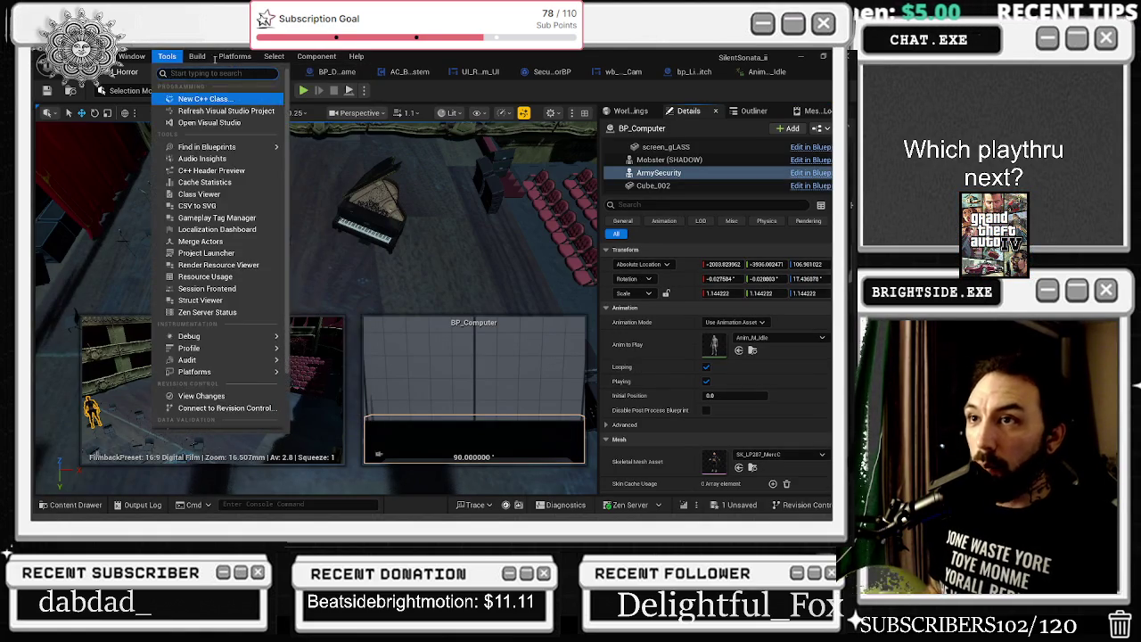
left_click(185, 71)
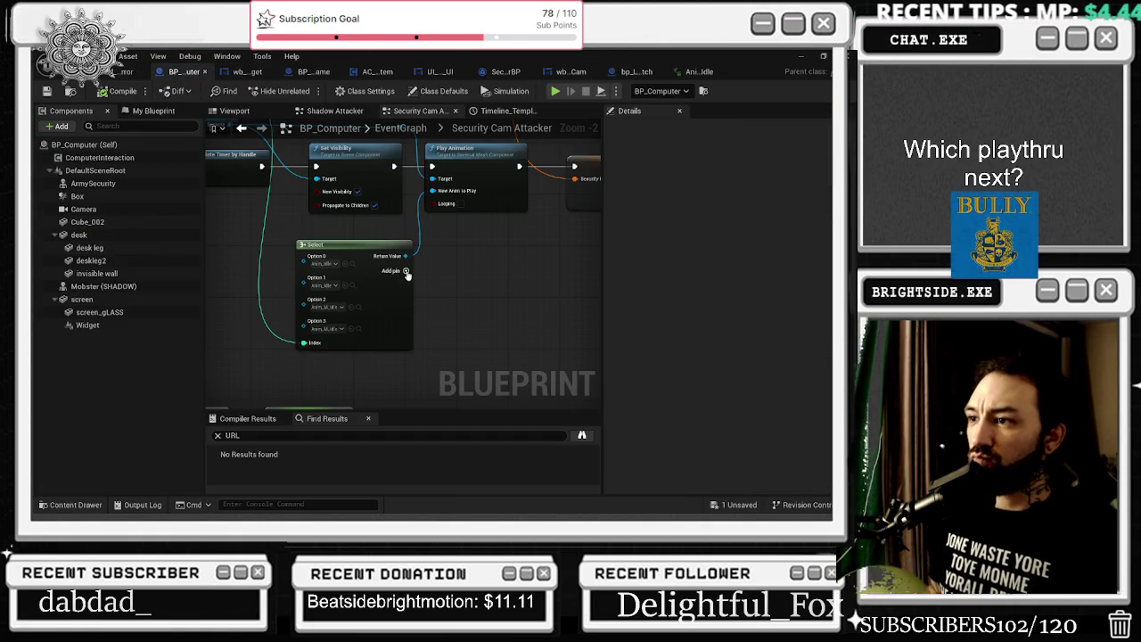
left_click(405, 270)
left_click_drag(405, 255, 396, 448)
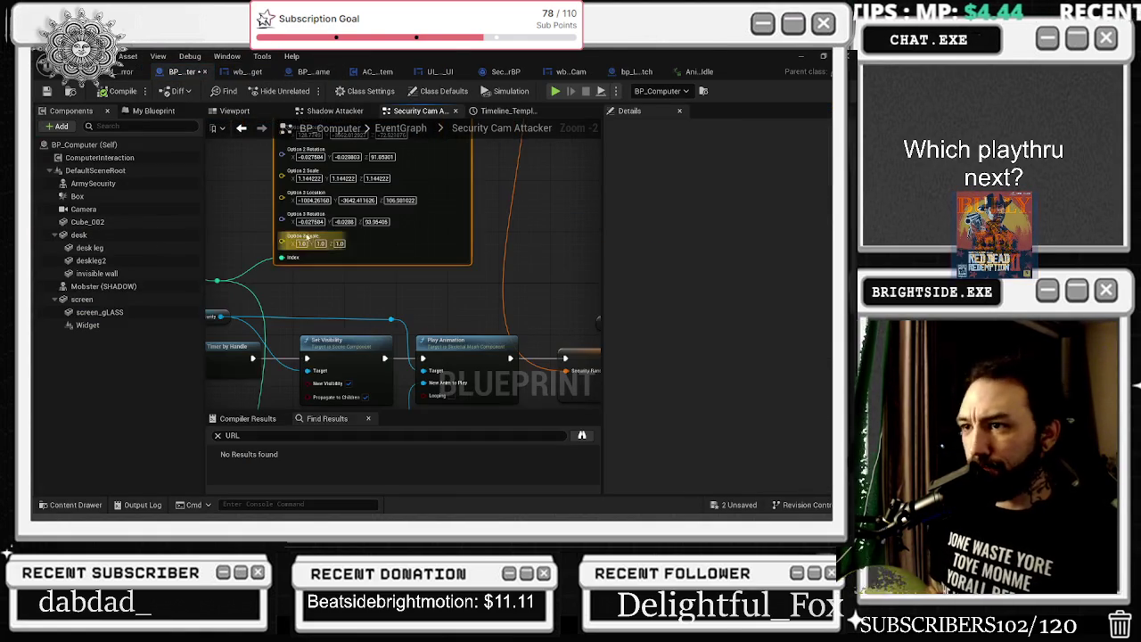
mouse_move(404, 255)
left_mouse_down()
mouse_move(395, 388)
mouse_move(416, 273)
left_mouse_up()
right_click(294, 278)
left_click(357, 325)
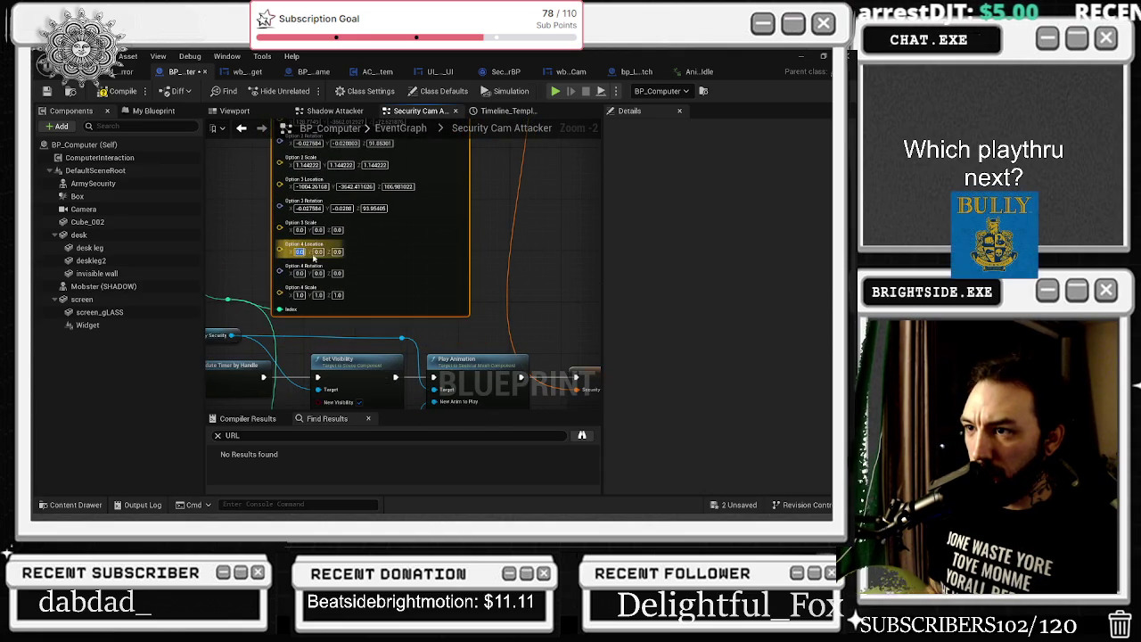
Compare ArmySecurity's location and rotation in the level against Option 4's values
left_click(127, 71)
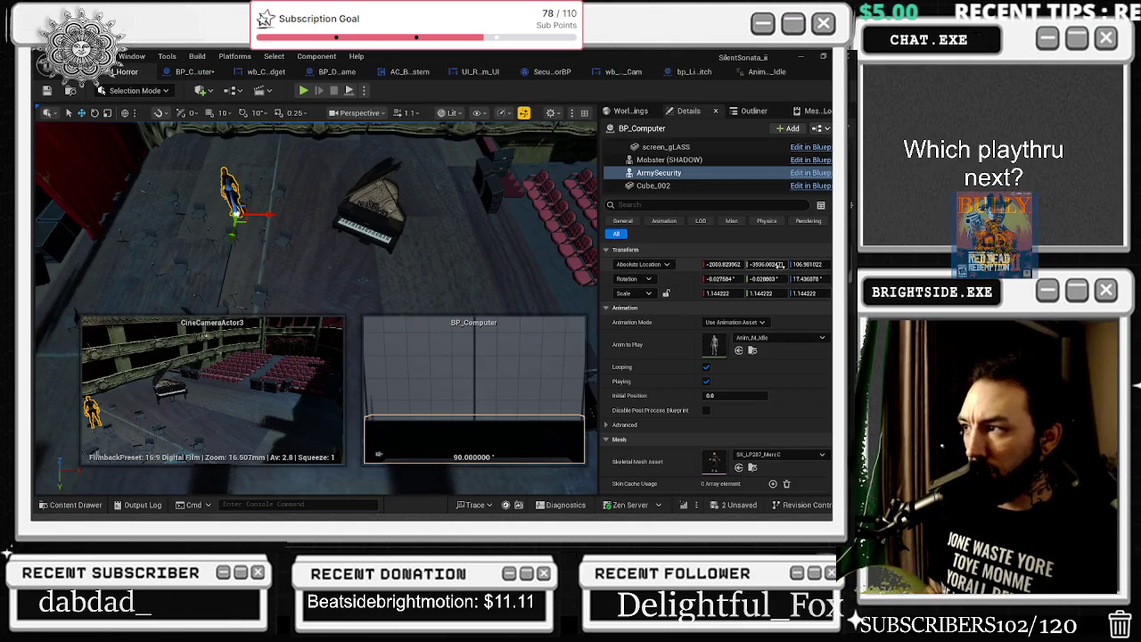
left_click(194, 72)
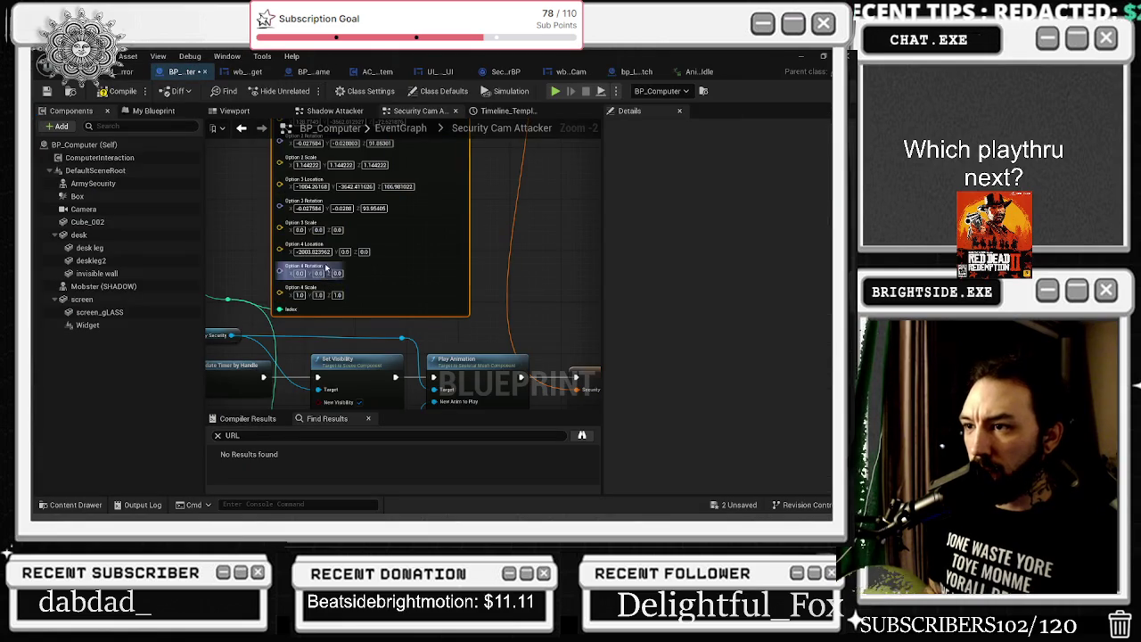
left_click(126, 76)
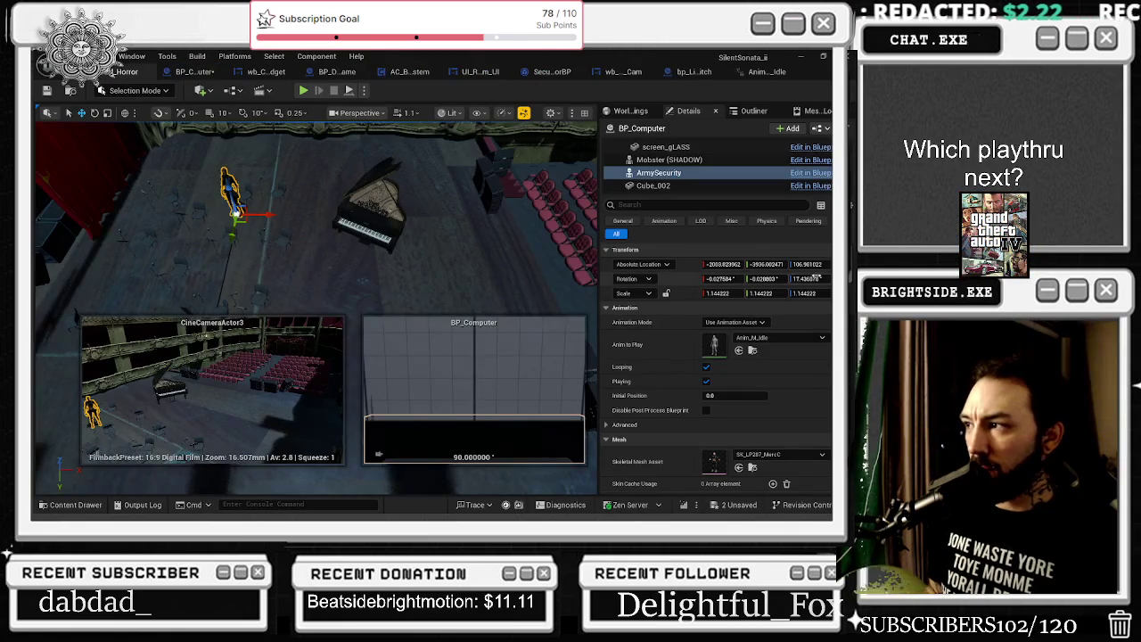
left_click(192, 72)
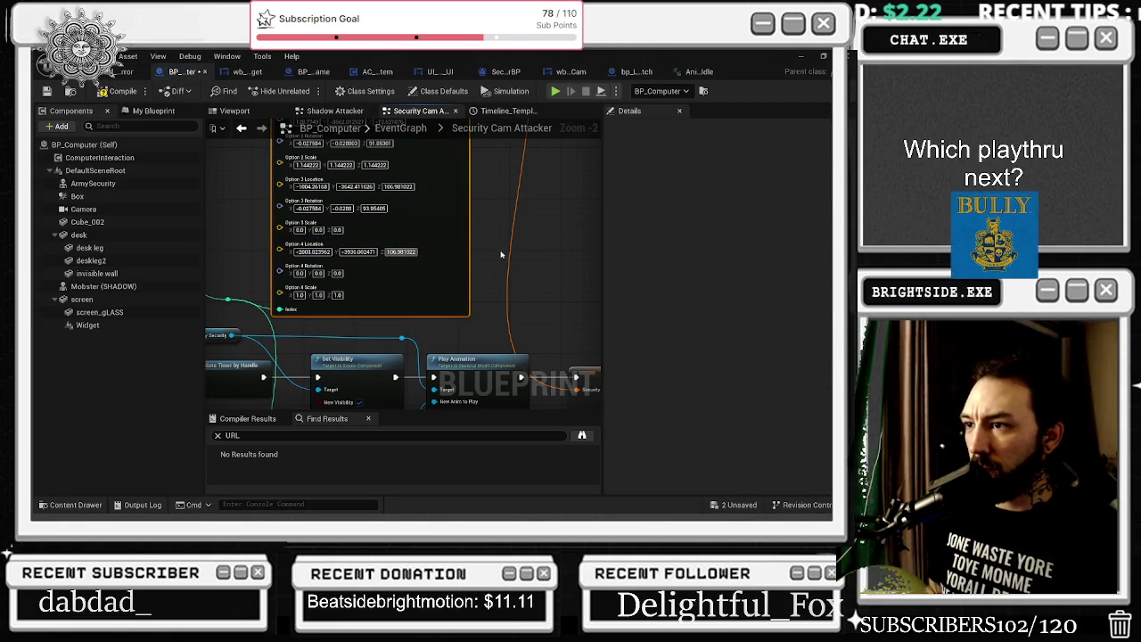
left_click(132, 75)
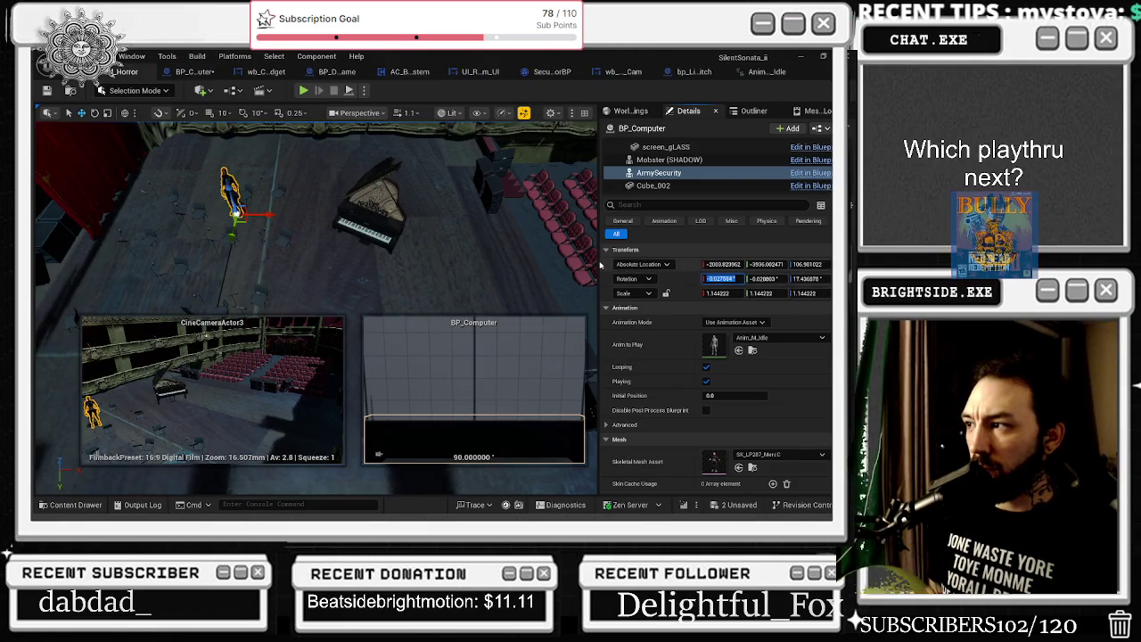
left_click(183, 71)
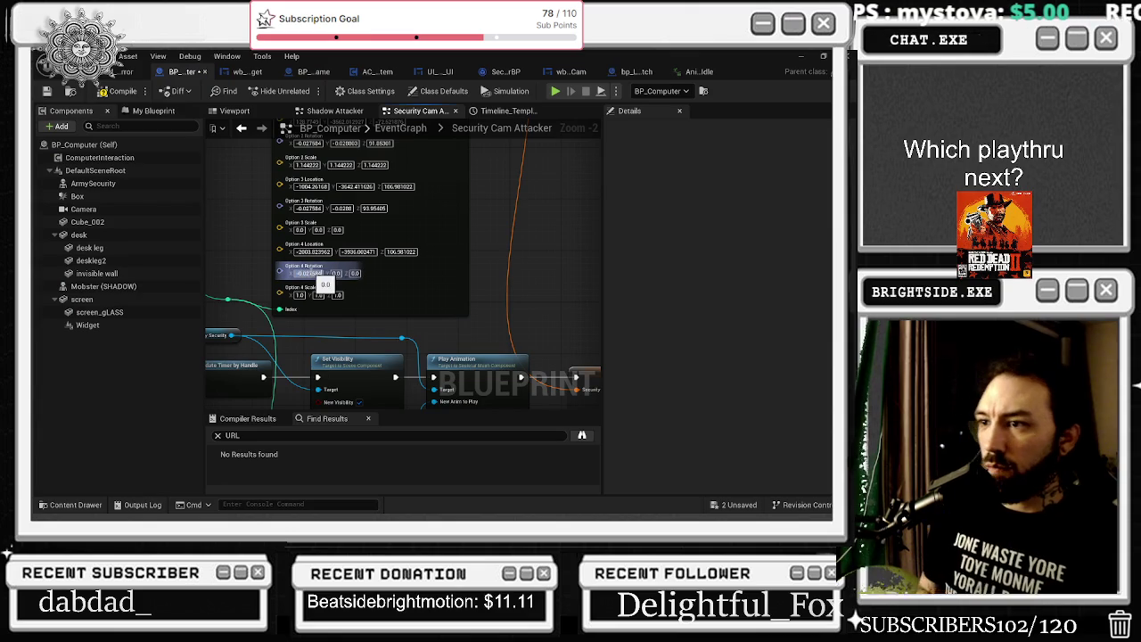
left_click(130, 72)
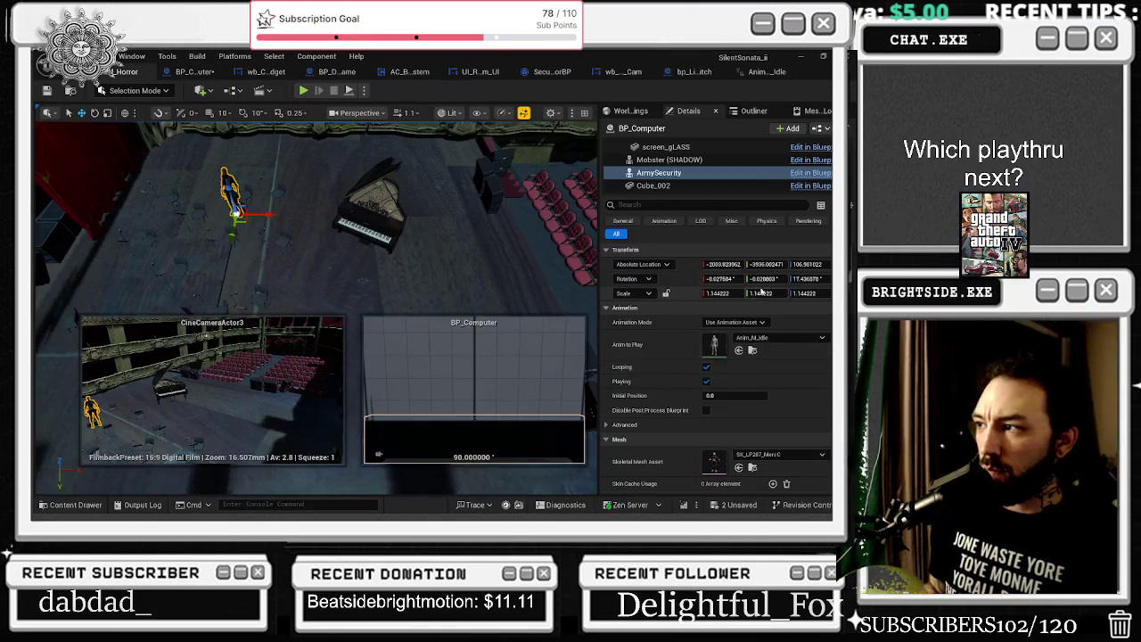
left_click(192, 71)
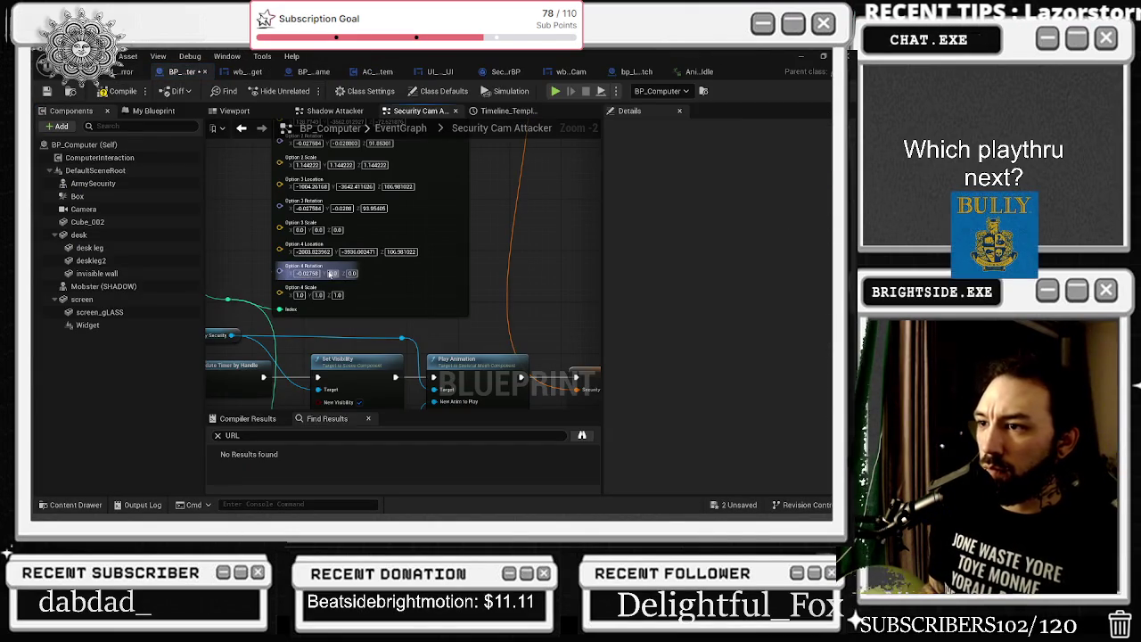
Paste ArmySecurity's Z rotation 17.436878 into Option 4 Rotation and return to the level
key("XF86AudioRaiseVolume")
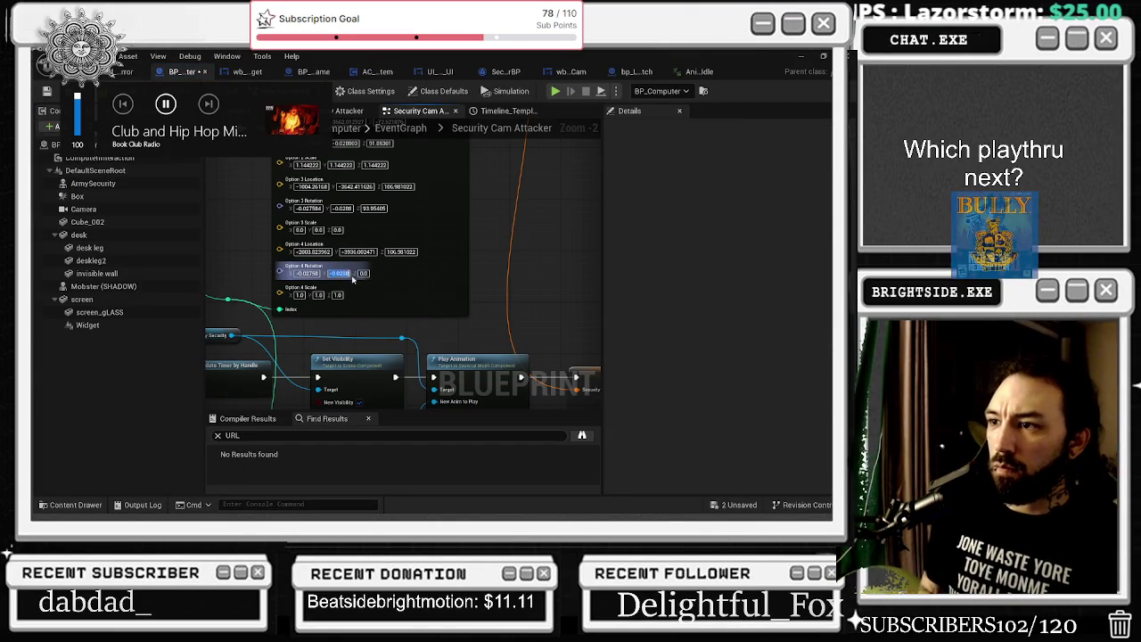
left_click(128, 73)
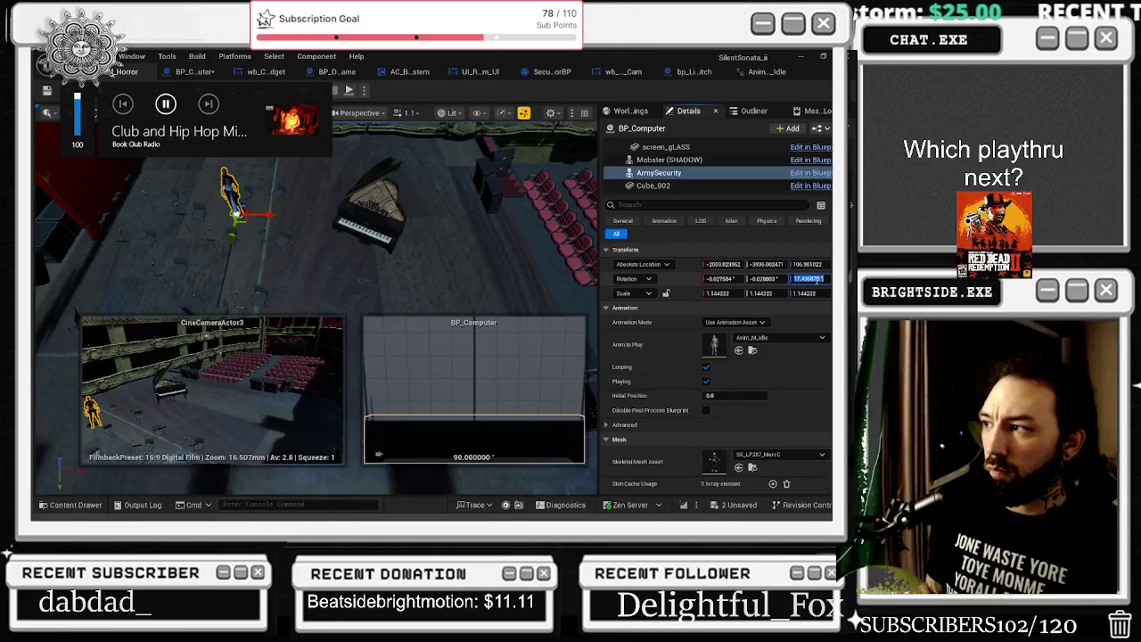
left_click(192, 71)
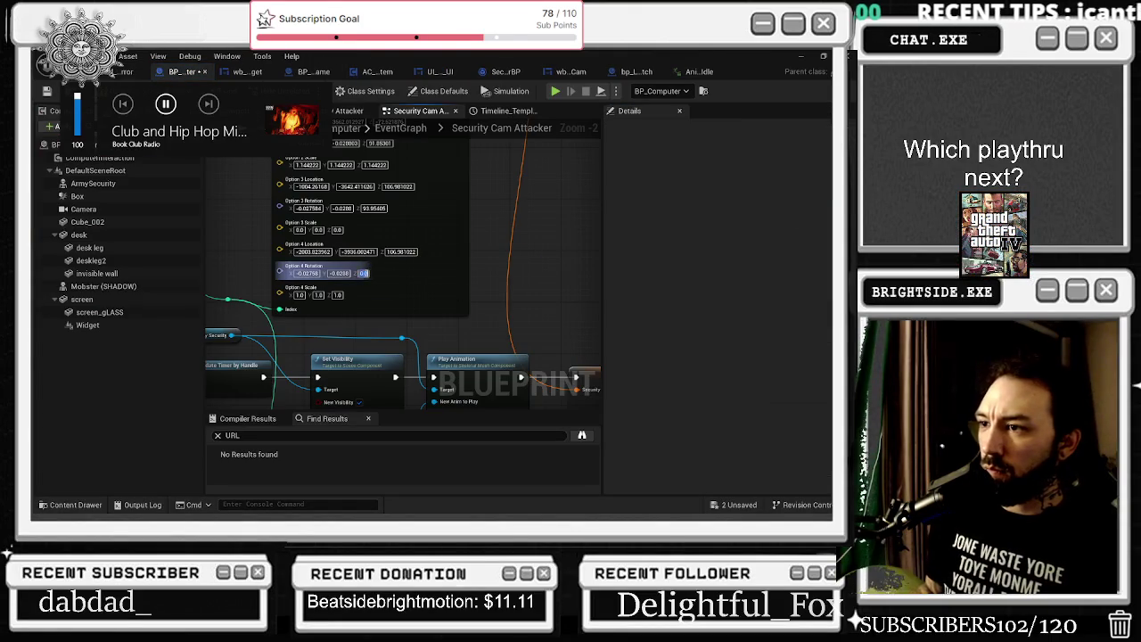
type("17.436878")
key("Return")
left_click_drag(487, 372, 490, 125)
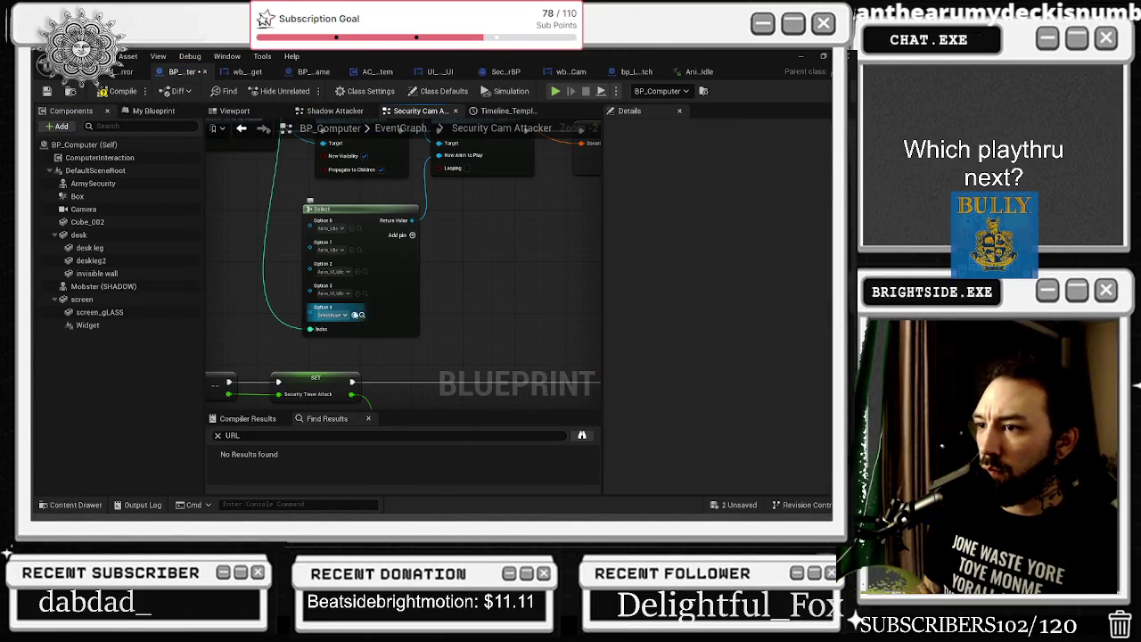
key("ctrl+space")
key("ctrl+space")
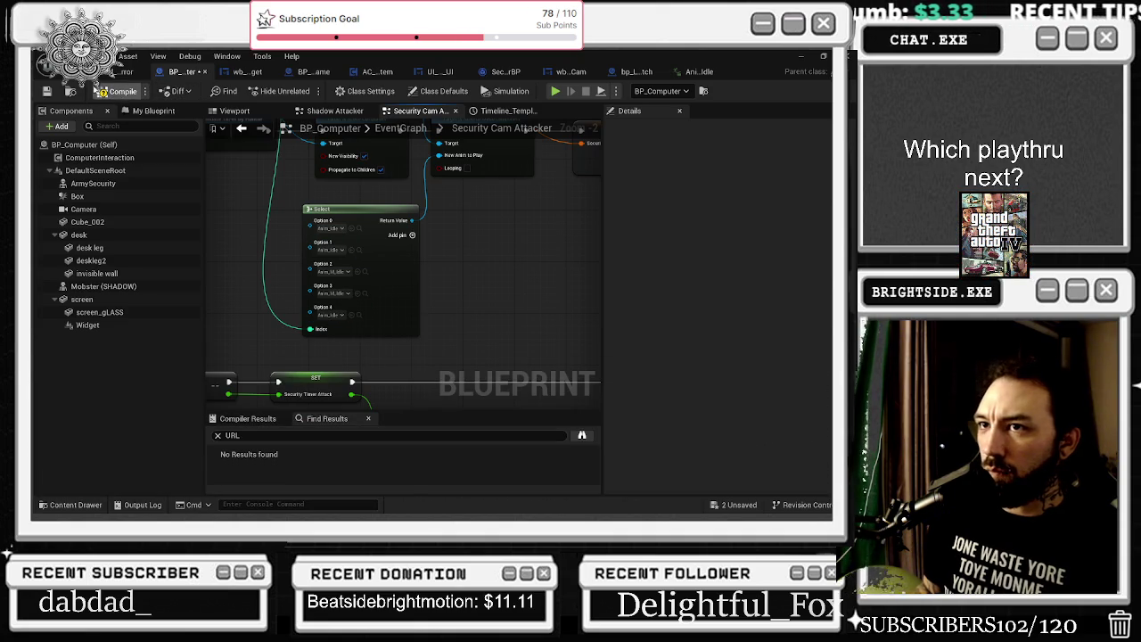
left_click(126, 74)
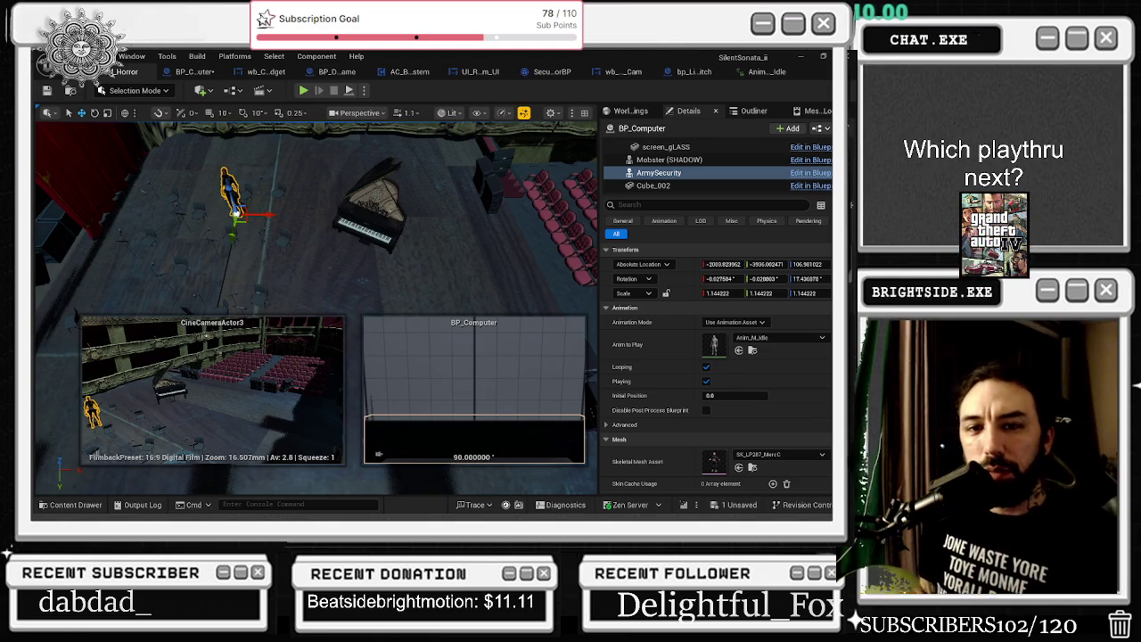
Move ArmySecurity across the floor toward the seats and rotate it to about 89°
mouse_move(278, 208)
left_mouse_down()
mouse_move(241, 126)
mouse_move(167, 134)
left_mouse_up()
mouse_move(187, 265)
left_mouse_down()
mouse_move(335, 210)
mouse_move(466, 291)
mouse_move(419, 305)
left_mouse_up()
key("e")
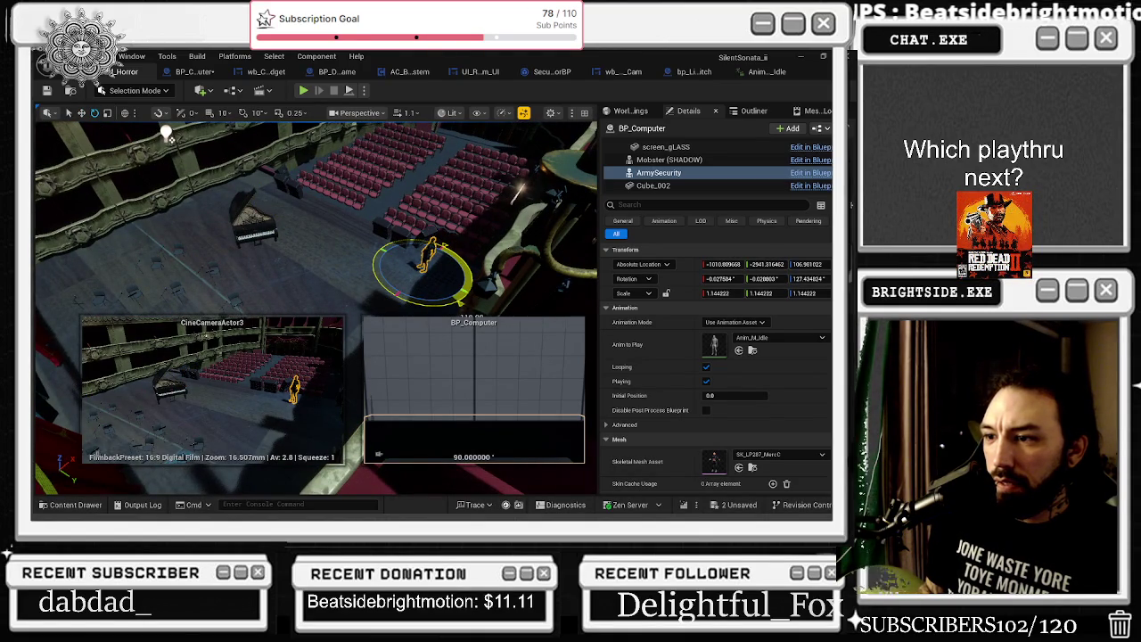
mouse_move(481, 293)
left_mouse_down()
mouse_move(437, 284)
mouse_move(515, 176)
mouse_move(508, 183)
left_mouse_up()
key("w")
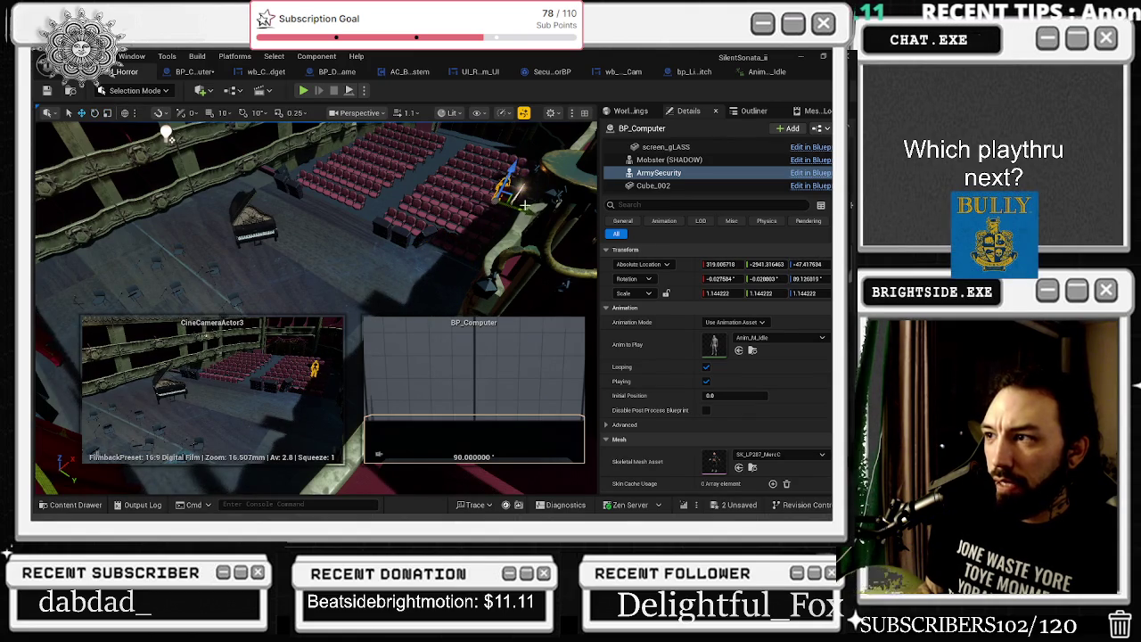
Slide ArmySecurity left along the seat rows, then undo the last few moves
left_click(495, 183)
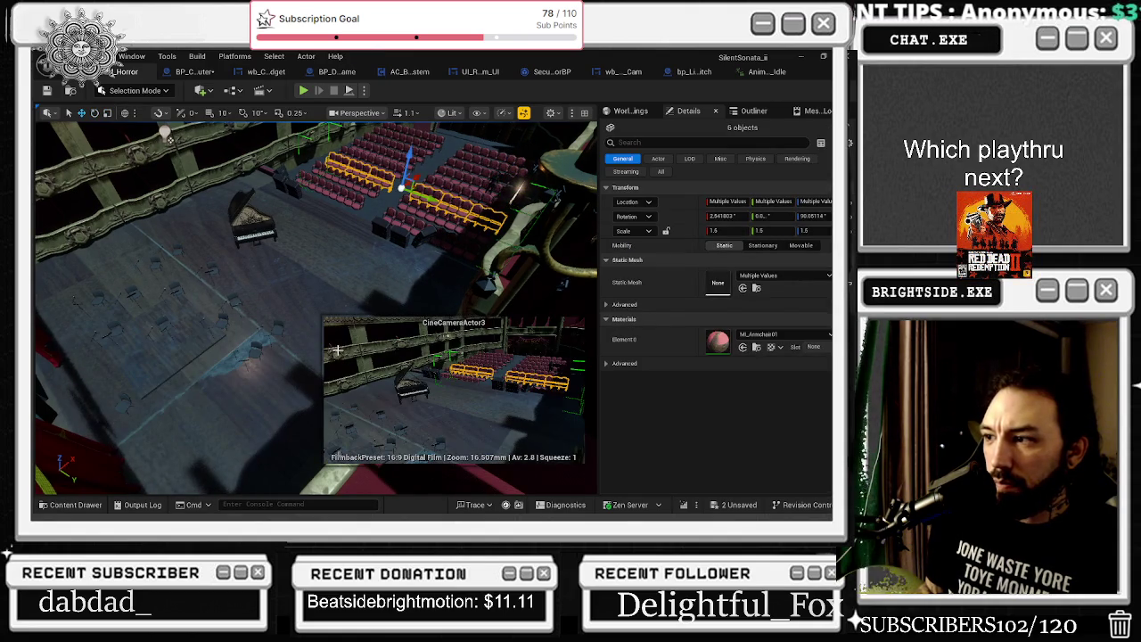
left_click(493, 181)
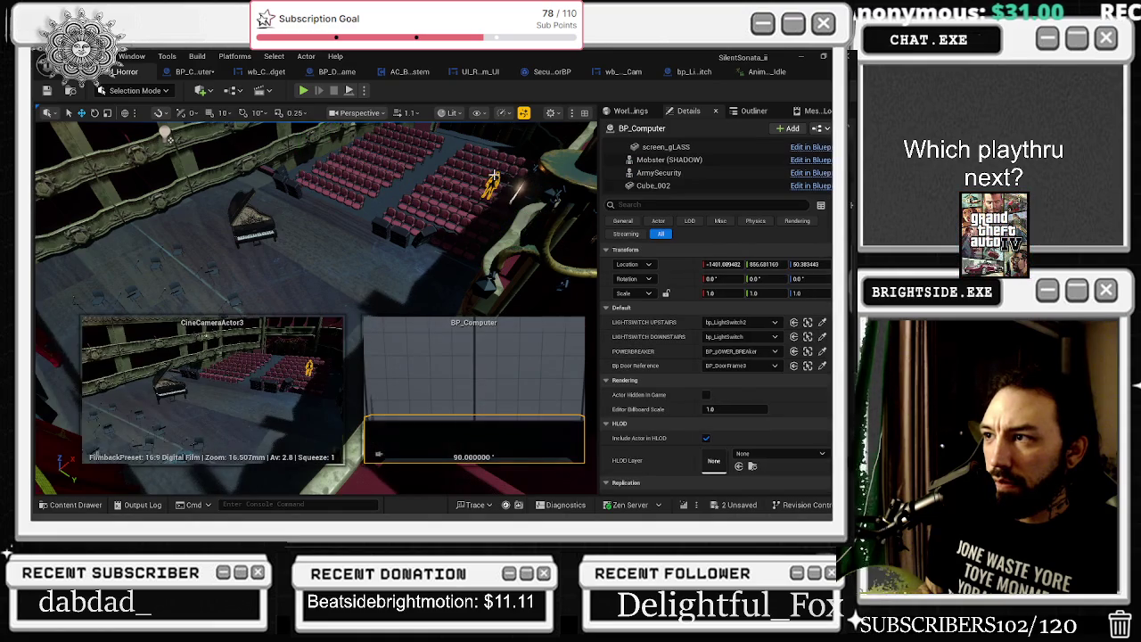
left_click(494, 182)
mouse_move(498, 207)
left_mouse_down()
mouse_move(354, 190)
mouse_move(365, 160)
mouse_move(440, 126)
left_mouse_up()
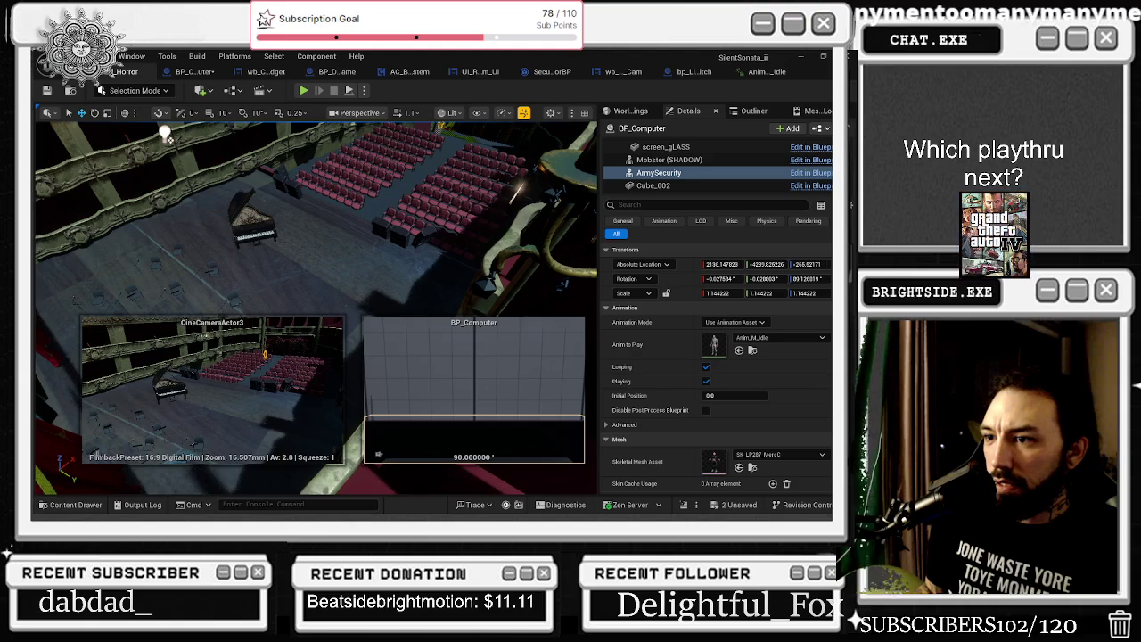
left_click(463, 150)
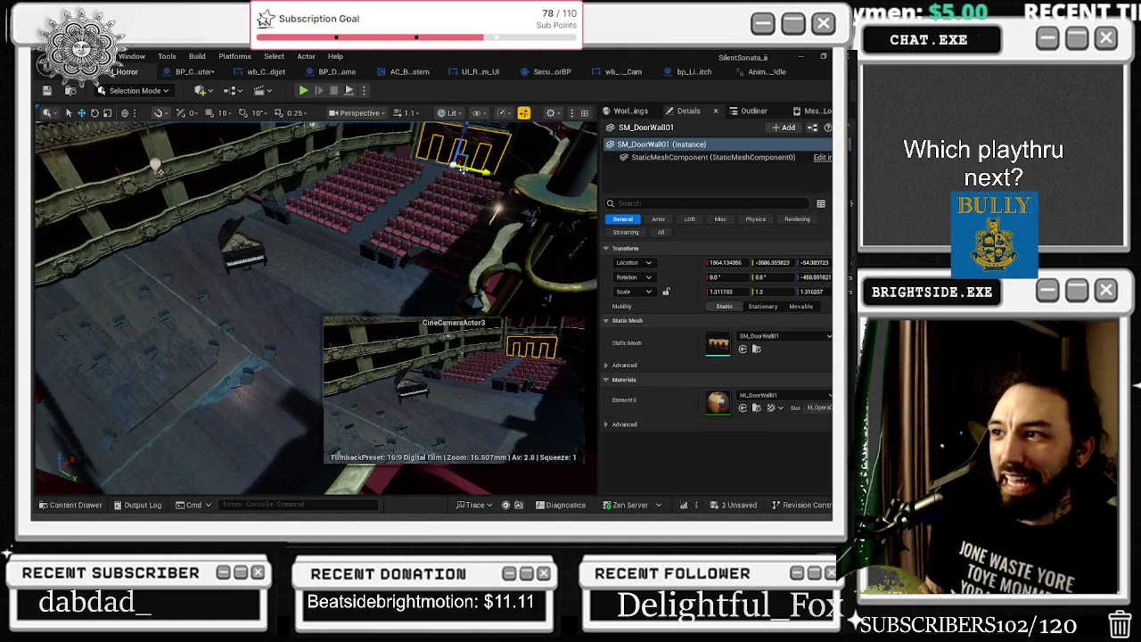
key("ctrl+z")
key("ctrl+z")
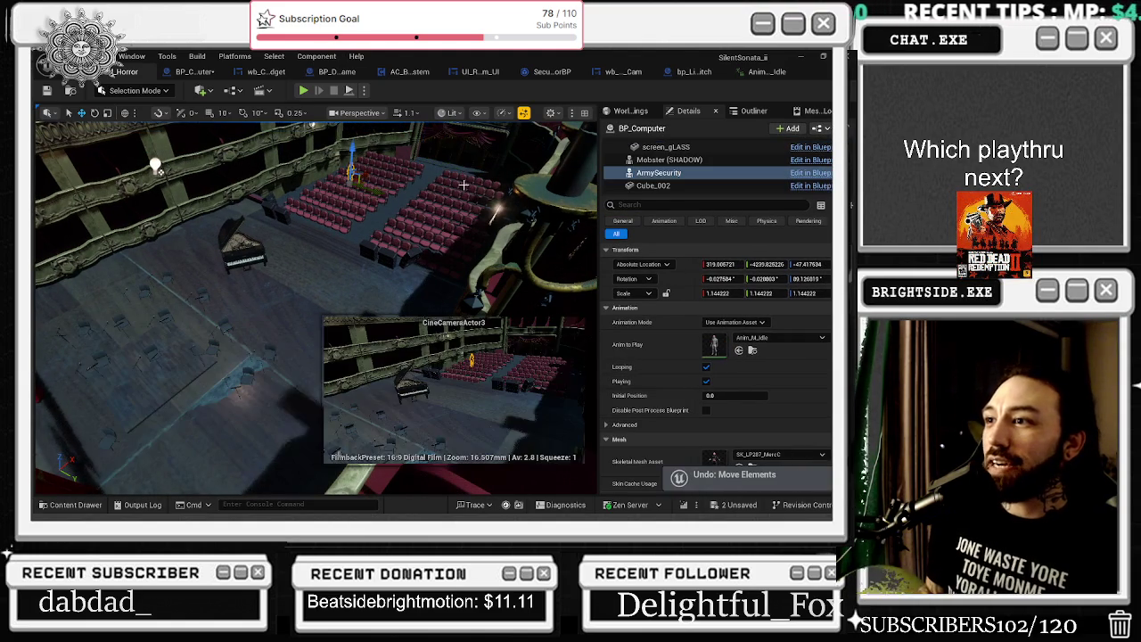
key("ctrl+z")
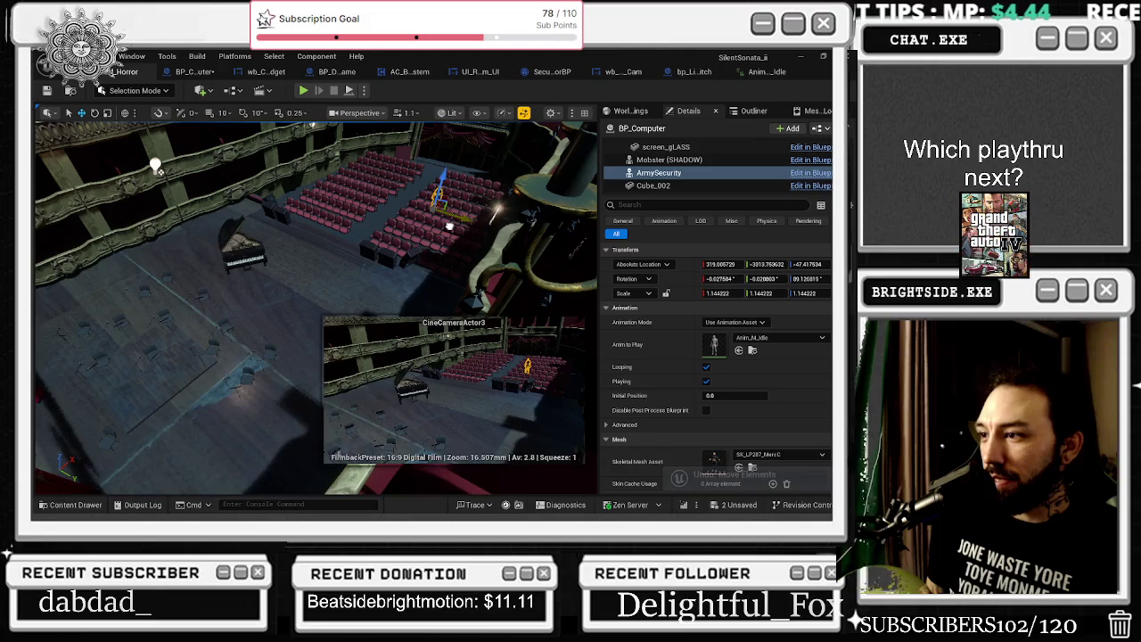
key("ctrl+z")
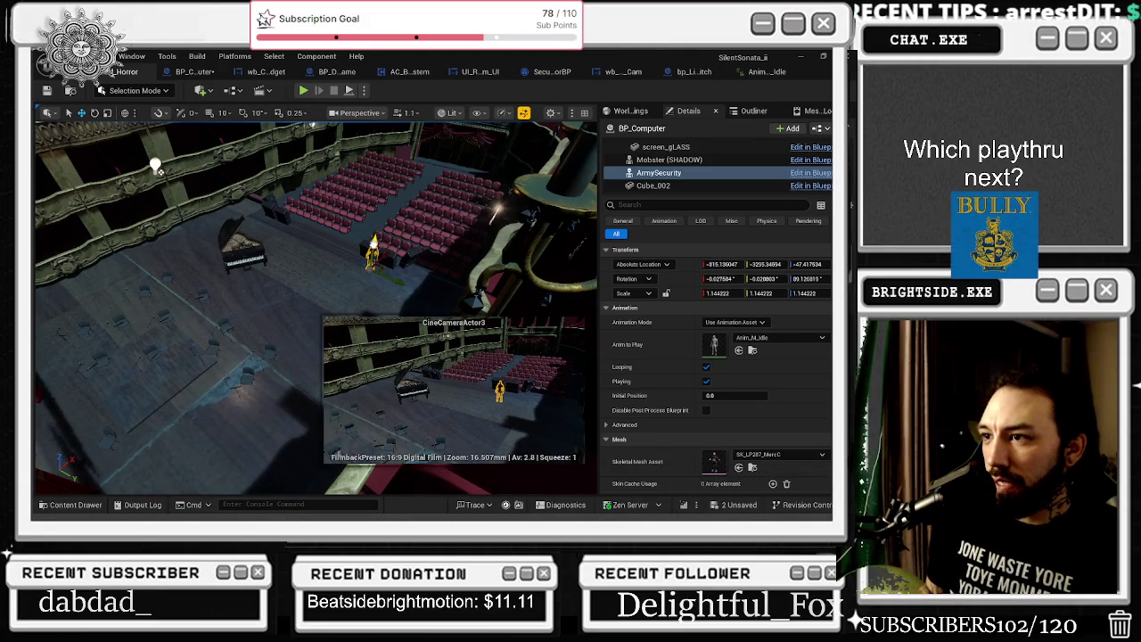
key("ctrl+z")
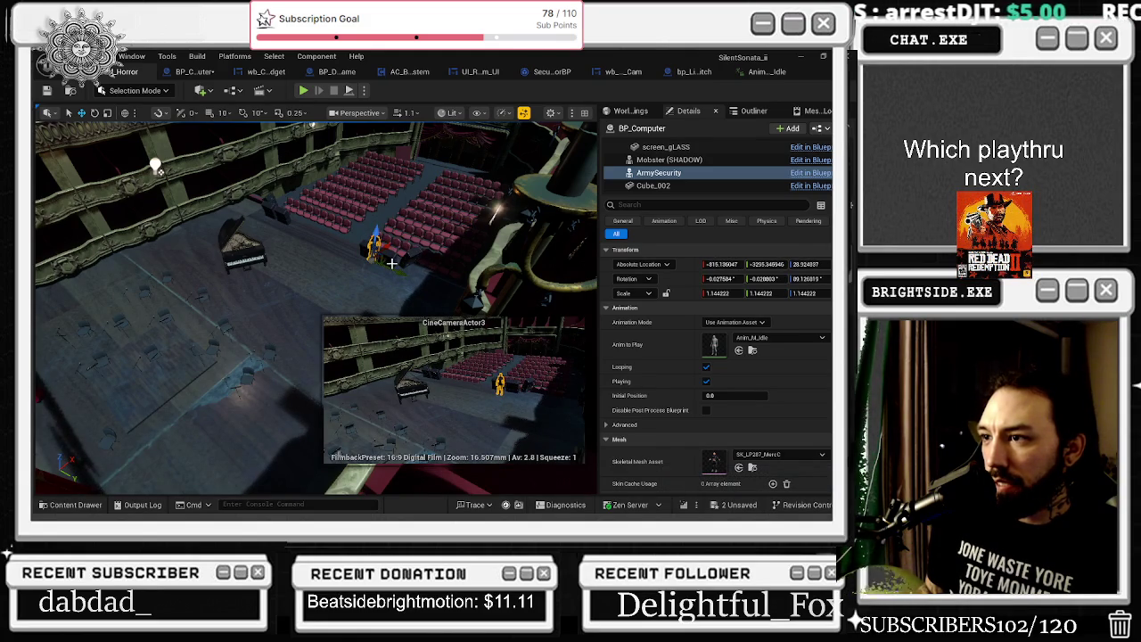
Reselect ArmySecurity among the stage floor, chair rows and subwoofer
left_click(442, 293)
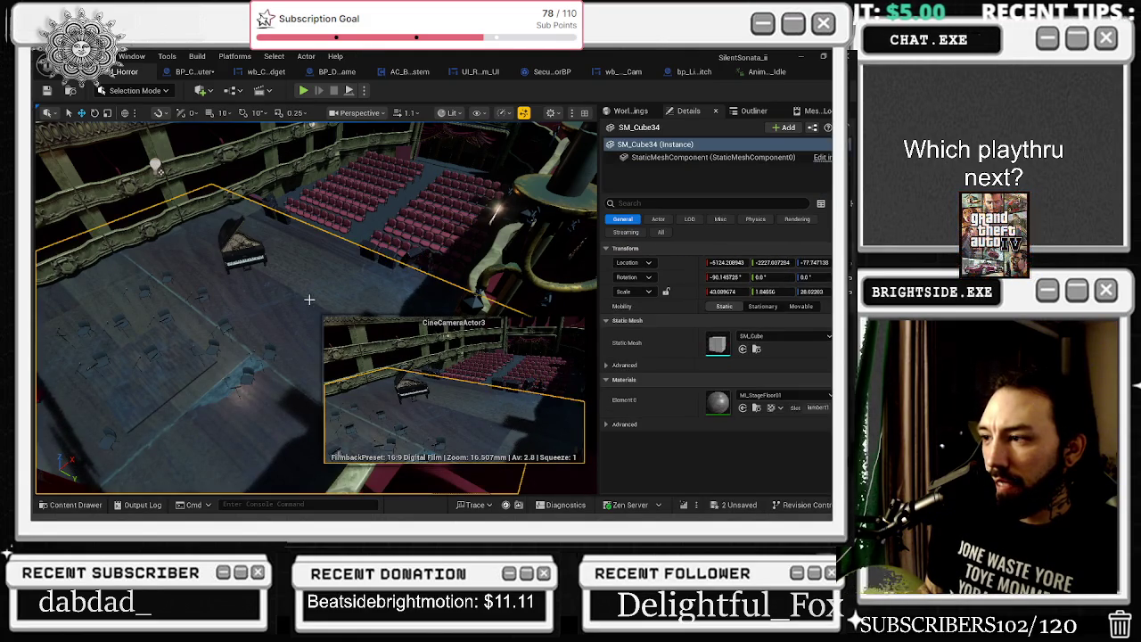
left_click(437, 265)
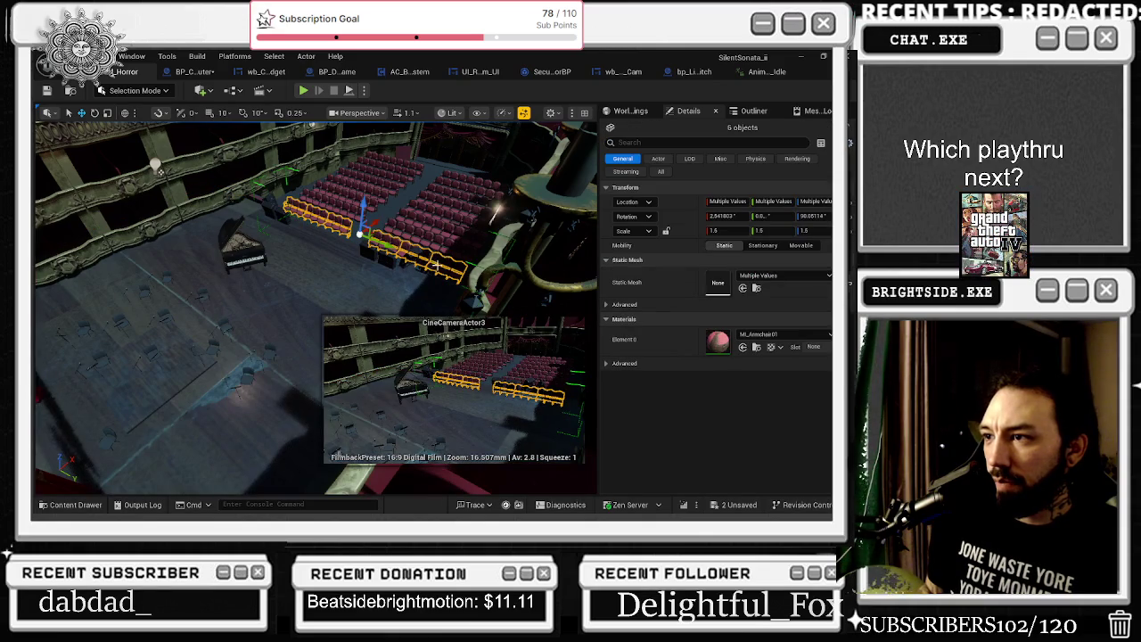
left_click(430, 264)
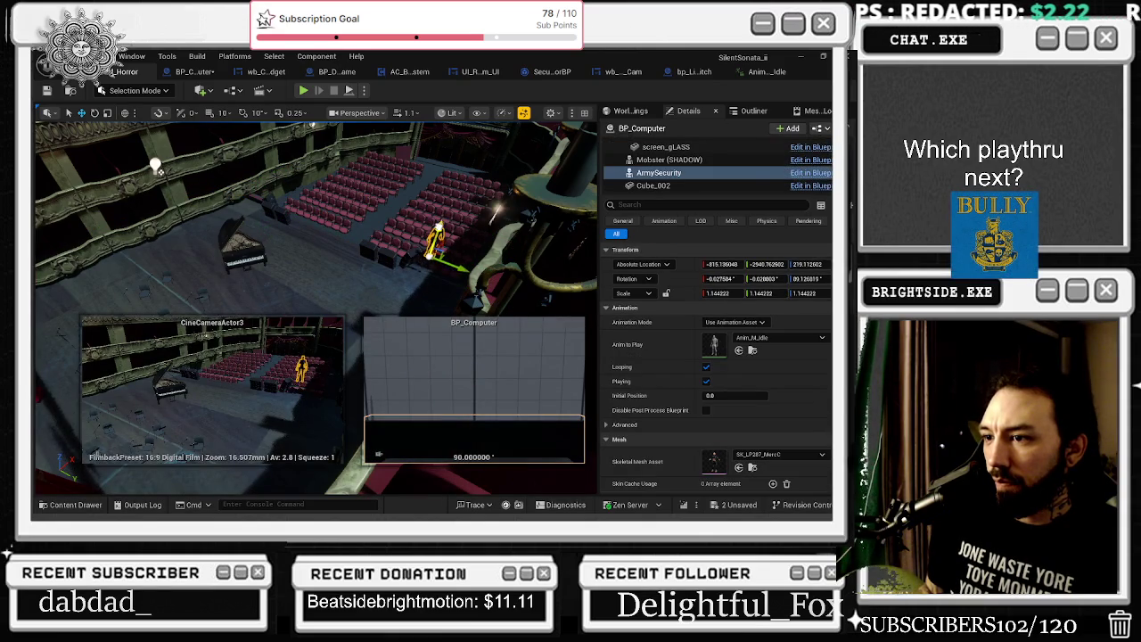
left_click(434, 268)
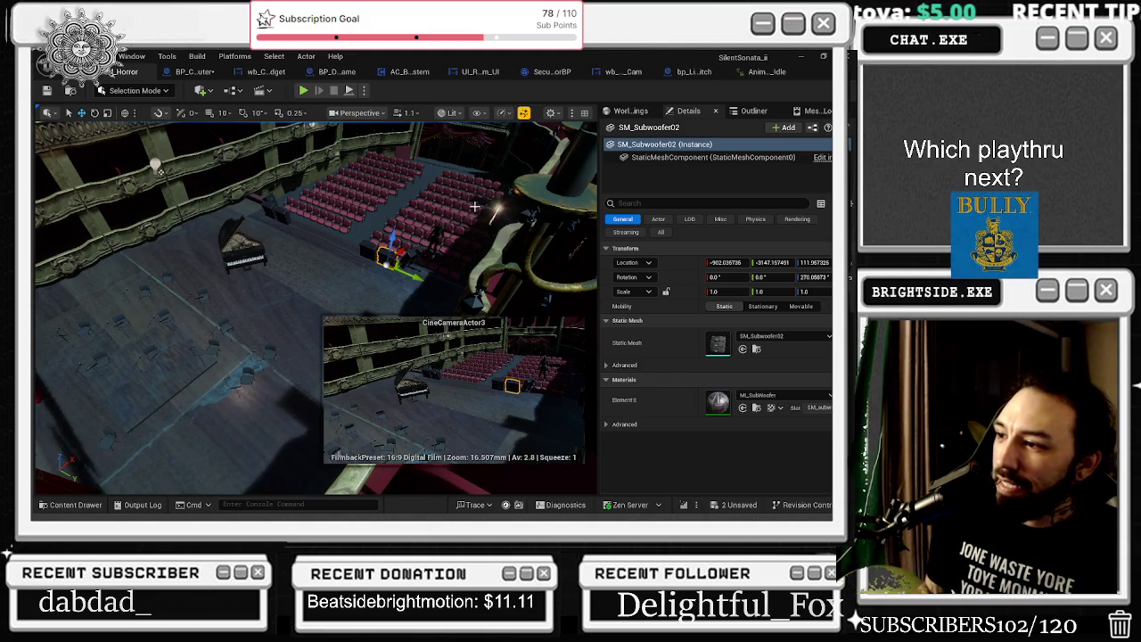
left_click(441, 238)
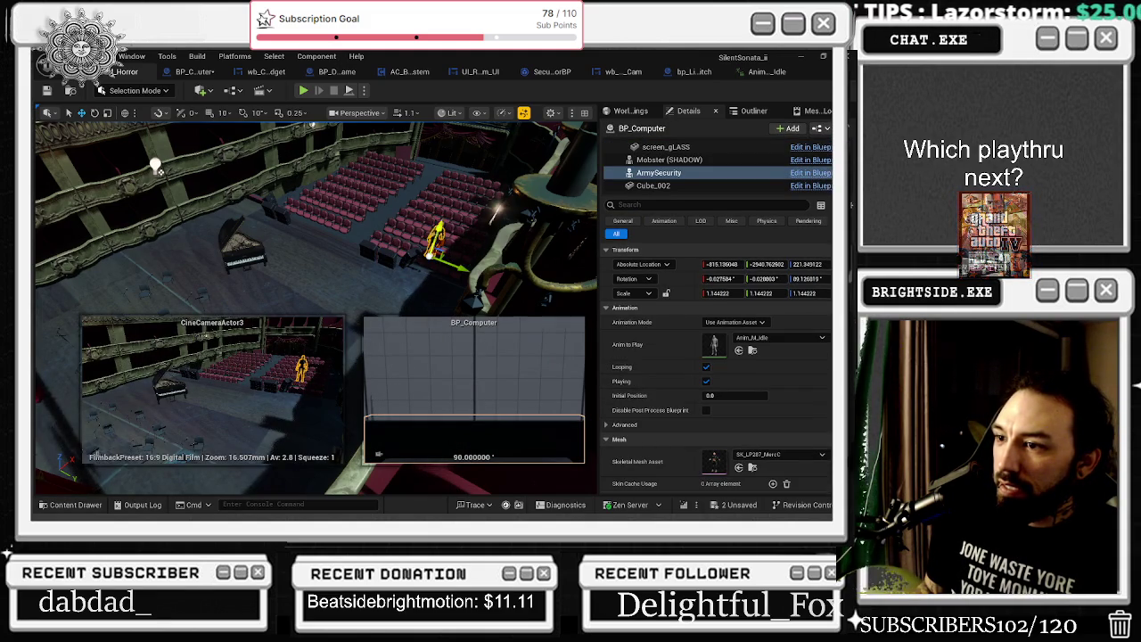
left_click(334, 261)
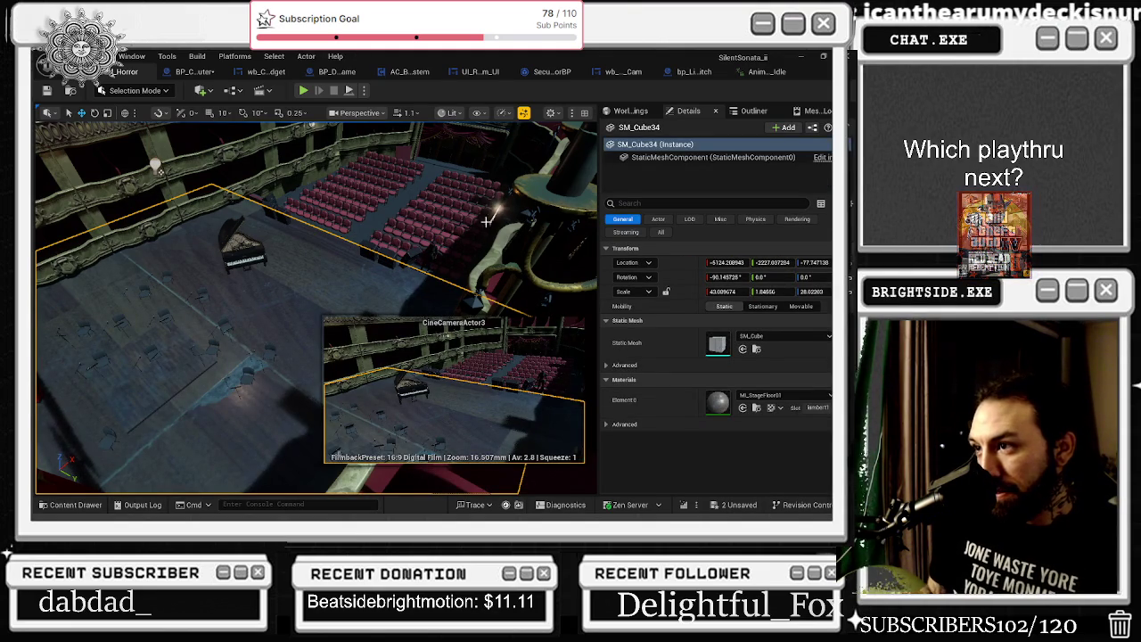
left_click(434, 252)
Drag ArmySecurity toward the left seats and then toward the stage
left_click_drag(451, 281, 416, 278)
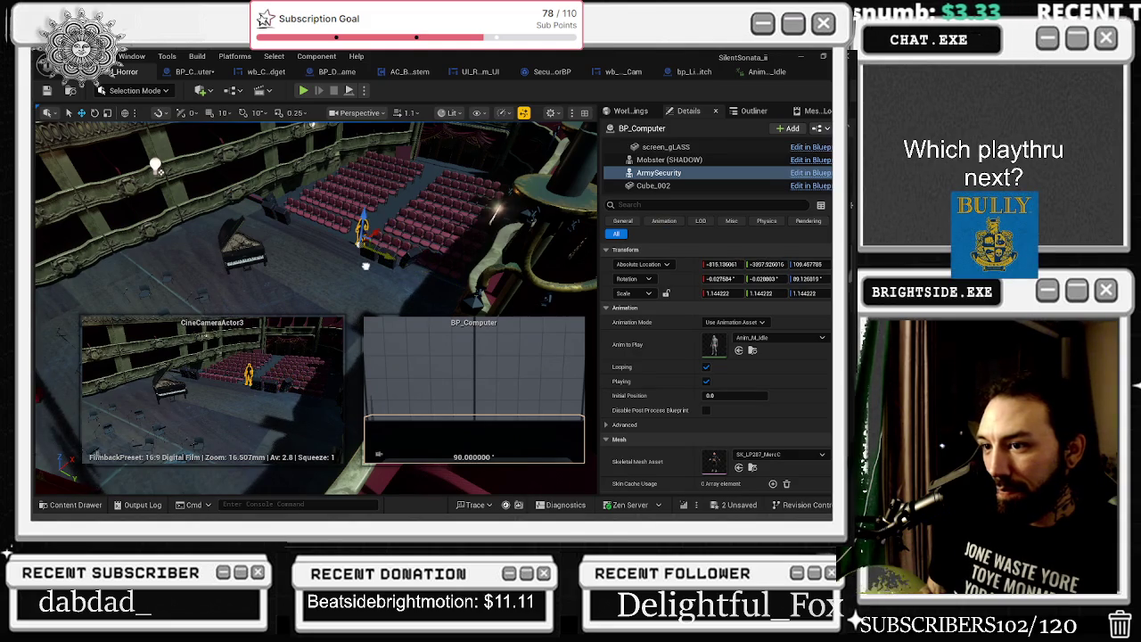
left_click_drag(332, 247, 298, 242)
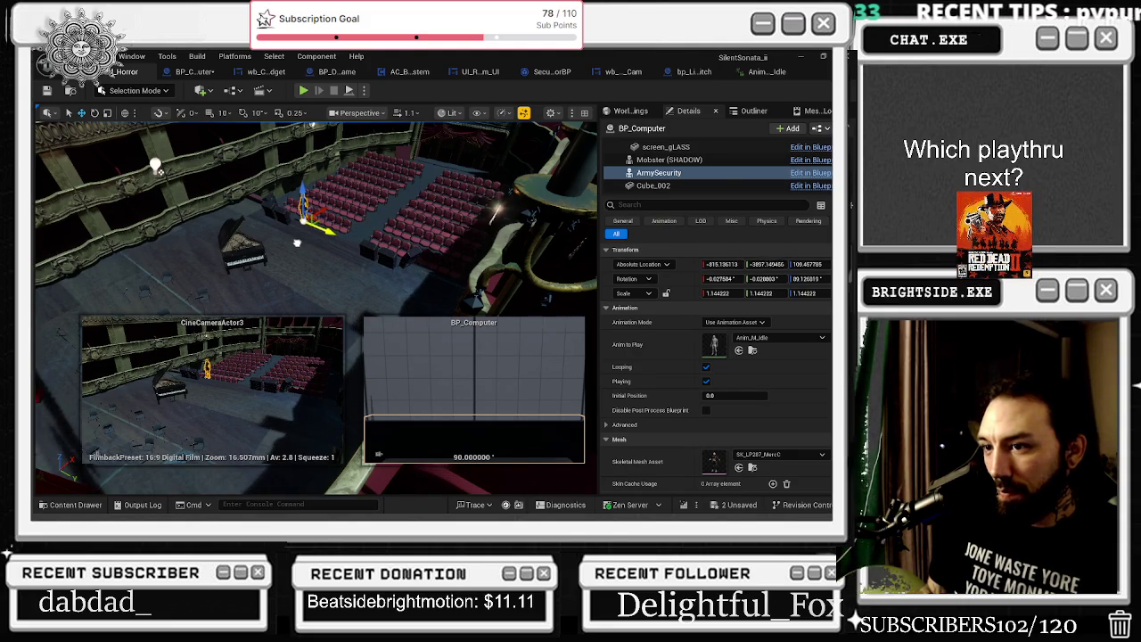
left_click(413, 272)
left_click(300, 205)
left_click(304, 207)
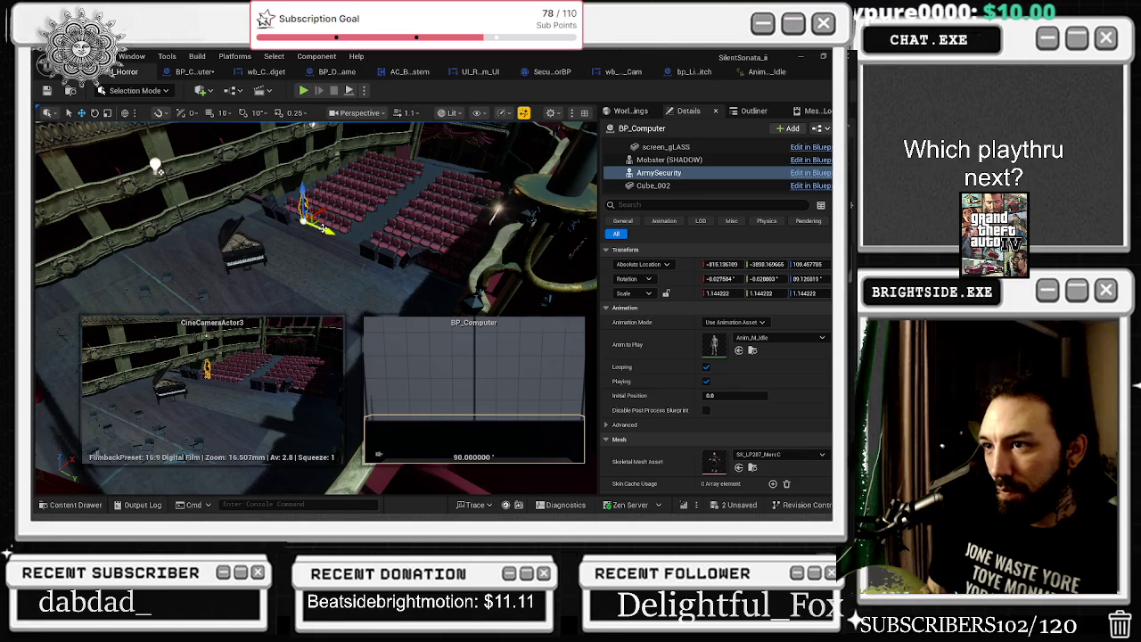
mouse_move(319, 257)
left_mouse_down()
mouse_move(392, 305)
mouse_move(437, 309)
mouse_move(412, 300)
mouse_move(388, 317)
left_mouse_up()
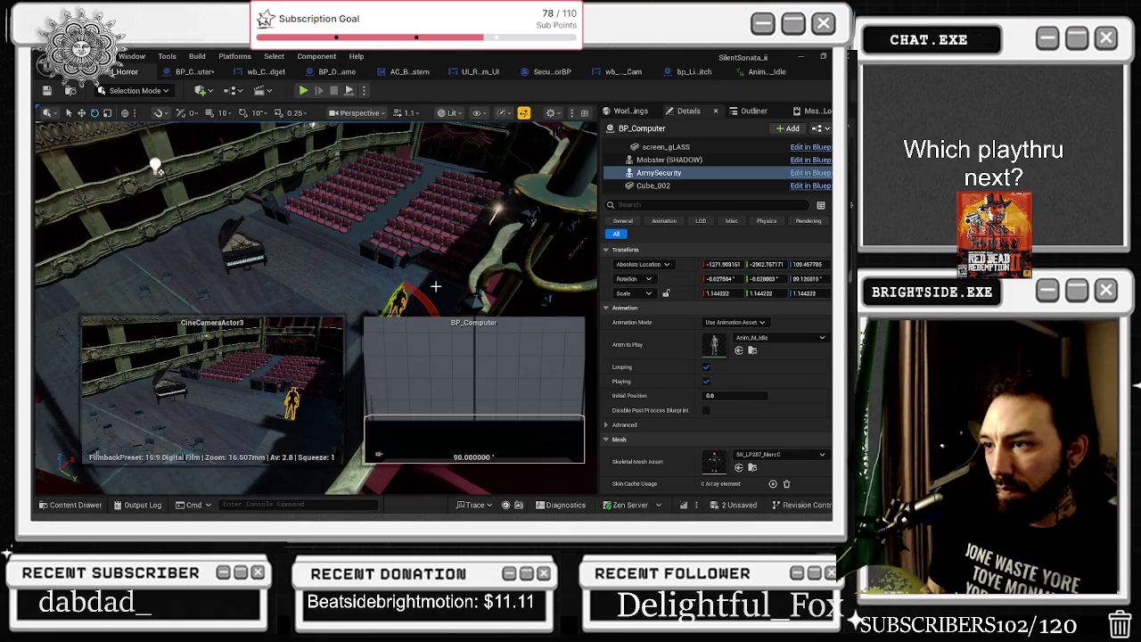
Rotate ArmySecurity to face a new direction on stage and reselect it
scroll(436, 287, "up", 2)
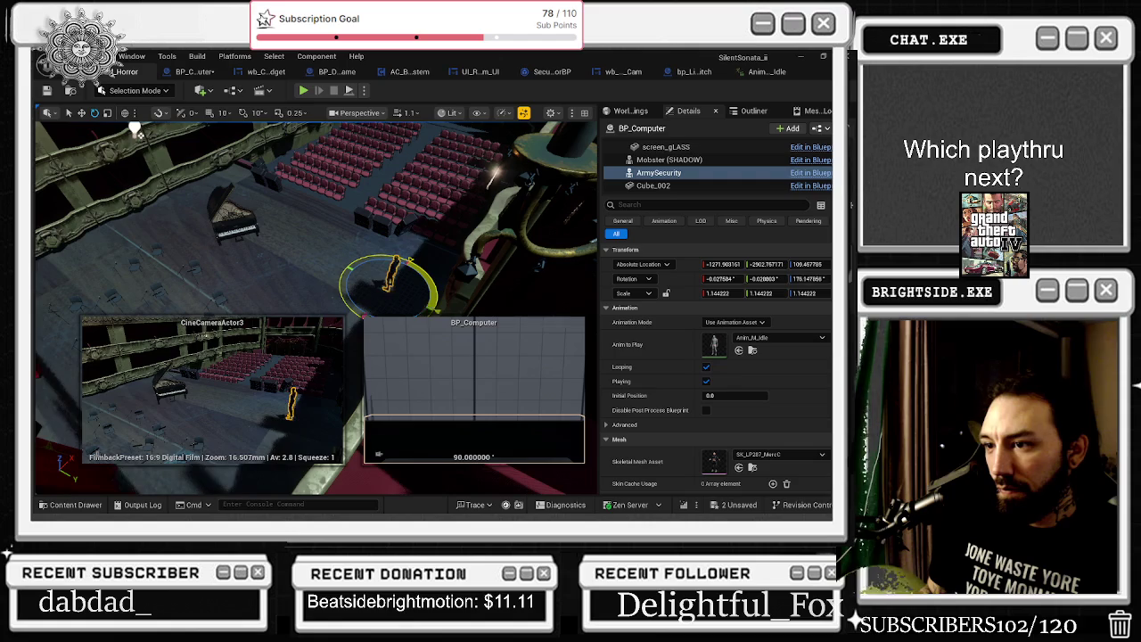
left_click_drag(431, 284, 421, 304)
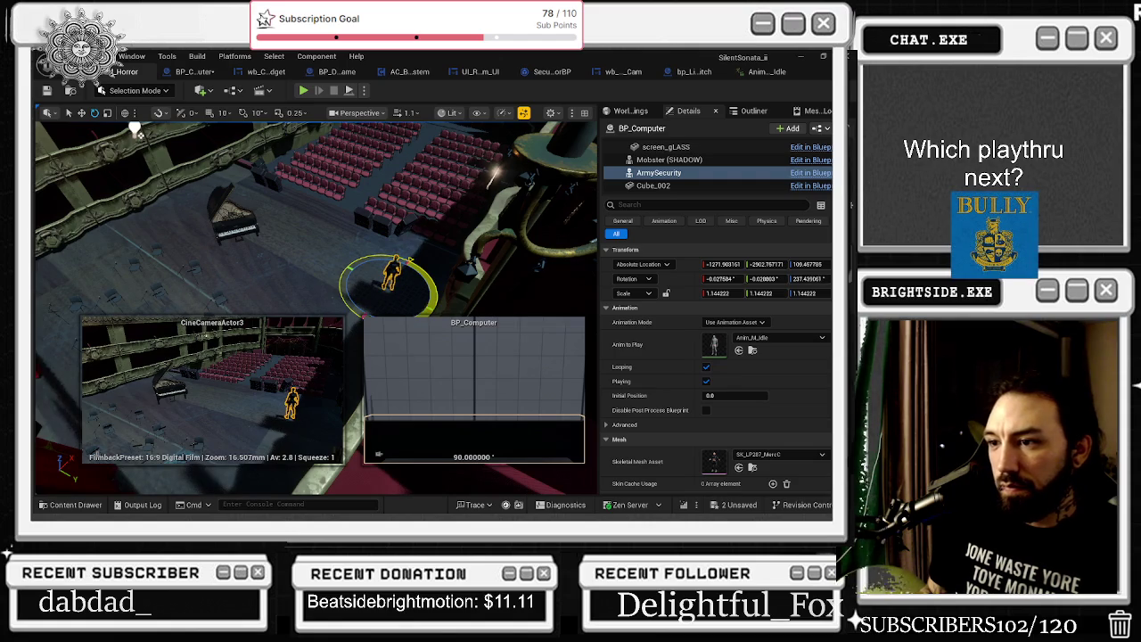
left_click(357, 250)
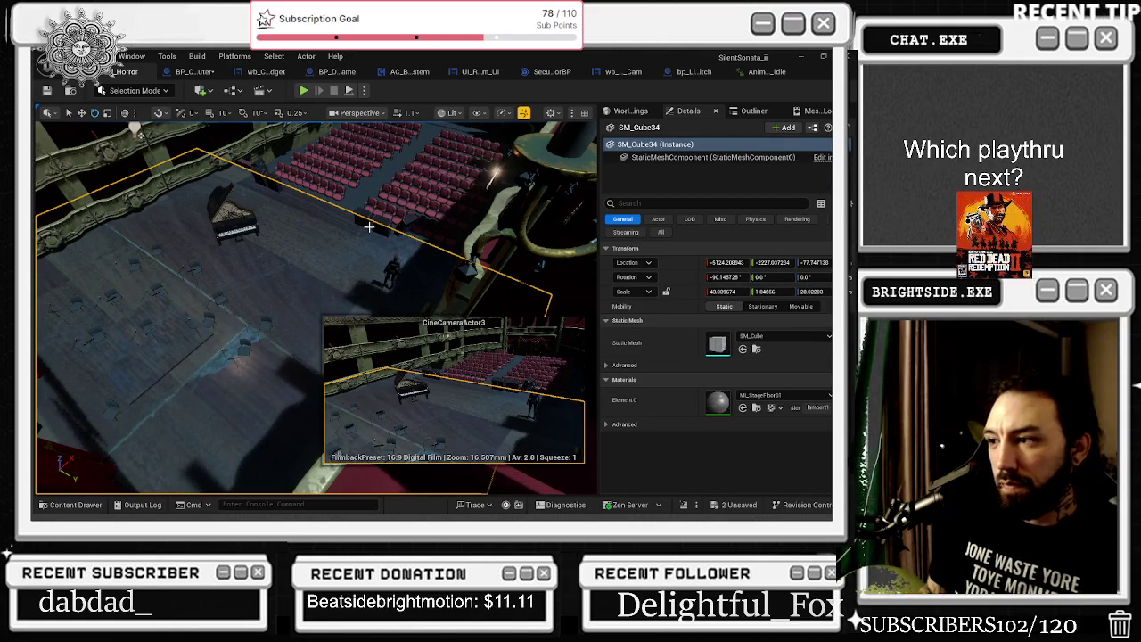
left_click(456, 208)
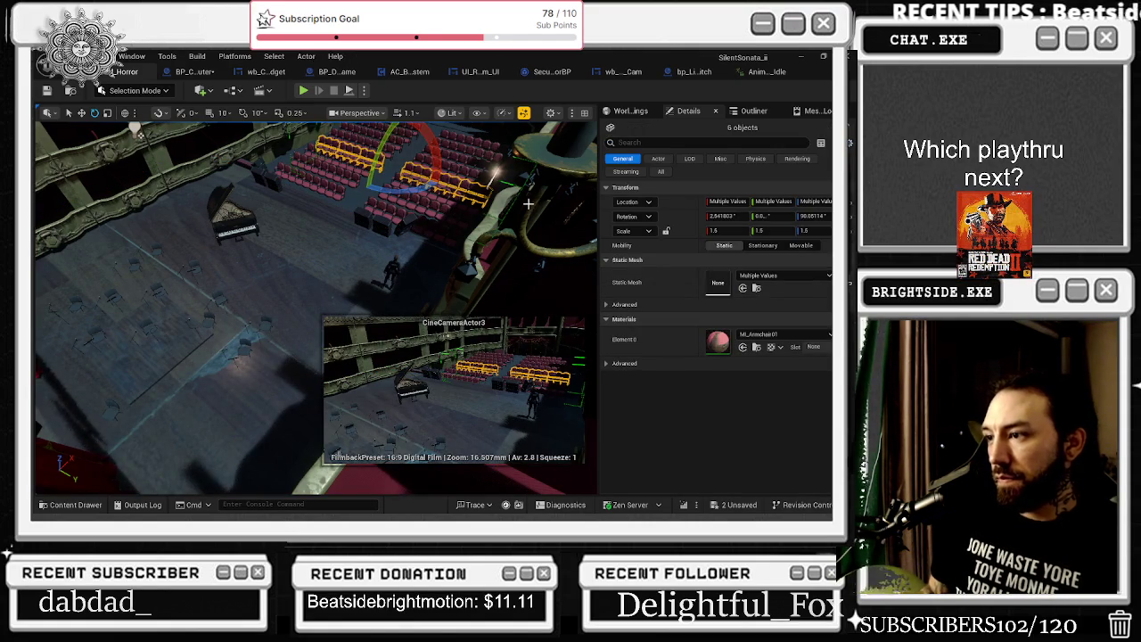
left_click(392, 268)
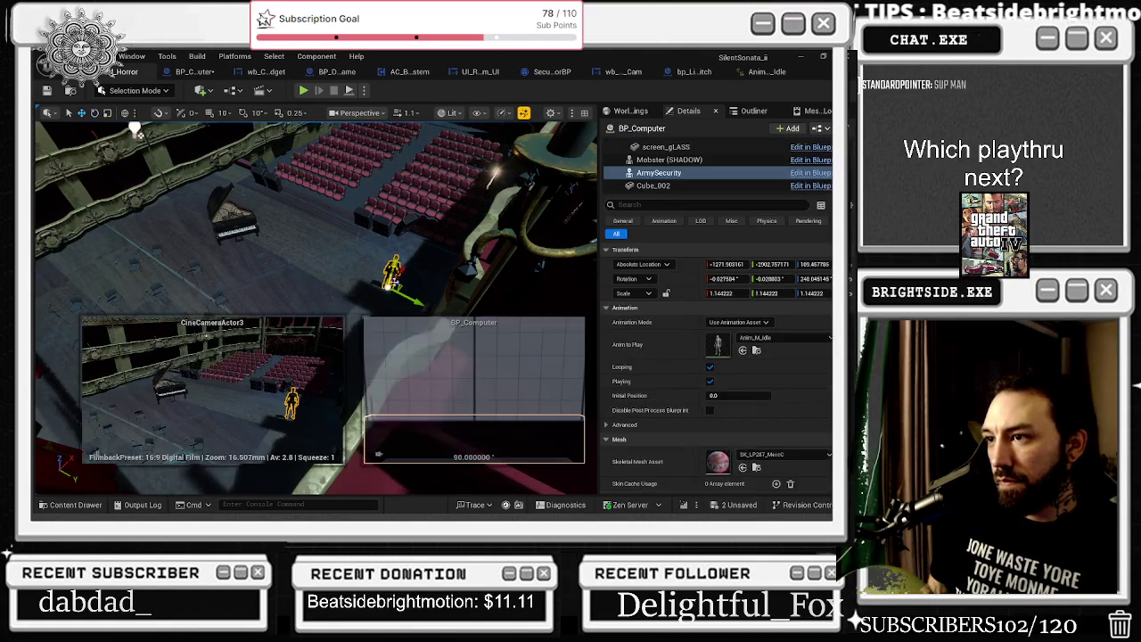
Nudge the subwoofer SM_Subwoofer9 slightly, reselect ArmySecurity, and reopen the BP_Computer graph
left_click(391, 344)
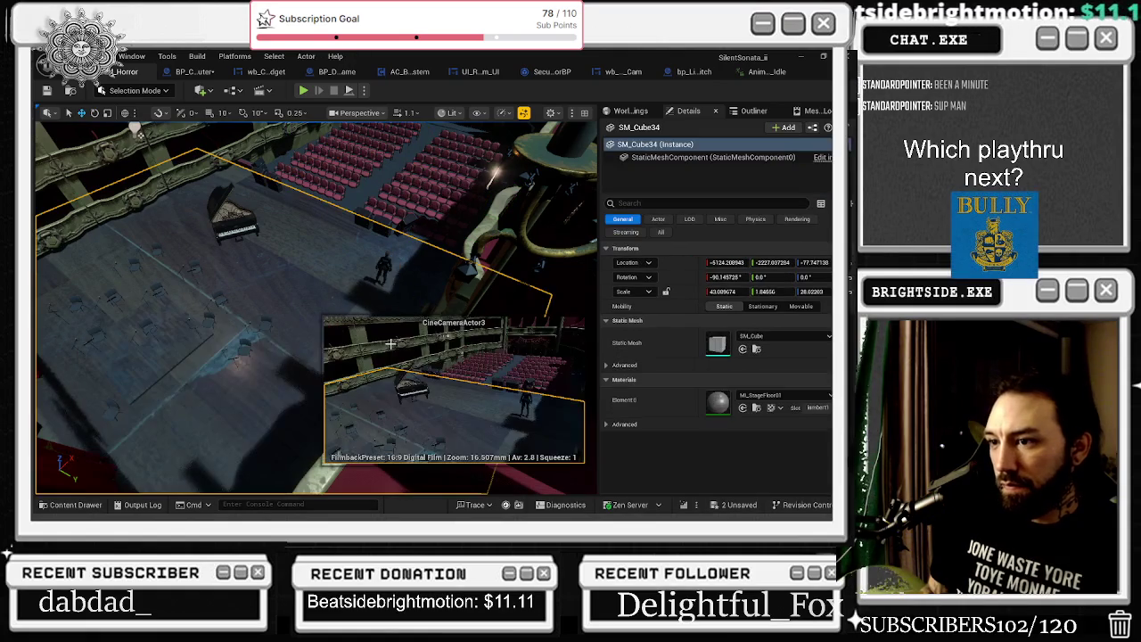
left_click(408, 225)
left_click_drag(448, 257, 443, 260)
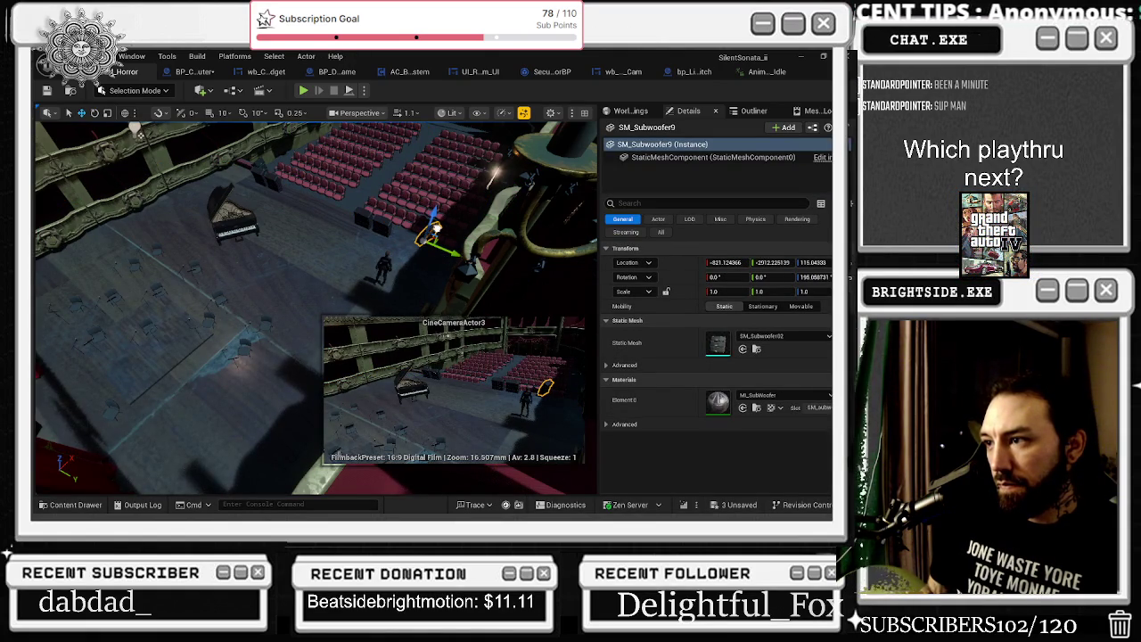
left_click(428, 238)
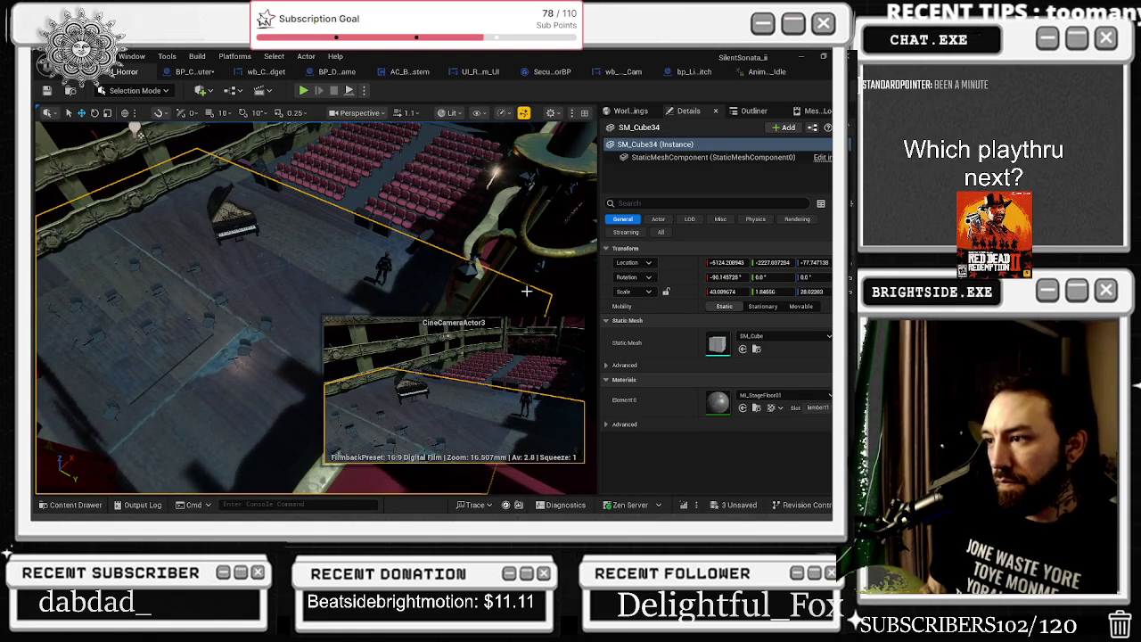
left_click(383, 259)
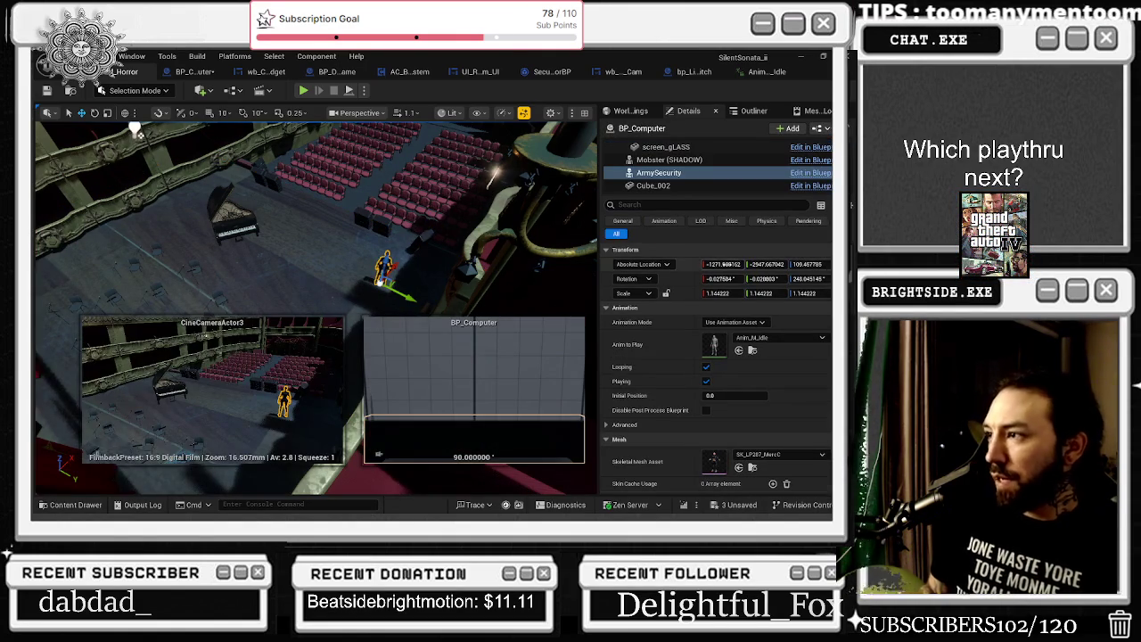
left_click(195, 75)
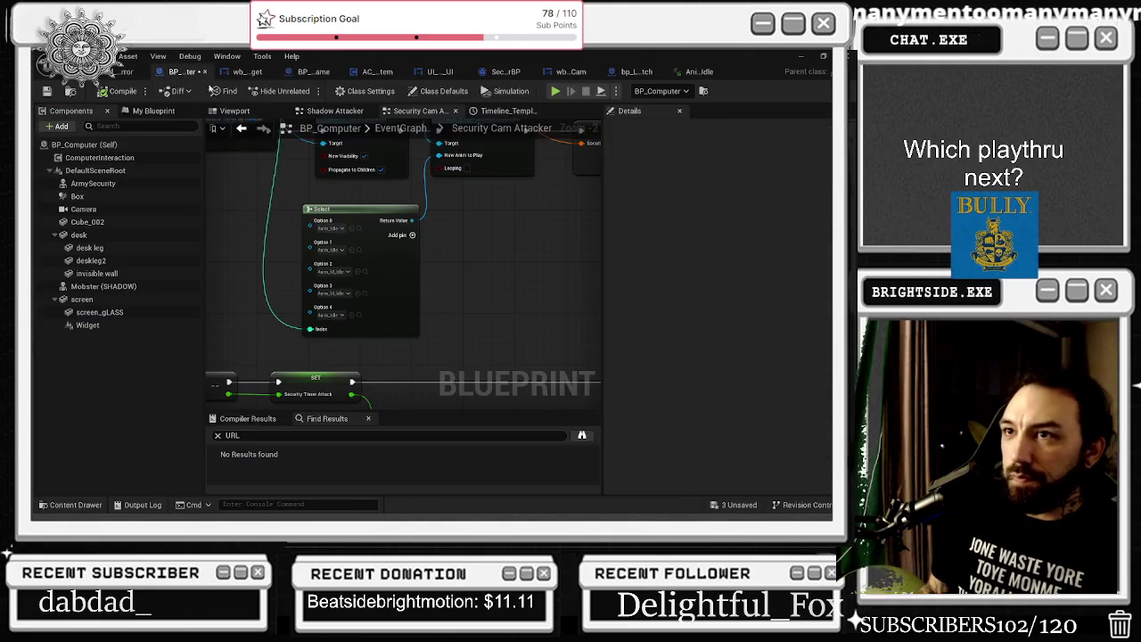
Add an Option 5 pin to the Security Cam Attacker Select node
scroll(388, 255, "down", 5)
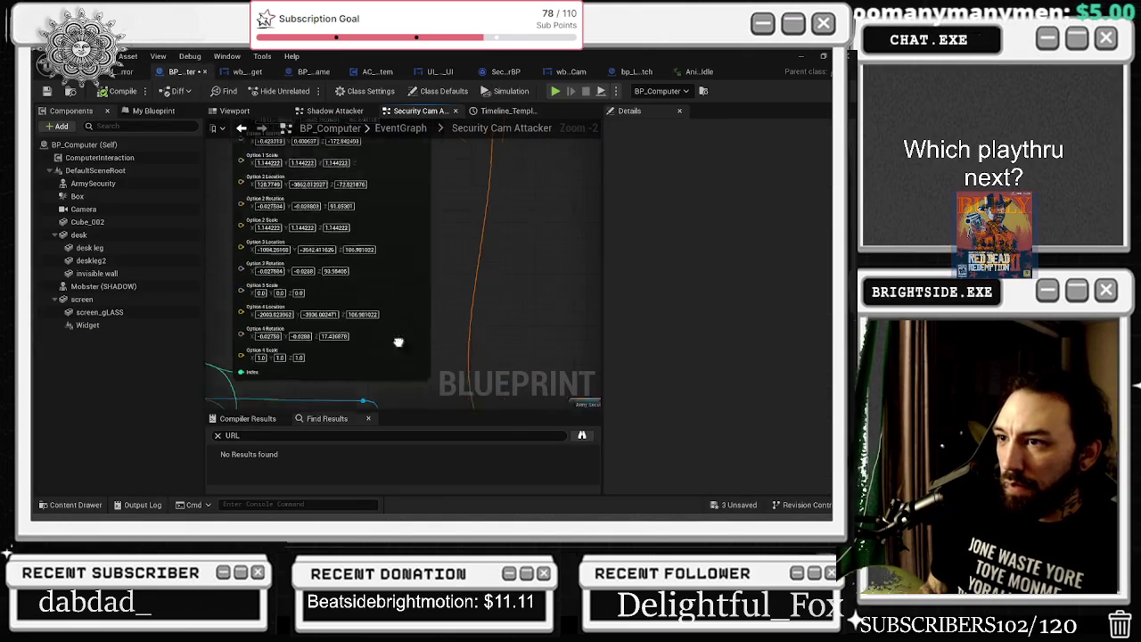
scroll(375, 314, "up", 6)
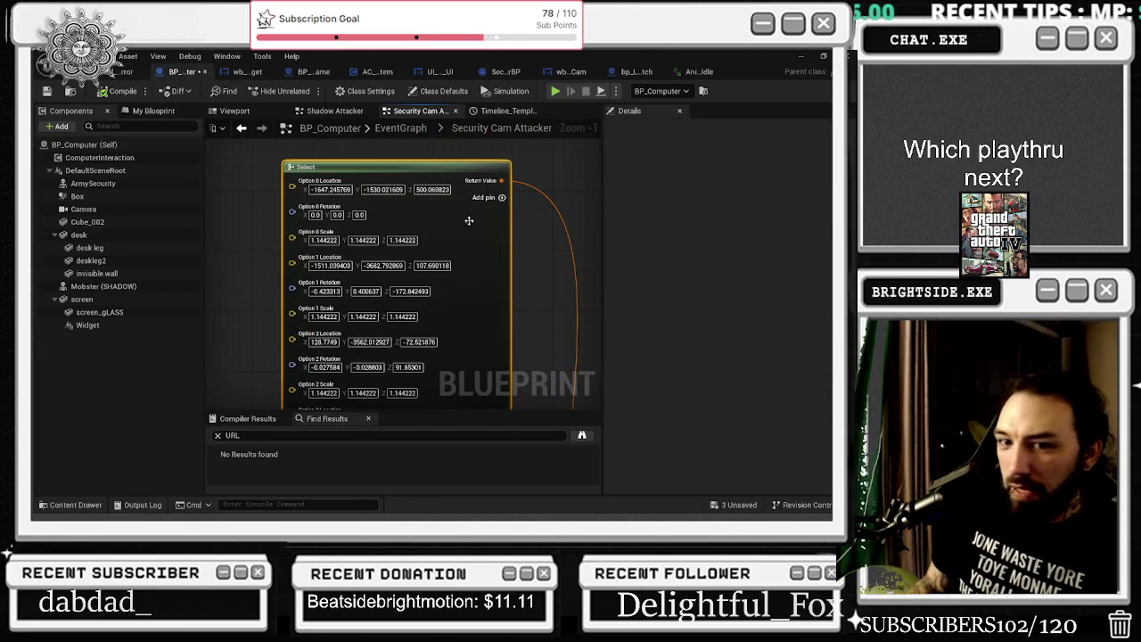
scroll(447, 254, "down", 1)
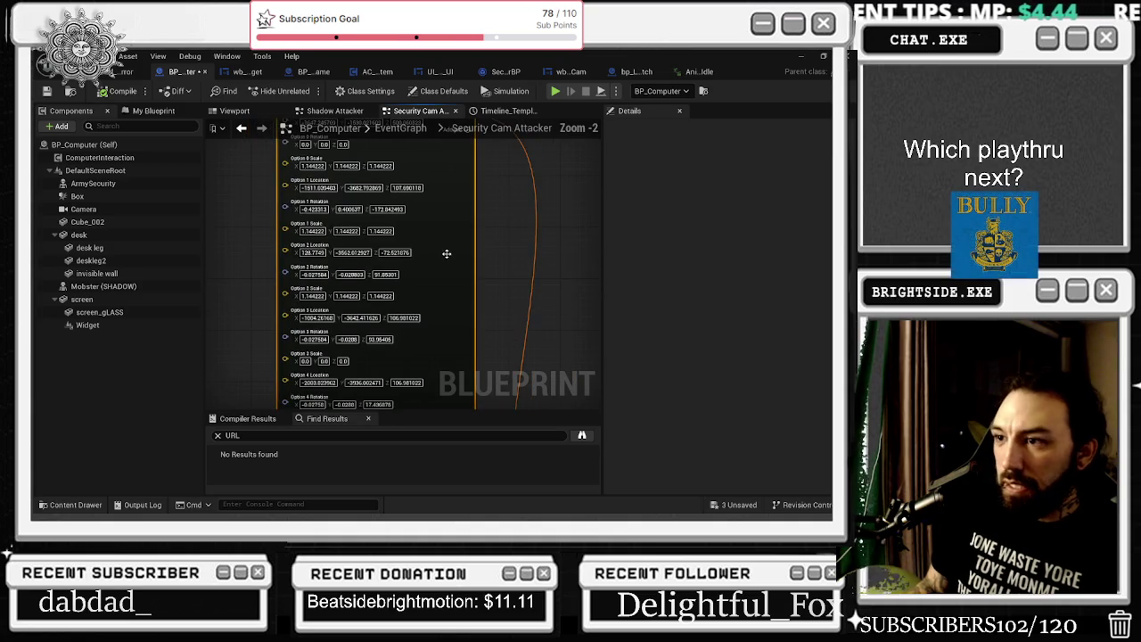
left_click_drag(447, 284, 463, 270)
right_click(296, 363)
left_click(348, 411)
Copy ArmySecurity's X, Y and Z location from the level into Option 5 Location
scroll(346, 303, "up", 2)
left_click(330, 317)
type("-1271.903162")
key("ctrl+Tab")
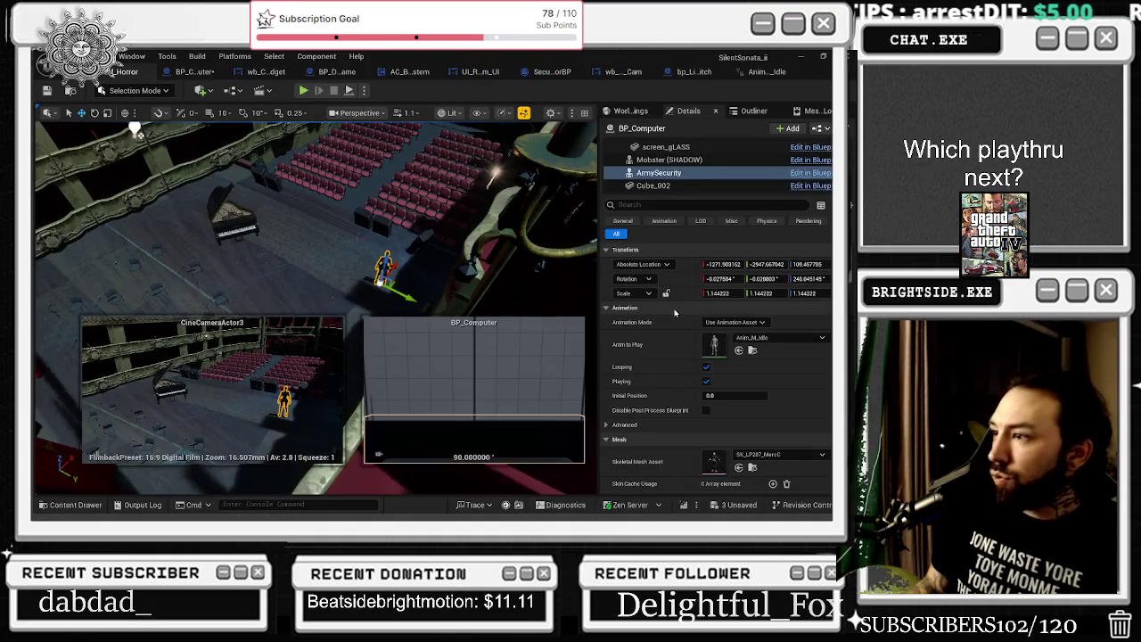
key("ctrl+c")
key("ctrl+Tab")
left_click(398, 316)
key("ctrl+v")
left_click(129, 71)
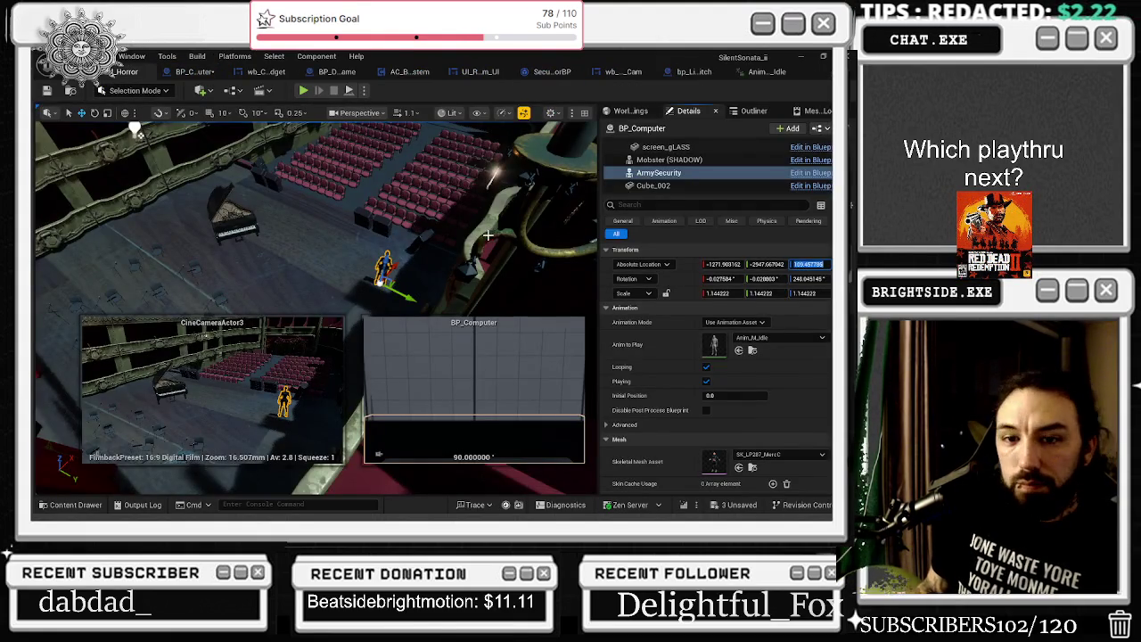
key("ctrl+c")
key("ctrl+Tab")
left_click(457, 316)
key("ctrl+v")
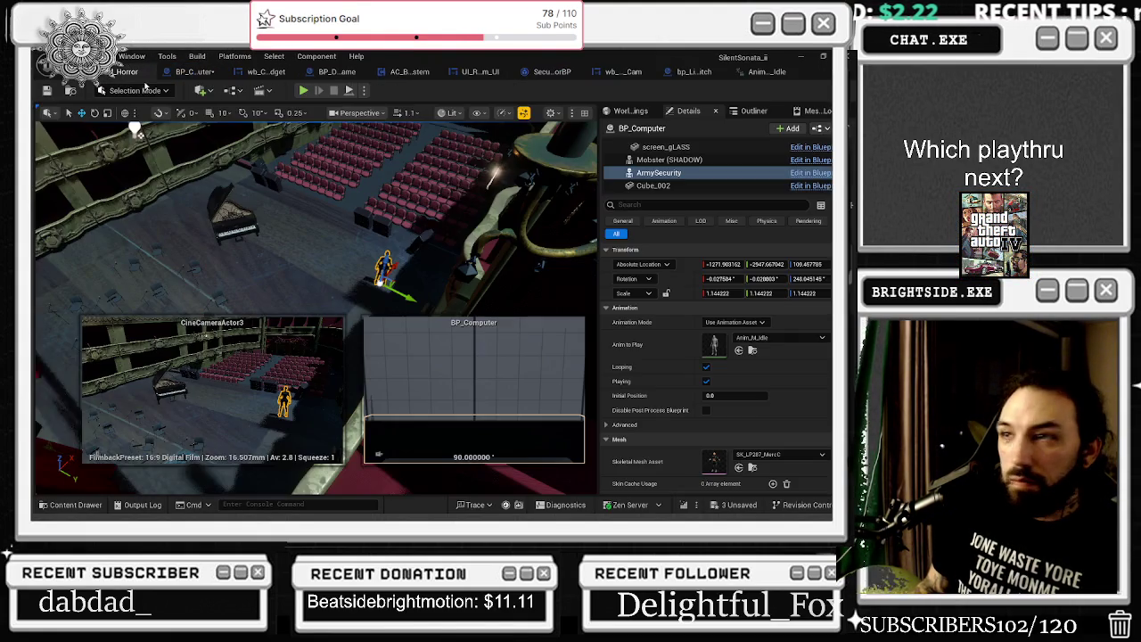
Copy ArmySecurity's rotation into Option 5 Rotation, with yaw 248.045145
left_click(129, 71)
double_click(721, 278)
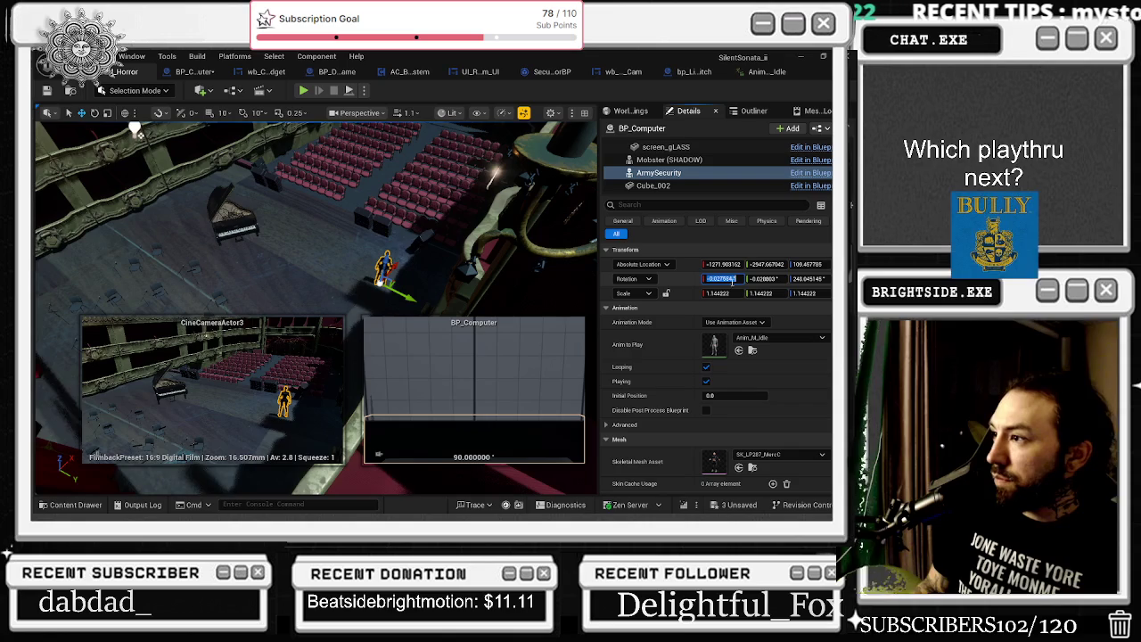
key("ctrl+Tab")
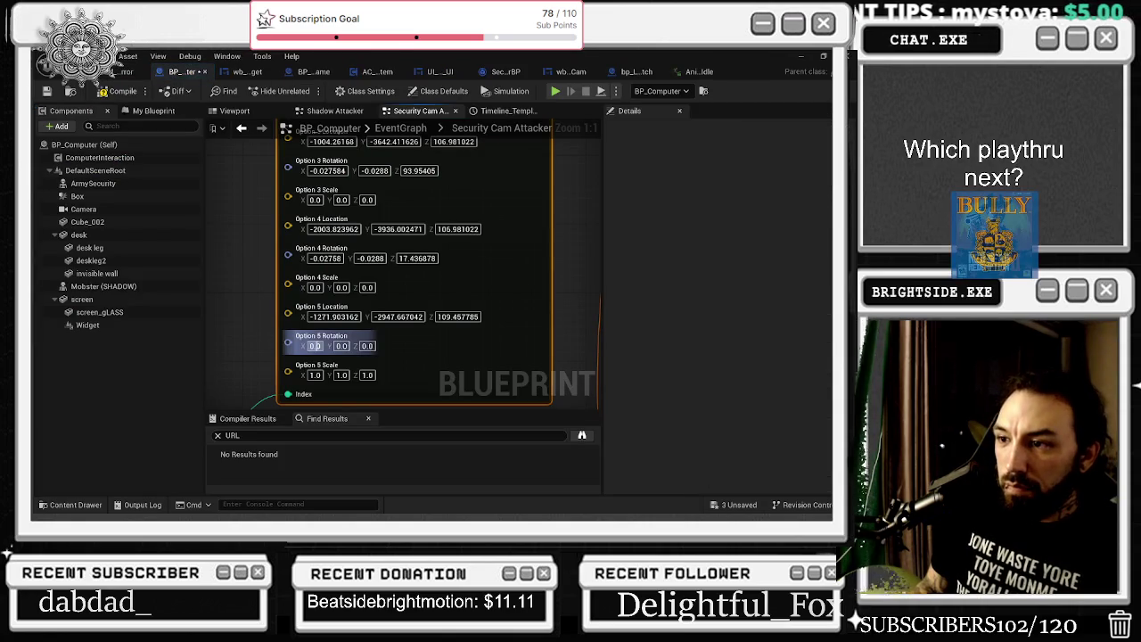
double_click(317, 345)
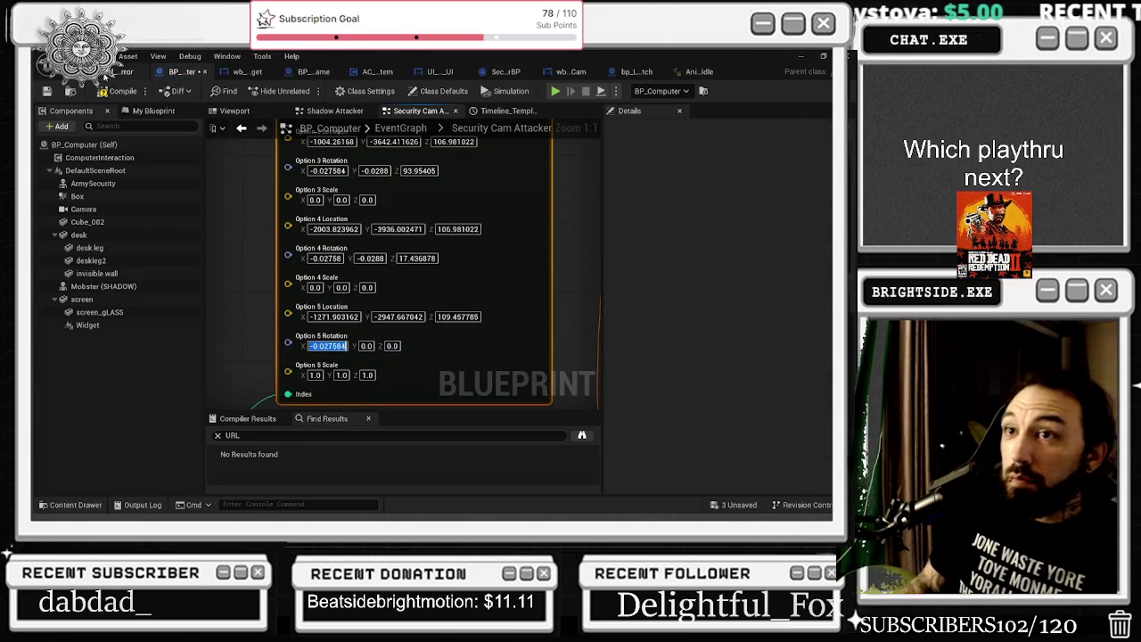
left_click(104, 78)
key("ctrl+Tab")
double_click(366, 346)
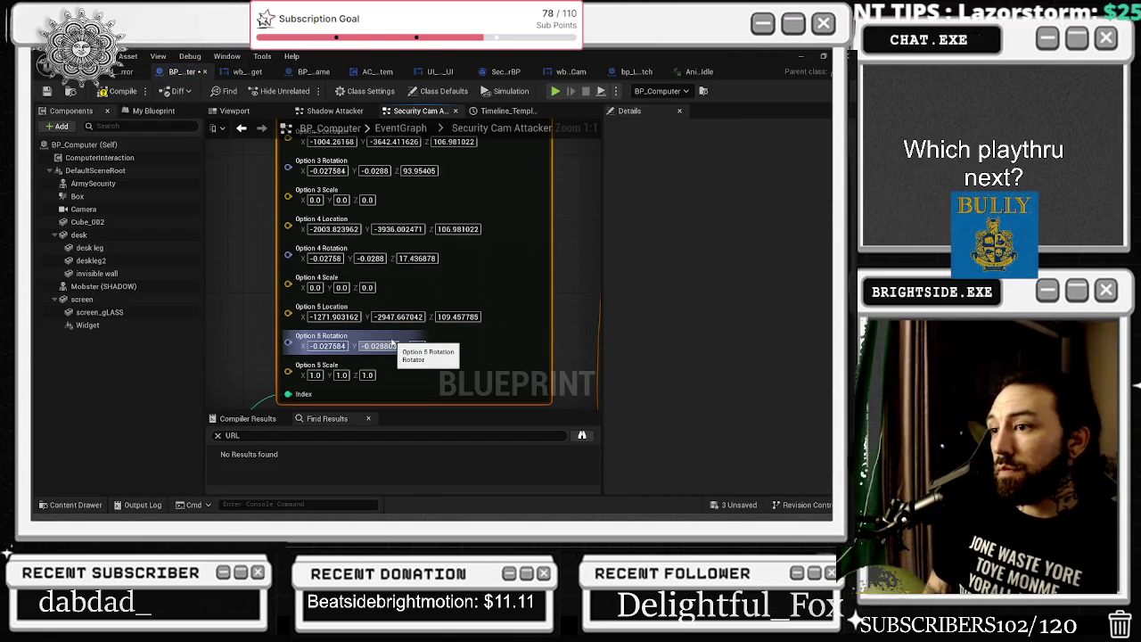
left_click(134, 74)
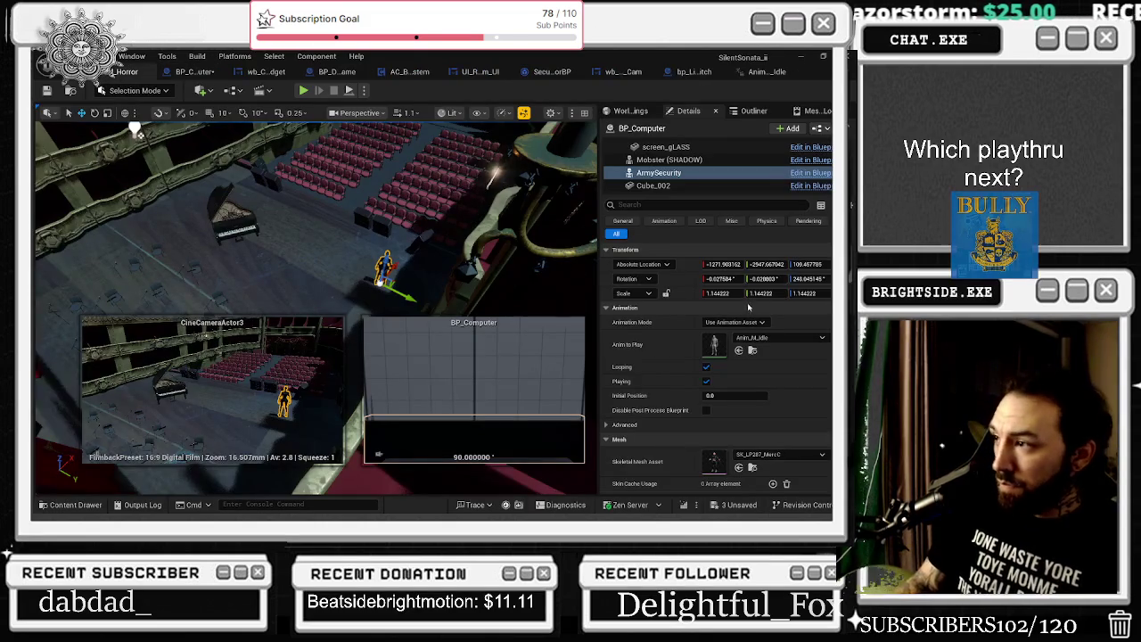
double_click(809, 278)
left_click(196, 72)
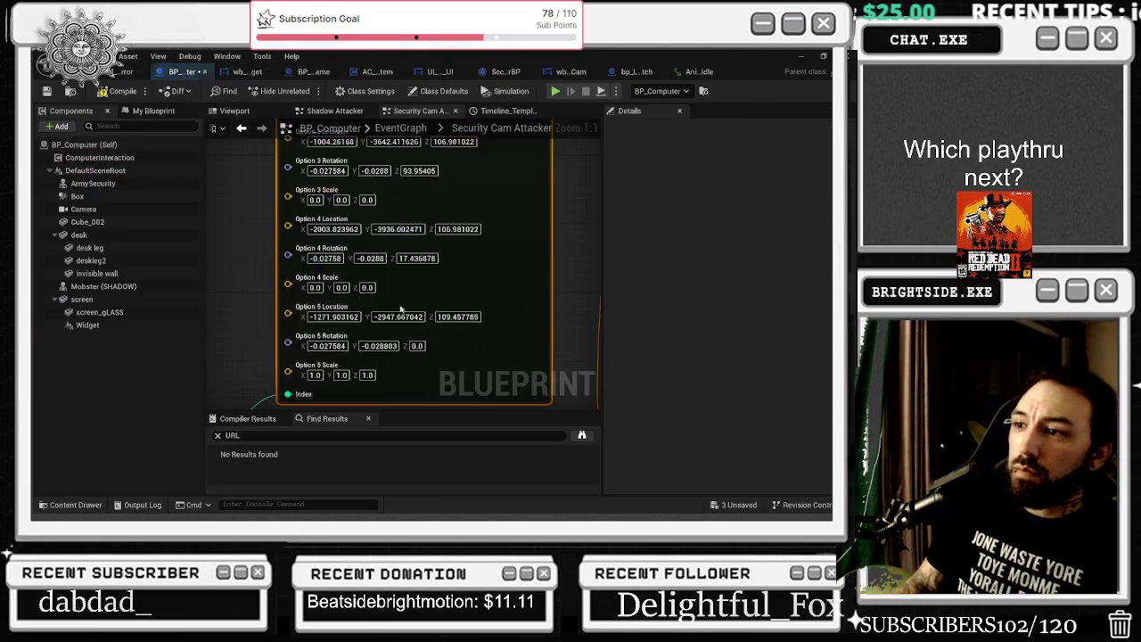
left_click(417, 346)
key("ctrl+v")
key("Return")
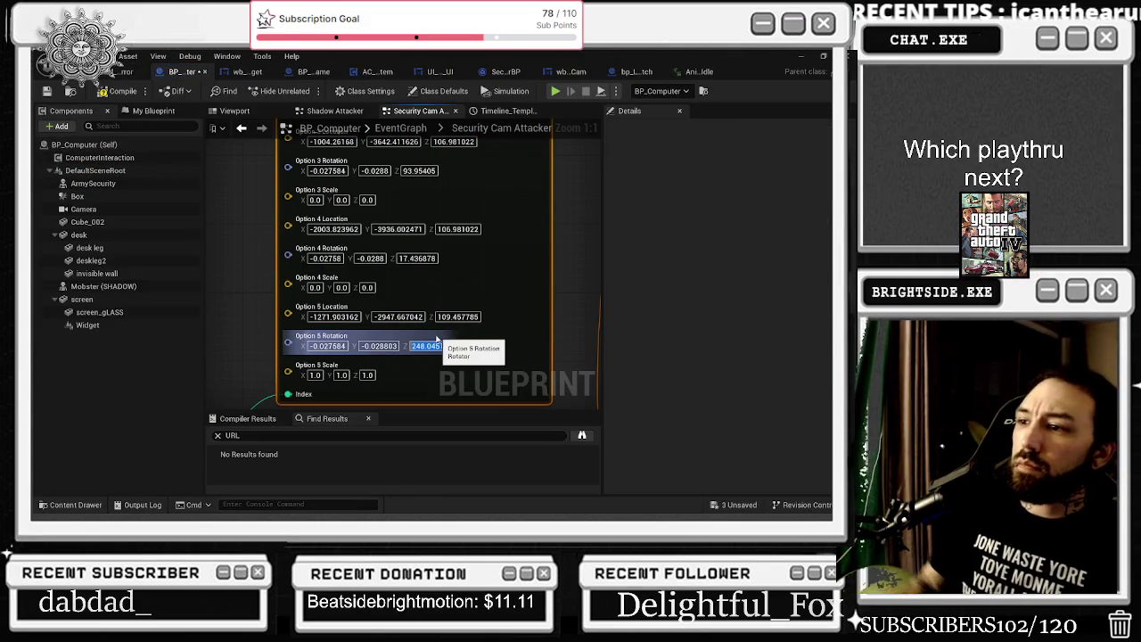
Deselect the Select node and go back to the level viewport
left_click(241, 185)
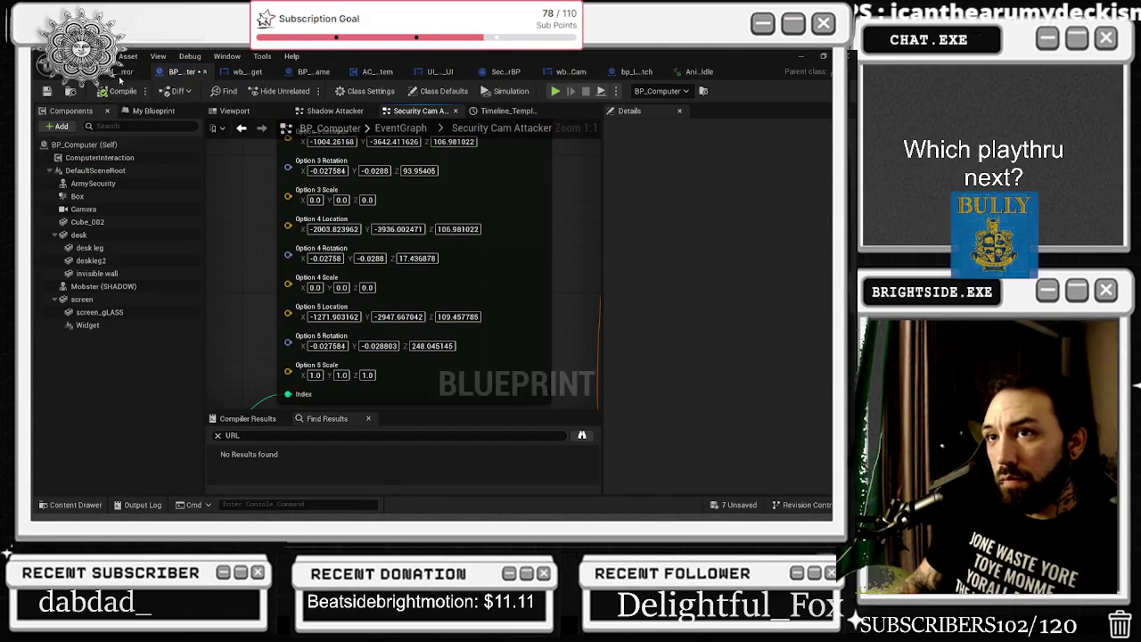
left_click(123, 71)
scroll(383, 222, "up", 10)
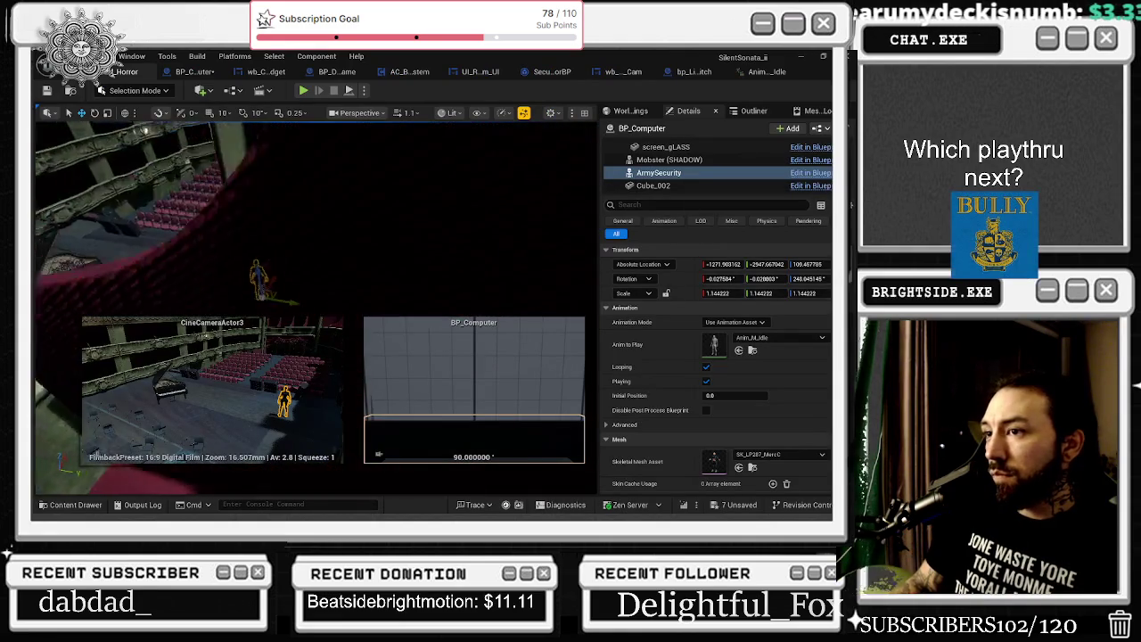
Frame ArmySecurity and move it toward the camera in the spotlit corner
scroll(315, 308, "down", 5)
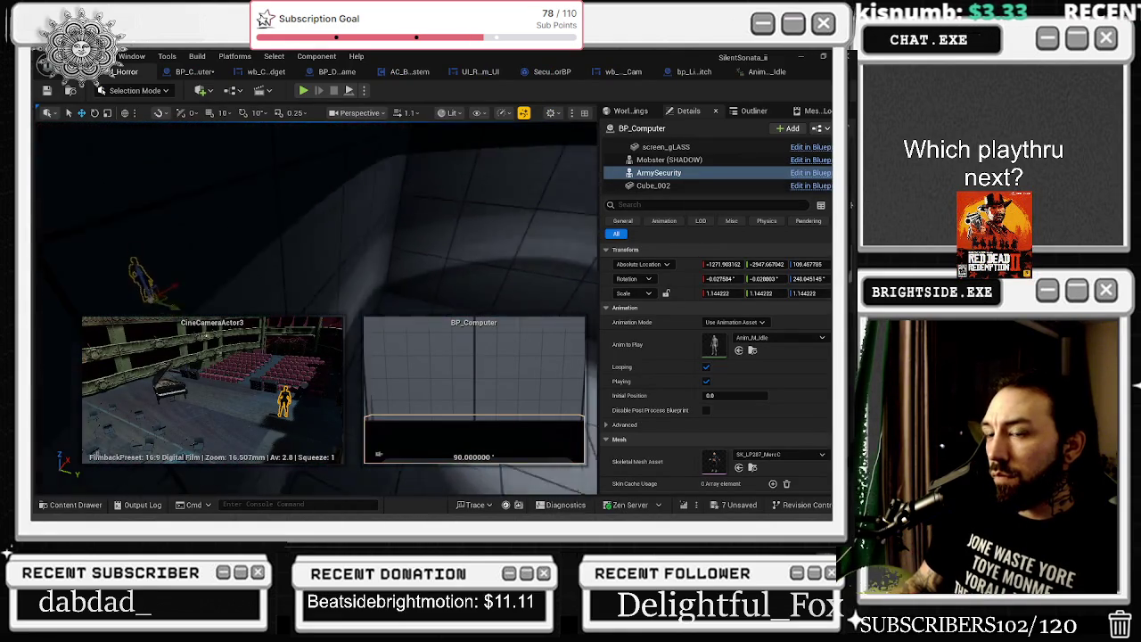
mouse_move(417, 269)
left_mouse_down()
mouse_move(312, 268)
mouse_move(273, 204)
left_mouse_up()
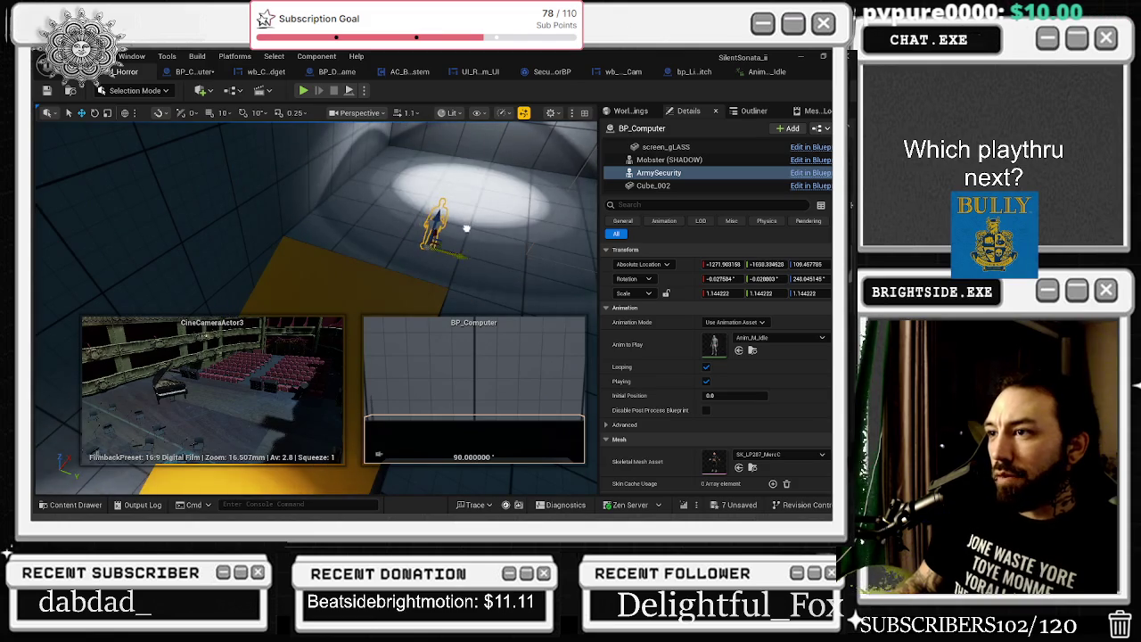
key("f")
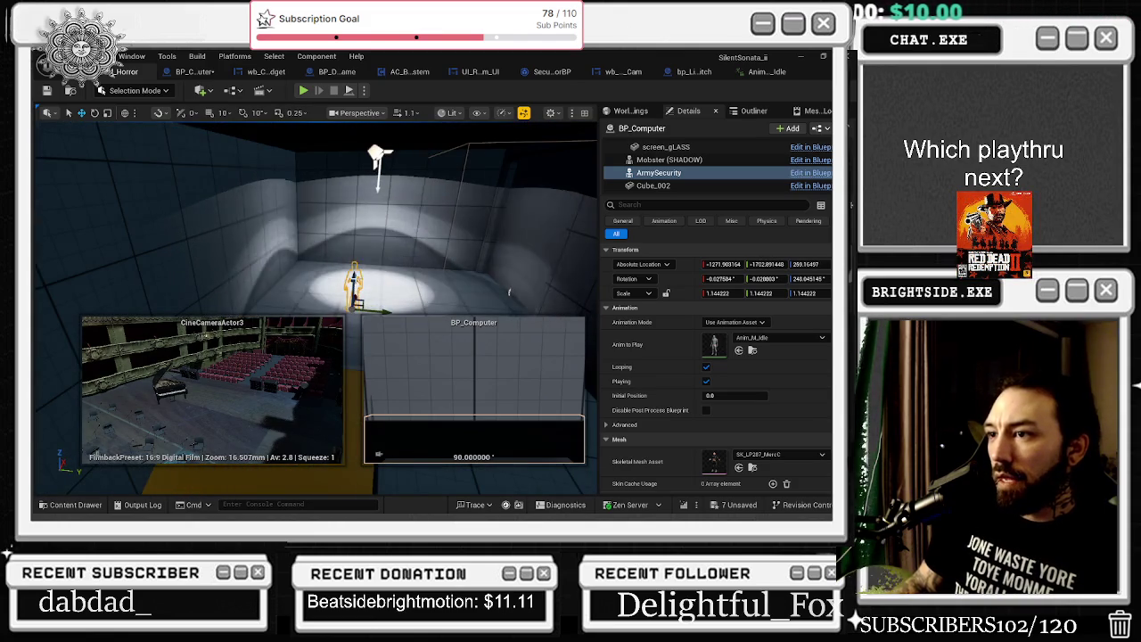
left_click_drag(359, 261, 347, 329)
mouse_move(510, 291)
left_mouse_down()
mouse_move(394, 226)
mouse_move(257, 264)
mouse_move(301, 257)
mouse_move(268, 223)
mouse_move(340, 452)
left_mouse_up()
Check the cine camera shot, then rotate ArmySecurity to face the camera
left_click(288, 247)
left_click(265, 255)
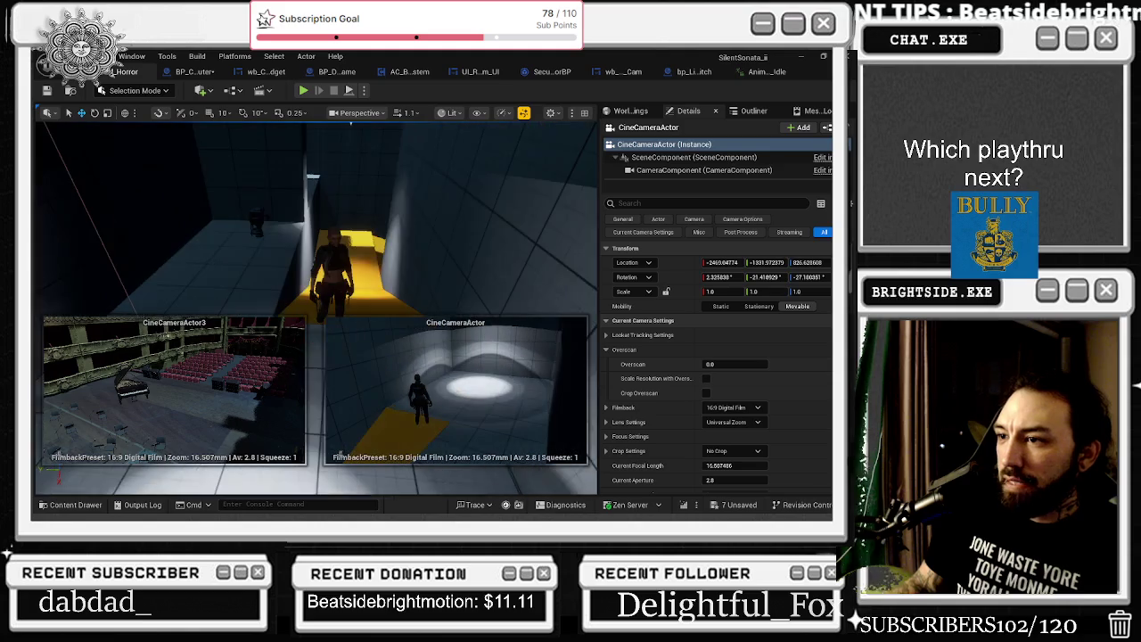
mouse_move(345, 285)
left_mouse_down()
mouse_move(357, 234)
mouse_move(239, 253)
mouse_move(293, 280)
mouse_move(357, 197)
mouse_move(381, 254)
mouse_move(405, 218)
mouse_move(388, 205)
mouse_move(273, 209)
mouse_move(307, 181)
mouse_move(348, 177)
left_mouse_up()
left_click(357, 234)
key("e")
key("e")
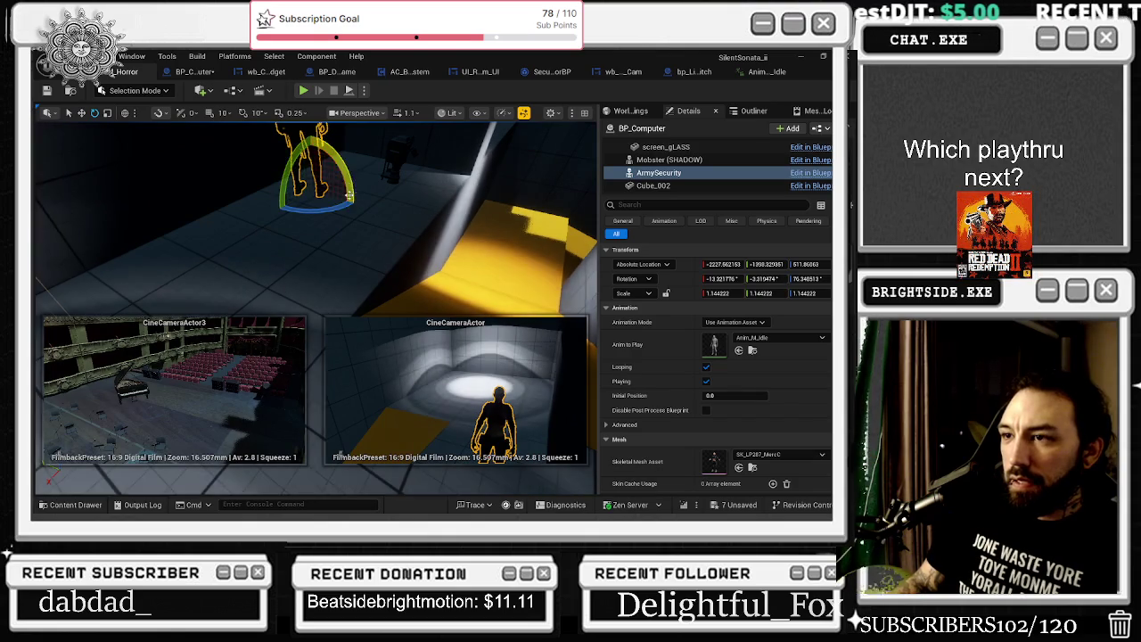
left_click_drag(279, 209, 290, 210)
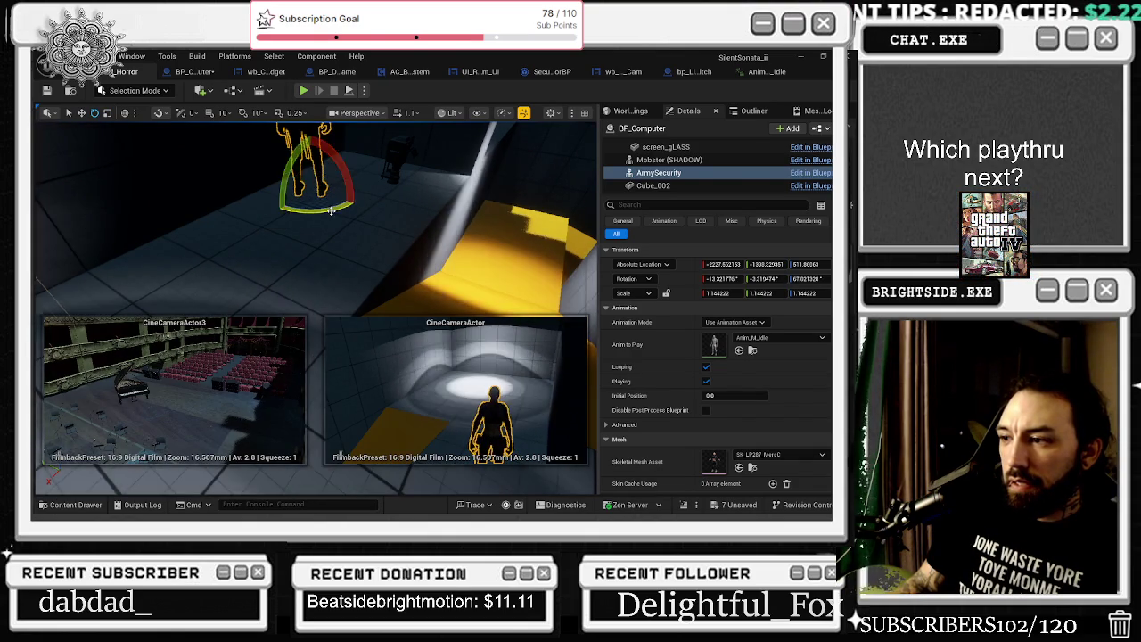
Select ArmySecurity inside BP_Computer and bring up the BP_Computer Blueprint graph
left_click(357, 222)
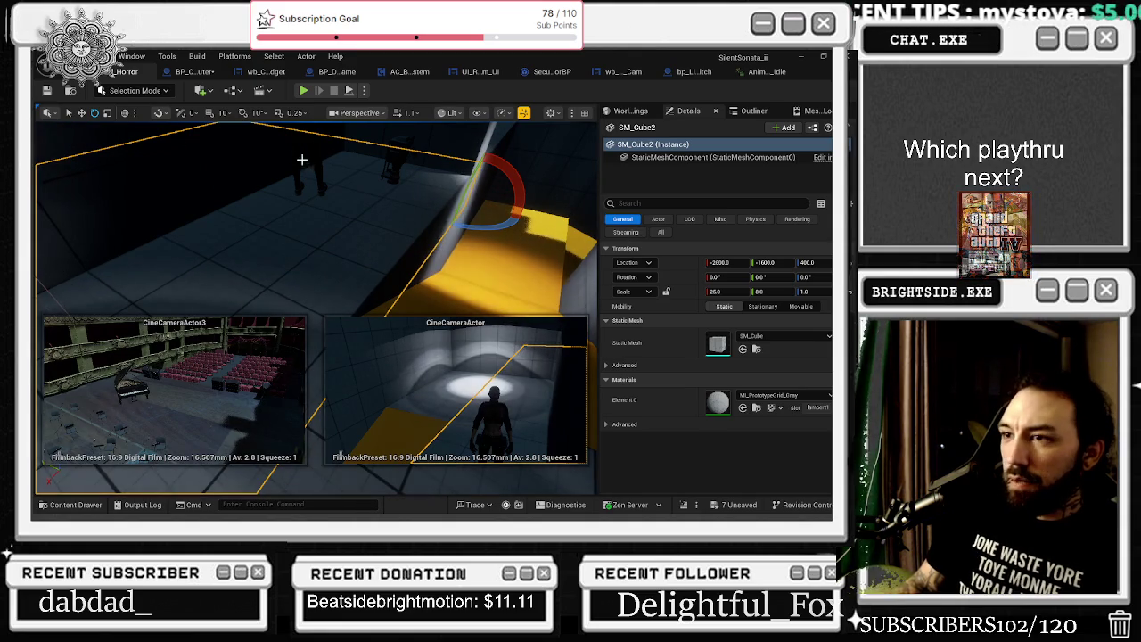
left_click(284, 130)
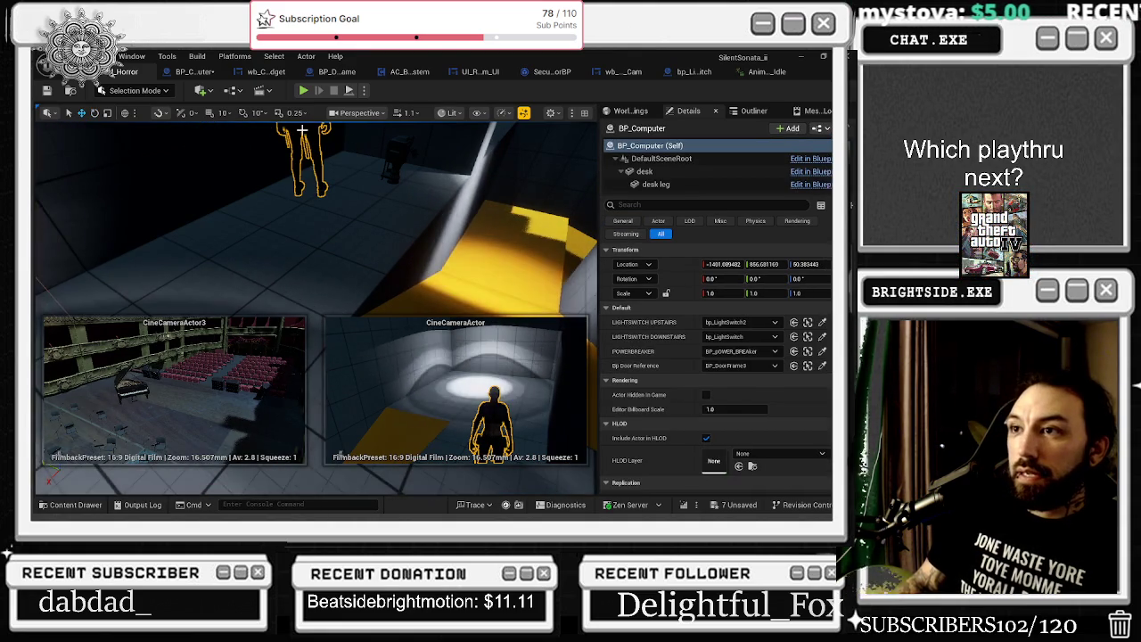
left_click(284, 129)
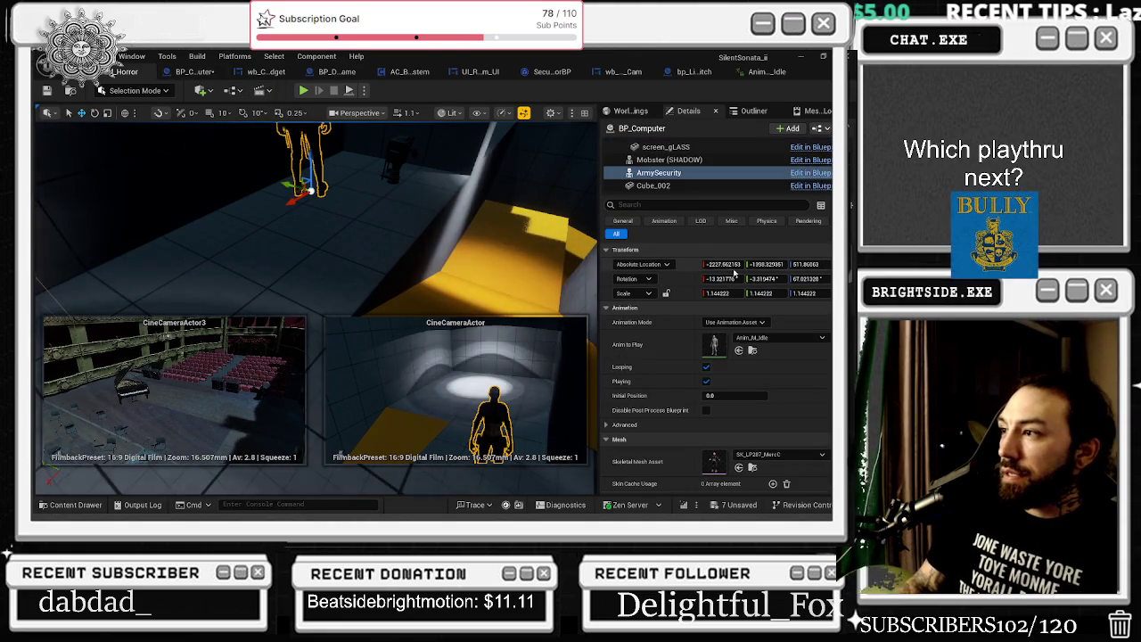
left_click(811, 172)
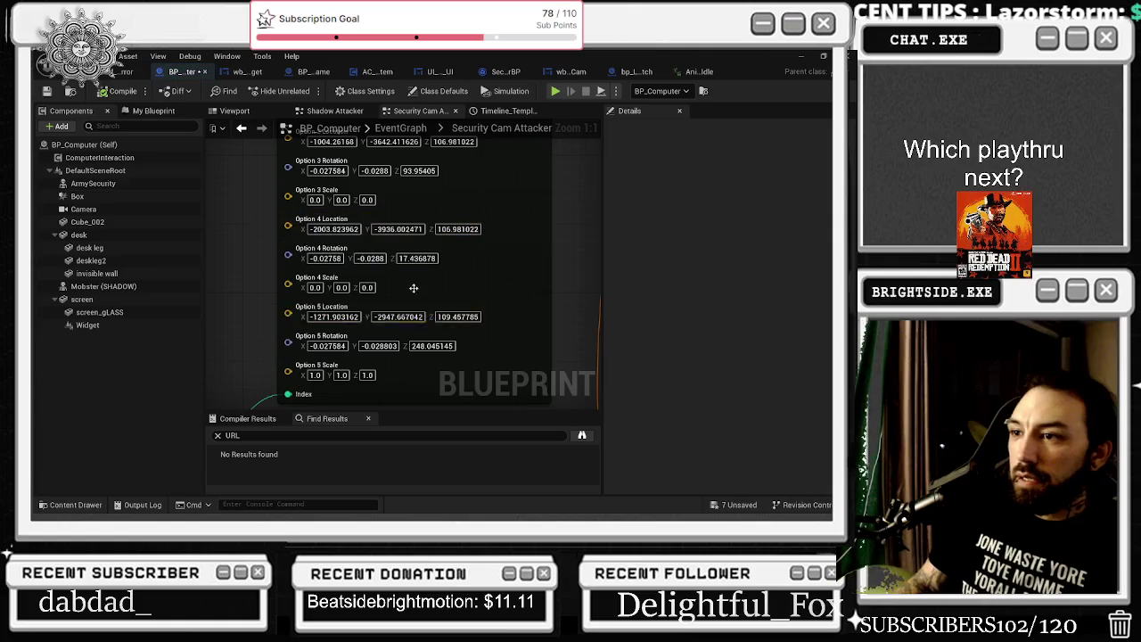
Add an Option 6 pin to the Select node
scroll(439, 293, "down", 1)
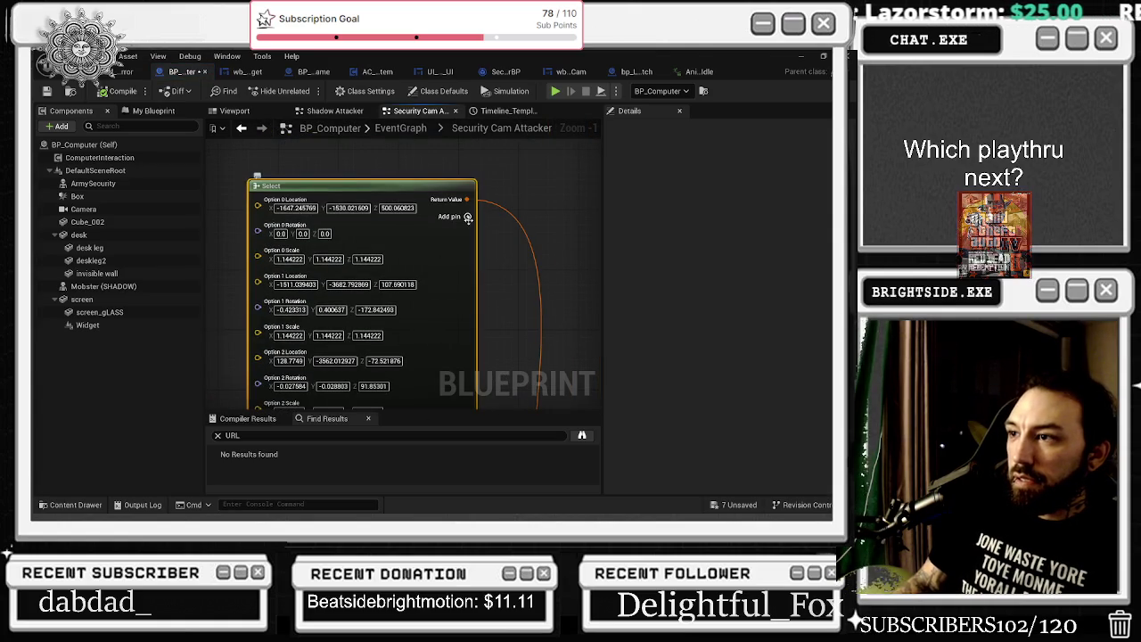
mouse_move(468, 210)
left_mouse_down()
mouse_move(450, 259)
mouse_move(433, 171)
left_mouse_up()
right_click(286, 379)
left_click(321, 427)
left_click_drag(354, 370, 371, 267)
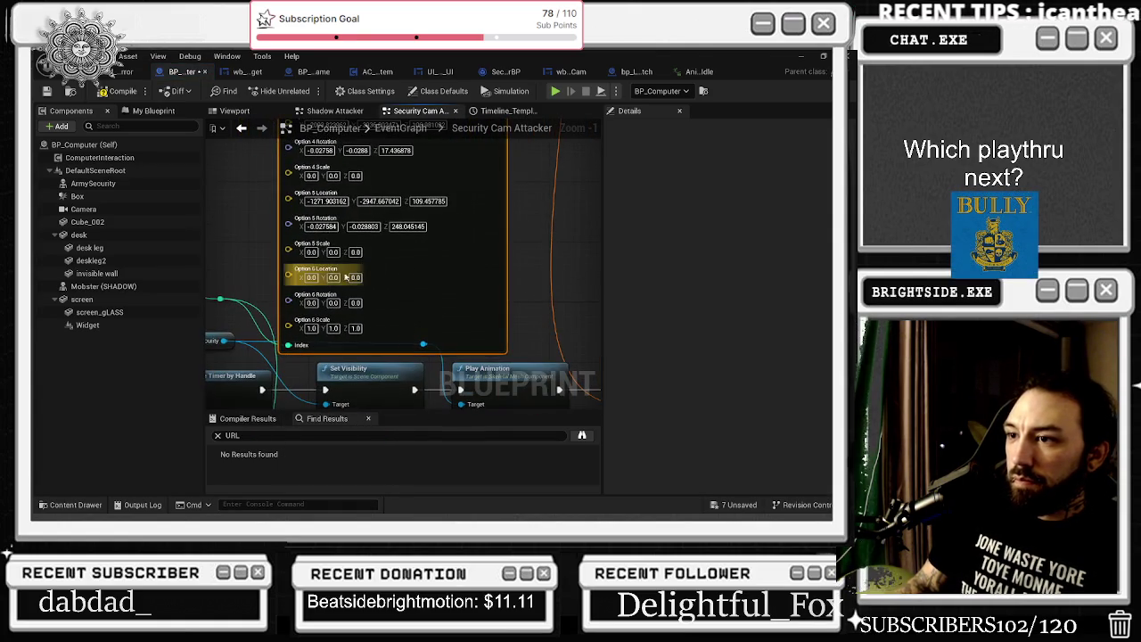
Copy ArmySecurity's Y position and 511.86063 height from the level into the blueprint
left_click(125, 72)
left_click(767, 264)
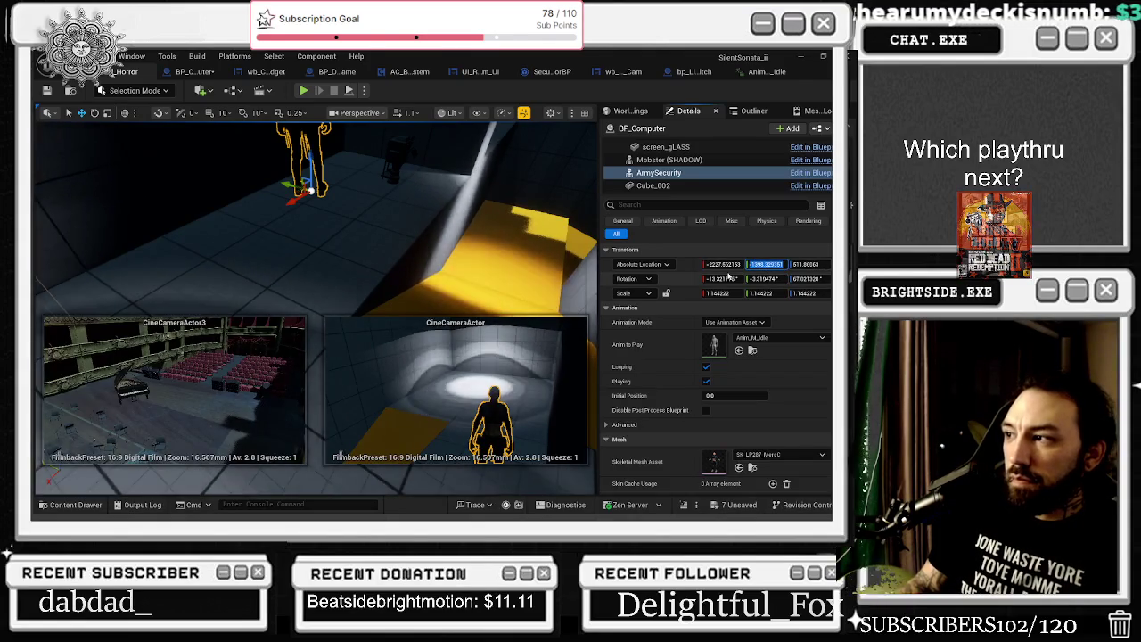
left_click(195, 72)
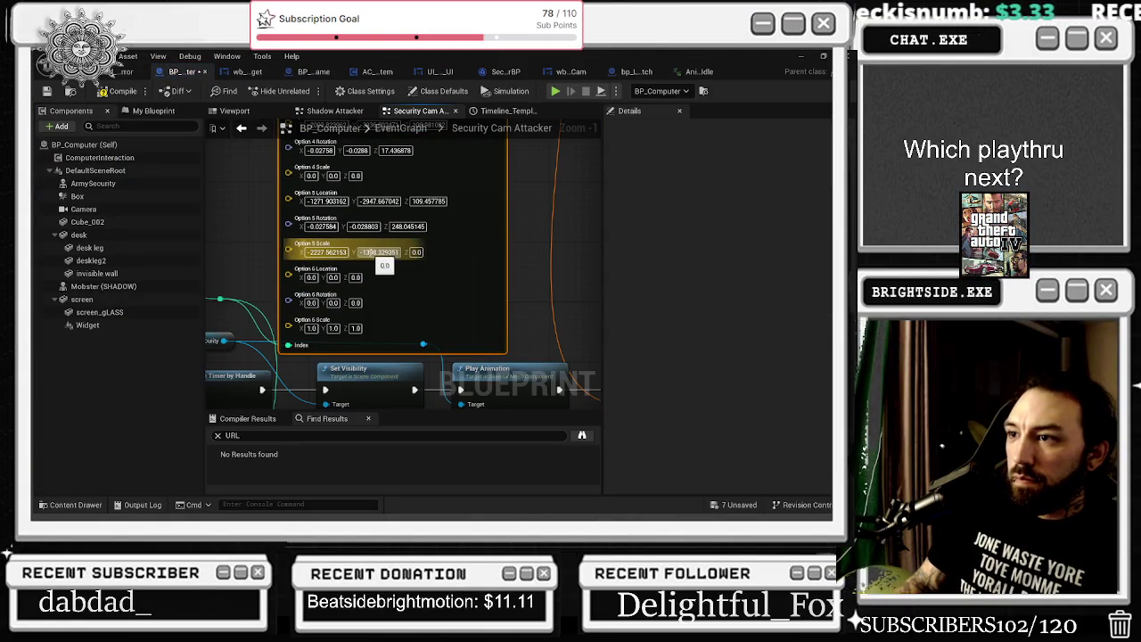
key("Return")
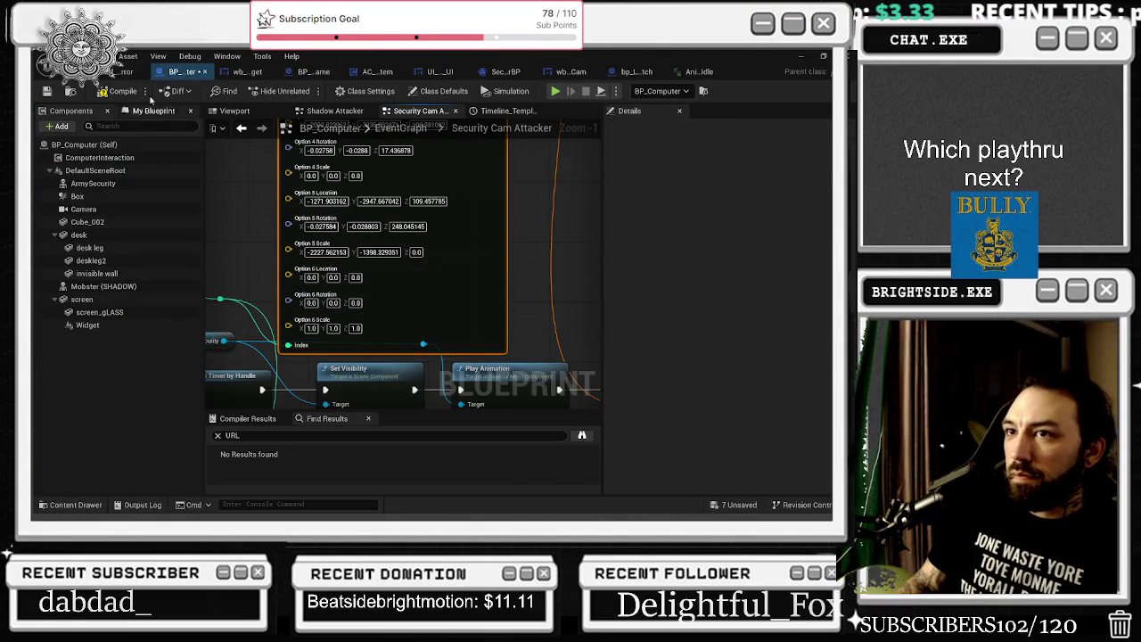
left_click(125, 72)
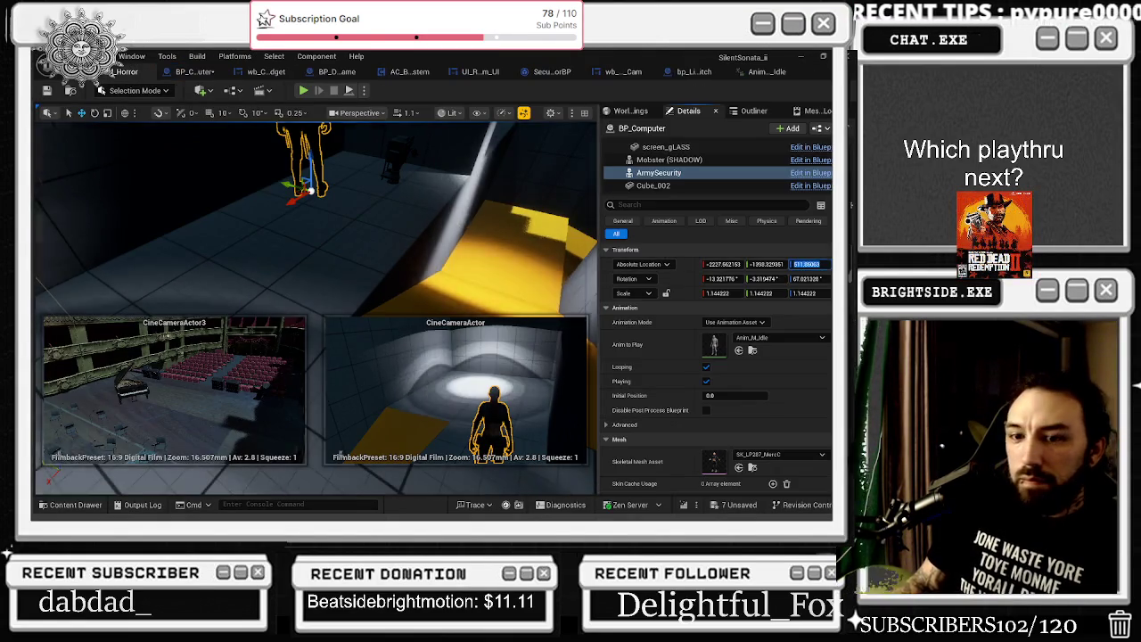
left_click(187, 72)
type("511.86063")
left_click(528, 250)
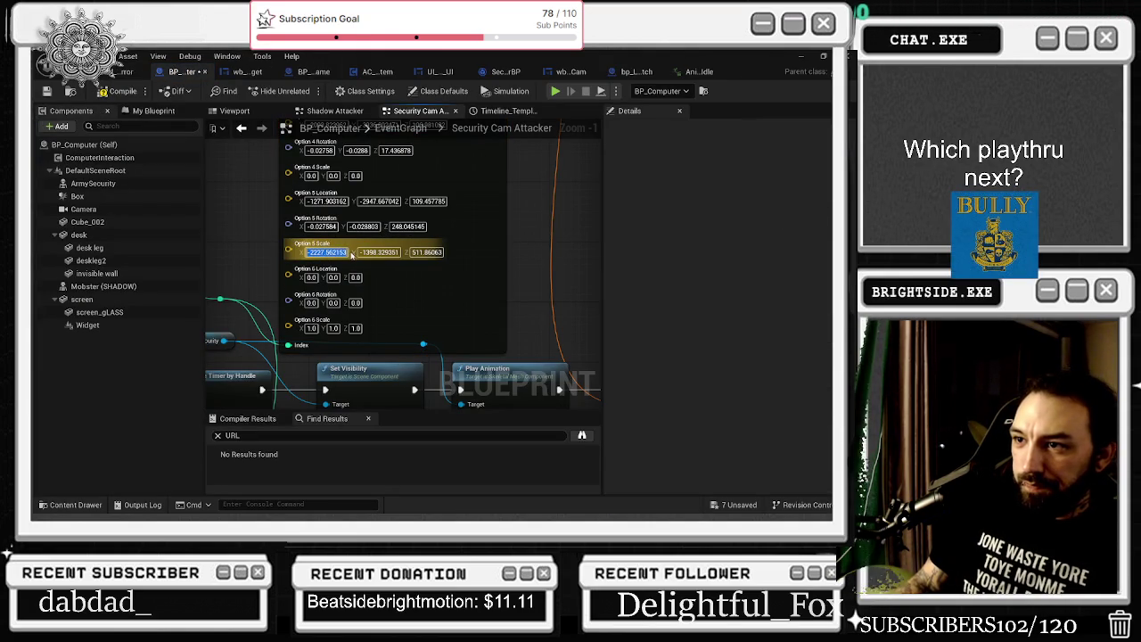
Fill Option 6 Location with -2227.56, -1398.33 and 511.86
left_click(311, 278)
type("-2227.562153")
key("Return")
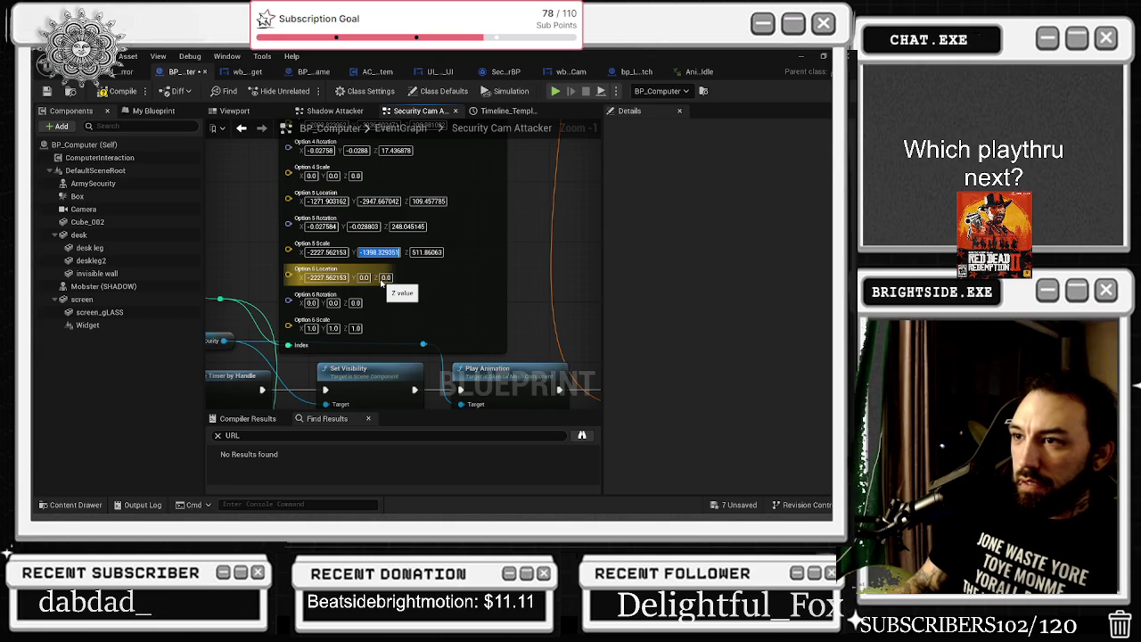
left_click(364, 277)
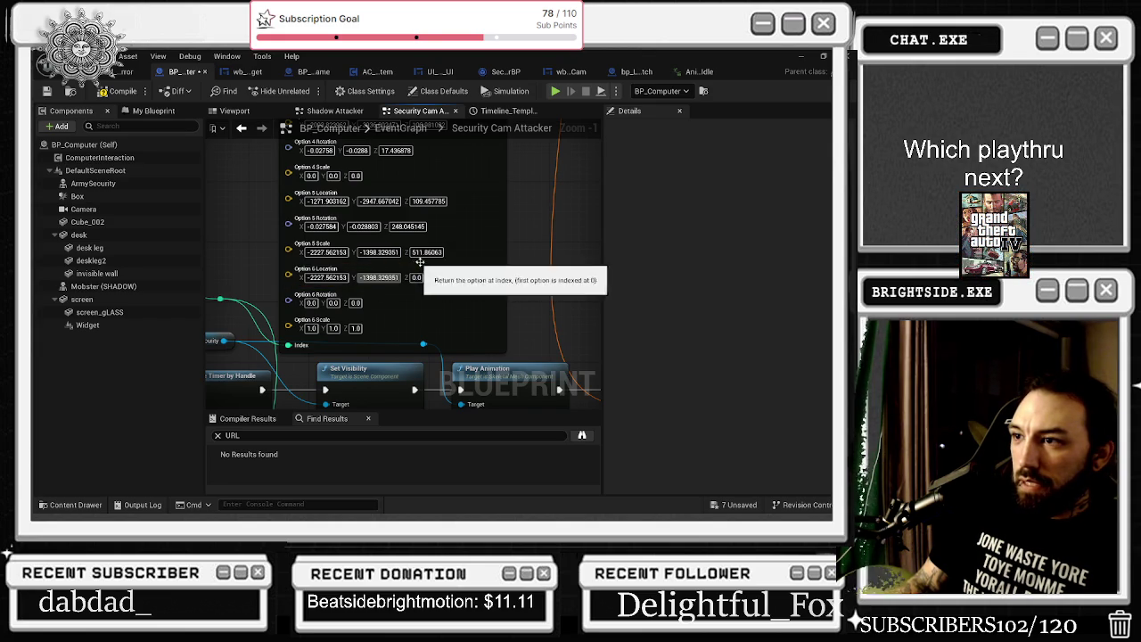
left_click_drag(423, 252, 444, 257)
key("ctrl+v")
key("Return")
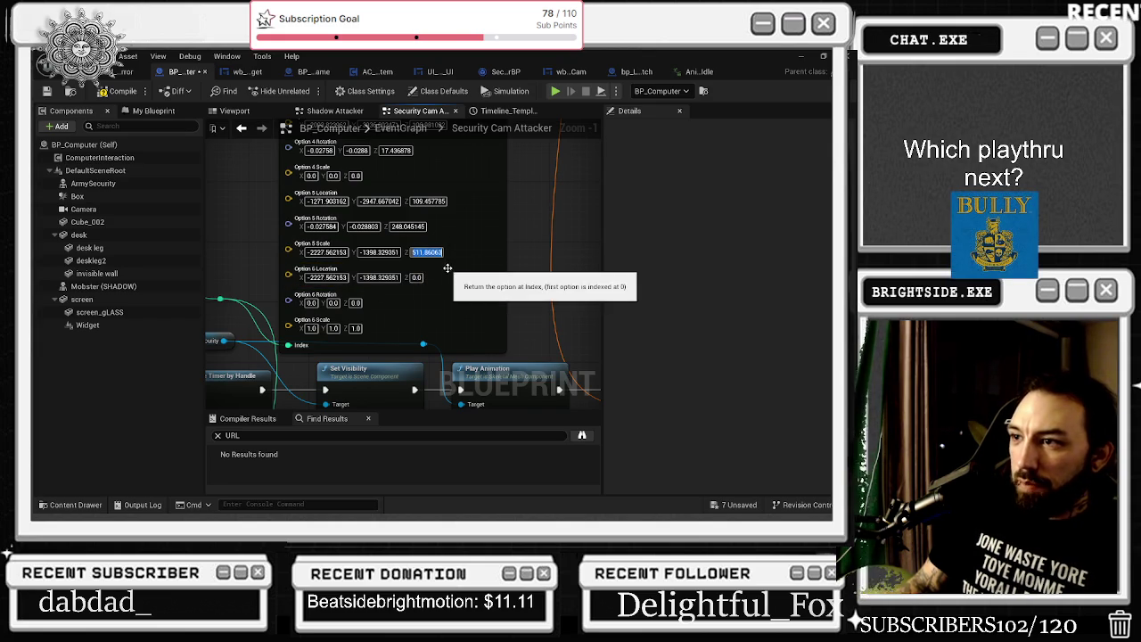
left_click(417, 277)
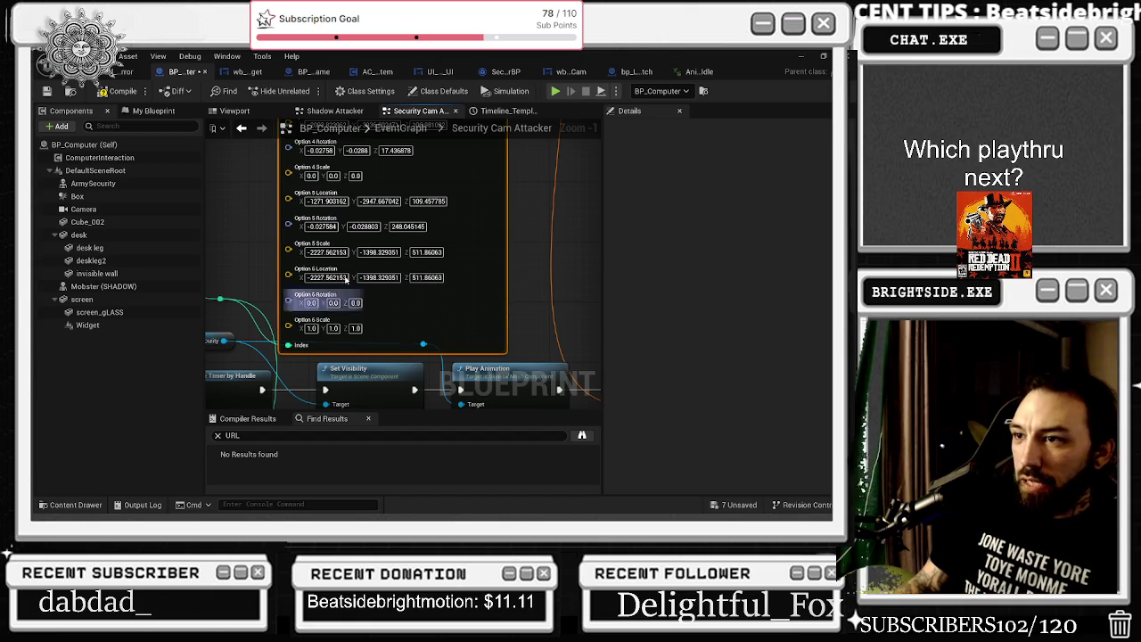
Set Option 3 Scale X and Y to 1.144222
left_click(327, 252)
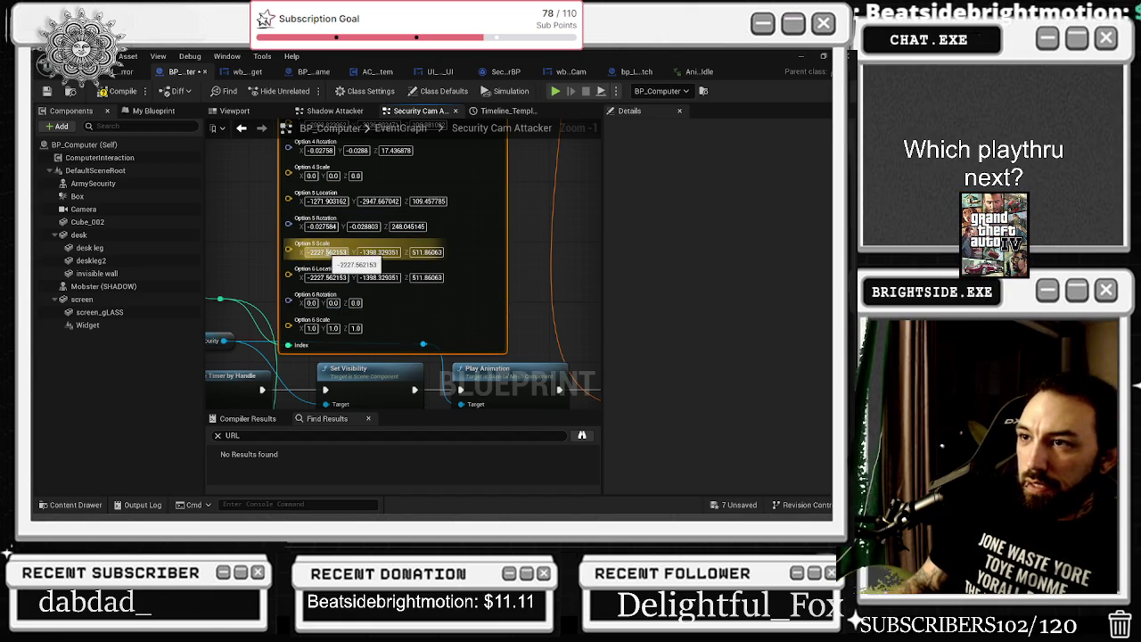
scroll(363, 317, "up", 5)
left_click(325, 280)
type("1.144222")
left_click(364, 281)
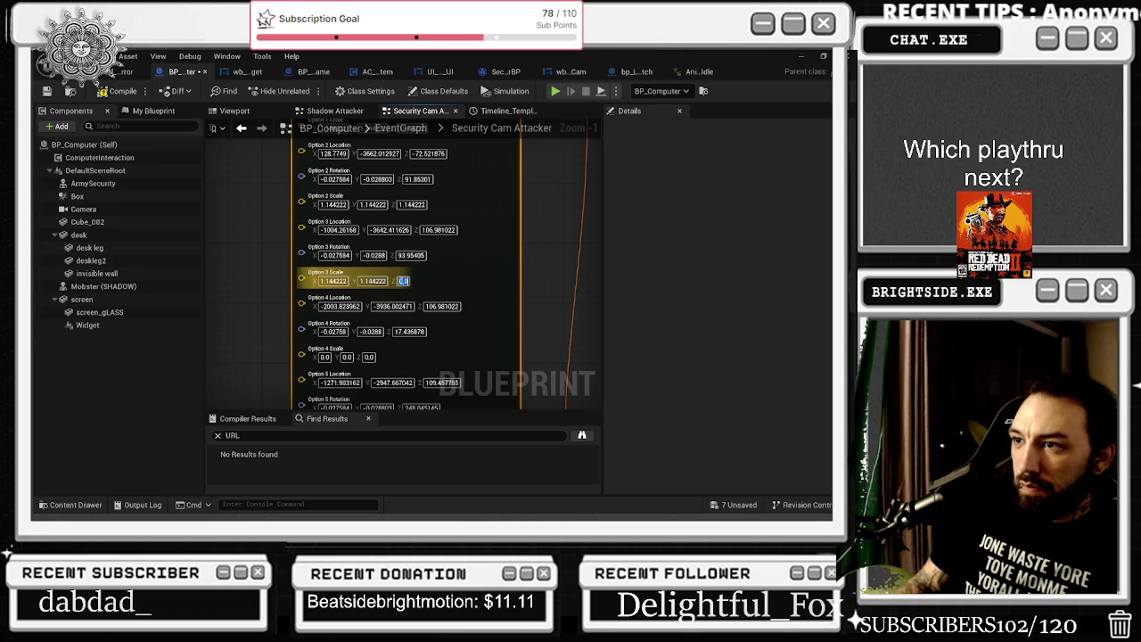
Paste 1.144222 into the remaining Option 3, Option 4 and Option 5 scale fields
type("1.144222")
left_click(324, 356)
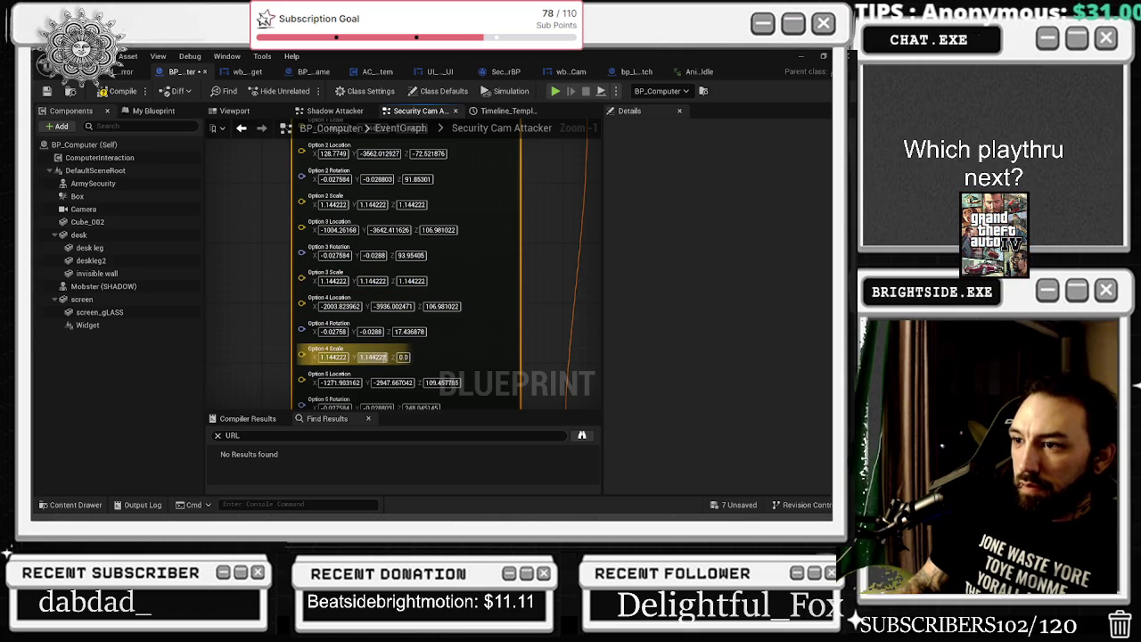
type("1.144222")
scroll(451, 265, "down", 3)
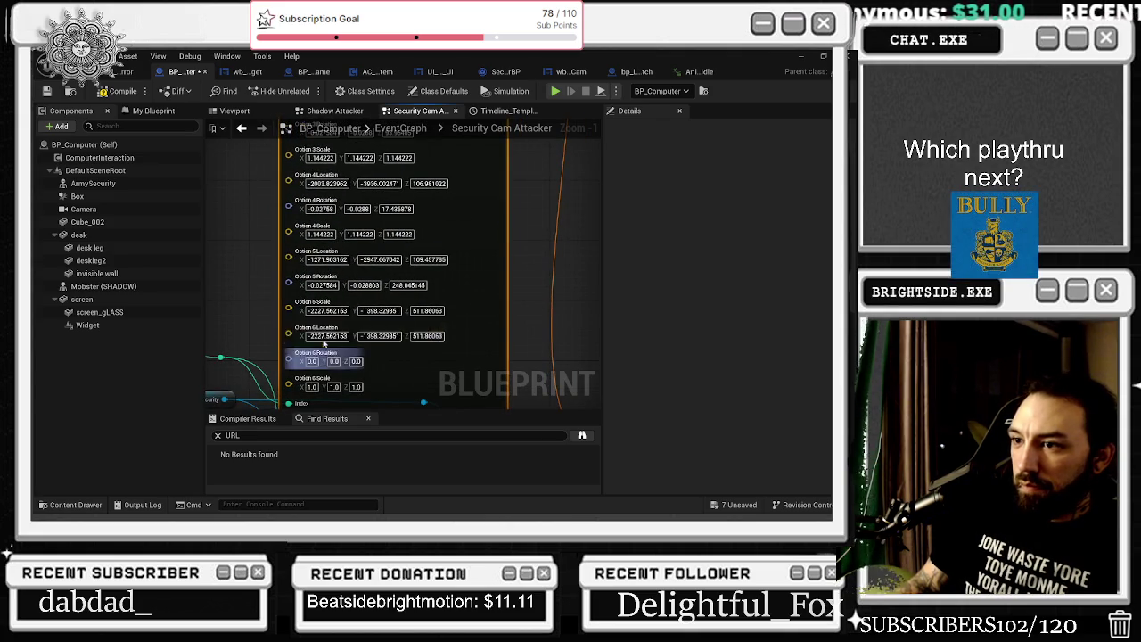
left_click(384, 311)
type("1.144222")
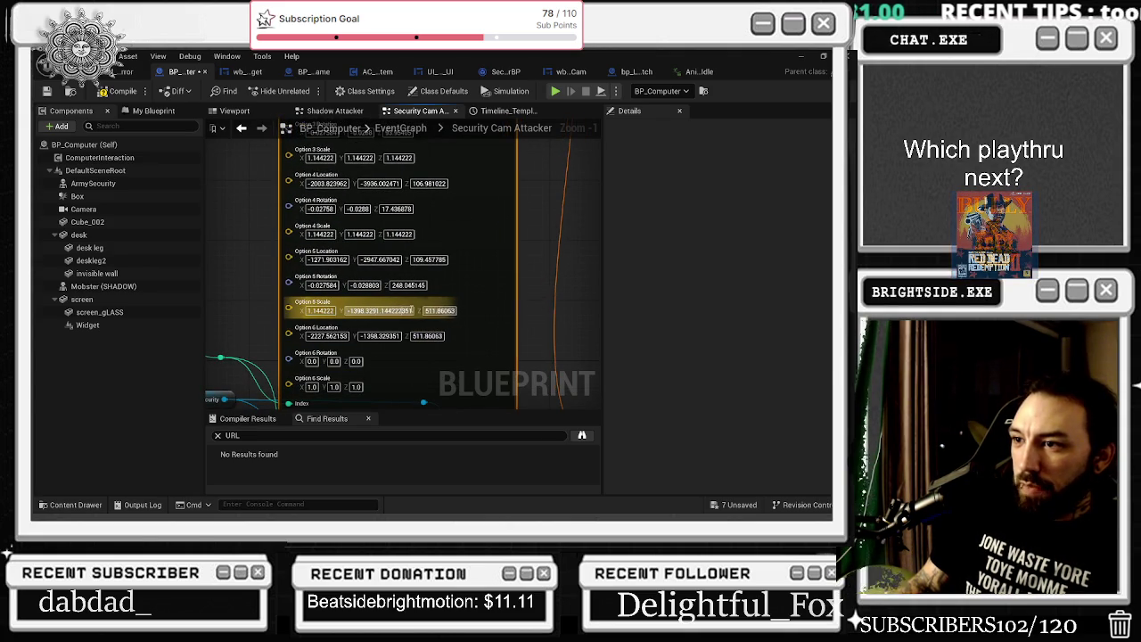
type("1.144222")
left_click(397, 310)
type("1.144222")
Set Option 6 Scale to 1.144222 on every axis and switch back to the Horror level
left_click_drag(468, 319, 460, 282)
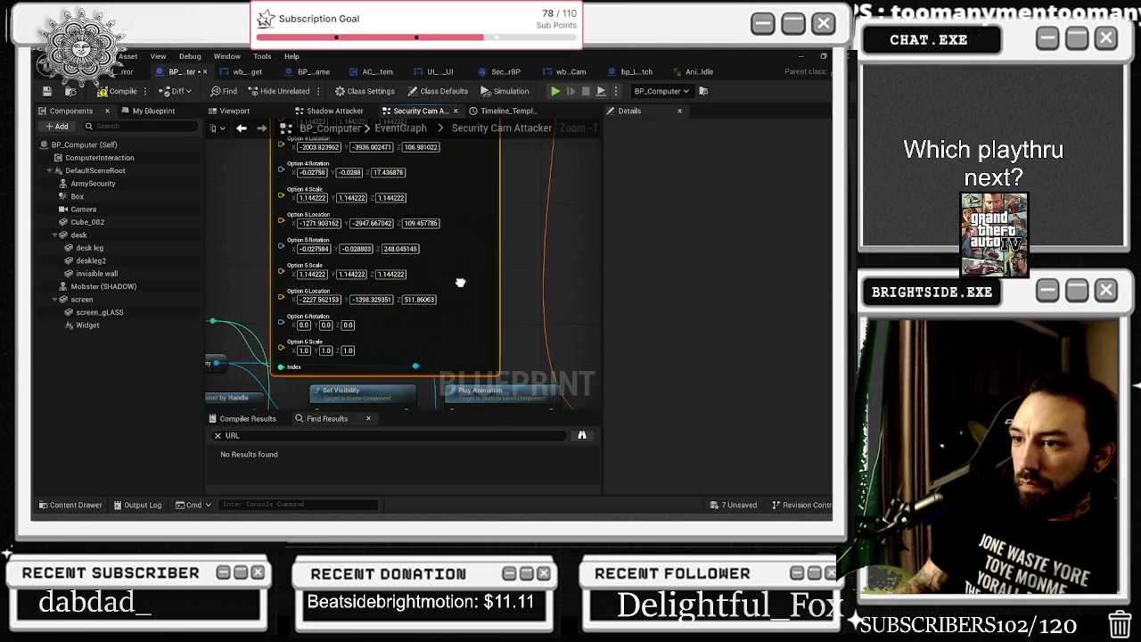
left_click(343, 351)
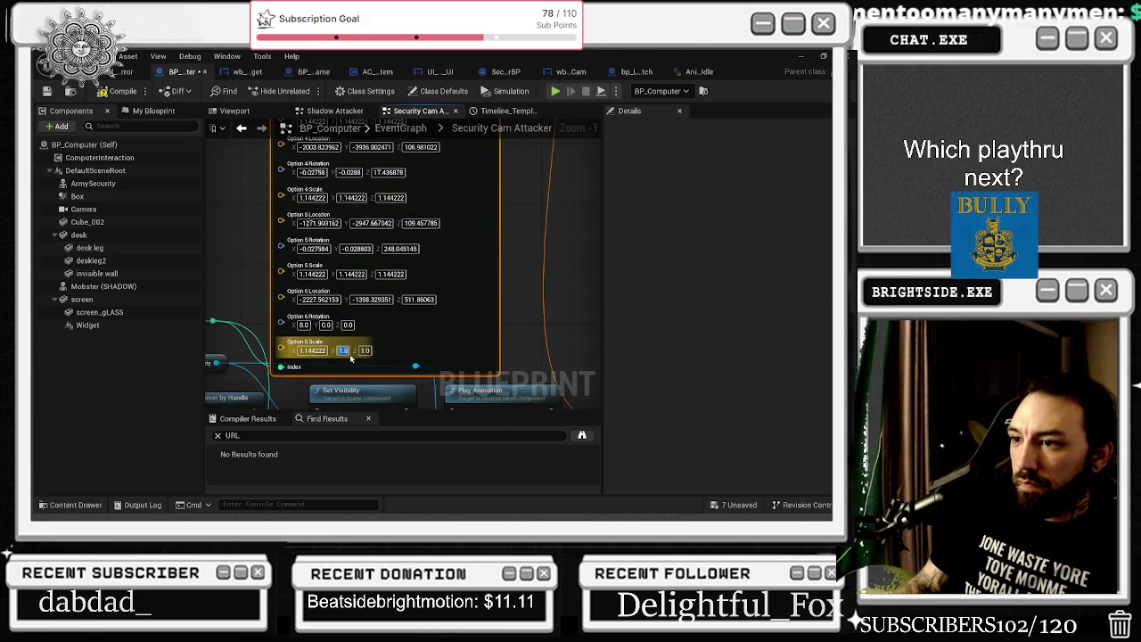
key("ctrl+v")
key("Escape")
left_click(314, 350)
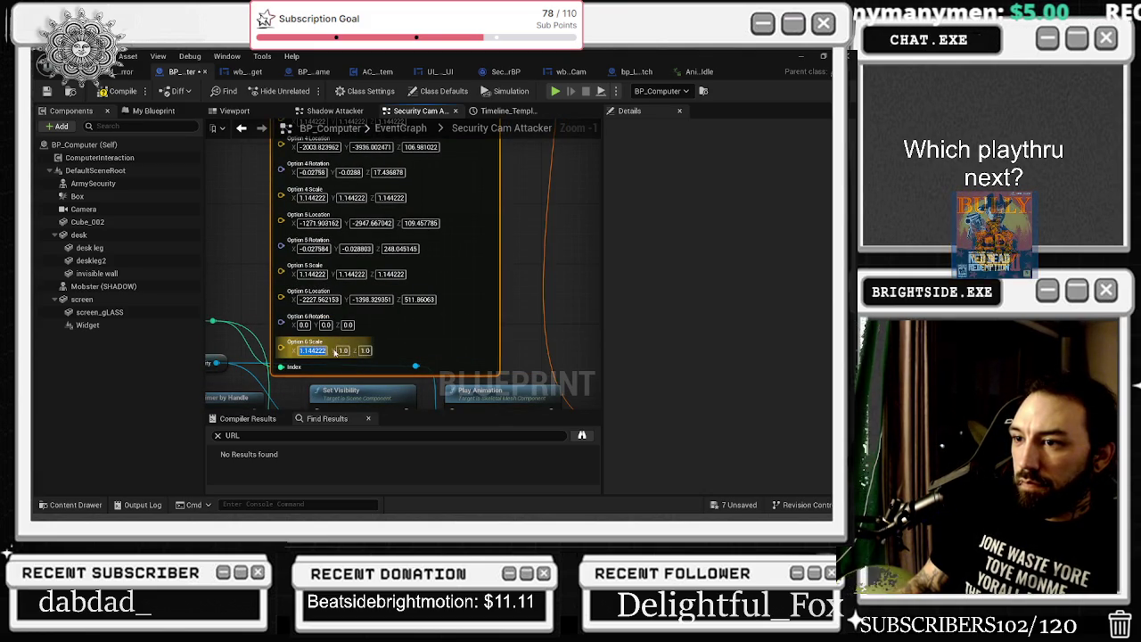
type("1.144222")
left_click(381, 351)
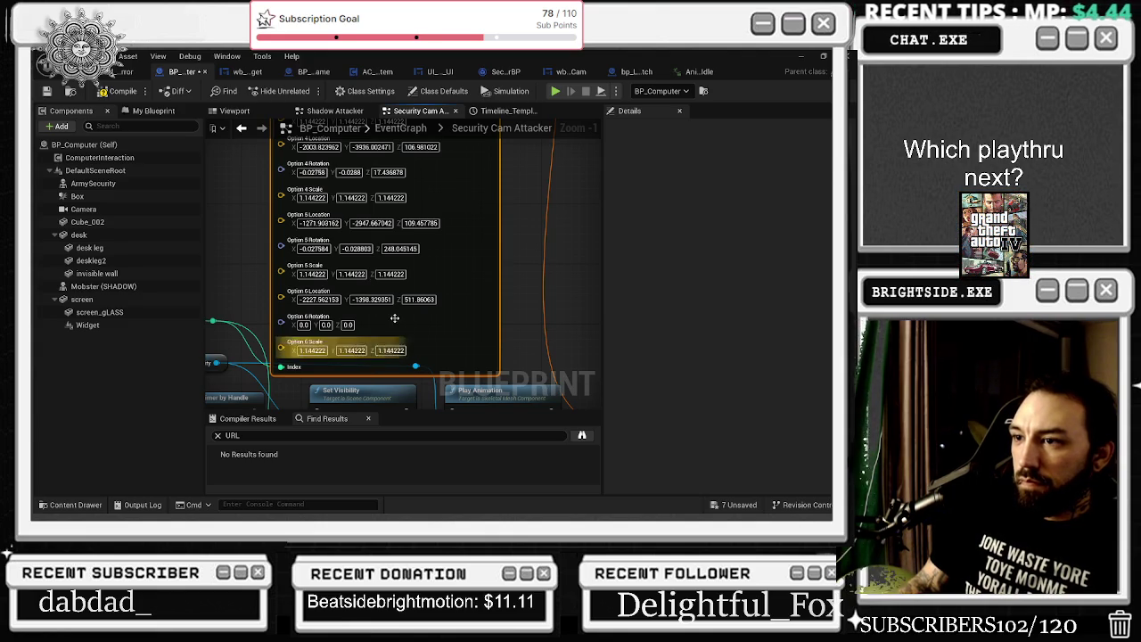
left_click(125, 72)
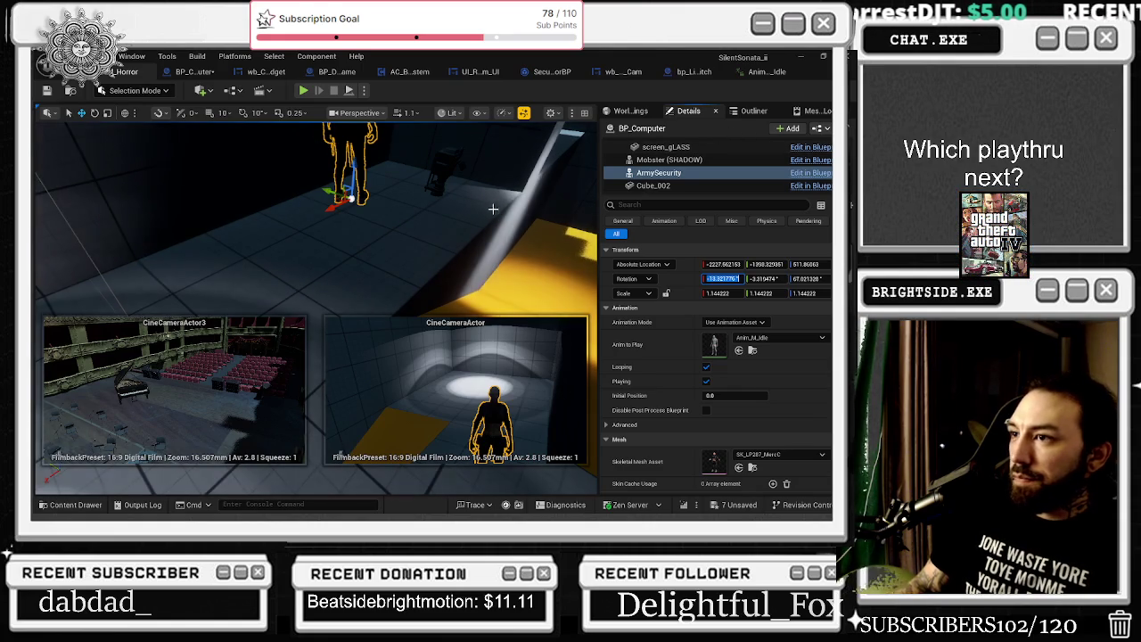
Enter ArmySecurity's rotation -13.321776, -3.319474, 67.02132 into Option 6 Rotation on the Select node
left_click(189, 72)
type("-13.321776")
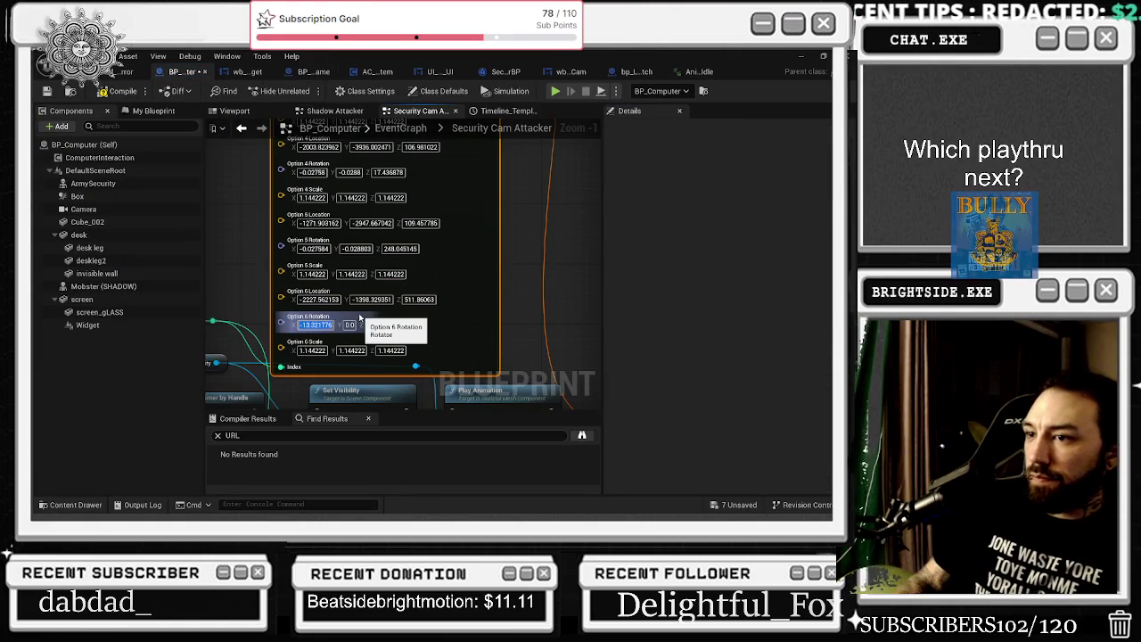
key("alt+Tab")
left_click(247, 194)
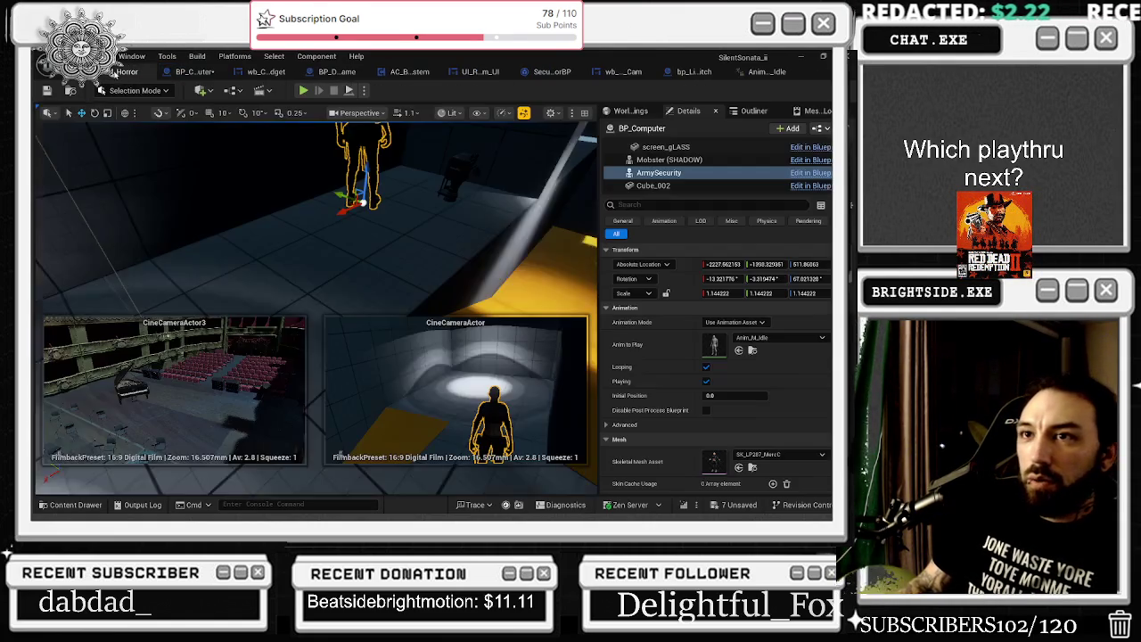
key("alt+Tab")
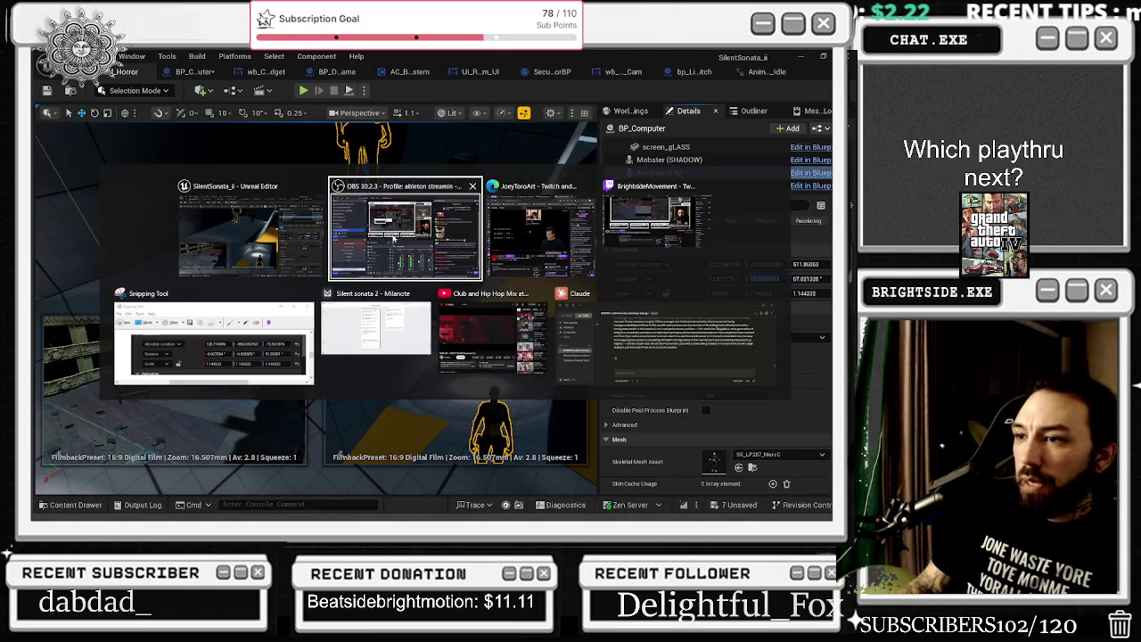
key("alt+Tab")
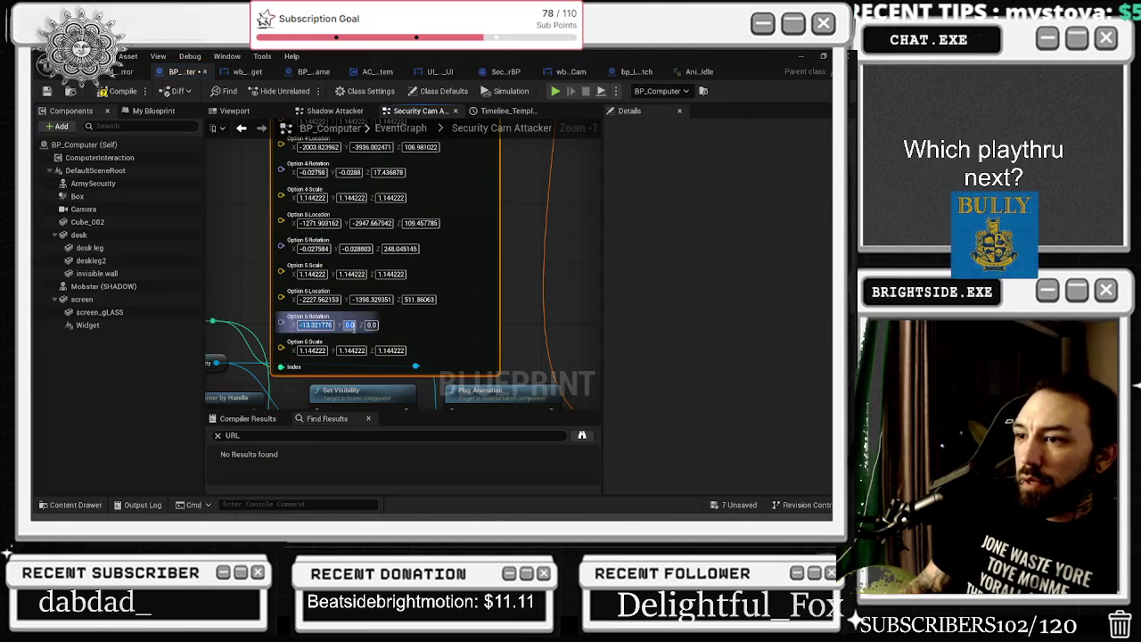
left_click(360, 324)
key("ctrl+v")
key("alt+Tab")
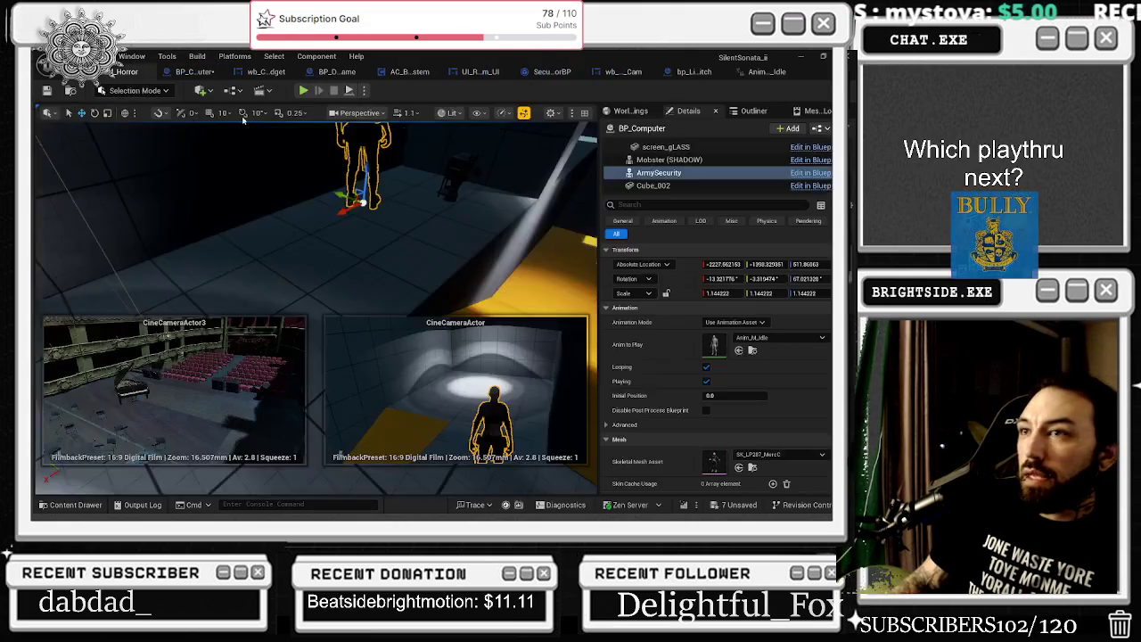
left_click(806, 280)
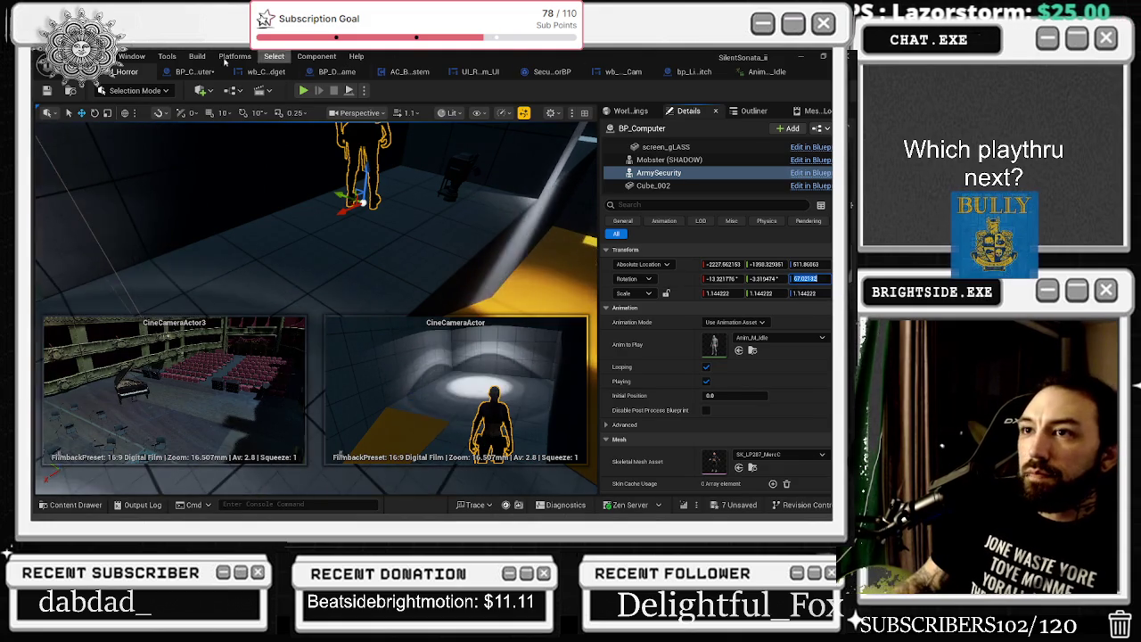
left_click(195, 72)
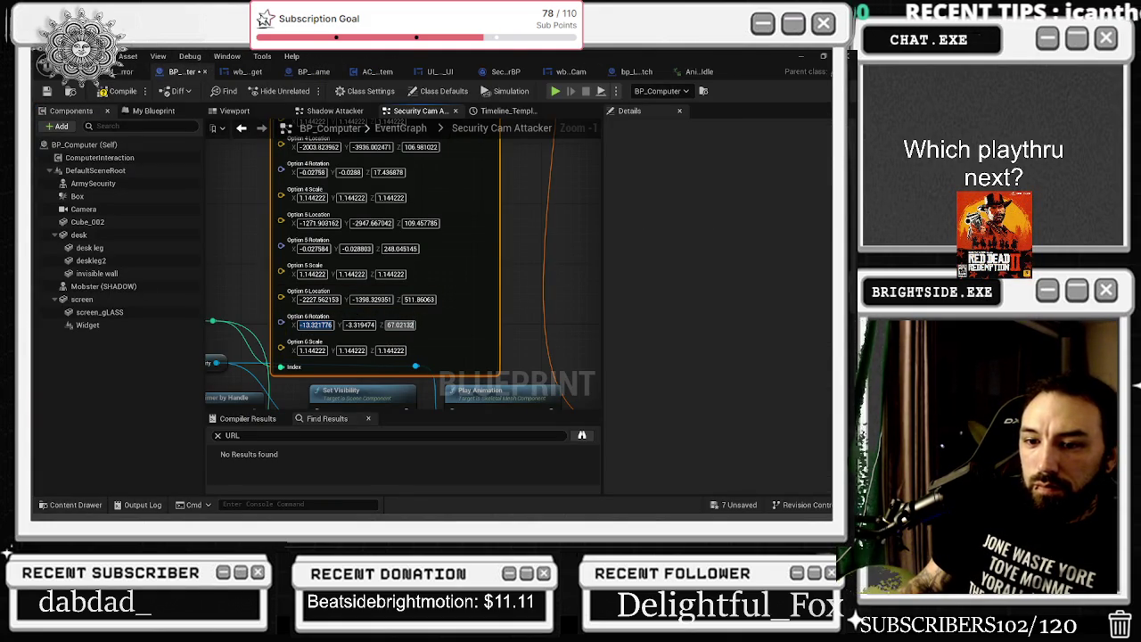
left_click(413, 384)
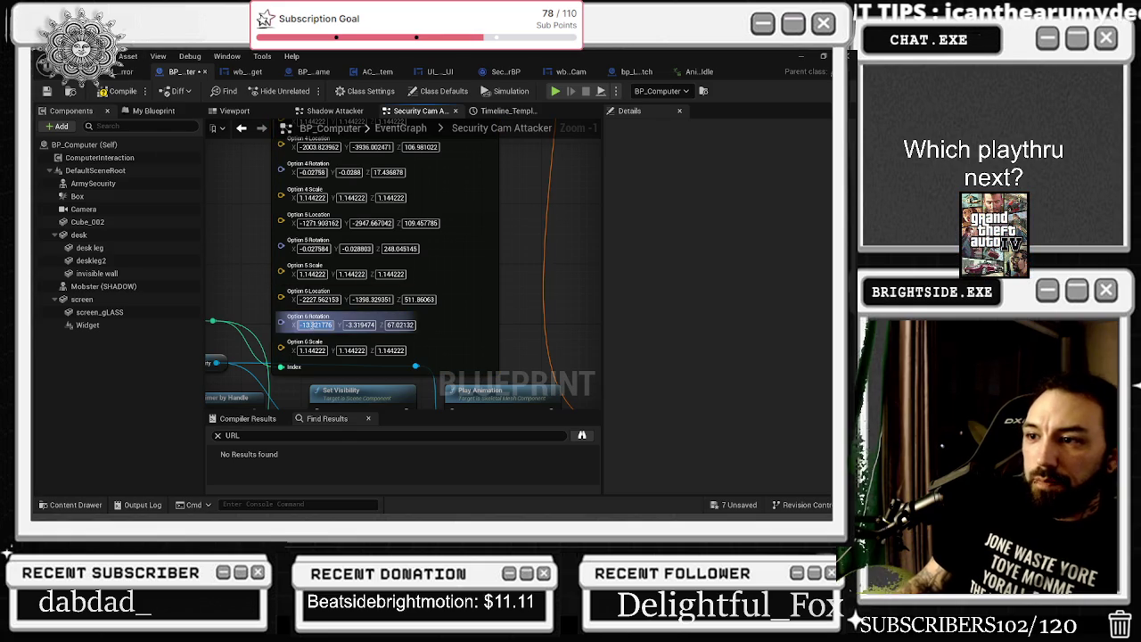
mouse_move(223, 179)
left_mouse_down()
mouse_move(469, 205)
mouse_move(387, 272)
mouse_move(457, 295)
left_mouse_up()
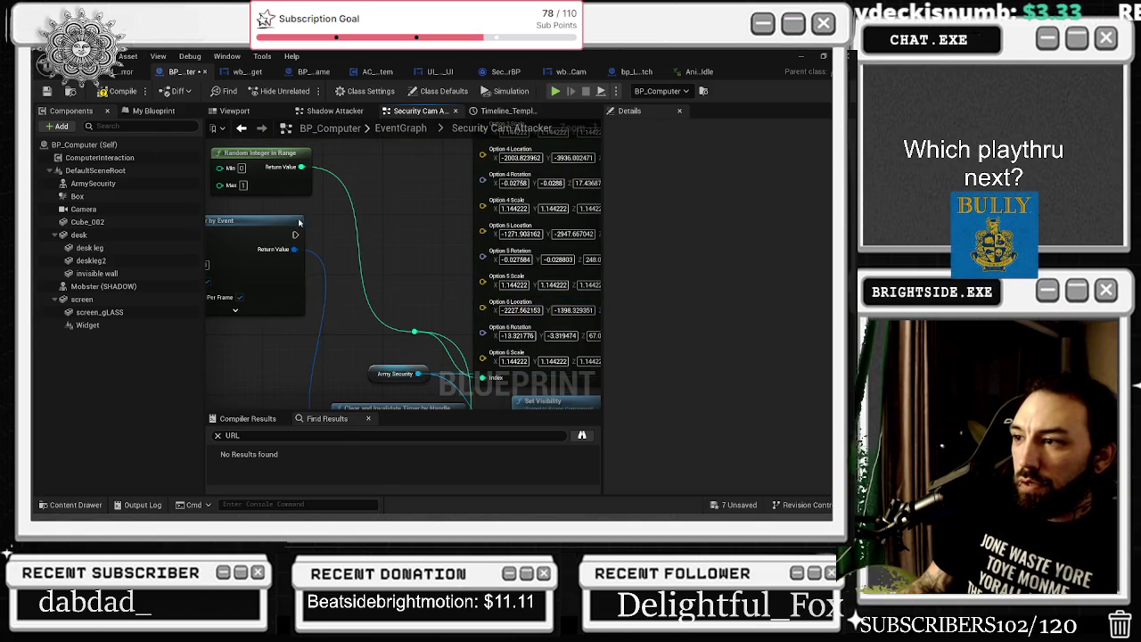
Assign Anim_M_Idle to Option 6 of the animation Select node
left_click_drag(376, 270, 422, 310)
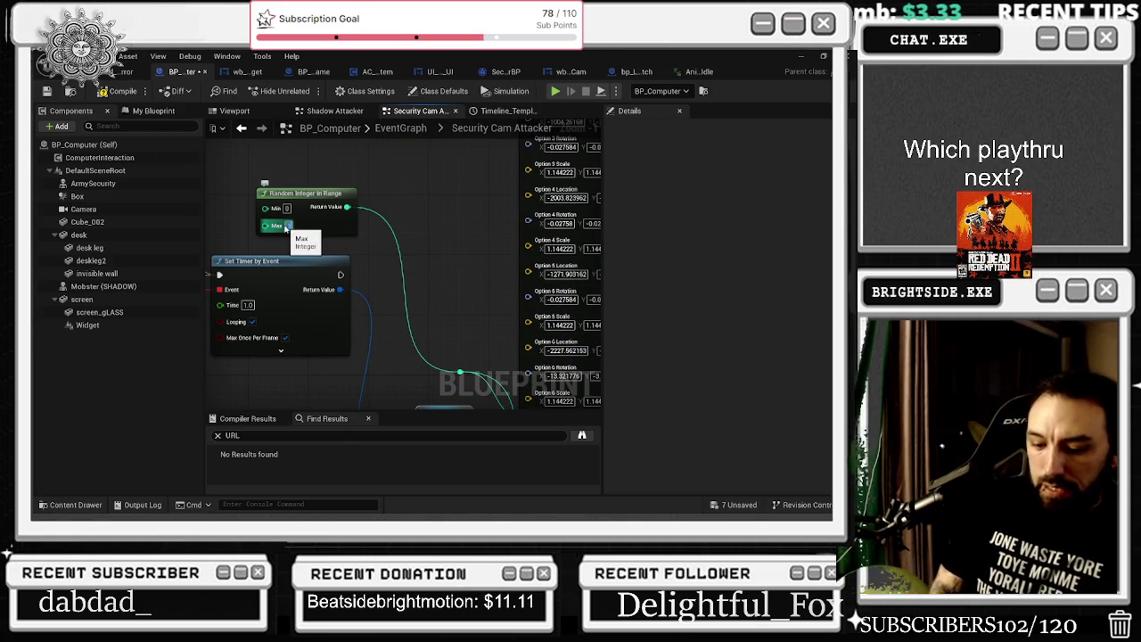
left_click_drag(285, 230, 395, 324)
scroll(419, 259, "up", 4)
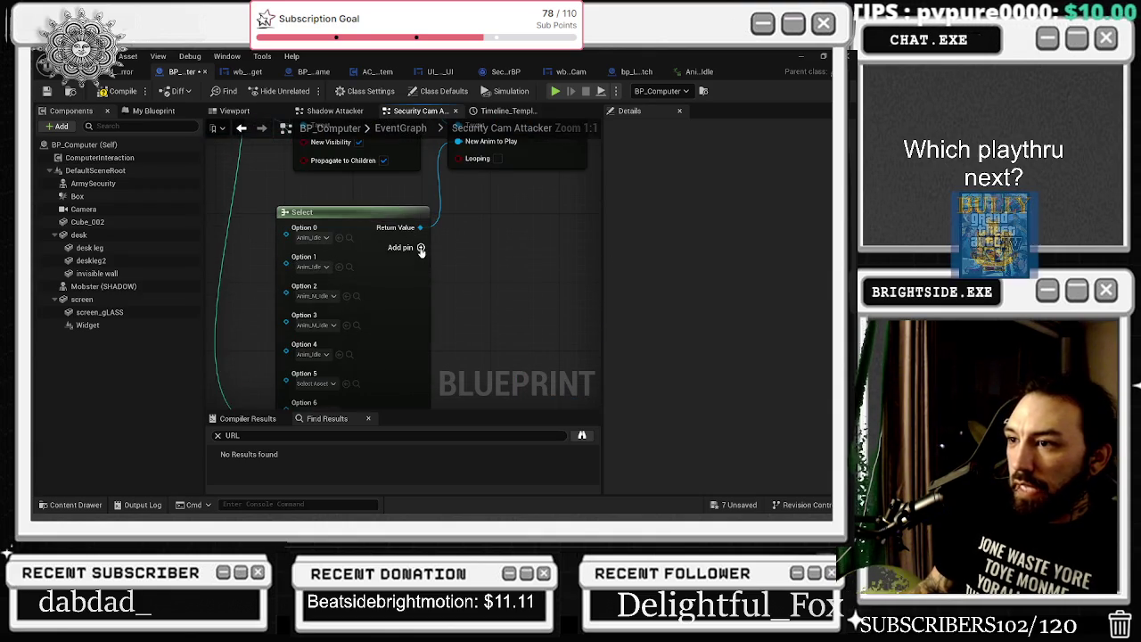
key("ctrl+space")
left_click(326, 335)
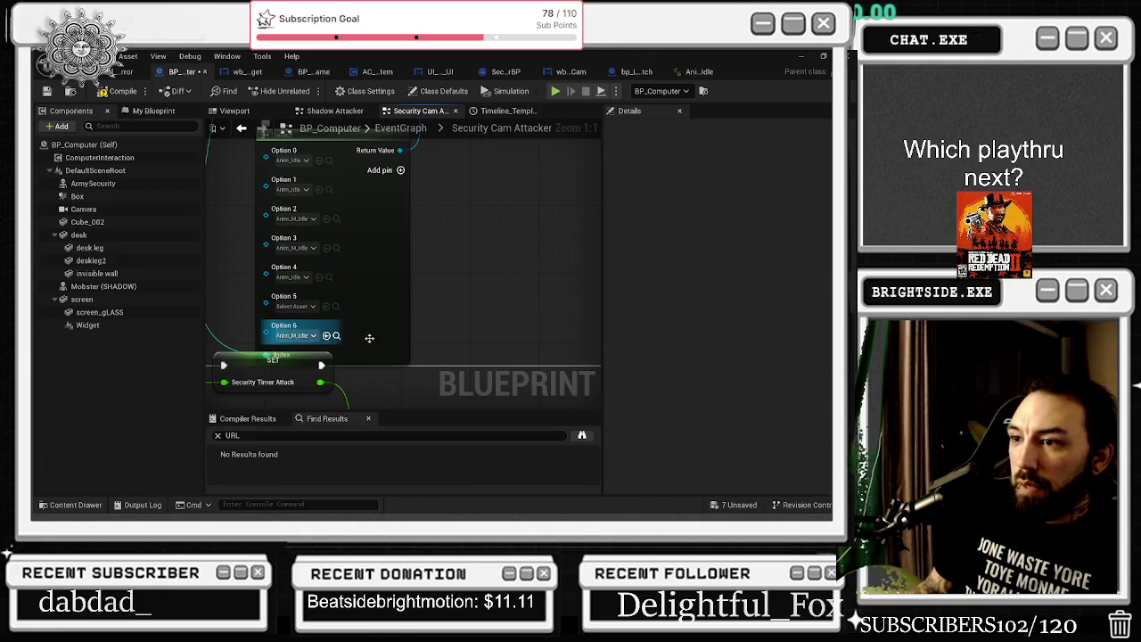
Assign Anim_Idle to Option 5 of the animation Select node
scroll(323, 257, "up", 1)
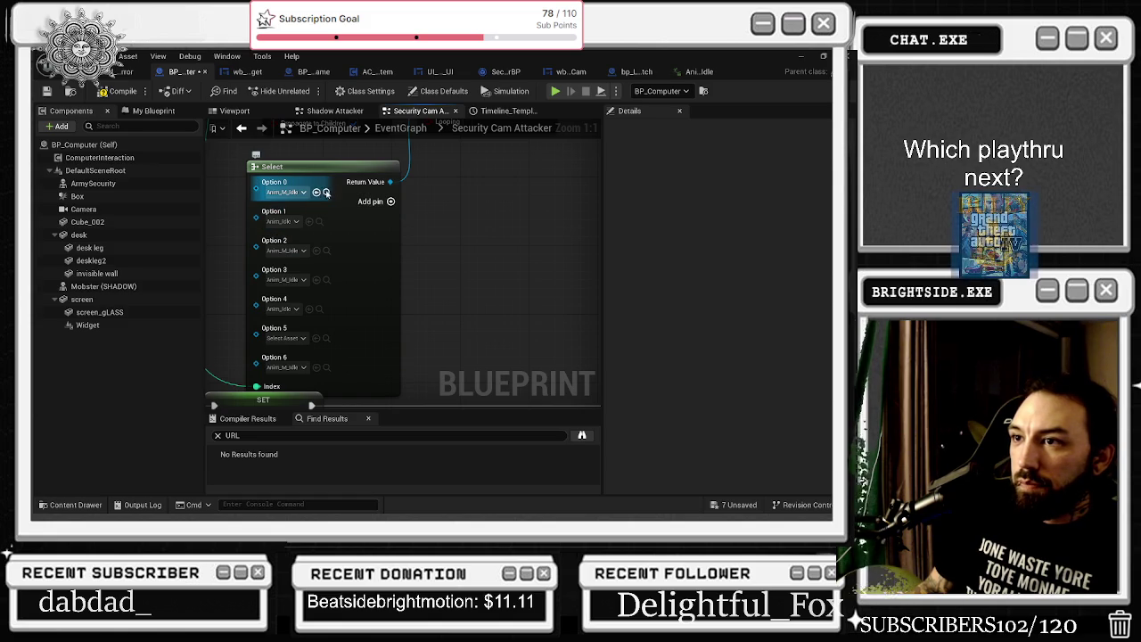
key("ctrl+space")
left_click(315, 339)
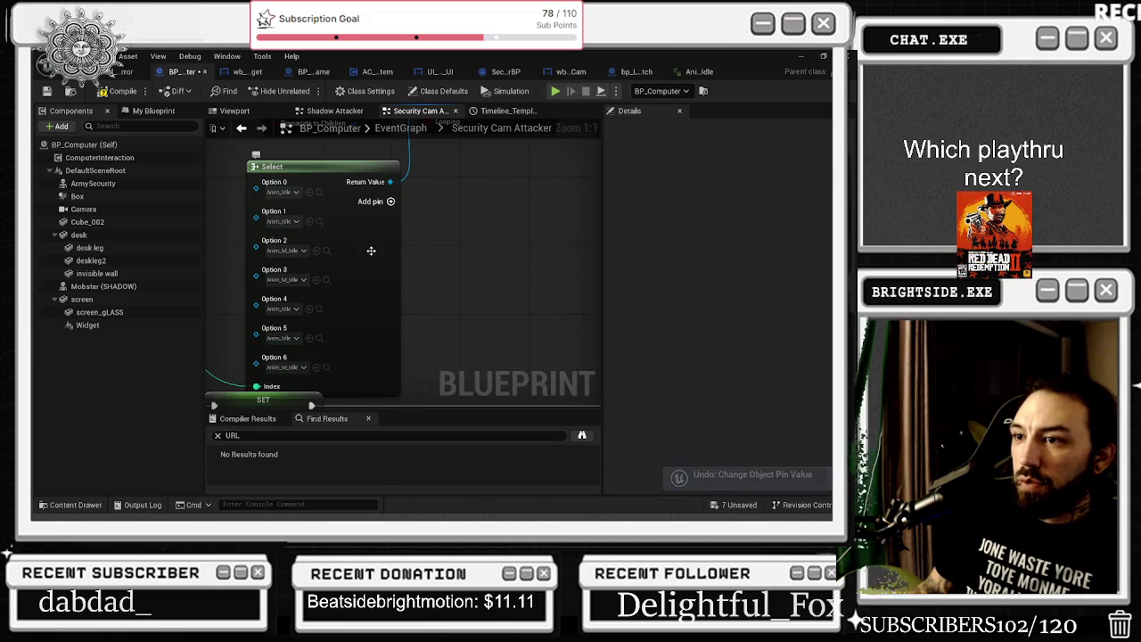
scroll(371, 250, "down", 3)
Compile the BP_Computer Blueprint
left_click(385, 283)
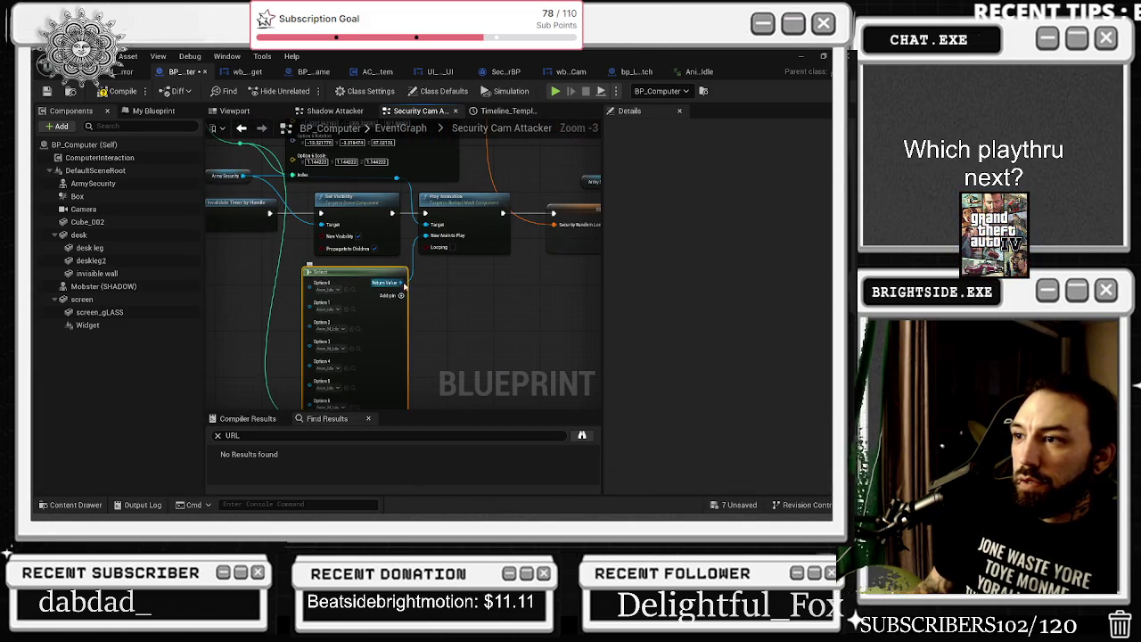
left_click(434, 312)
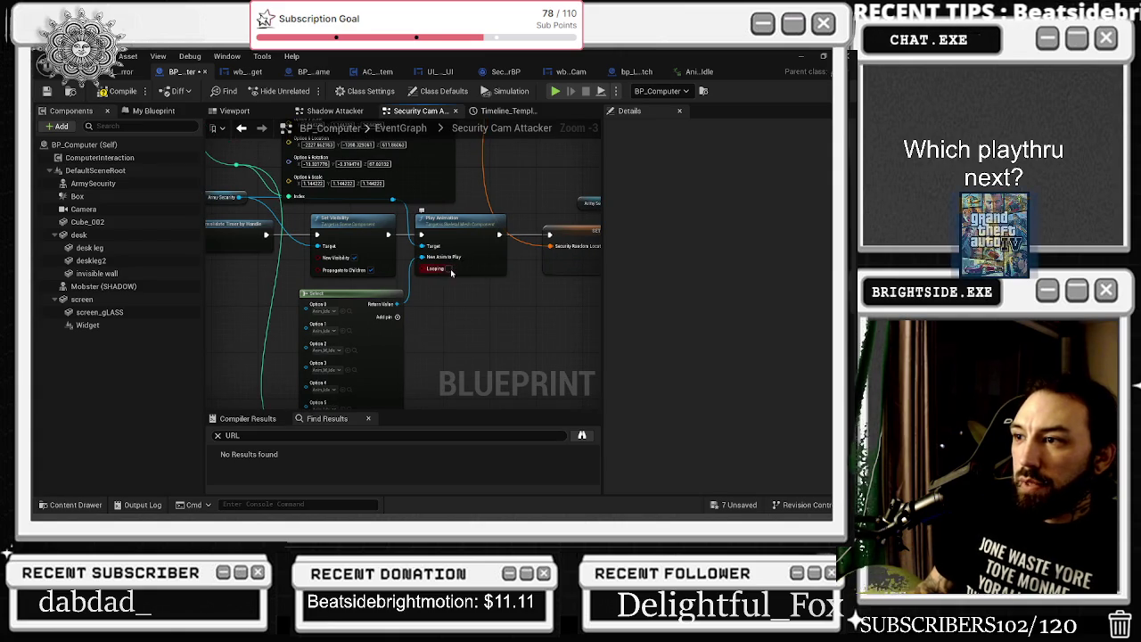
left_click_drag(273, 195, 309, 236)
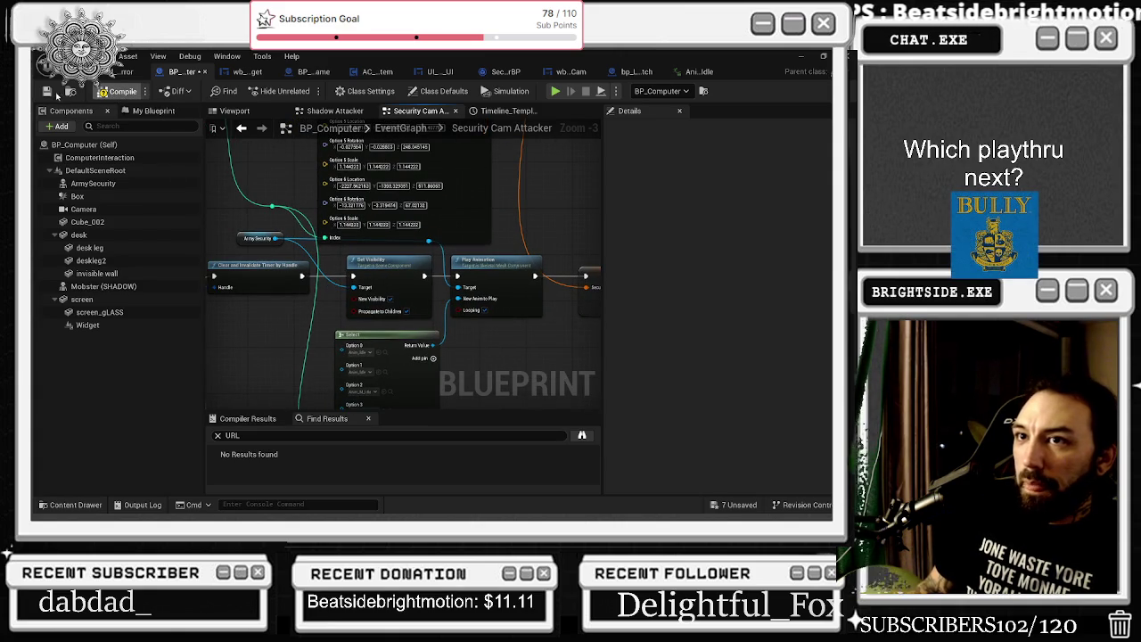
key("ctrl+s")
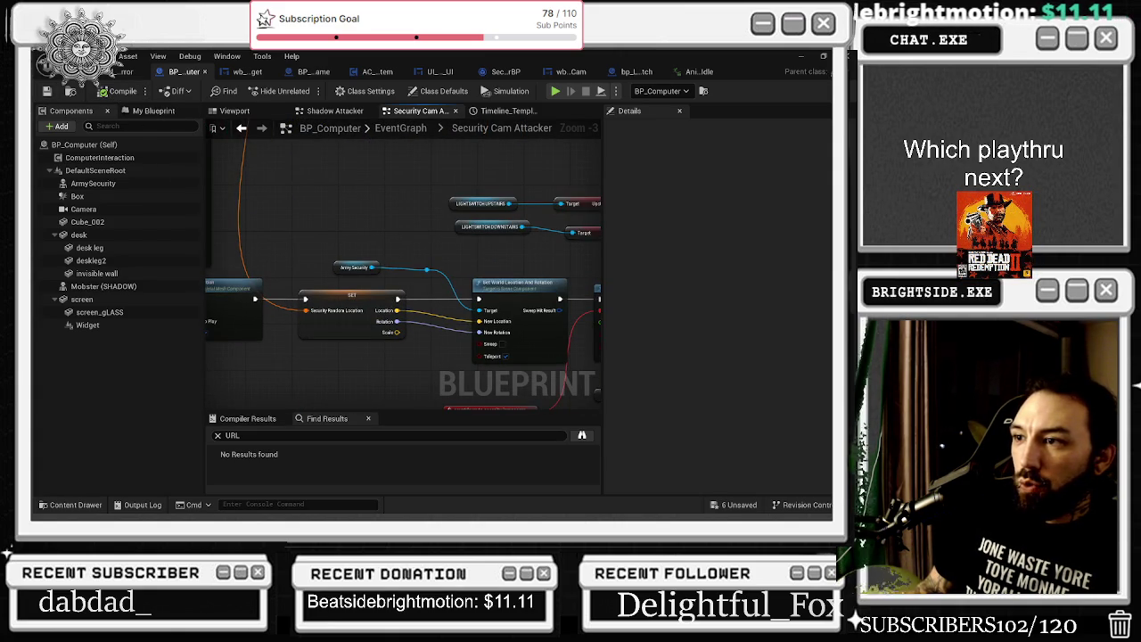
Save all assets, then uncheck ArmySecurity's Visible property so it starts hidden
left_click(733, 505)
left_click(527, 403)
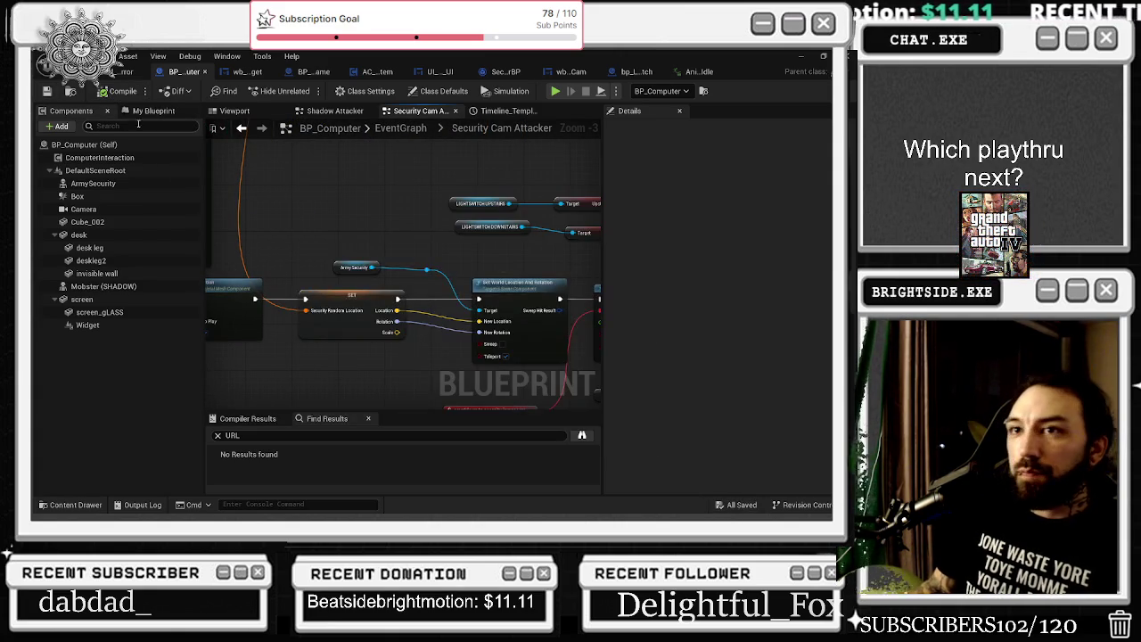
left_click(125, 72)
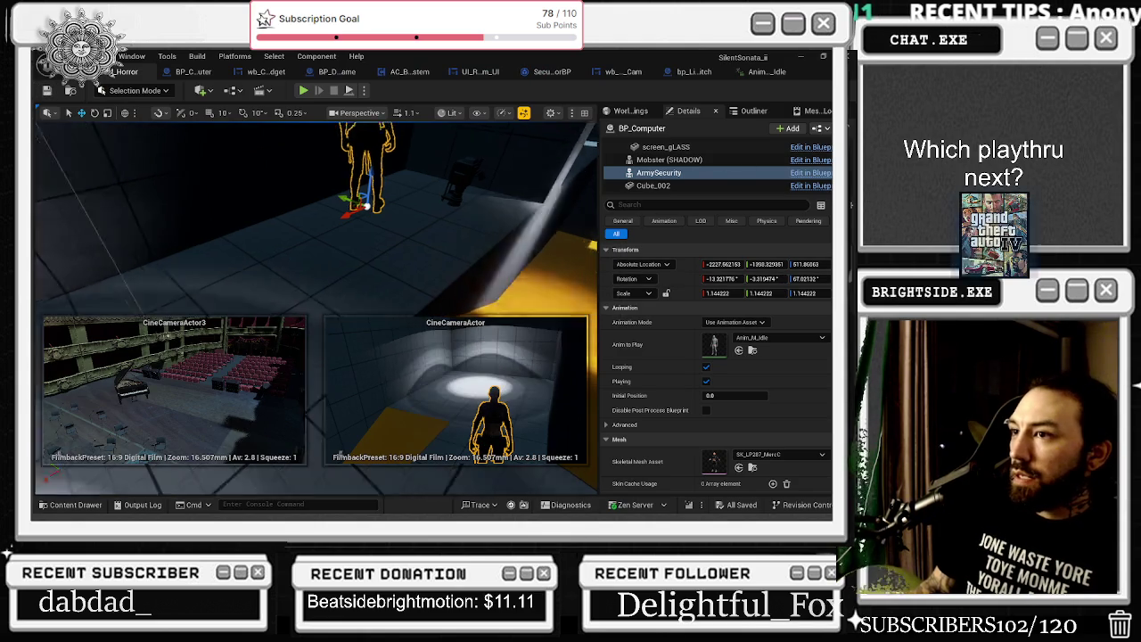
left_click(682, 204)
type("vis")
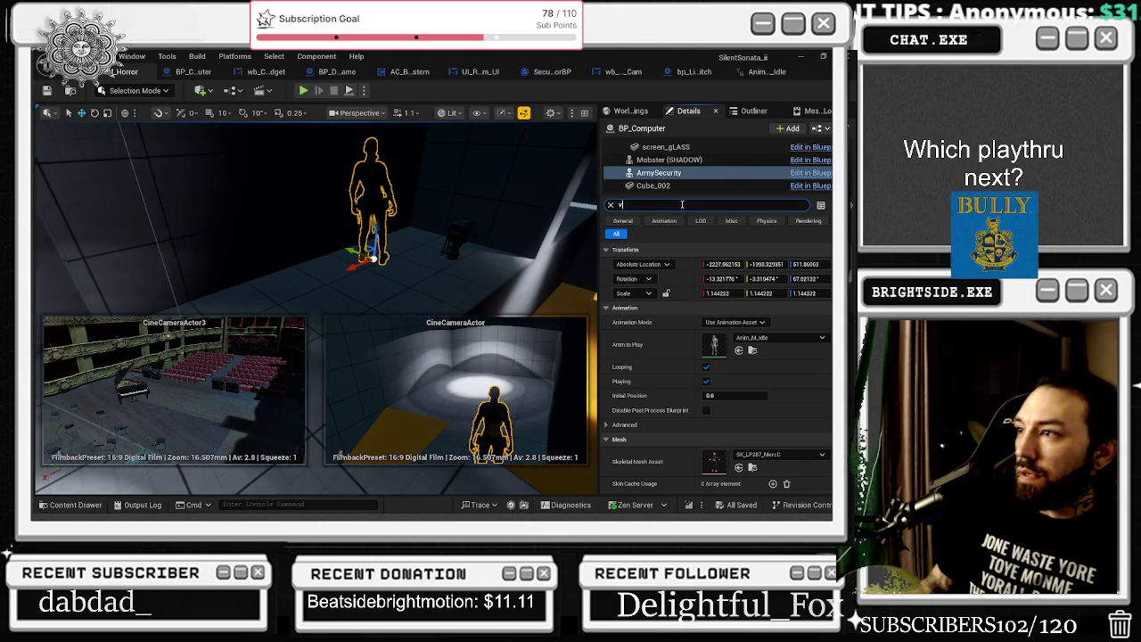
left_click(709, 308)
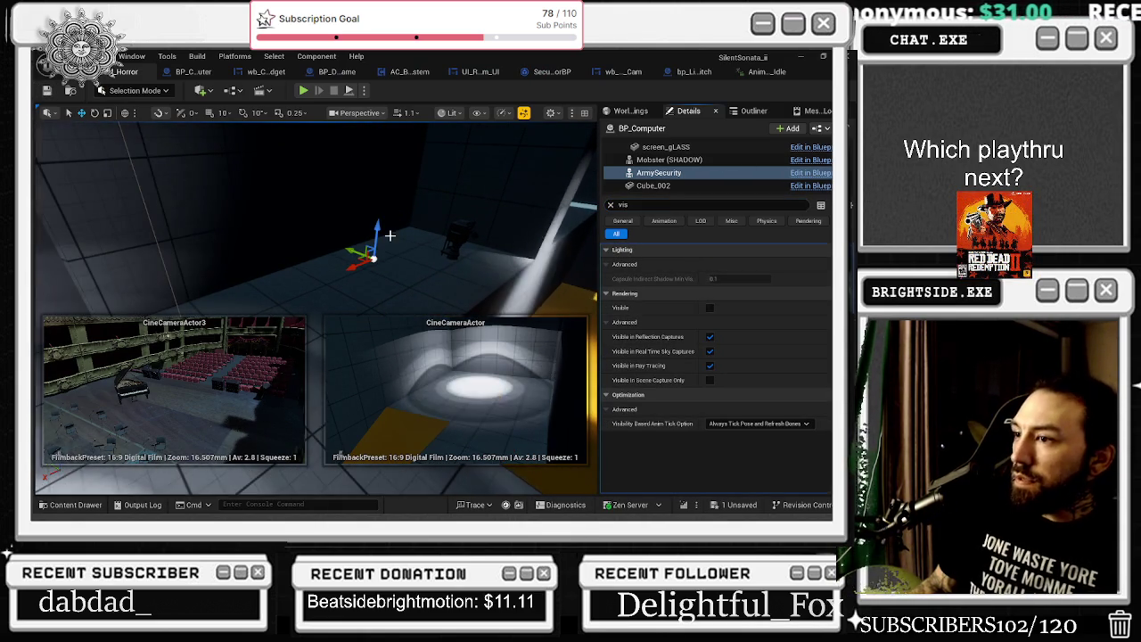
Save the level and start a Play-in-Editor playtest
key("ctrl+s")
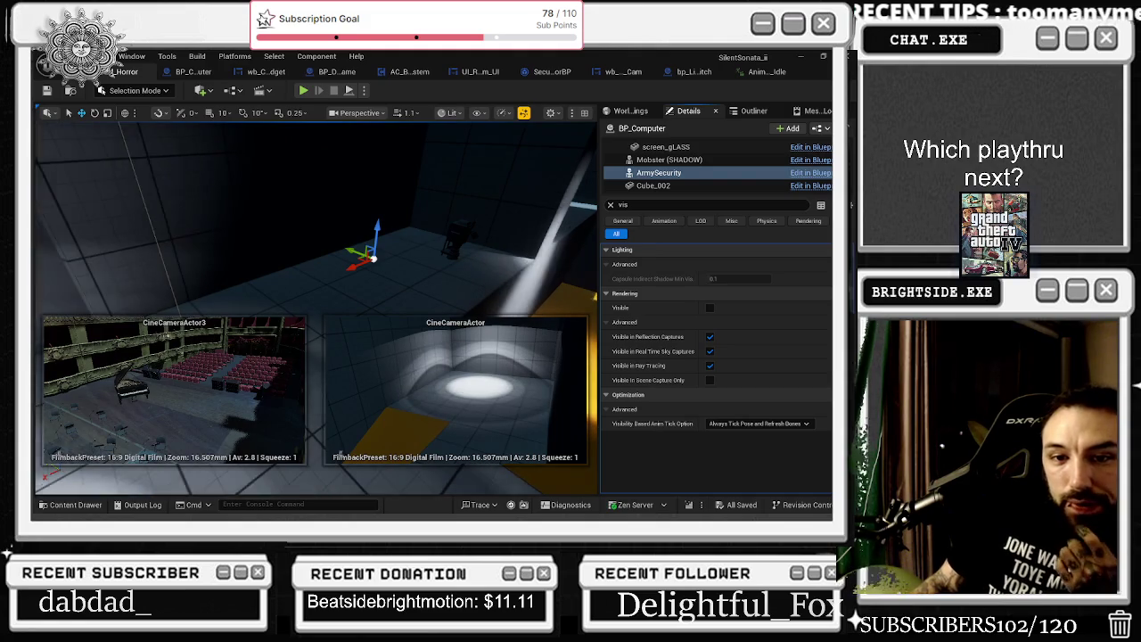
key("ctrl+s")
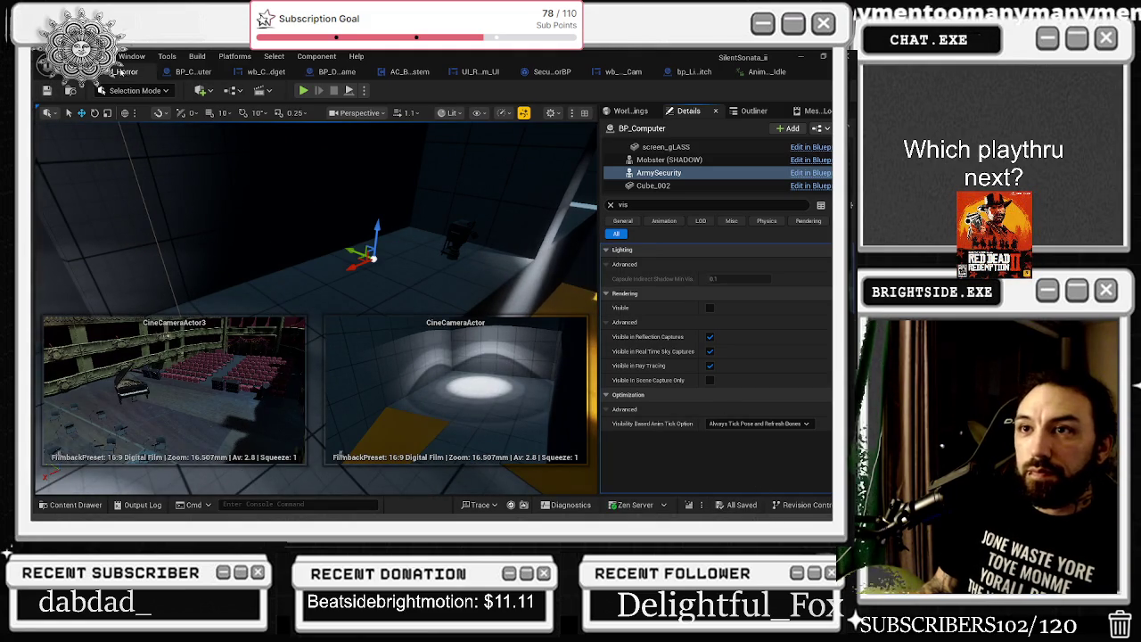
left_click(303, 90)
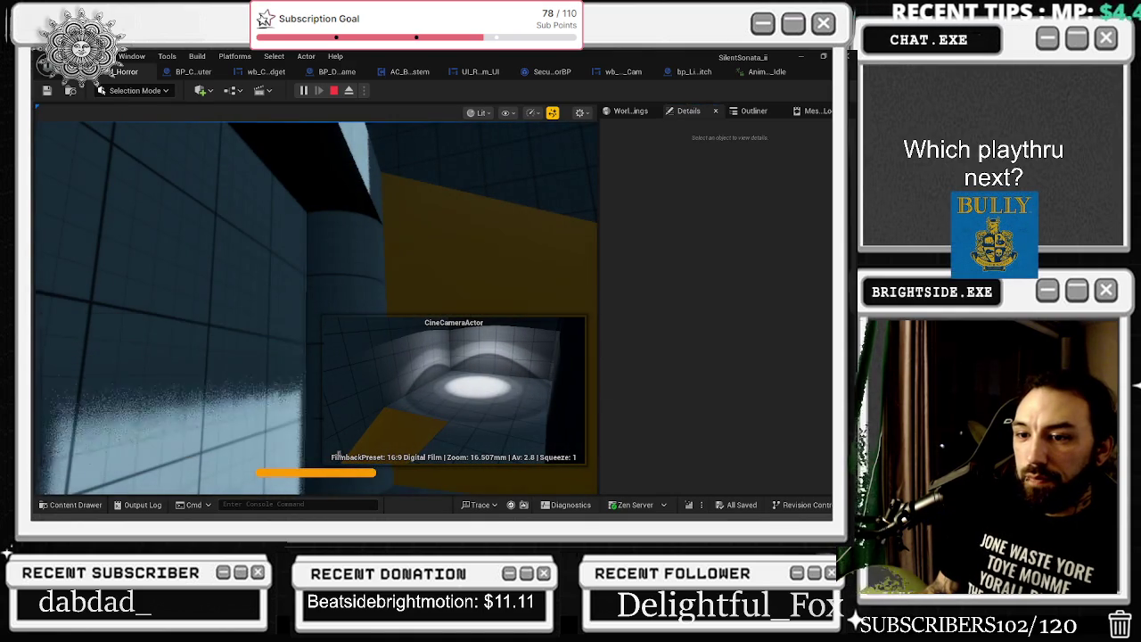
Sign in to the in-game forensics app, reposition its window, then close it
left_click(339, 453)
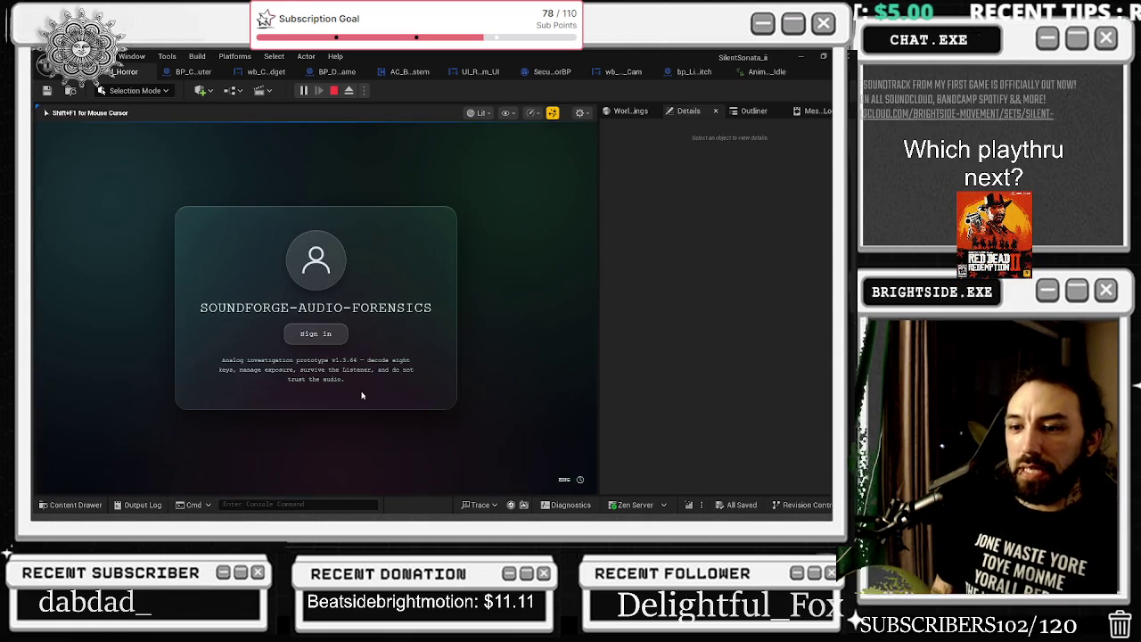
left_click(316, 333)
left_click_drag(595, 307, 660, 308)
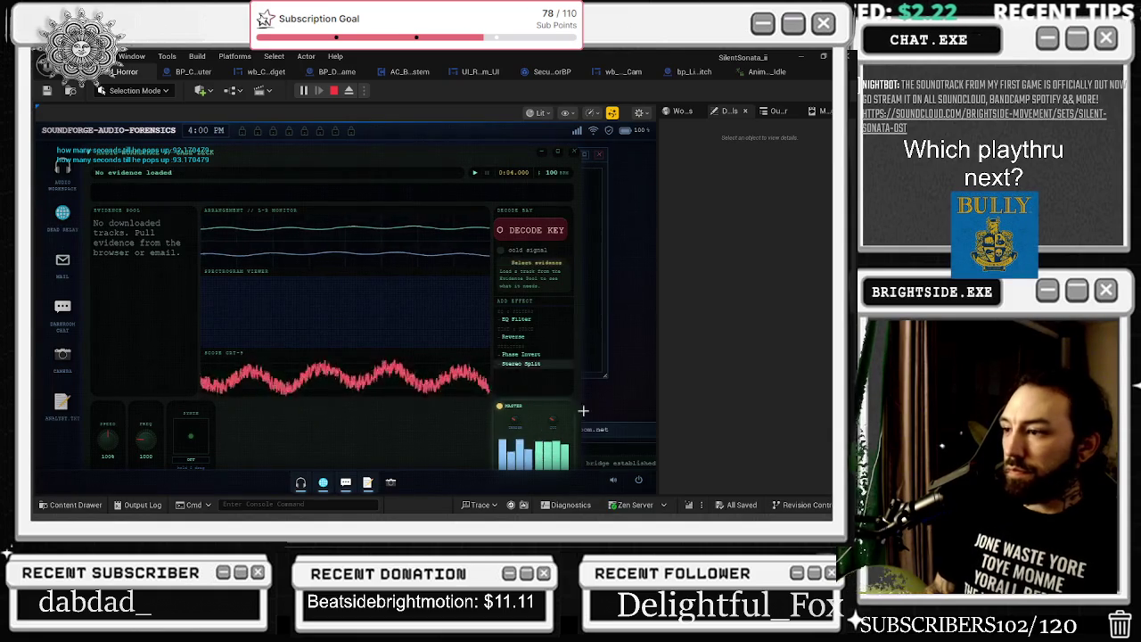
left_click_drag(366, 263, 319, 258)
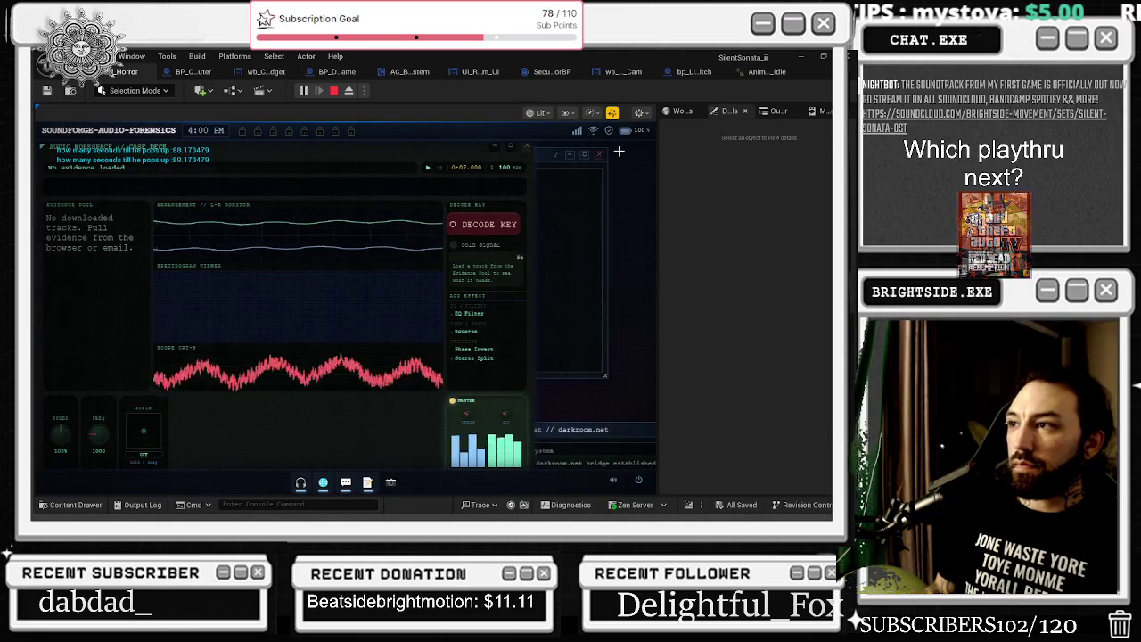
left_click(520, 143)
Check the VPN relay list and the audio forensics app, closing each
left_click(537, 247)
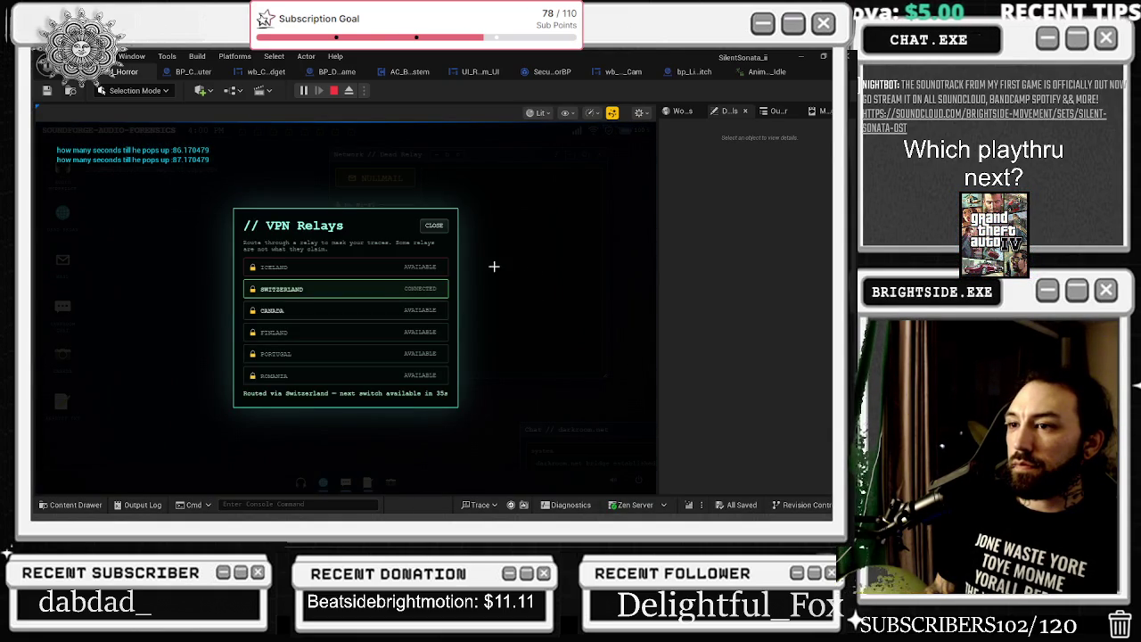
left_click(434, 225)
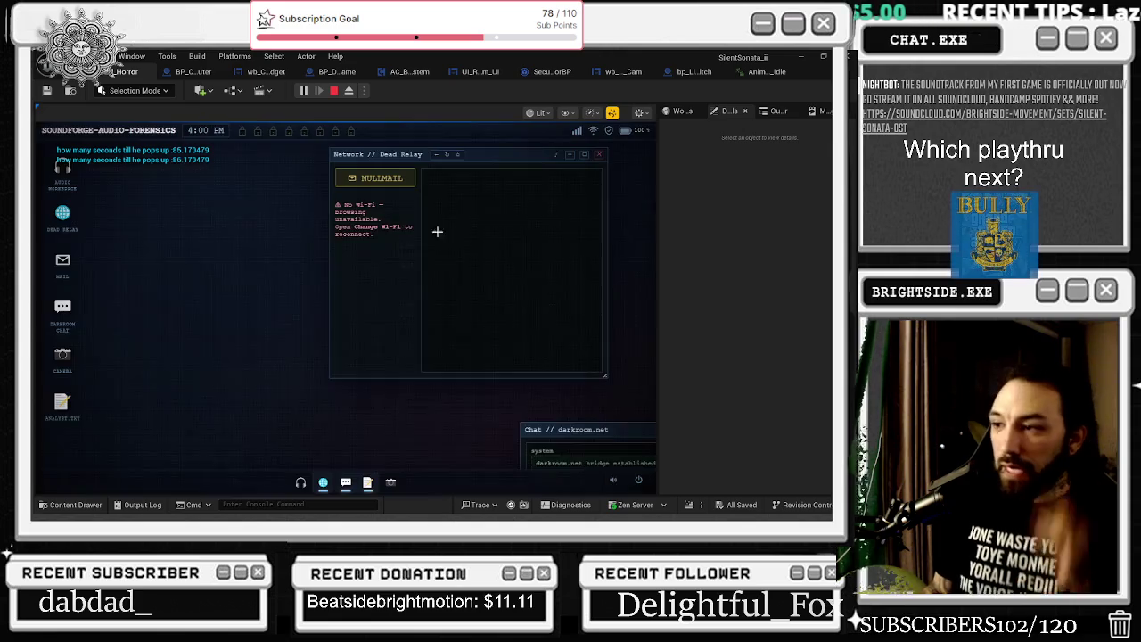
left_click(303, 484)
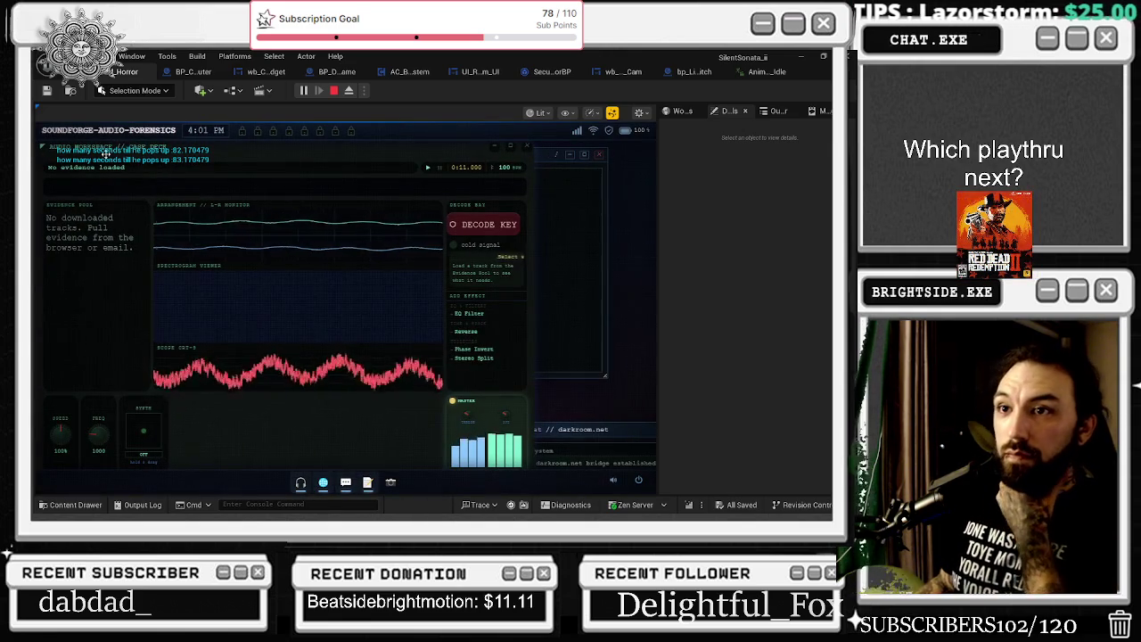
left_click(527, 150)
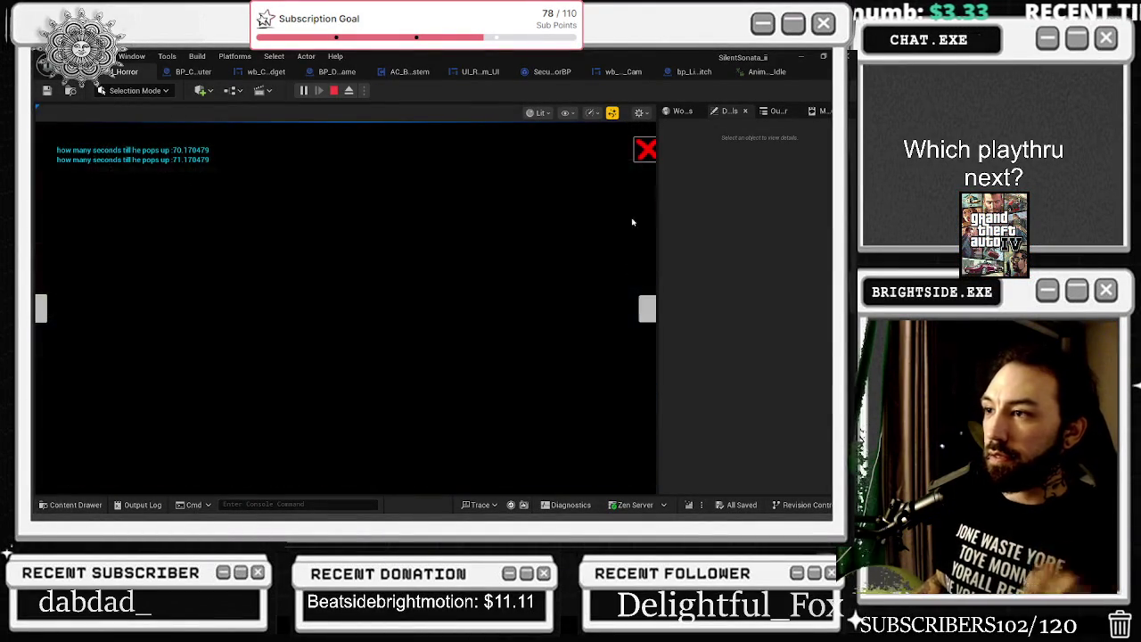
Flip the security feed between the theater stage and tiled room cameras, return to the desk, then reopen it
left_click(391, 483)
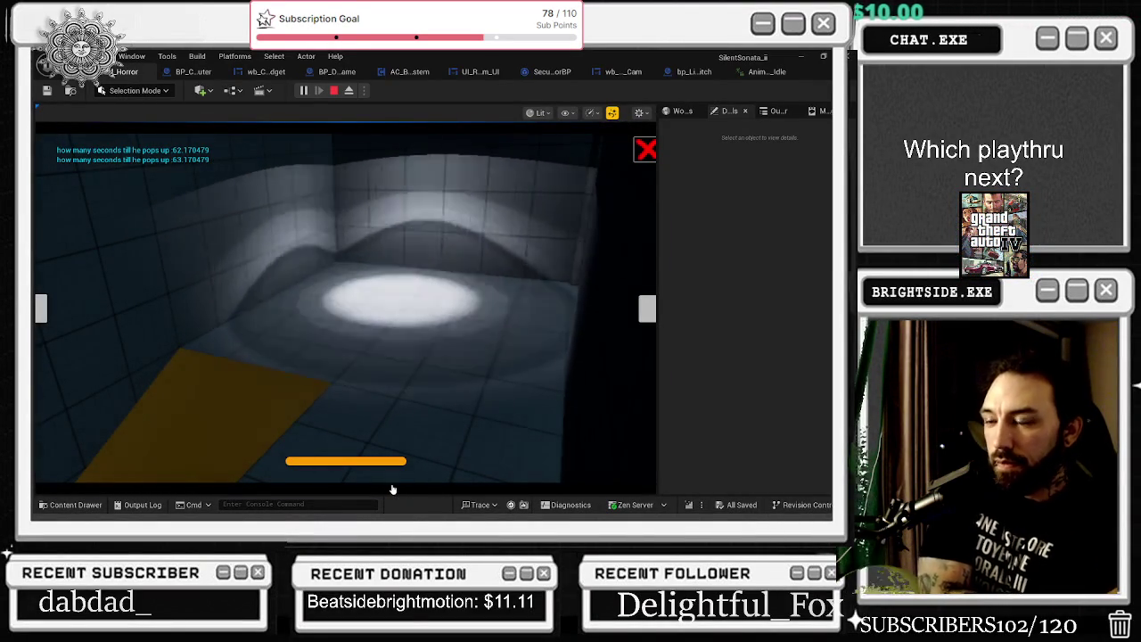
left_click(640, 312)
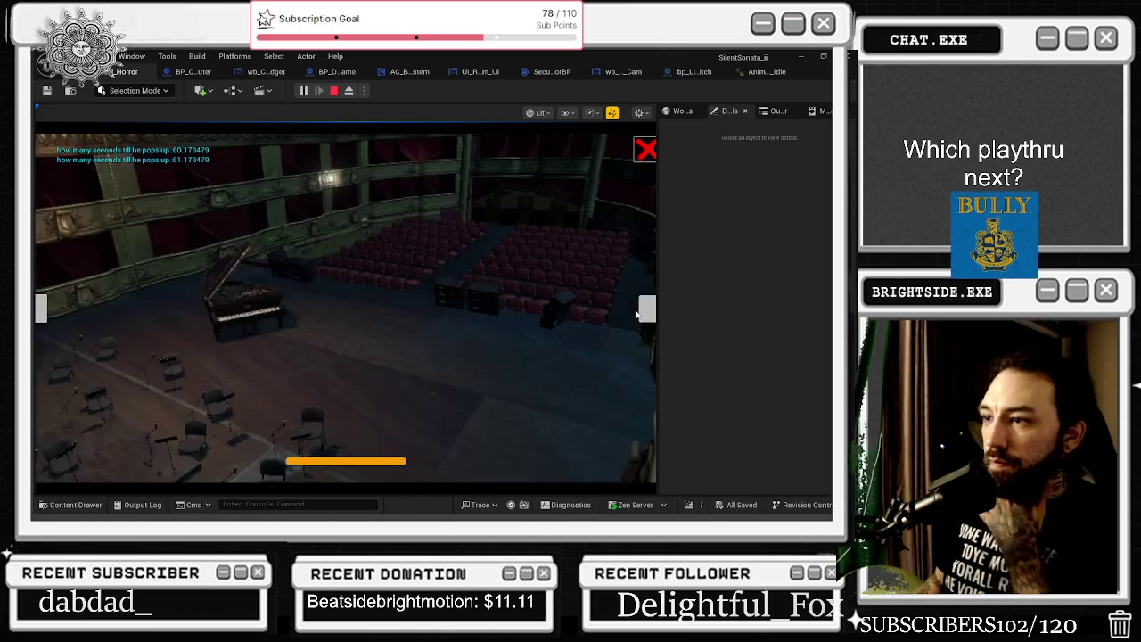
left_click(641, 312)
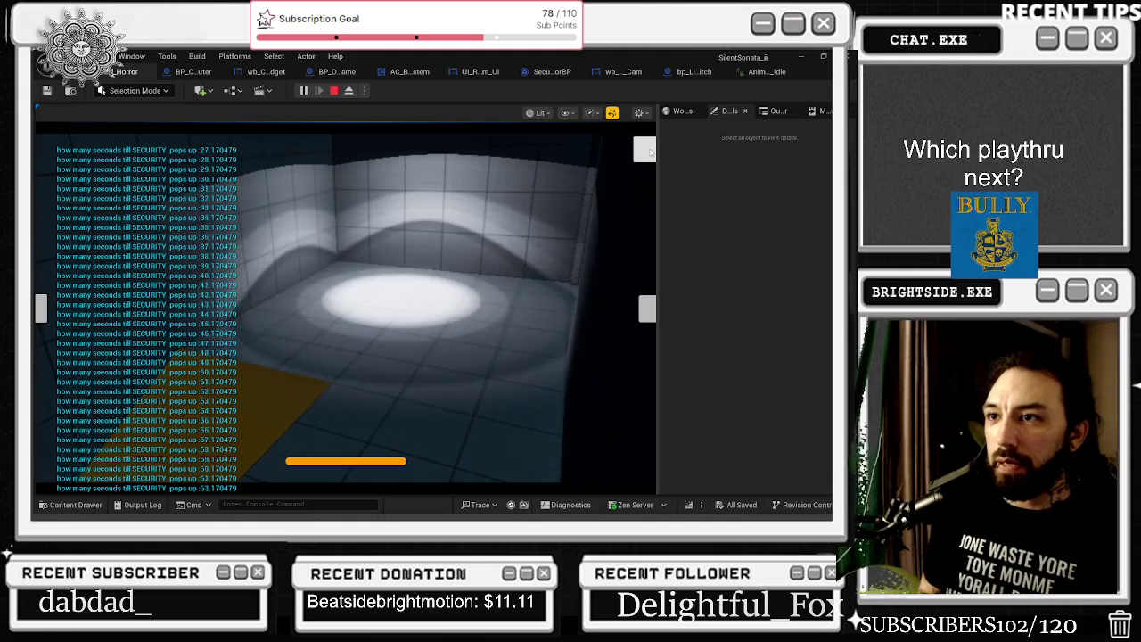
right_click(515, 207)
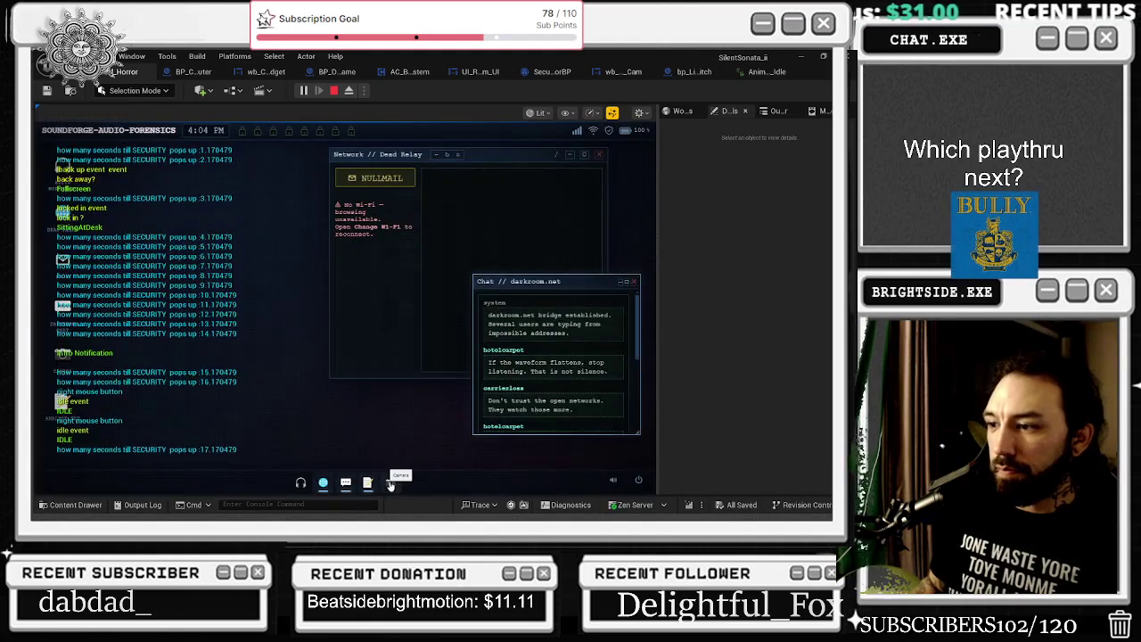
left_click(390, 485)
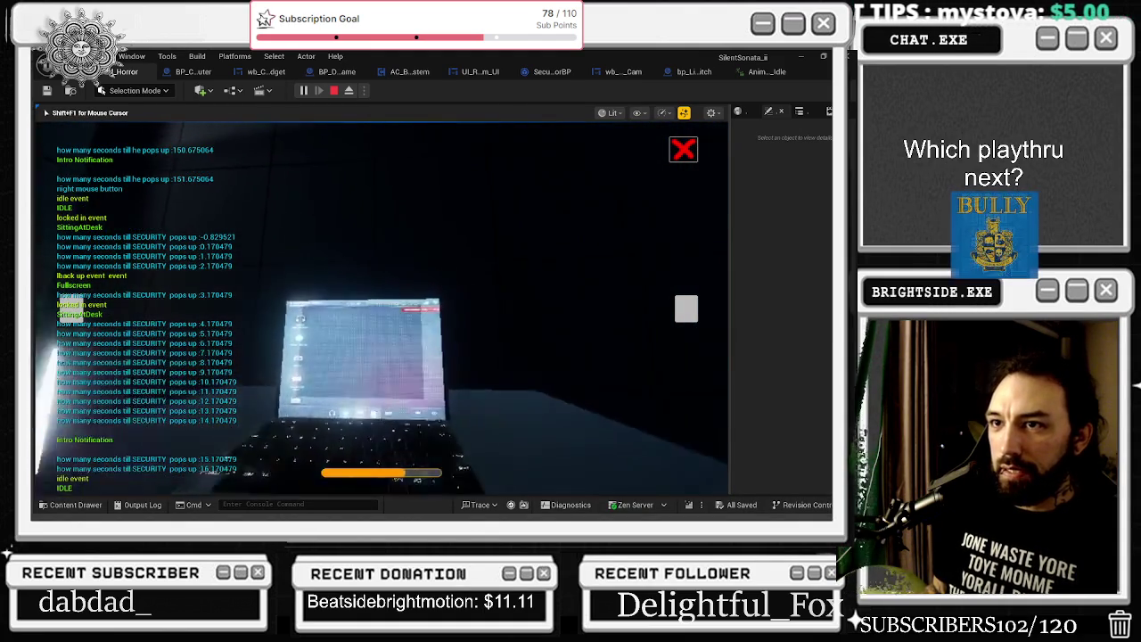
Check the camera feed, then go back to the laptop desktop until Hive Defense Protocol appears
left_click(426, 484)
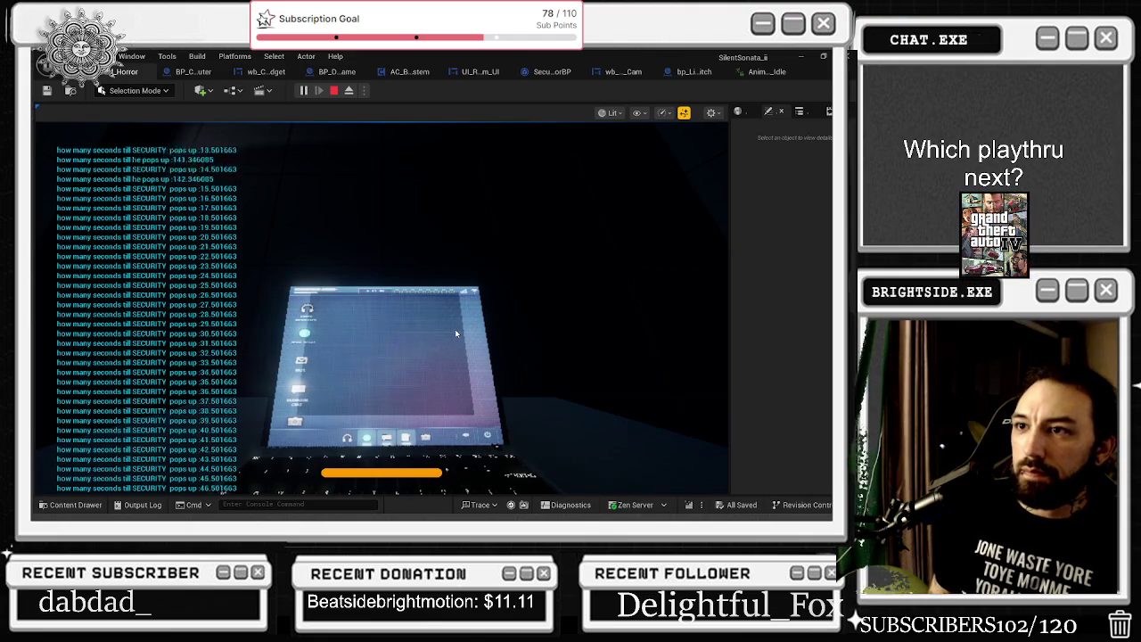
left_click(456, 333)
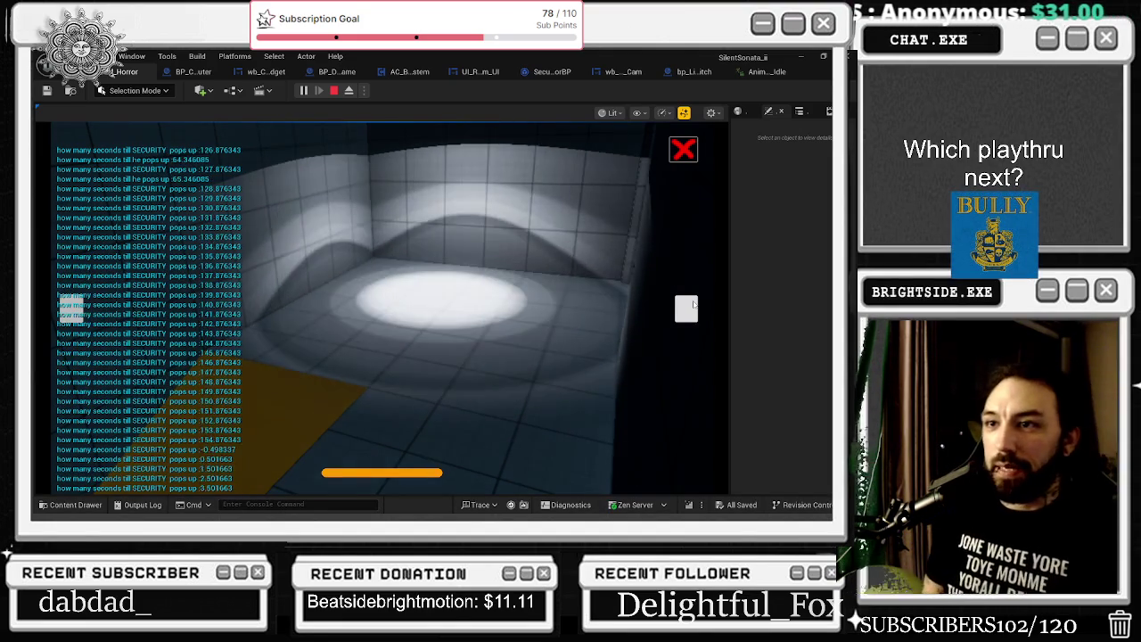
left_click(694, 305)
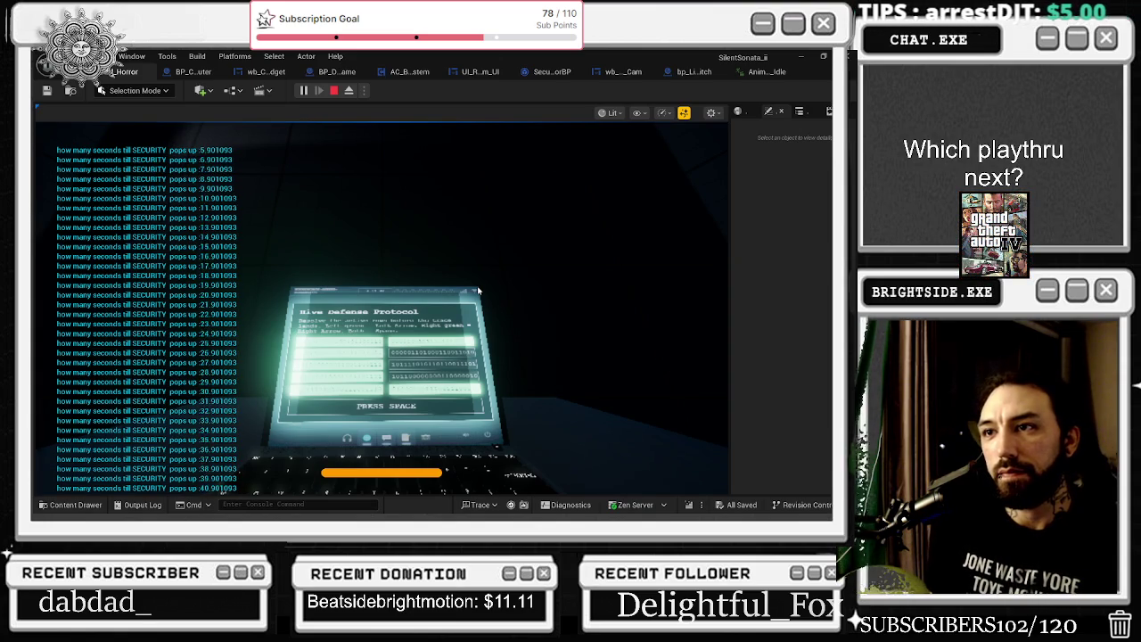
Fullscreen Hive Defense Protocol, answer its prompt with Space, and briefly check the security feed
left_click(478, 291)
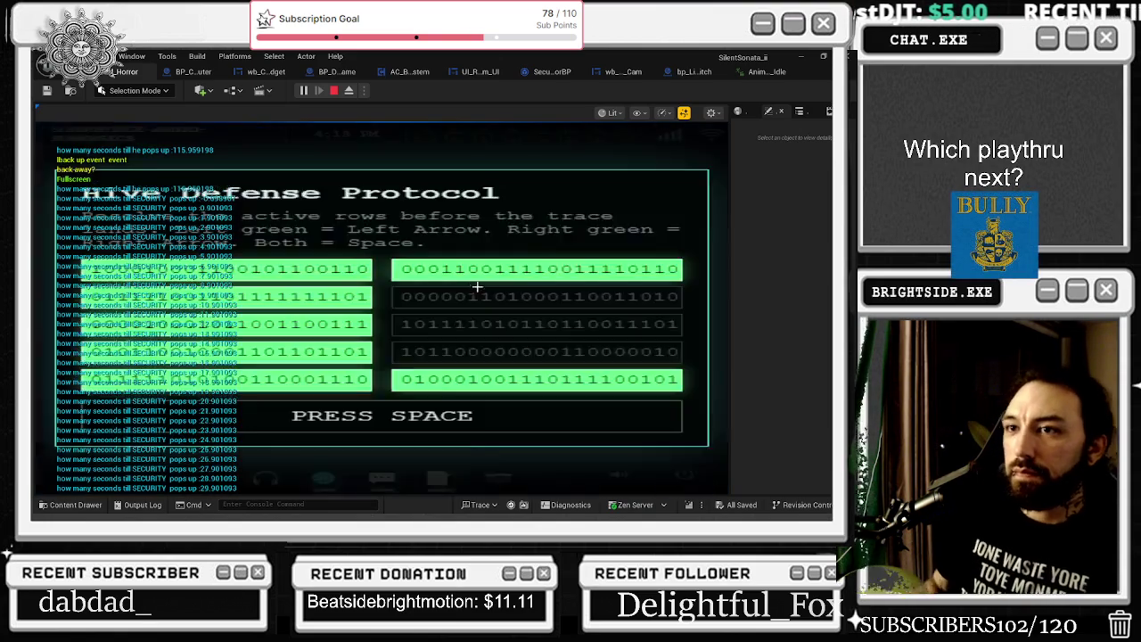
key("space")
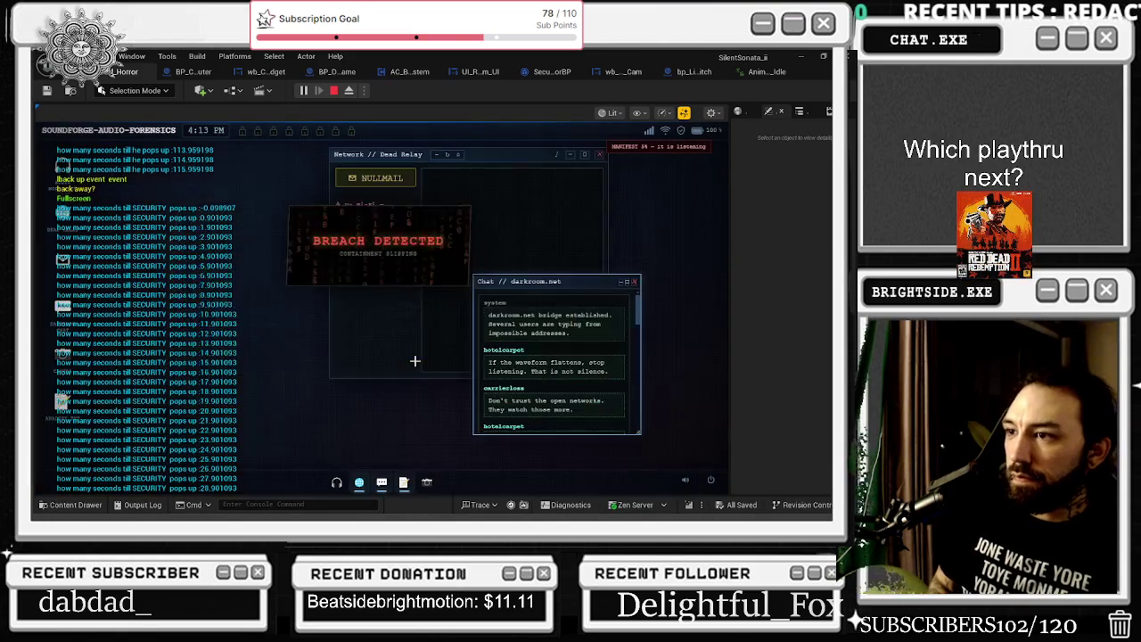
left_click(426, 482)
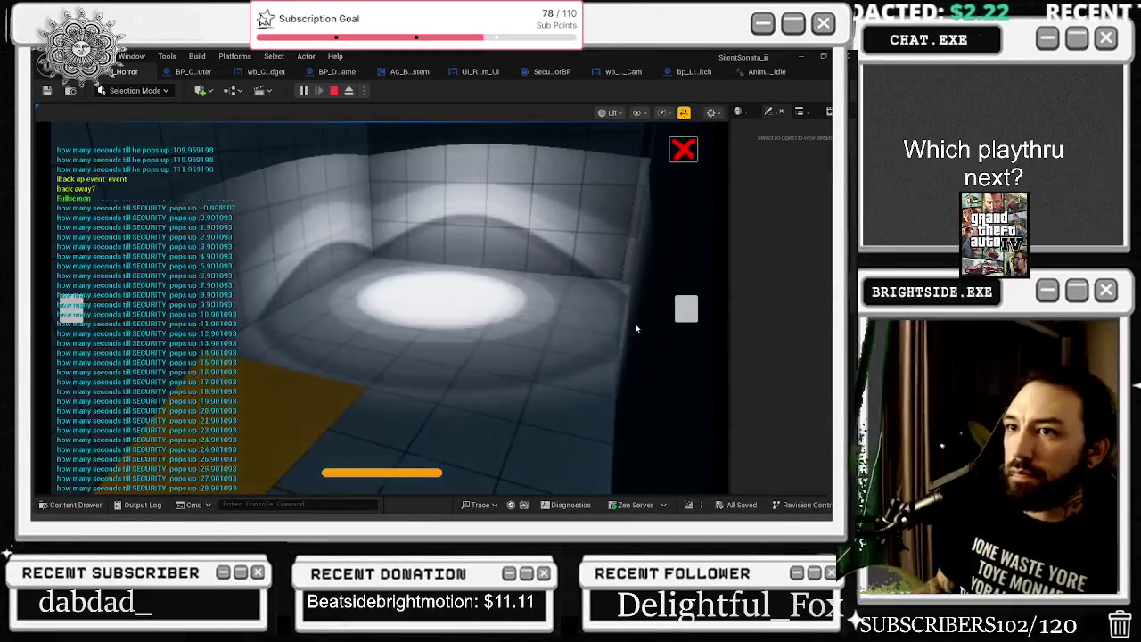
left_click(688, 310)
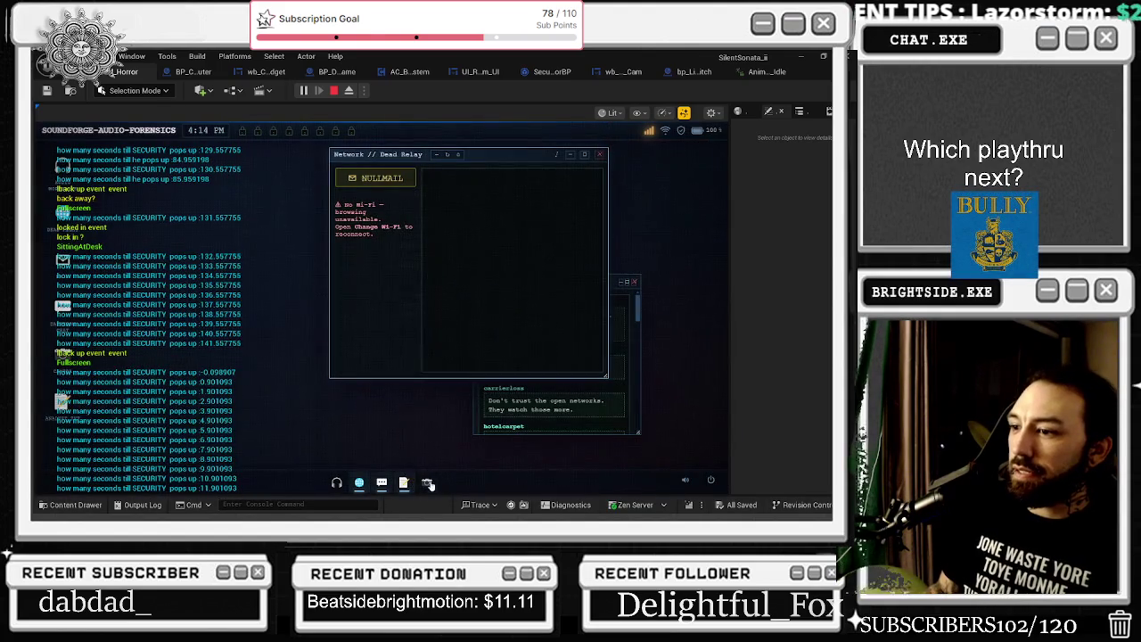
Reopen the security feed, close the theater camera view, and step back from the laptop
left_click(428, 483)
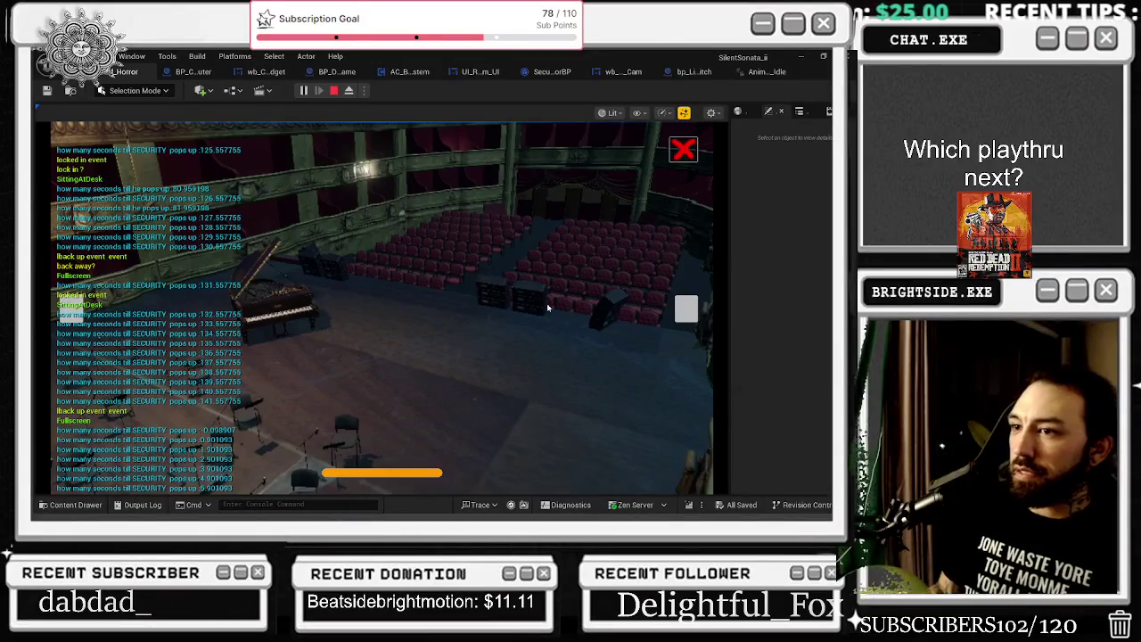
left_click(680, 157)
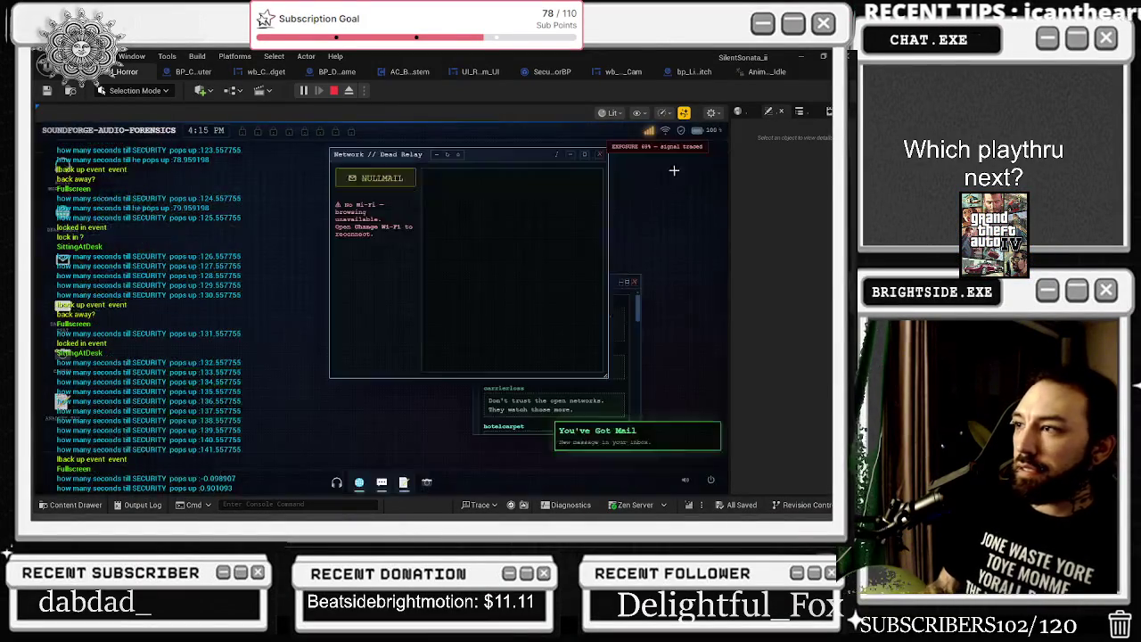
left_click(681, 153)
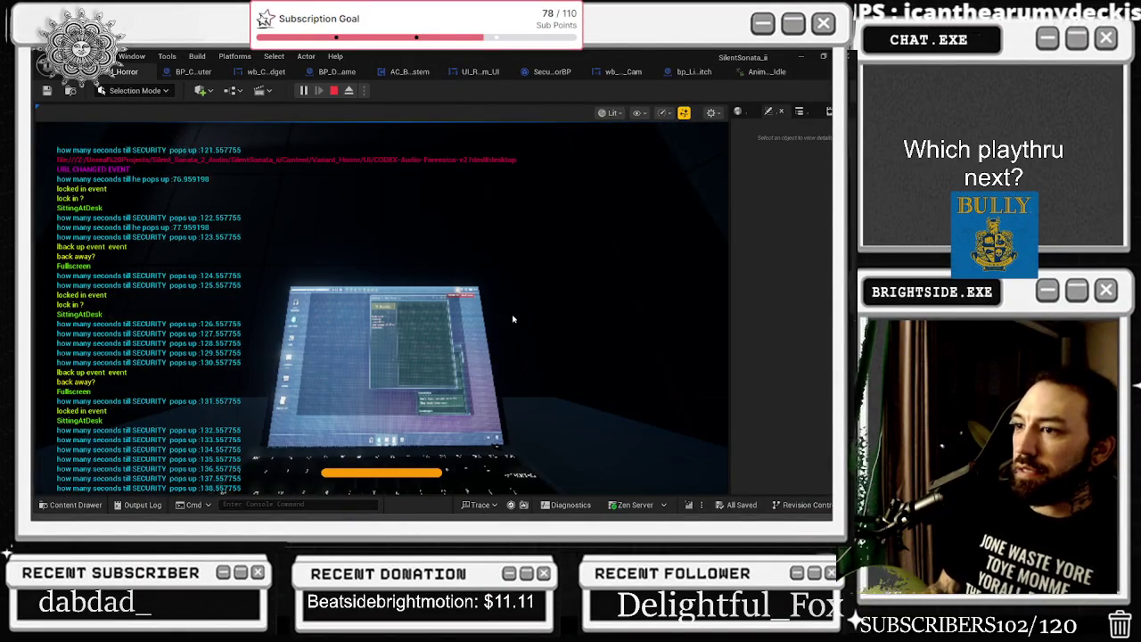
Play the Silent Sonata OST track on SoundCloud, visit the artist's profile, then close the browser
key("alt+Tab")
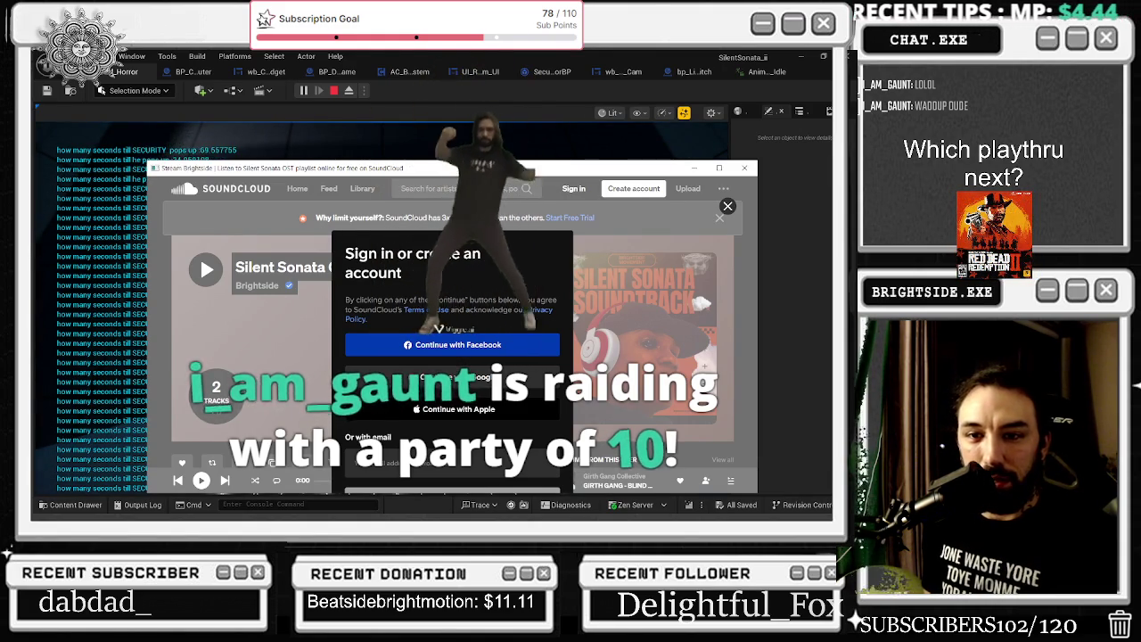
left_click(728, 208)
scroll(654, 217, "down", 2)
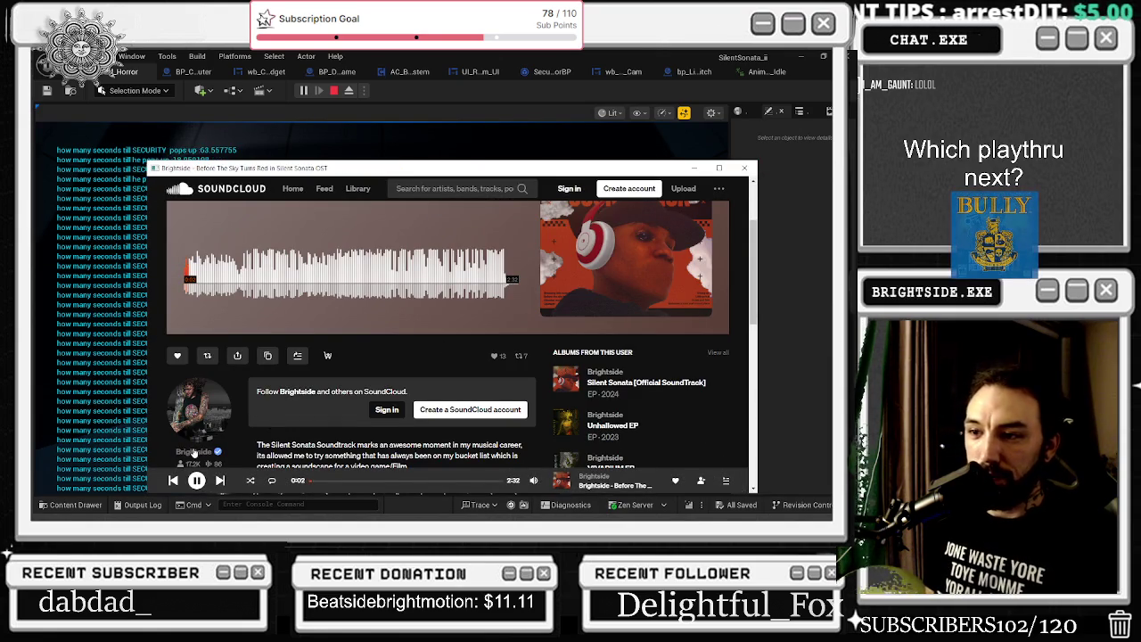
key("alt+Left")
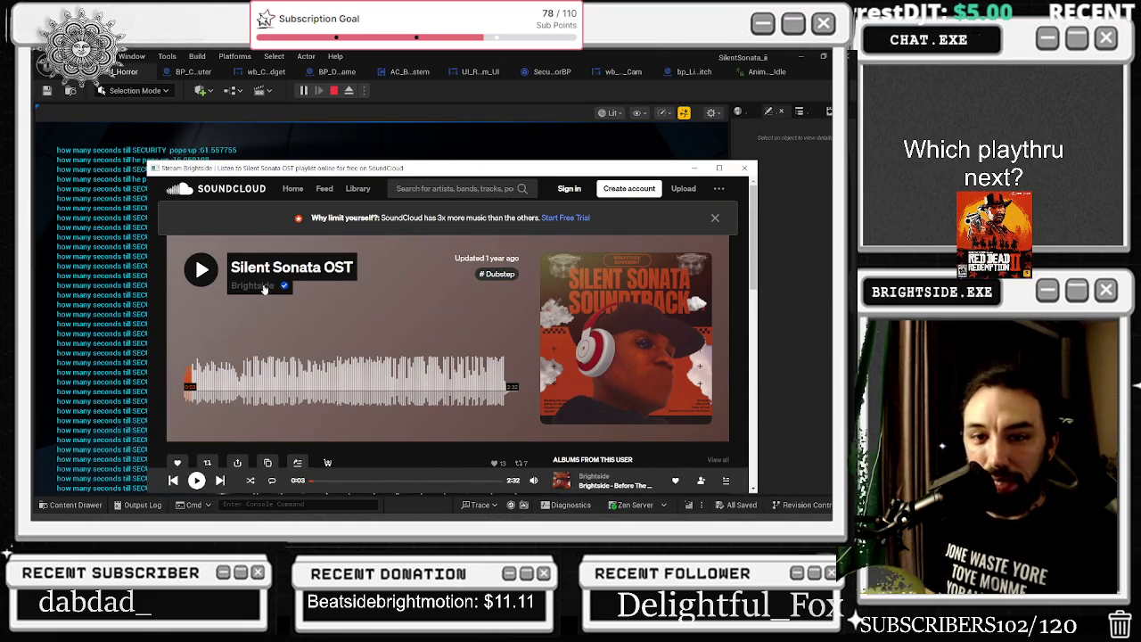
left_click(263, 286)
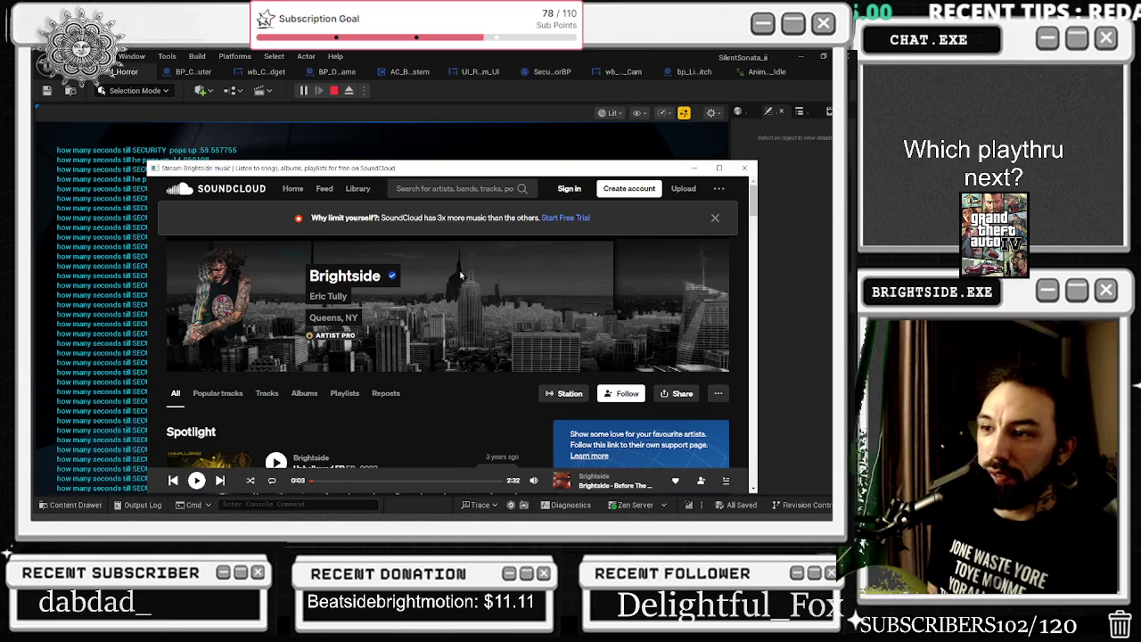
left_click(715, 218)
left_click(745, 168)
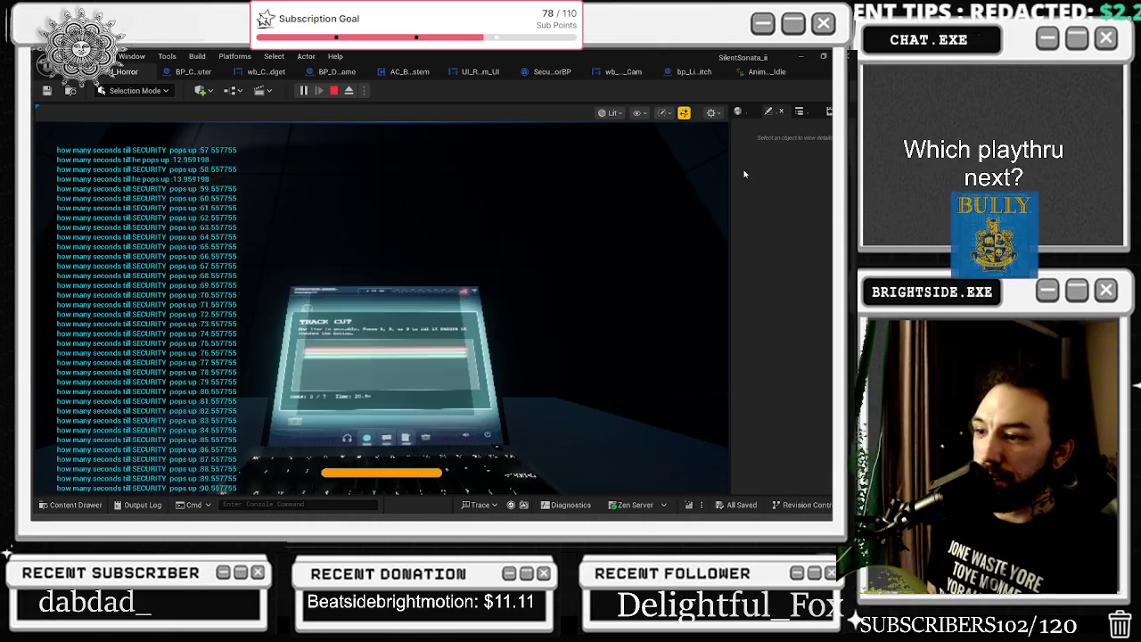
Recapture the game viewport and fullscreen the Trace Cut minigame to play it through
left_click(391, 300)
left_click(644, 169)
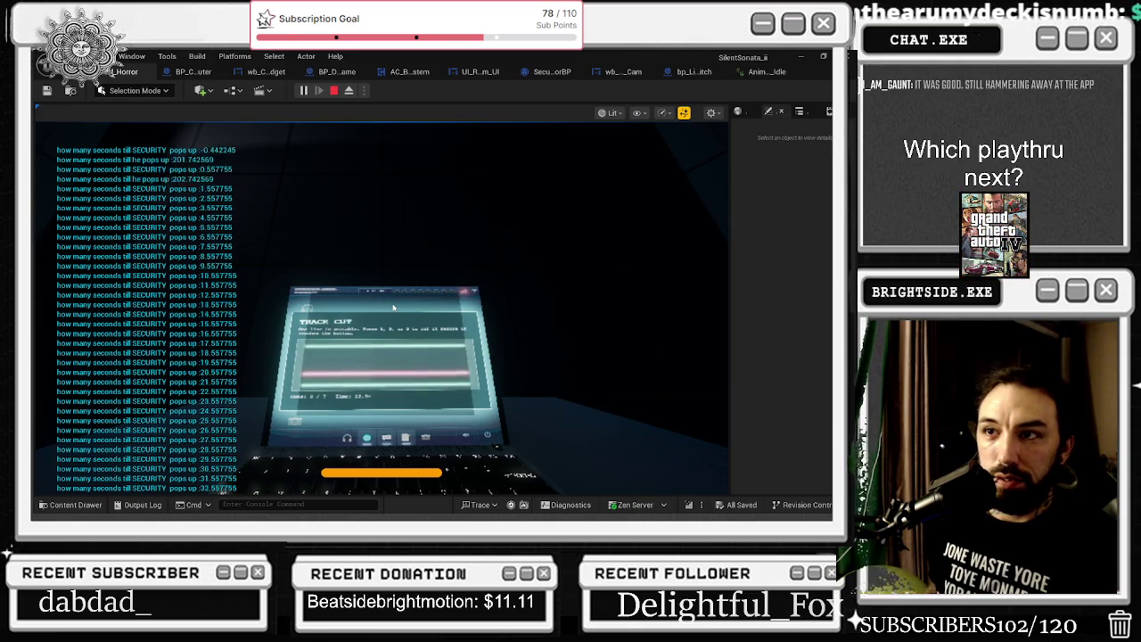
left_click(393, 307)
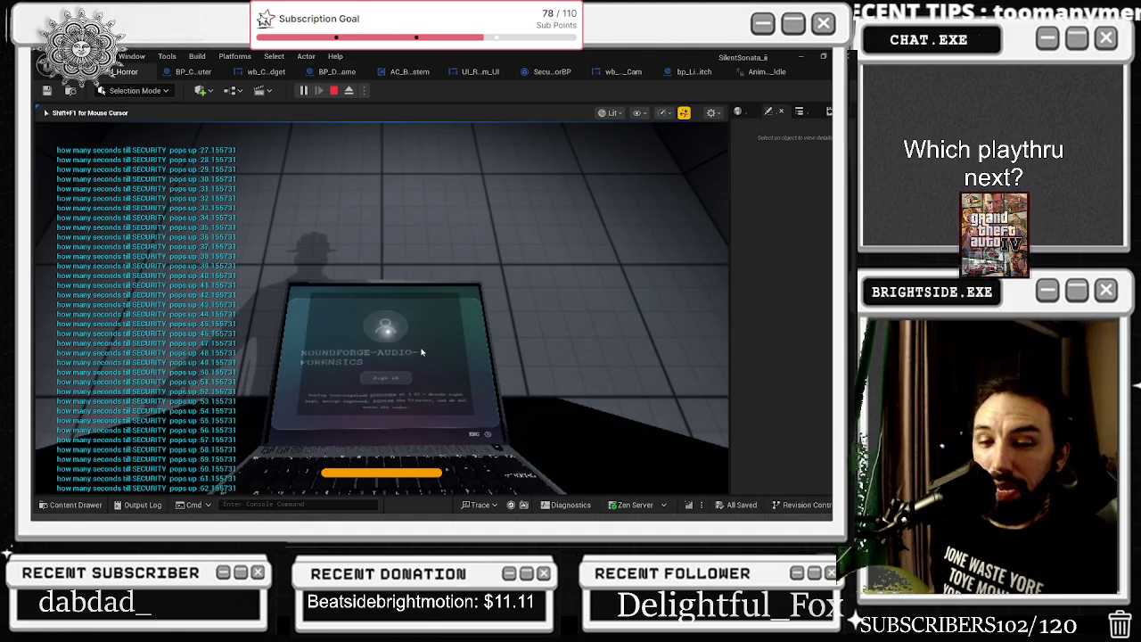
Zoom into the laptop, sign in to its desktop, and bring up the security camera feed
left_click(422, 352)
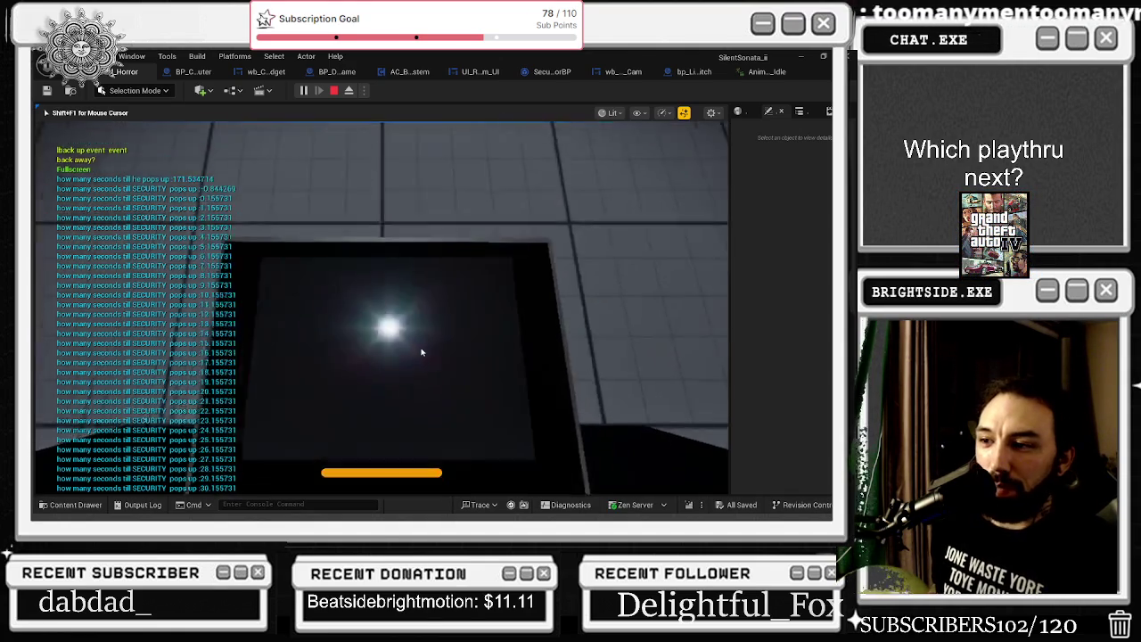
left_click(392, 325)
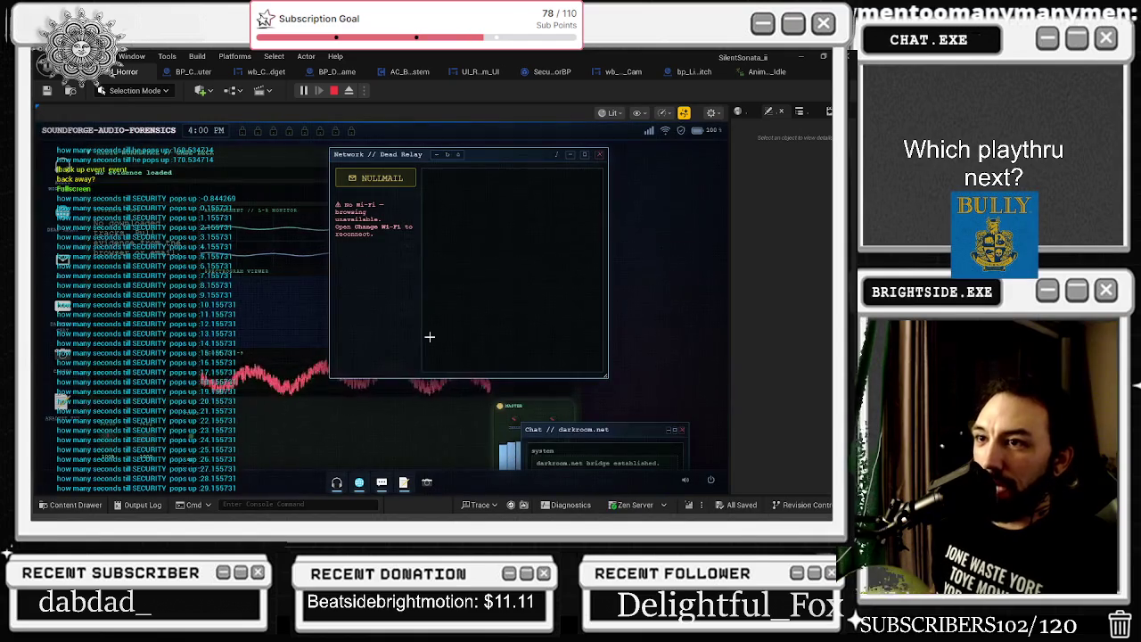
left_click(427, 483)
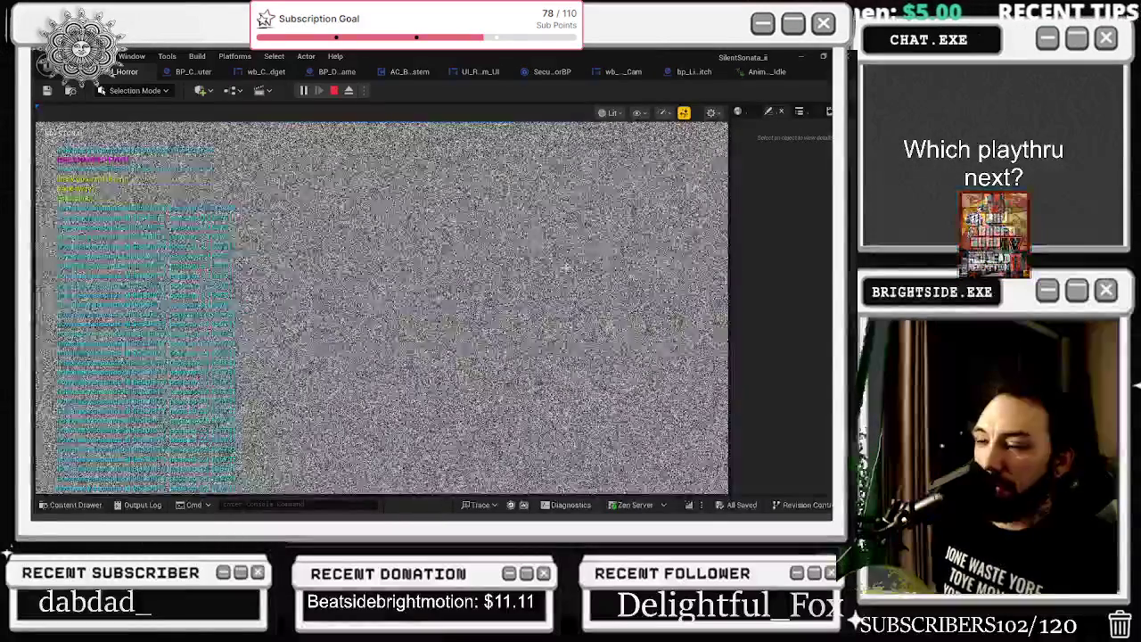